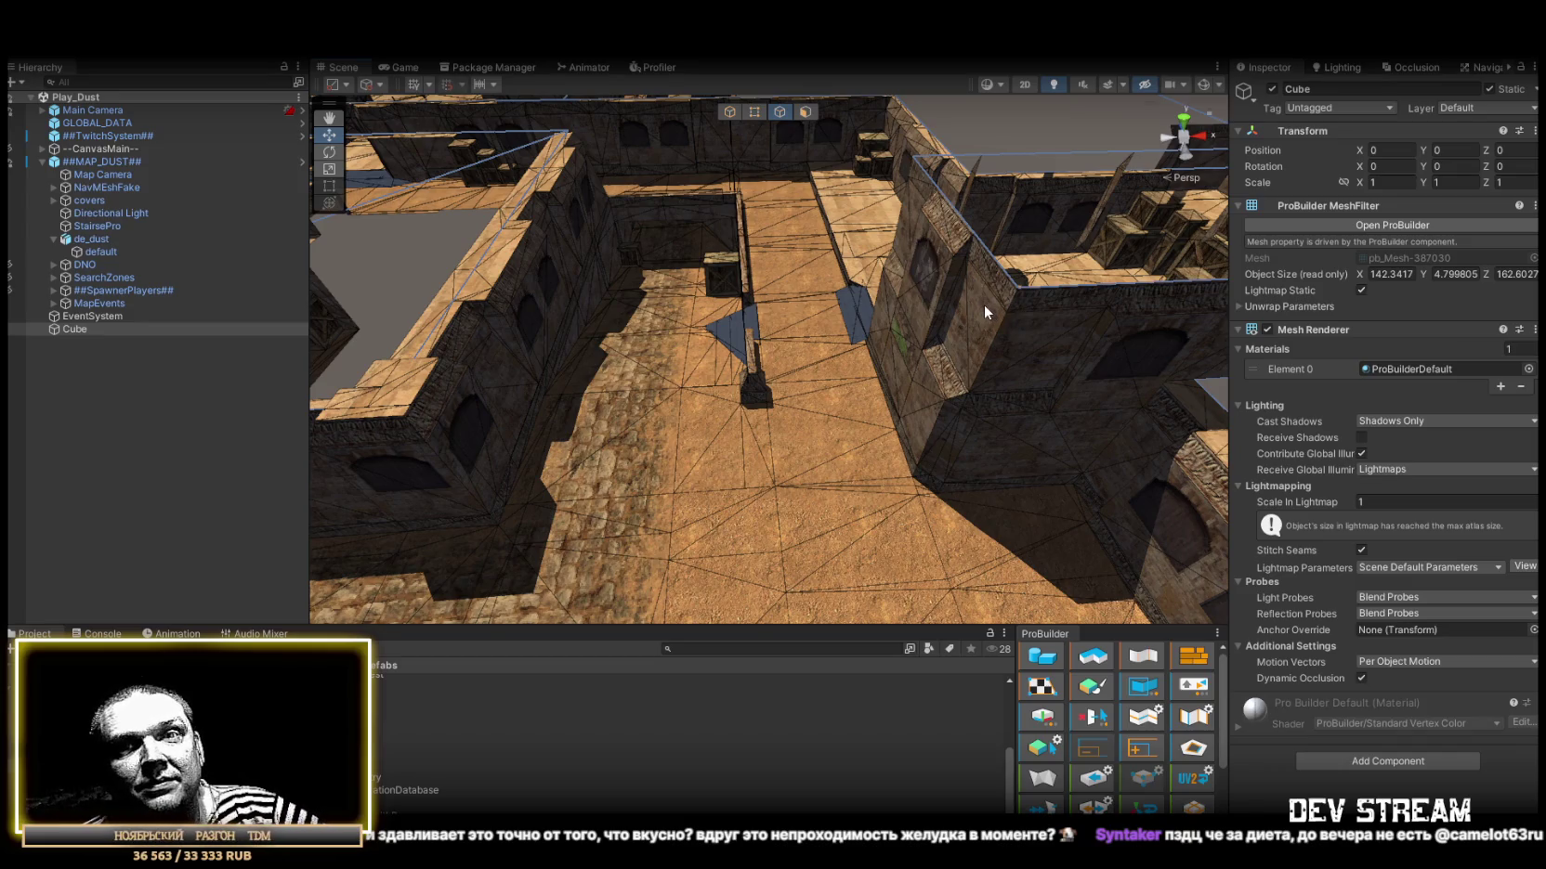
# Orbit and zoom the Scene view around the de_dust map's walls.
pyautogui.moveTo(983, 305); pyautogui.dragTo(808, 353)
pyautogui.moveTo(696, 388)
pyautogui.mouseDown()
pyautogui.moveTo(704, 366)
pyautogui.moveTo(793, 449)
pyautogui.moveTo(779, 407)
pyautogui.moveTo(940, 337)
pyautogui.mouseUp()
pyautogui.scroll(6, 934, 344)
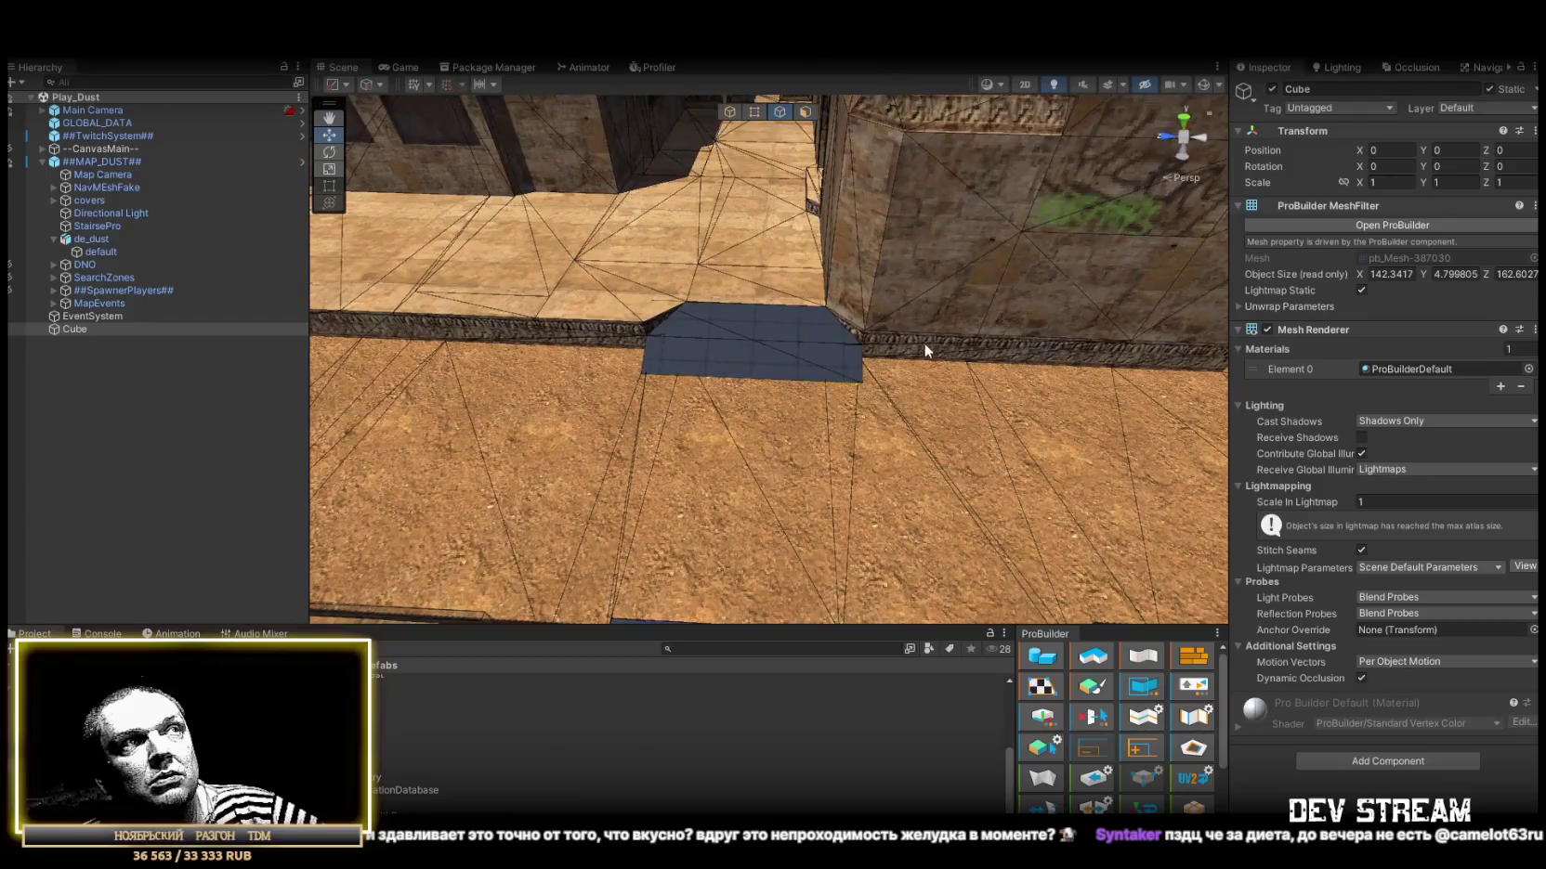
pyautogui.scroll(-5, 786, 368)
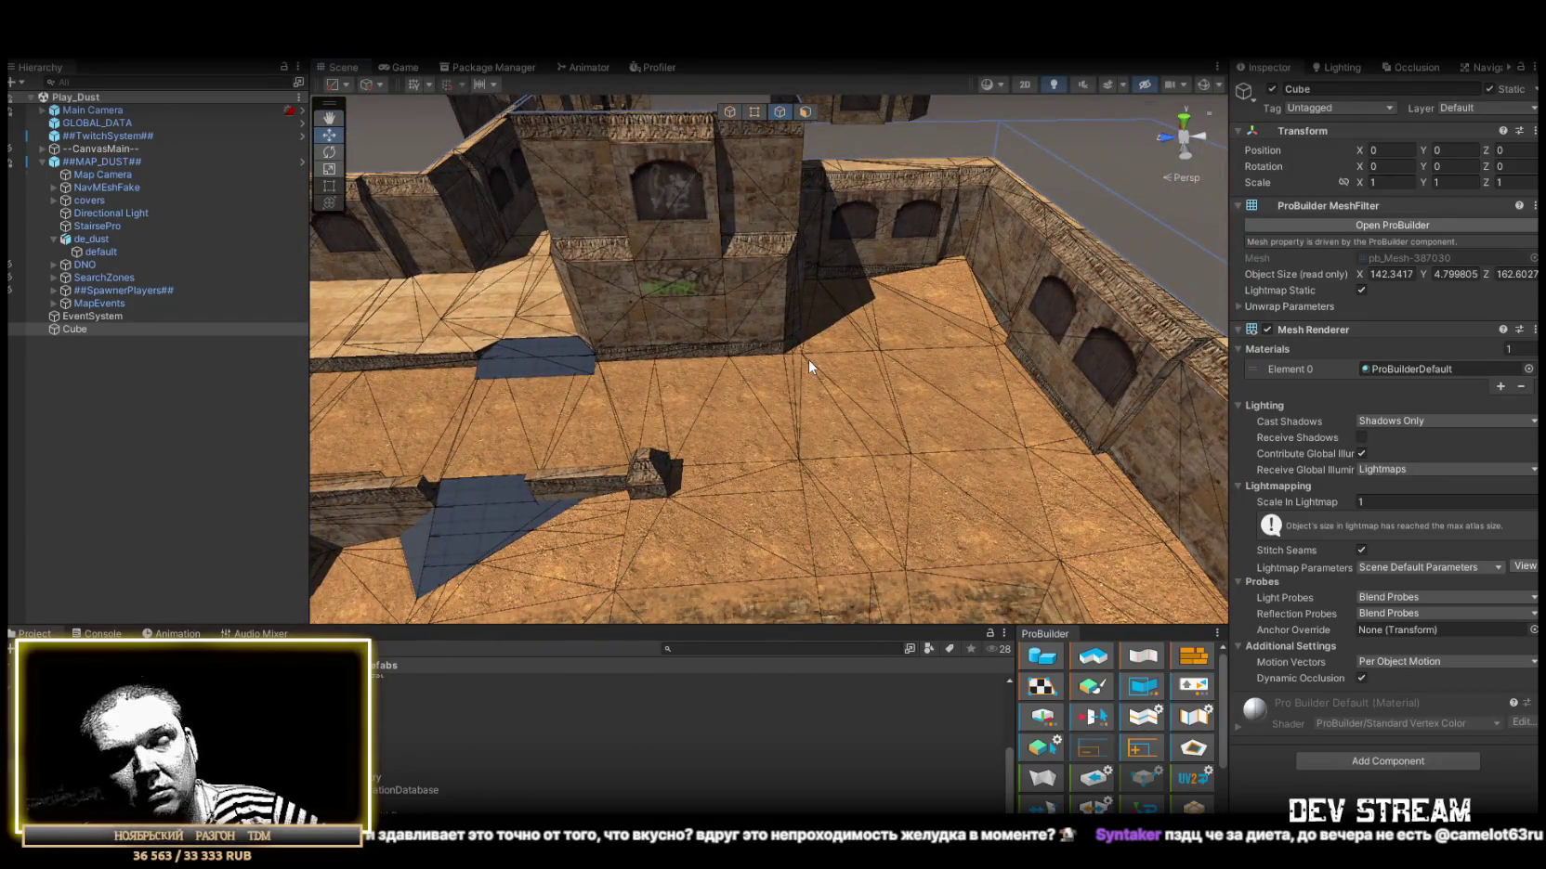
pyautogui.moveTo(808, 366)
pyautogui.mouseDown()
pyautogui.moveTo(852, 329)
pyautogui.moveTo(790, 369)
pyautogui.mouseUp()
pyautogui.scroll(4, 787, 366)
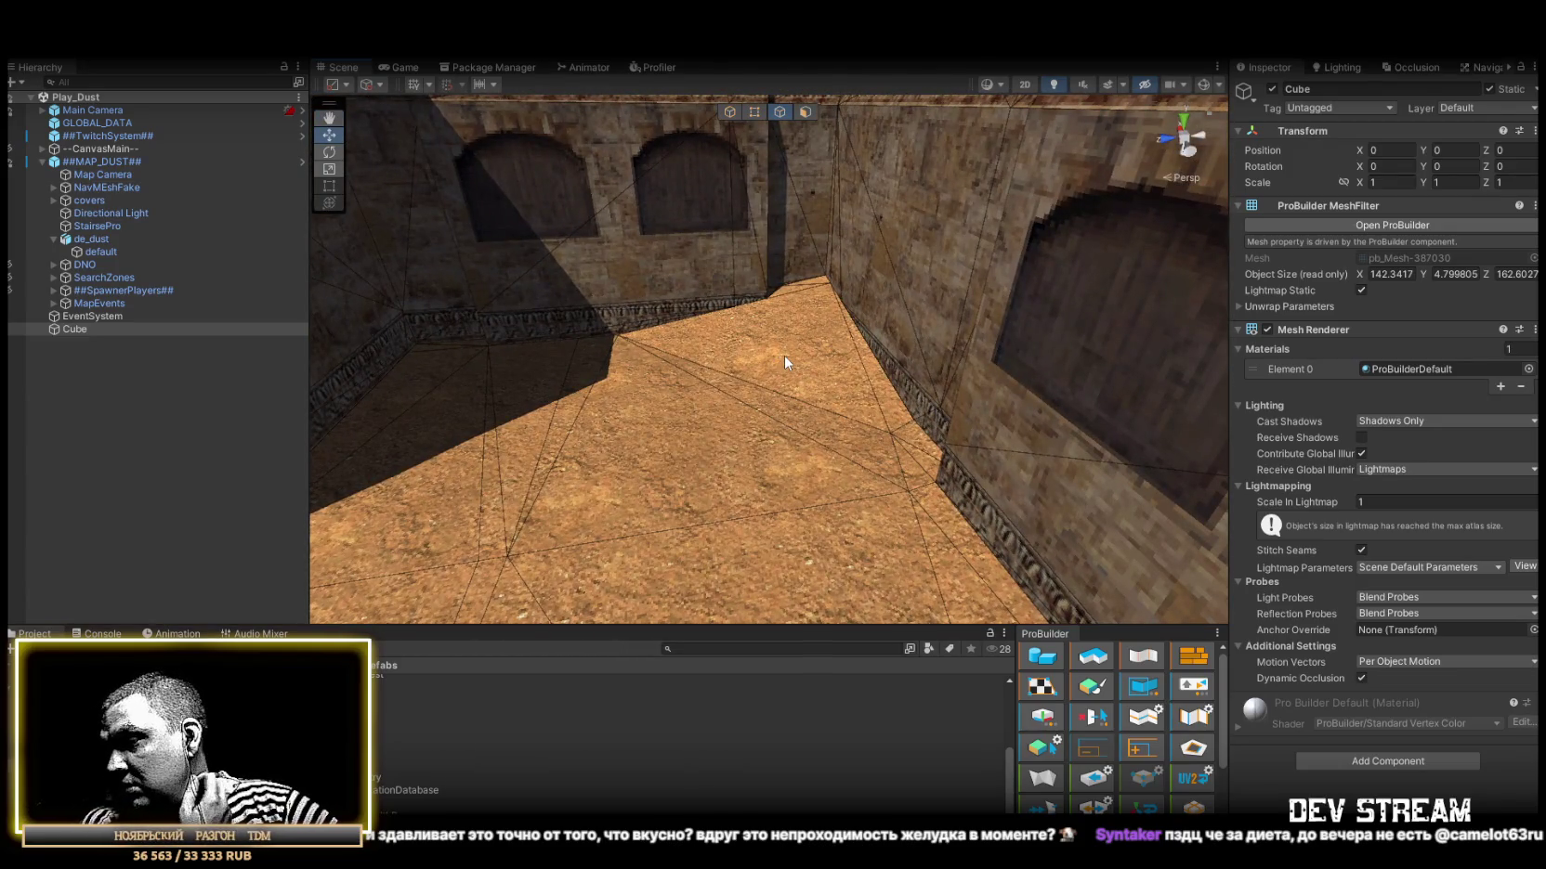
pyautogui.scroll(-5, 681, 317)
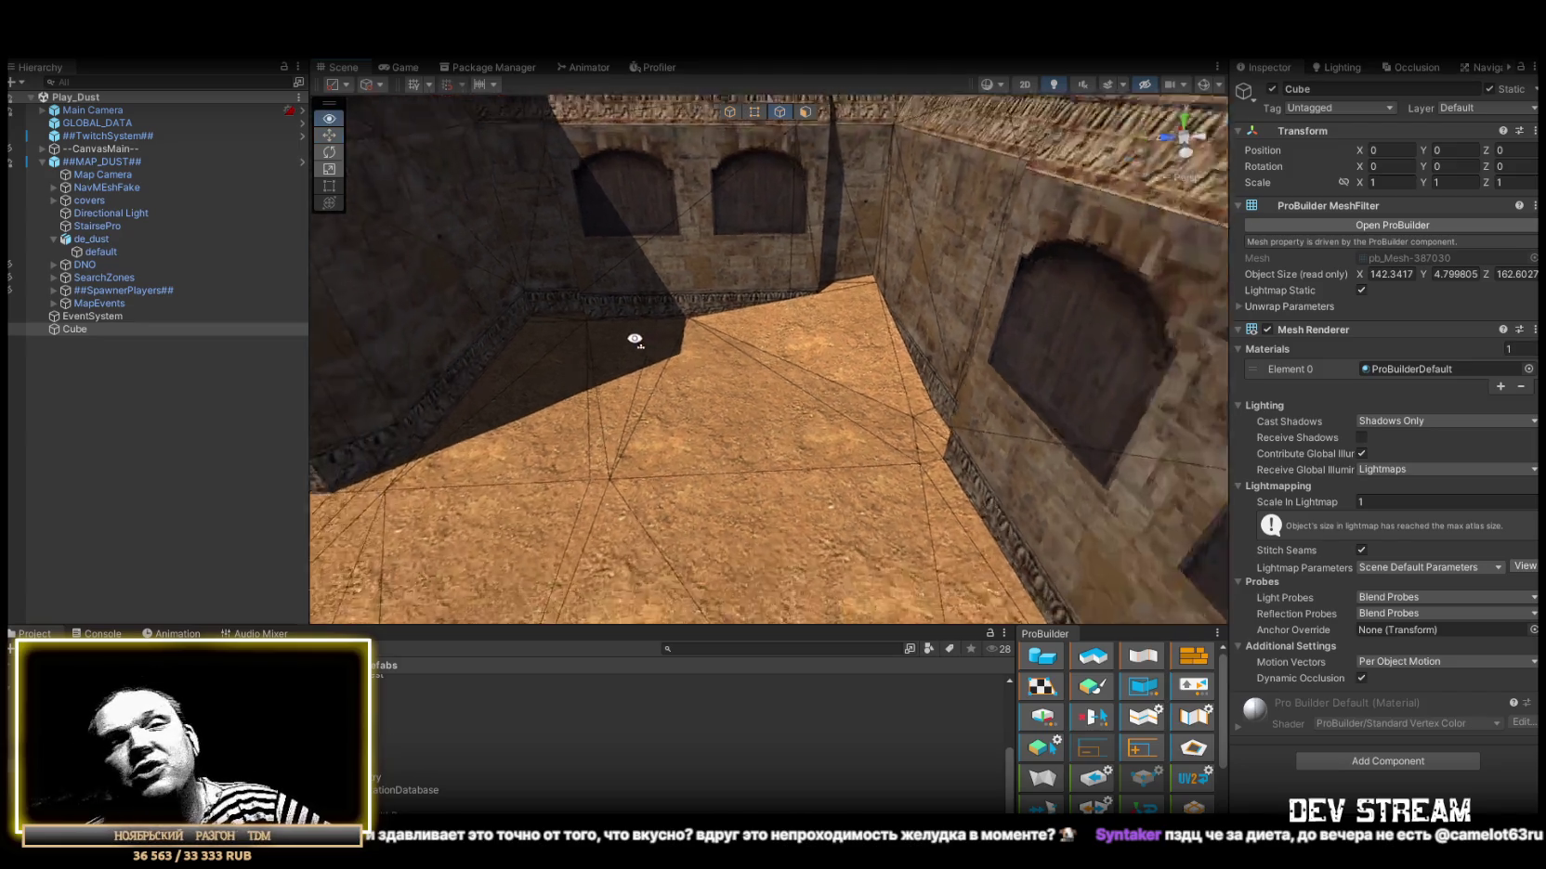
pyautogui.keyDown('alt'); pyautogui.moveTo(631, 334); pyautogui.dragTo(604, 361); pyautogui.keyUp('alt')
pyautogui.scroll(8, 780, 362)
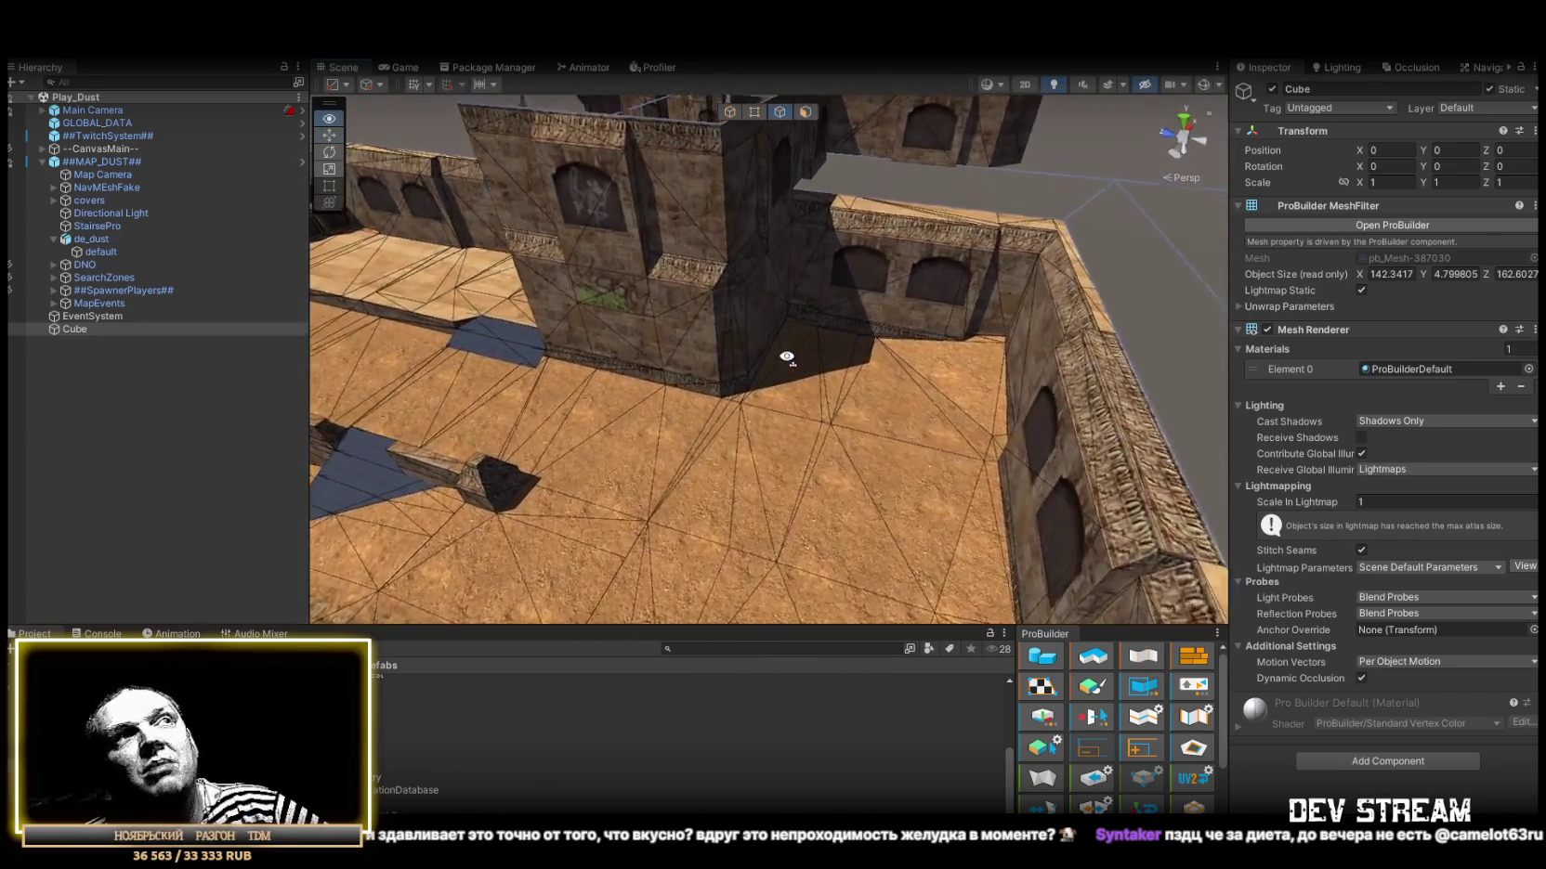
pyautogui.scroll(-6, 802, 350)
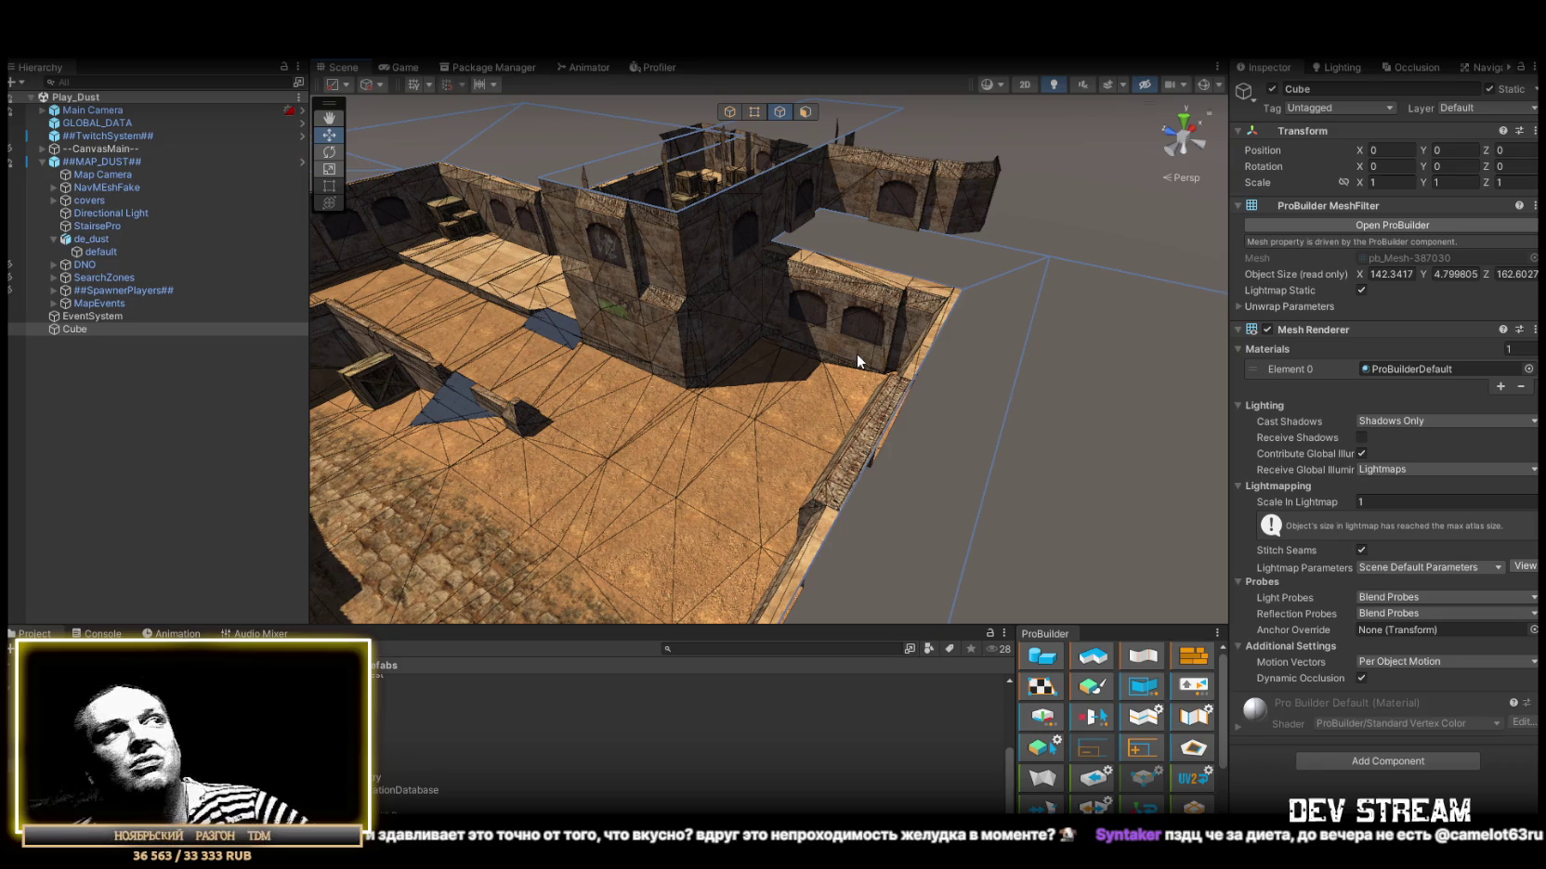
pyautogui.moveTo(905, 370)
pyautogui.mouseDown()
pyautogui.moveTo(703, 332)
pyautogui.moveTo(800, 336)
pyautogui.moveTo(689, 322)
pyautogui.moveTo(661, 303)
pyautogui.moveTo(666, 286)
pyautogui.moveTo(1232, 431)
pyautogui.moveTo(1009, 407)
pyautogui.moveTo(1022, 406)
pyautogui.moveTo(889, 434)
pyautogui.mouseUp()
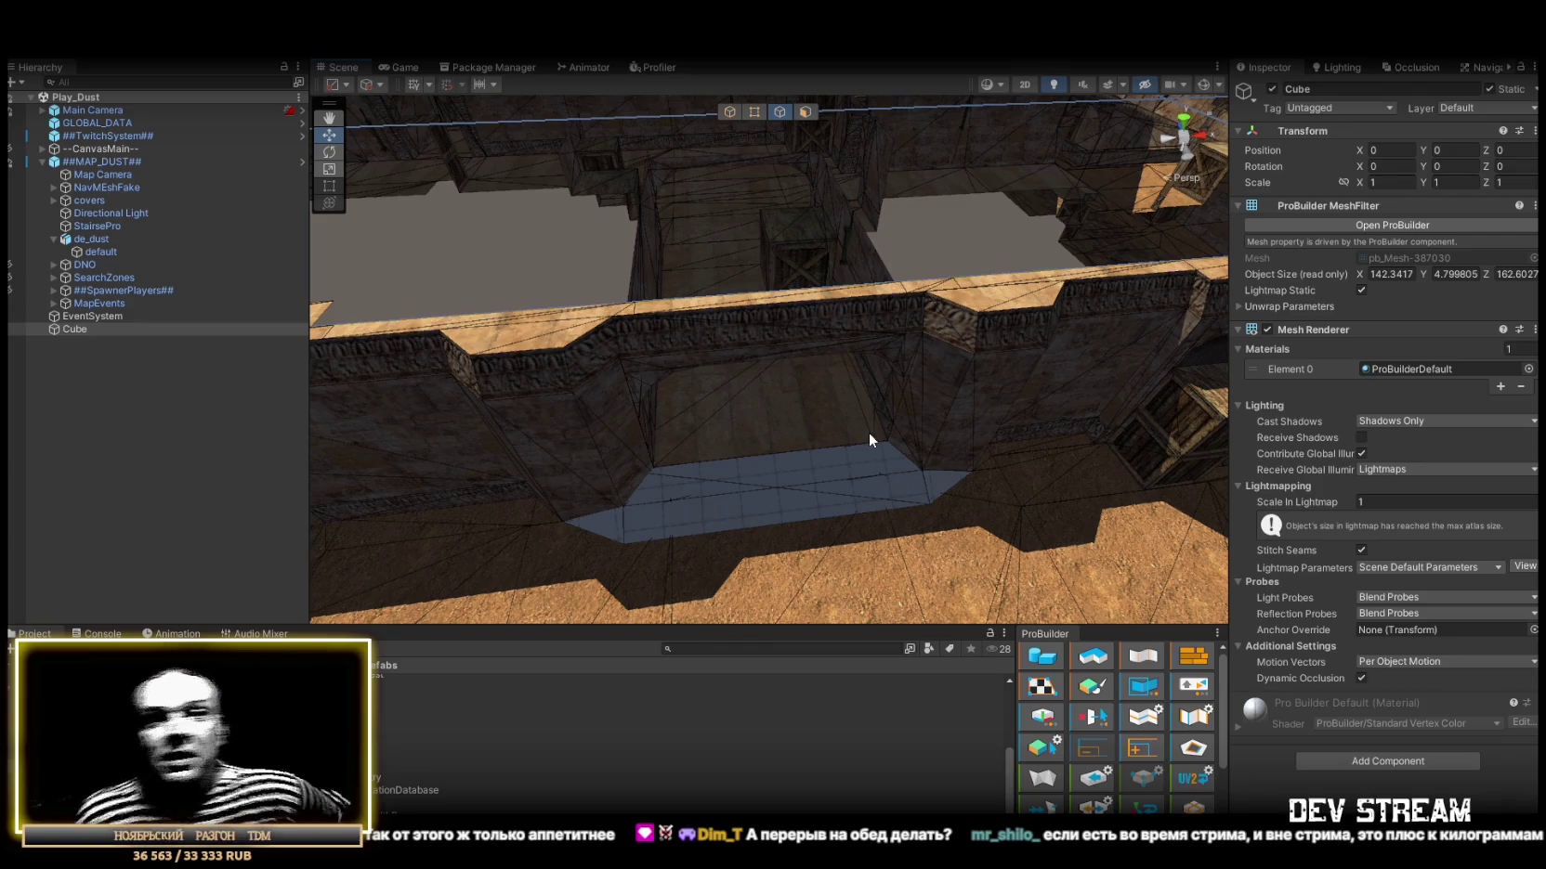
# Raise the view over the whole map and collapse de_dust in the Hierarchy.
pyautogui.moveTo(791, 401)
pyautogui.mouseDown()
pyautogui.moveTo(731, 328)
pyautogui.moveTo(693, 334)
pyautogui.moveTo(635, 390)
pyautogui.mouseUp()
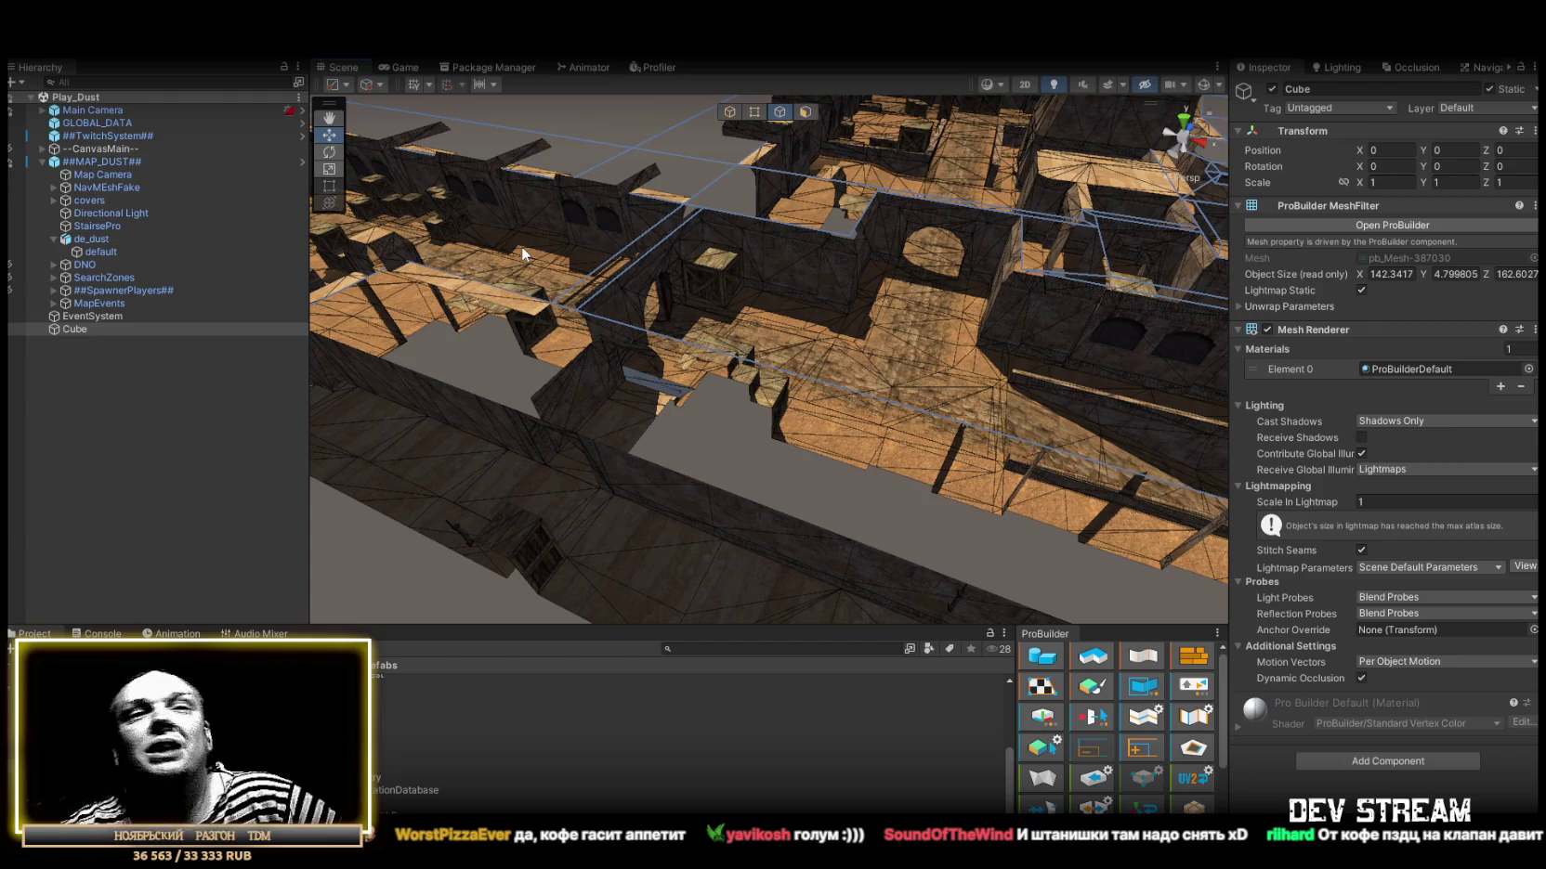
pyautogui.moveTo(522, 246)
pyautogui.keyDown('alt'); pyautogui.mouseDown()
pyautogui.moveTo(516, 262)
pyautogui.moveTo(890, 304)
pyautogui.moveTo(875, 341)
pyautogui.moveTo(1039, 294)
pyautogui.moveTo(803, 366)
pyautogui.moveTo(615, 360)
pyautogui.moveTo(757, 360)
pyautogui.mouseUp(); pyautogui.keyUp('alt')
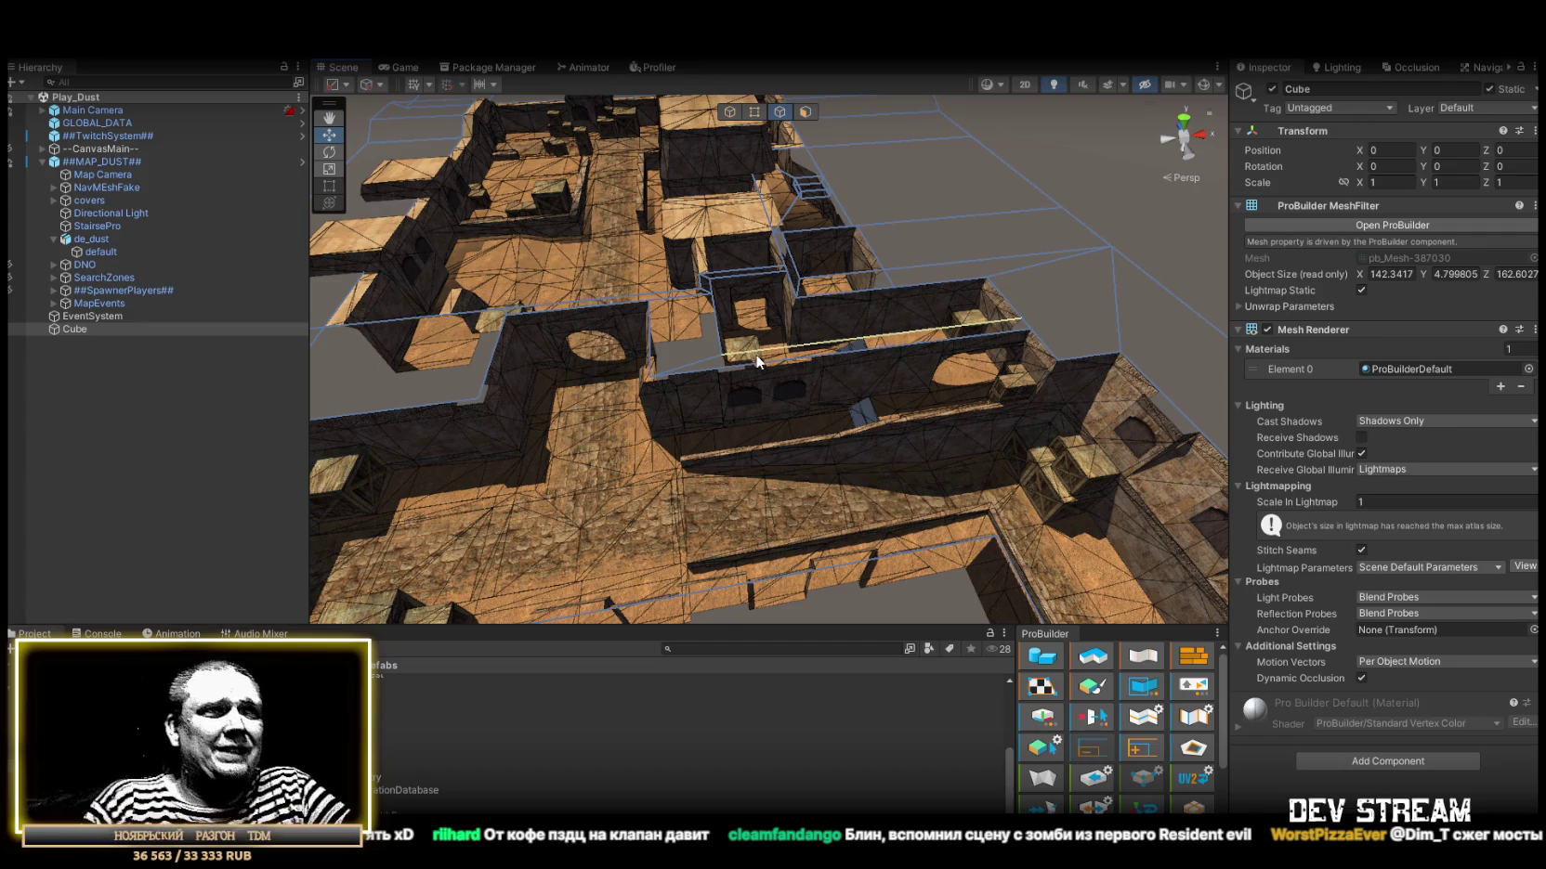
pyautogui.moveTo(884, 404)
pyautogui.mouseDown()
pyautogui.moveTo(704, 460)
pyautogui.moveTo(788, 409)
pyautogui.mouseUp()
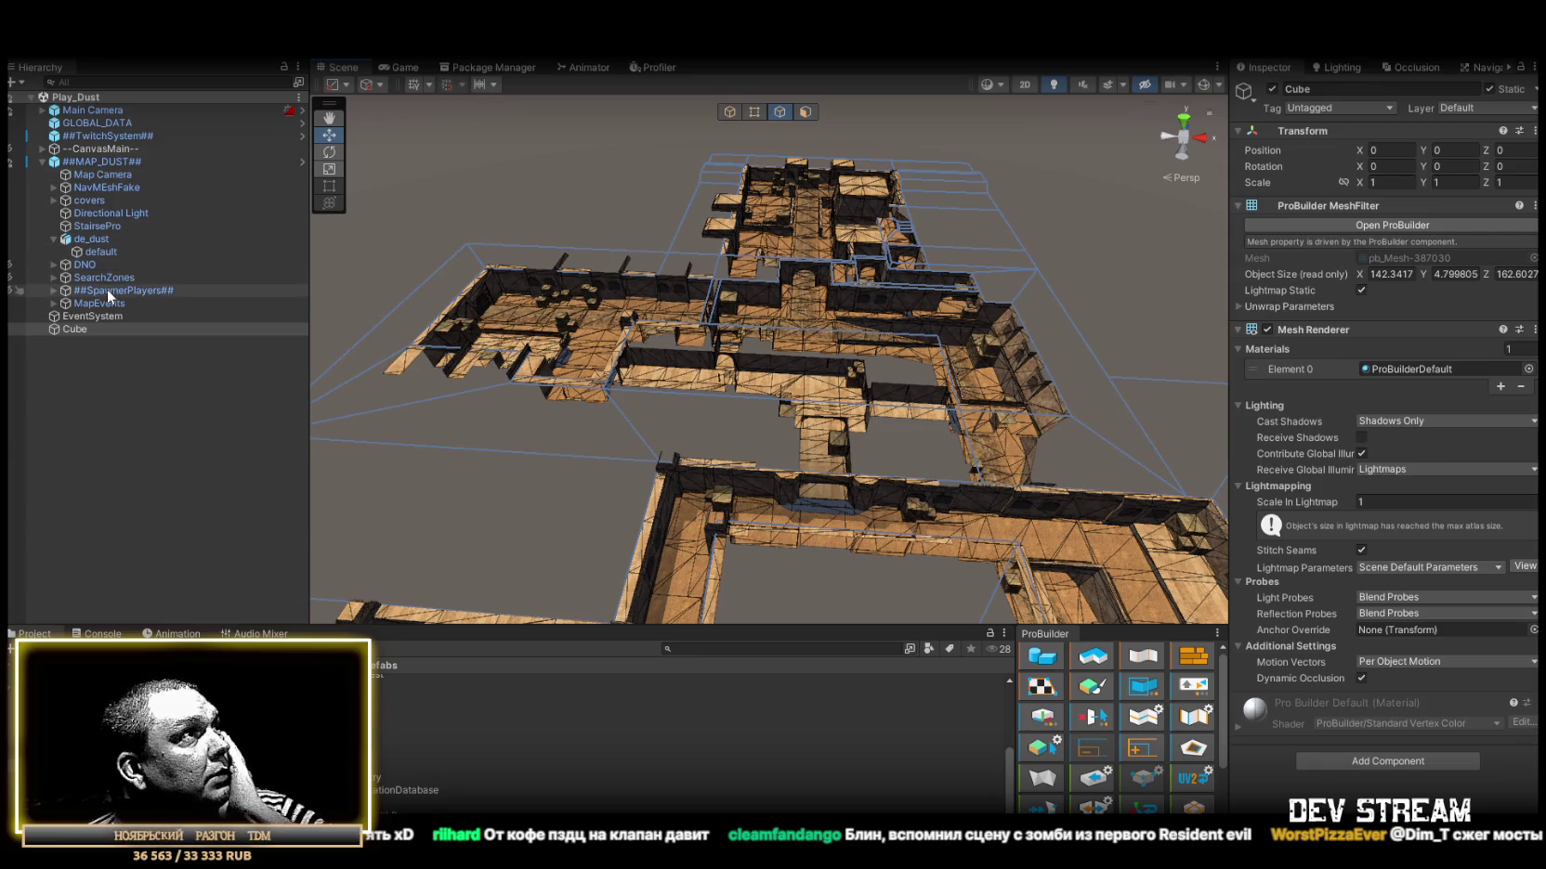
pyautogui.click(52, 239)
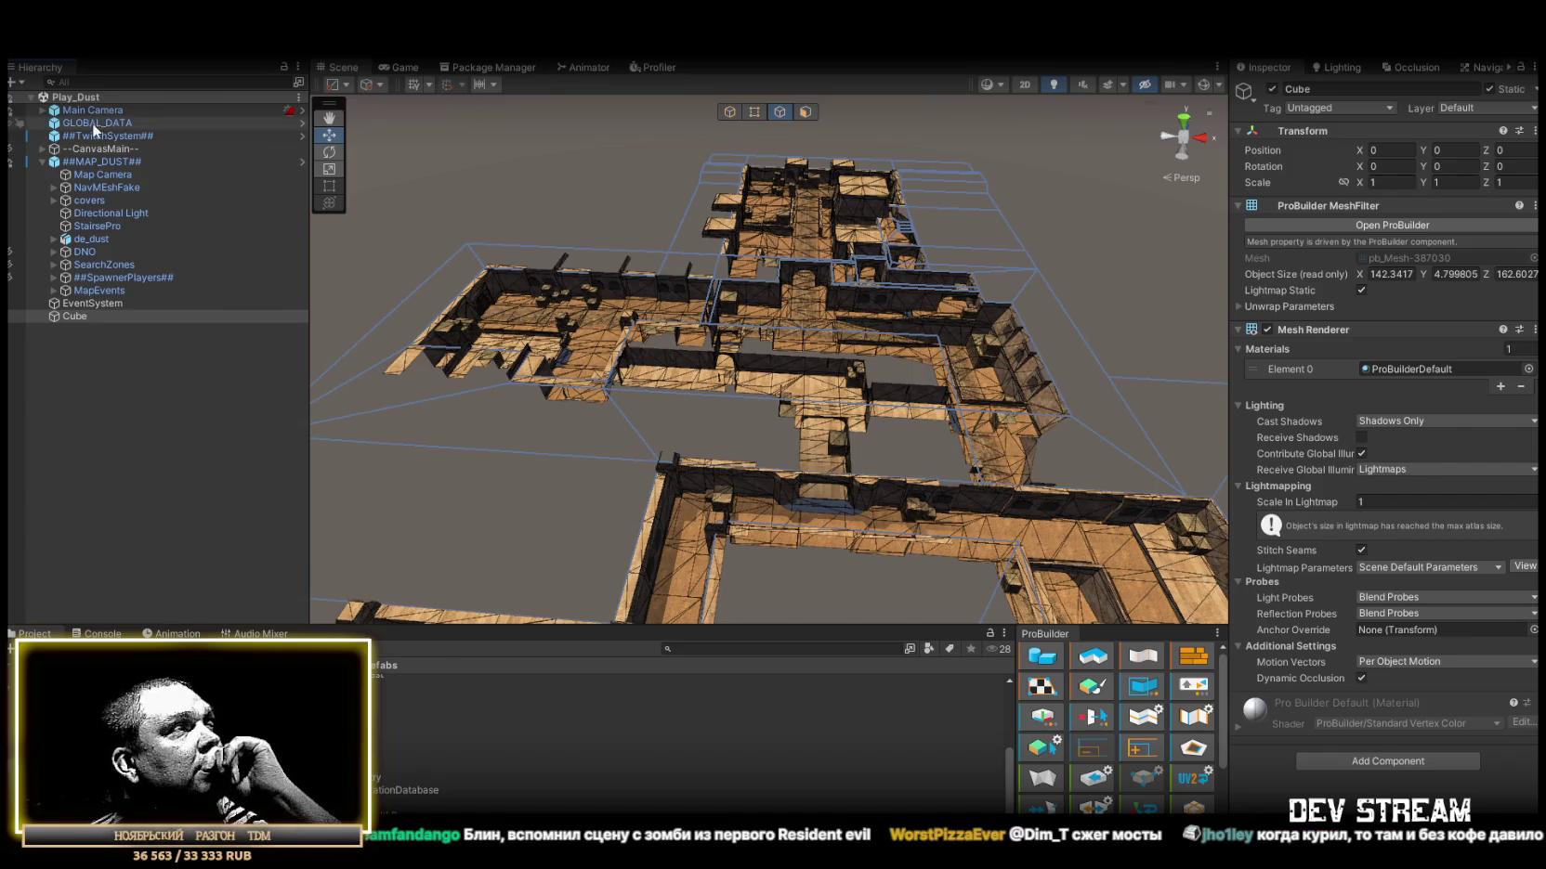
# Select ##TwitchSystem## and scroll through its script components in the Inspector.
pyautogui.click(92, 124)
pyautogui.click(92, 136)
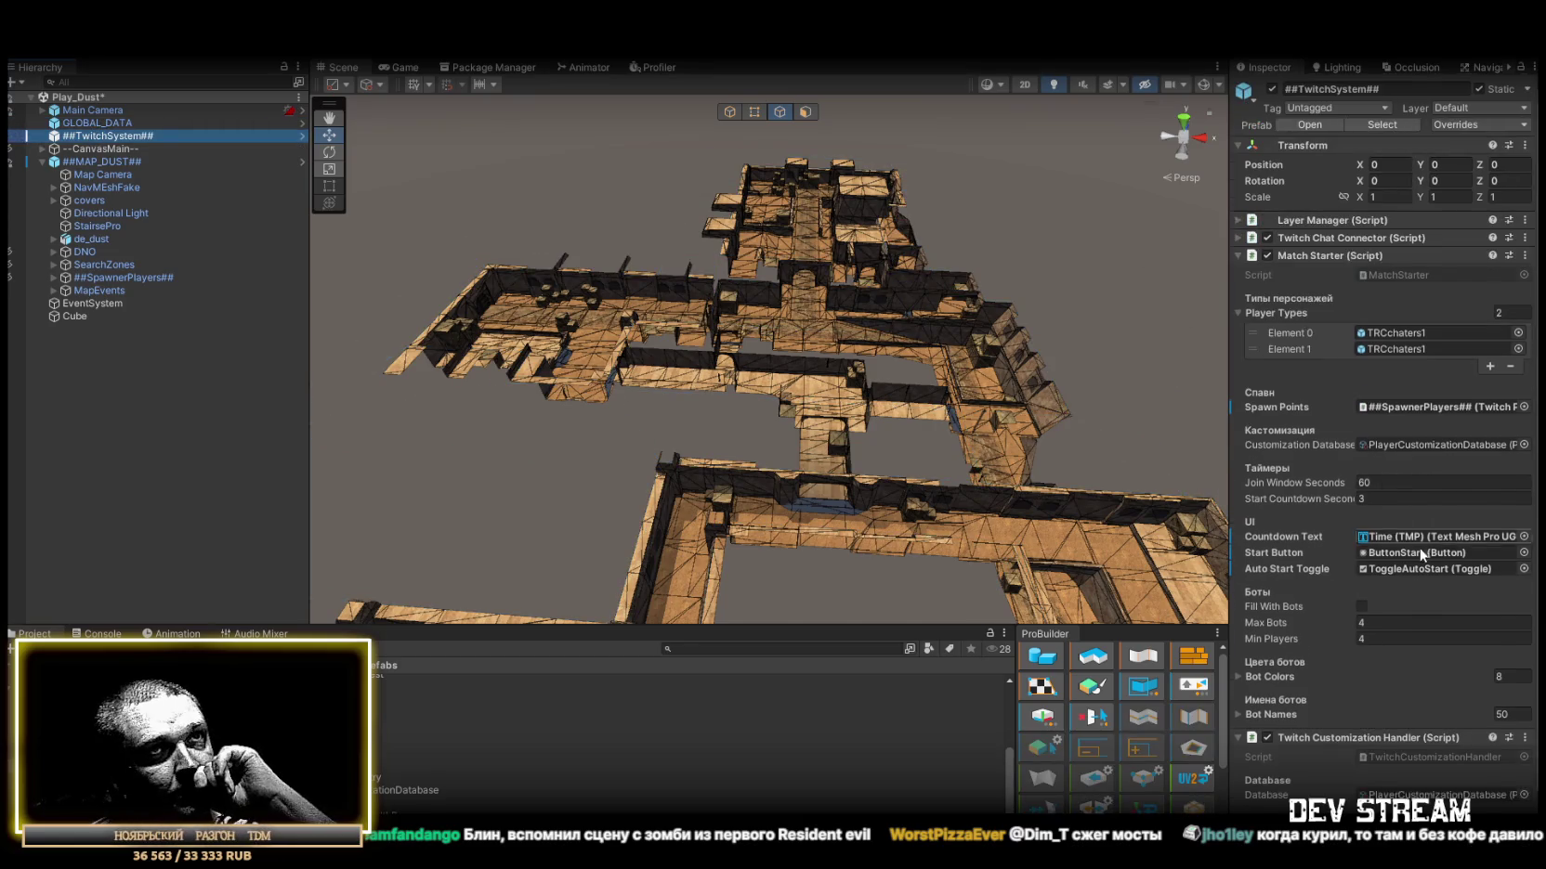
pyautogui.scroll(-1, 1380, 444)
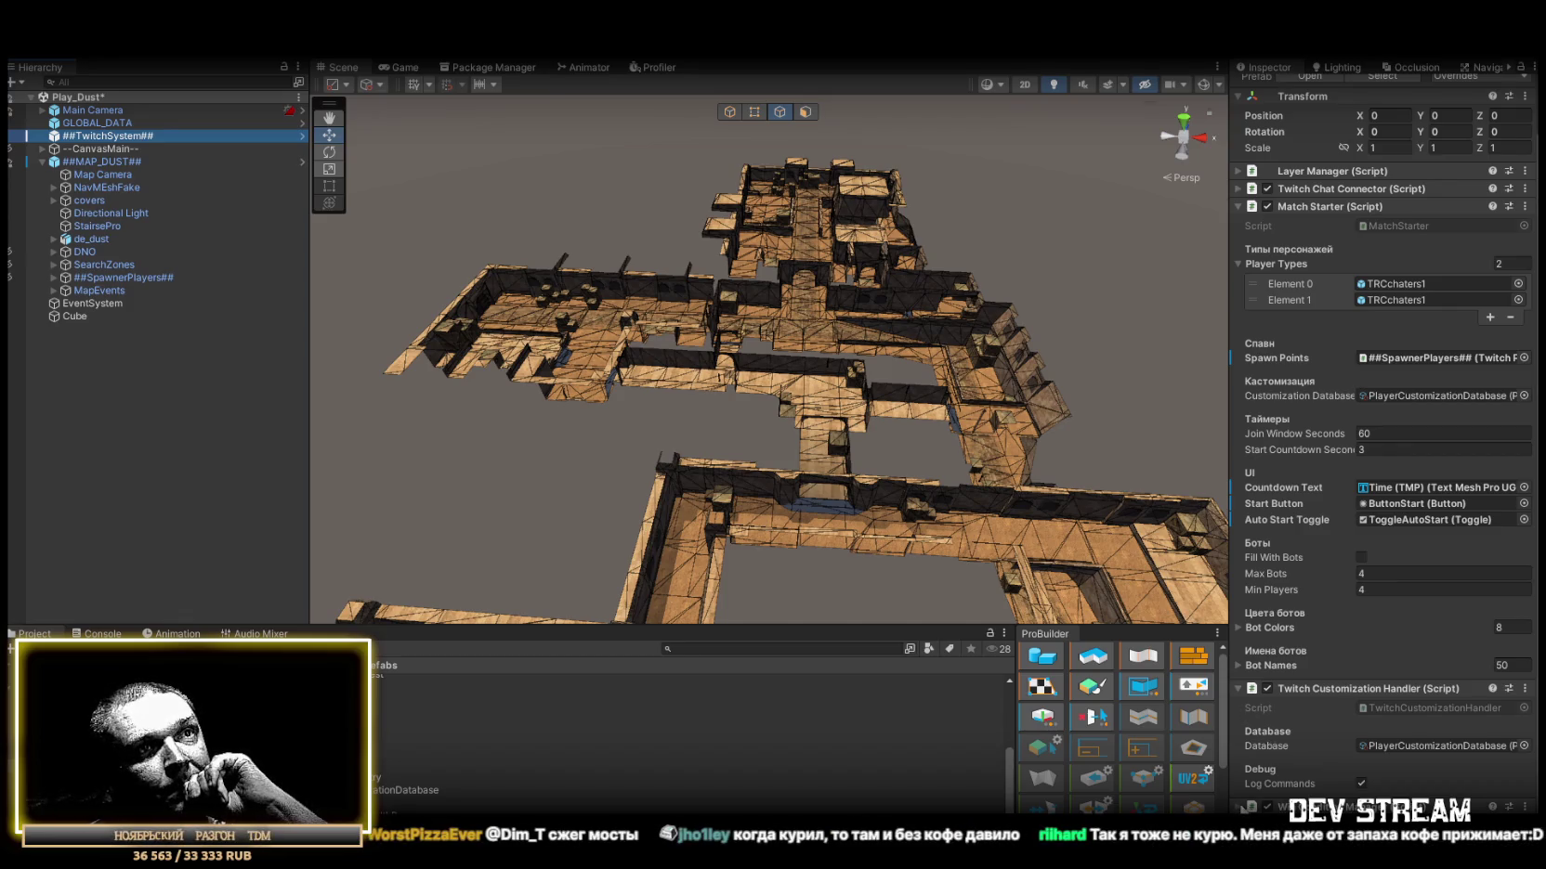
pyautogui.scroll(-10, 1319, 708)
pyautogui.scroll(-2, 1376, 501)
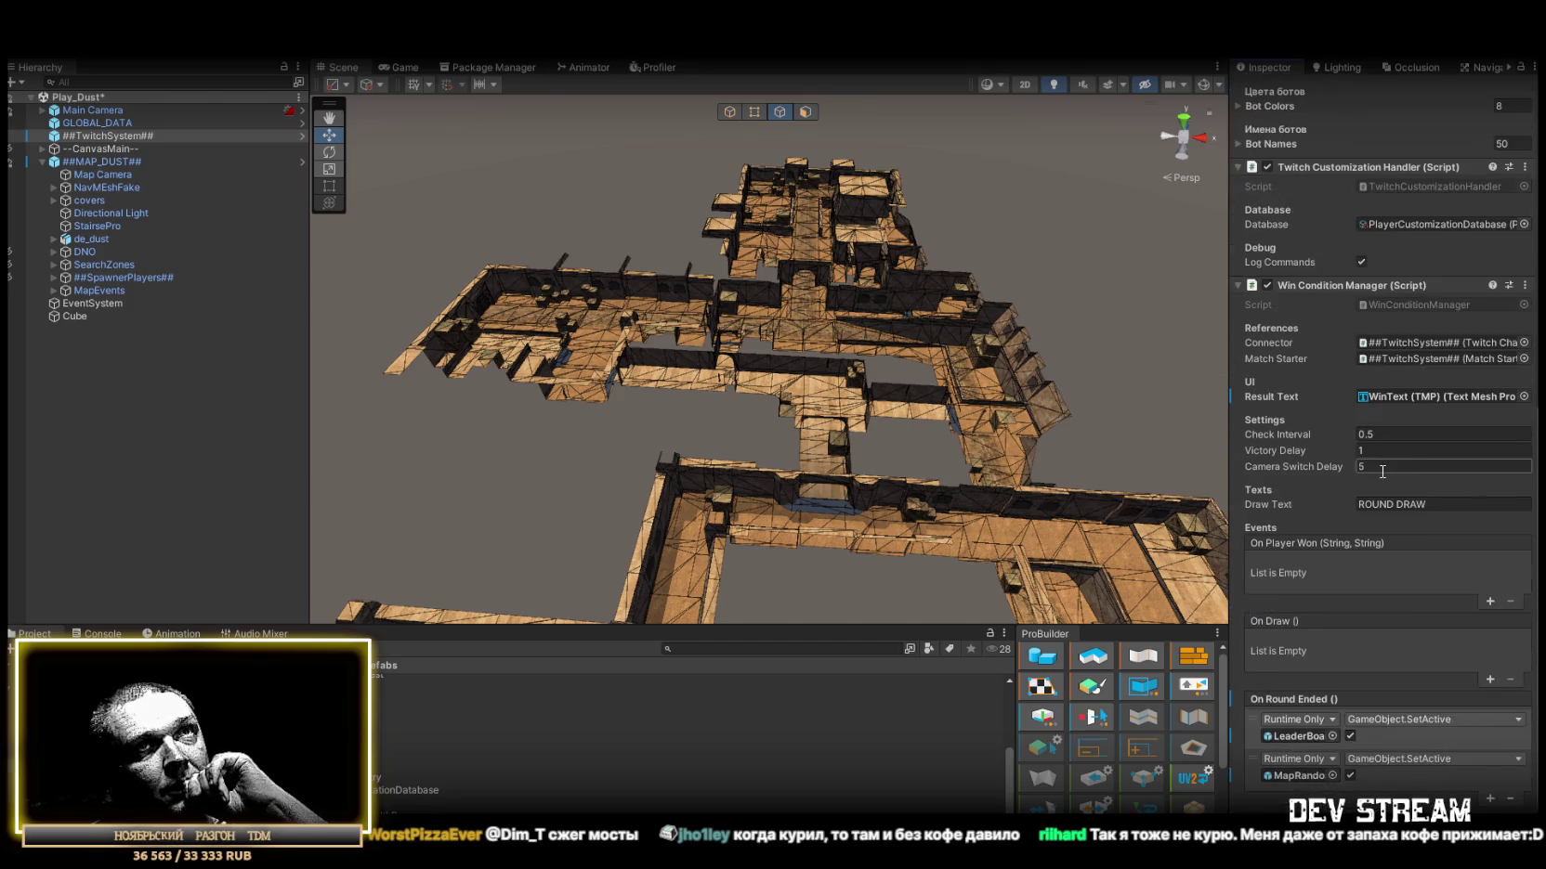
pyautogui.scroll(13, 1374, 488)
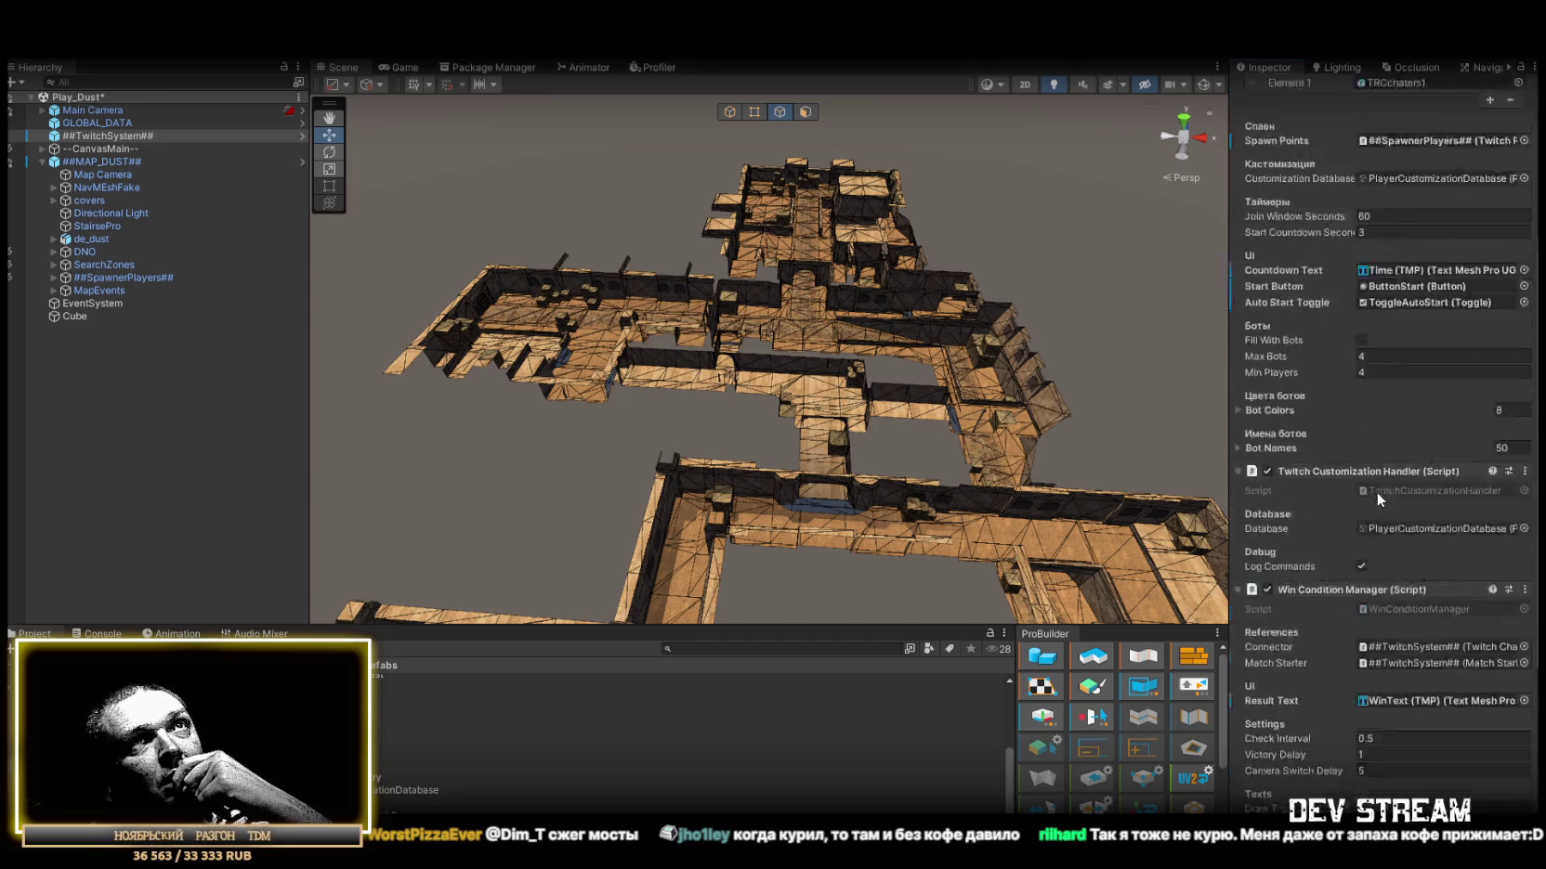
# Collapse Match Starter, Twitch Customization Handler and Win Condition Manager, then open the Backs folder.
pyautogui.click(1283, 257)
pyautogui.click(1239, 273)
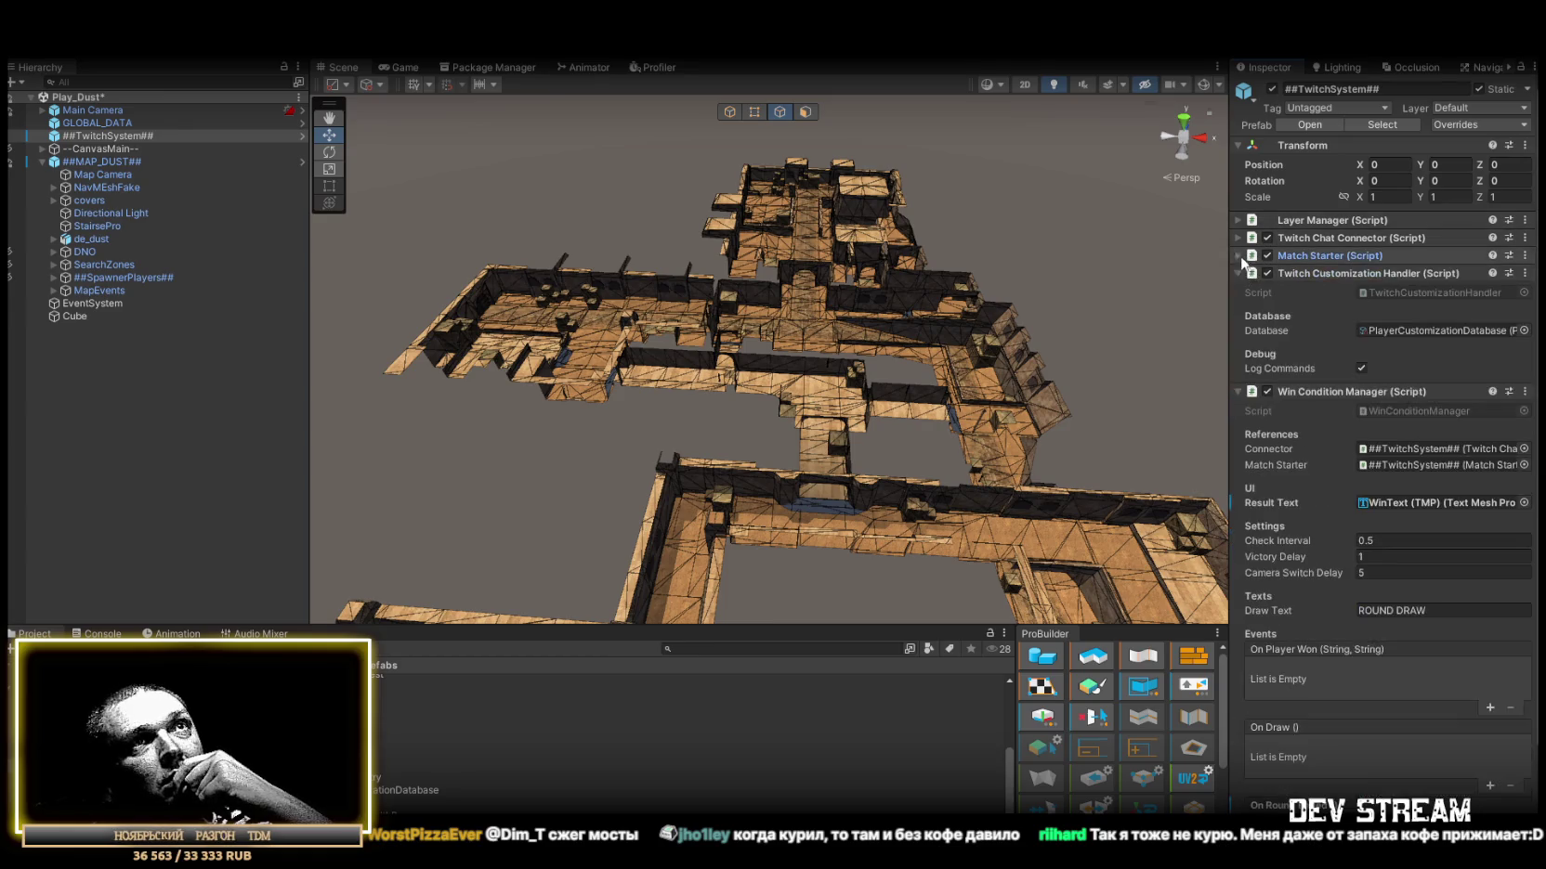
pyautogui.click(1238, 291)
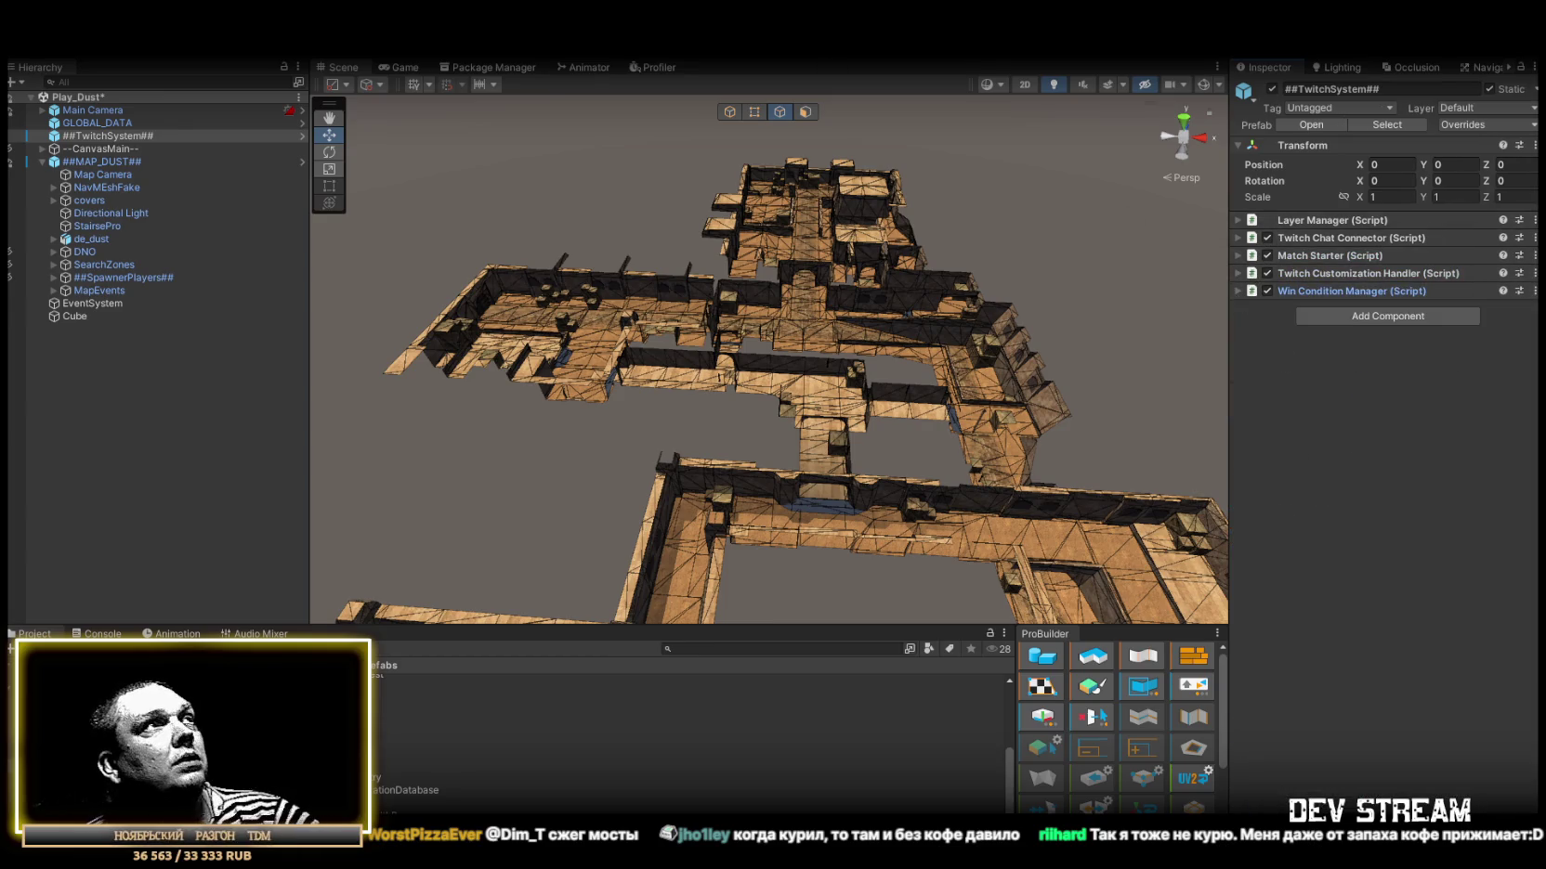
pyautogui.moveTo(610, 156); pyautogui.dragTo(697, 203)
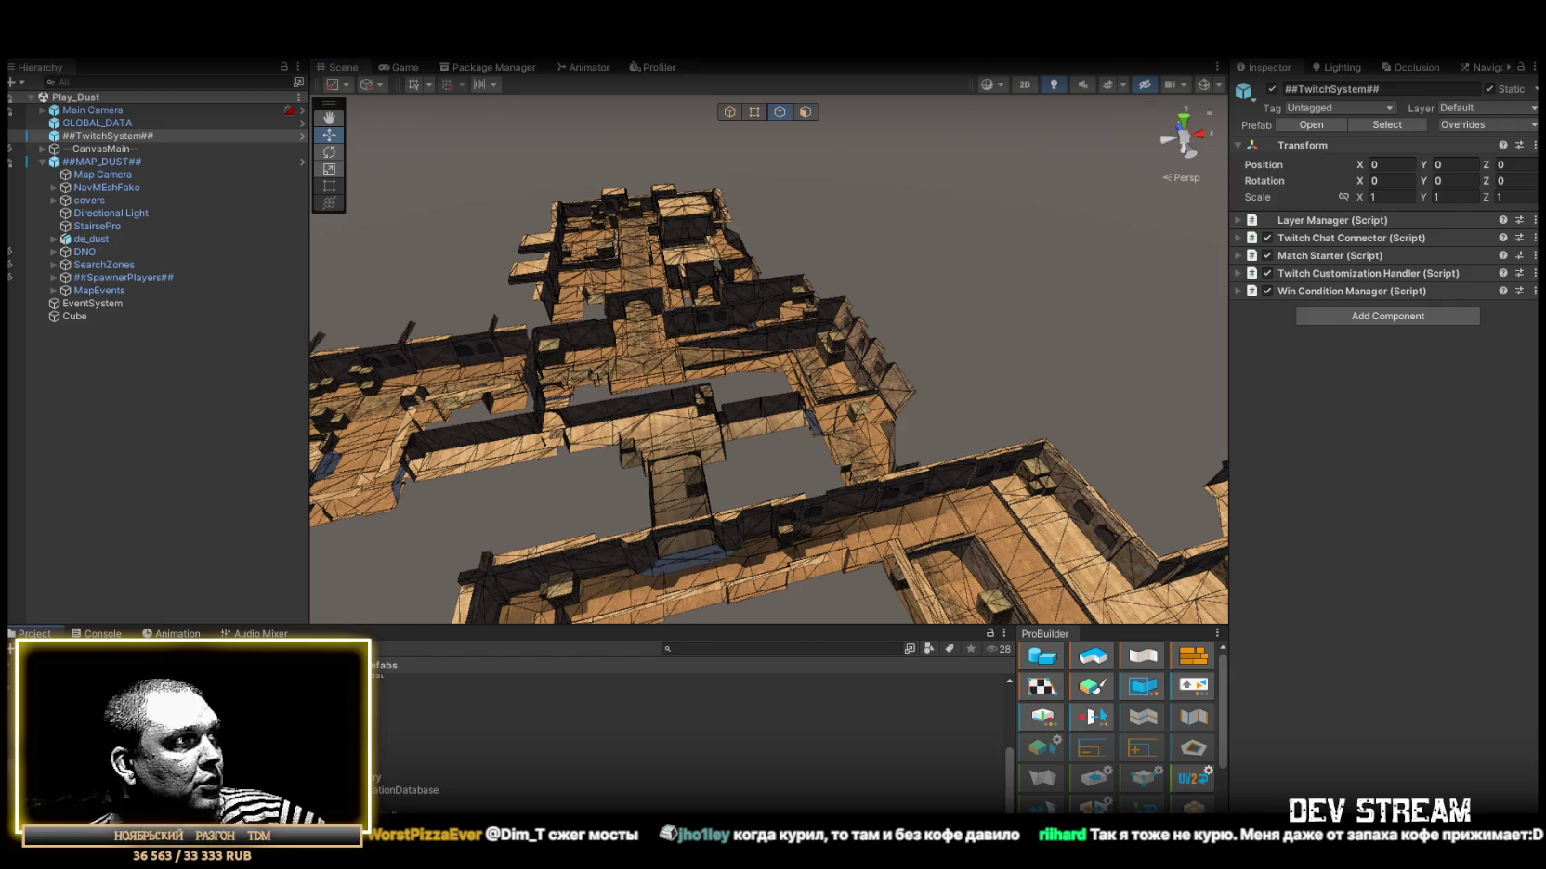
pyautogui.doubleClick(344, 692)
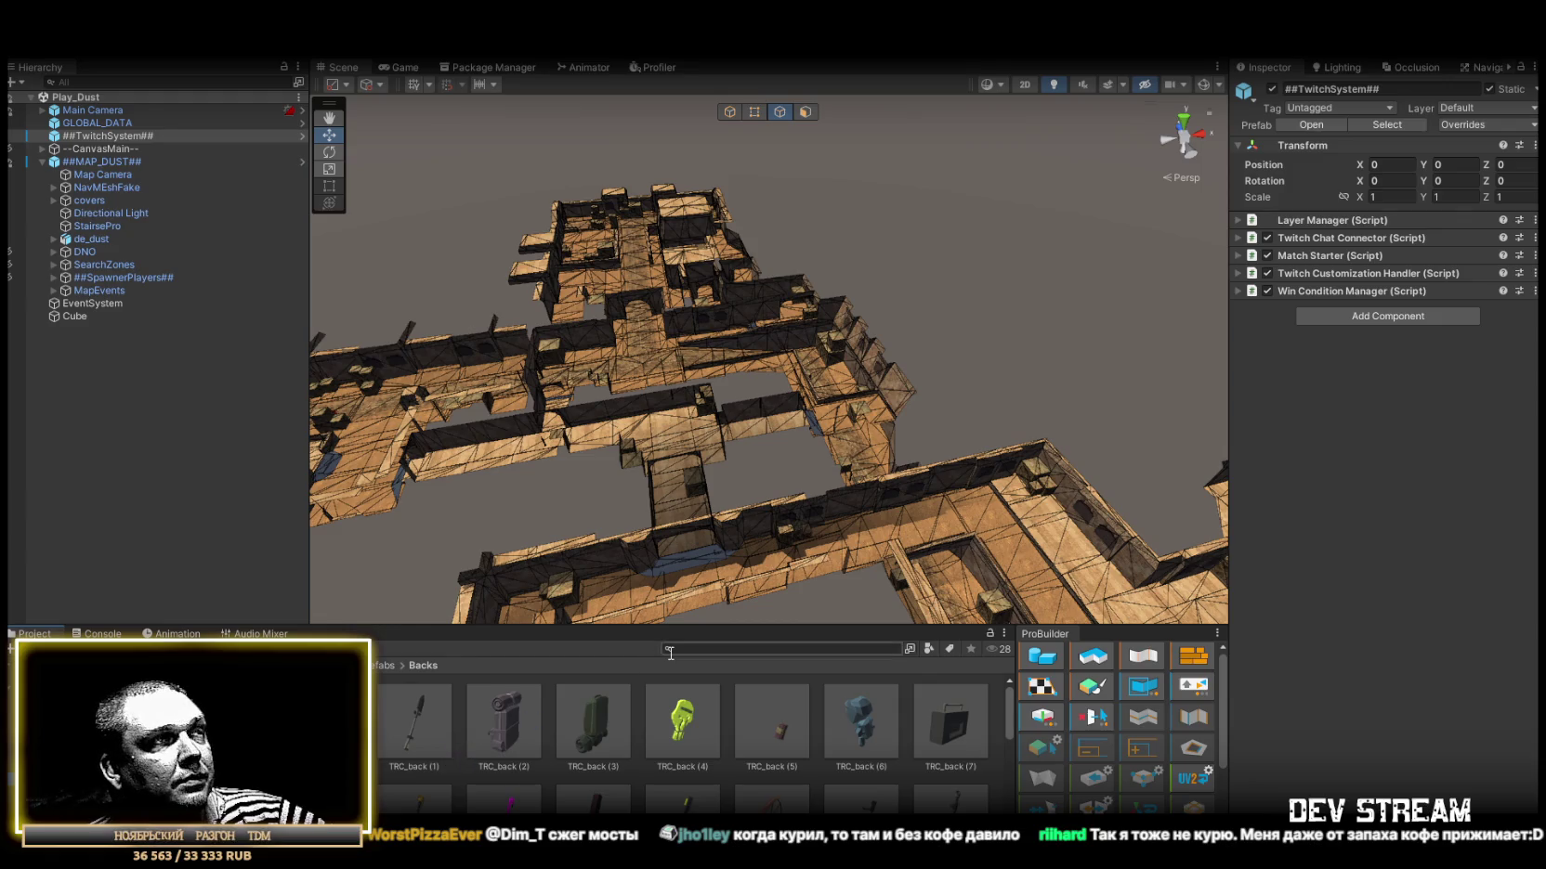
# Maximize the Project browser, pick TRC_back (1), restore the layout and open it in Prefab Mode.
pyautogui.doubleClick(34, 633)
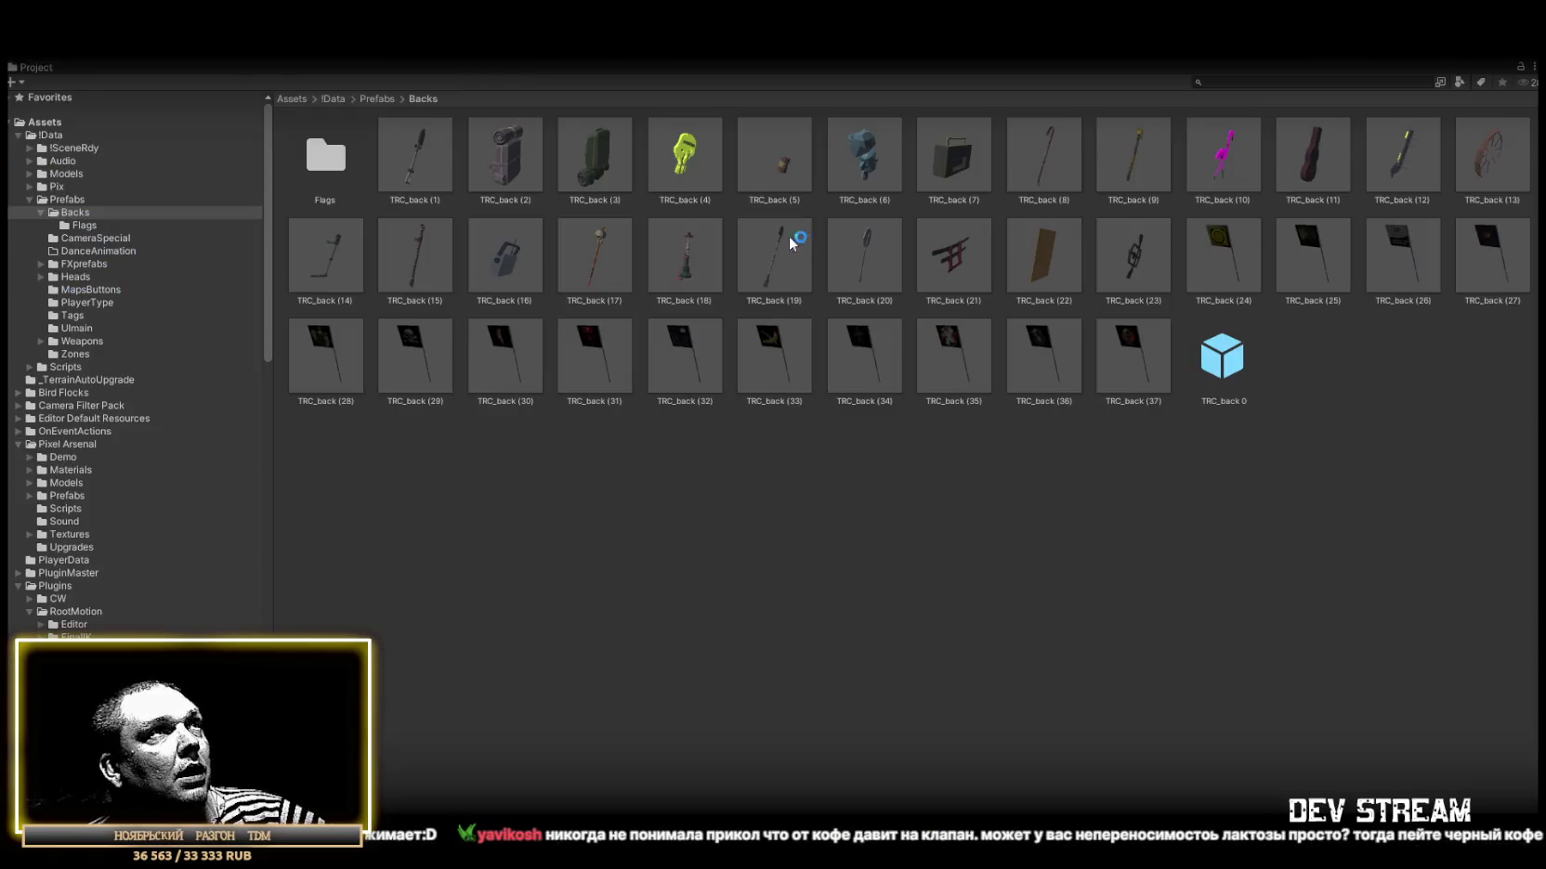
pyautogui.click(427, 155)
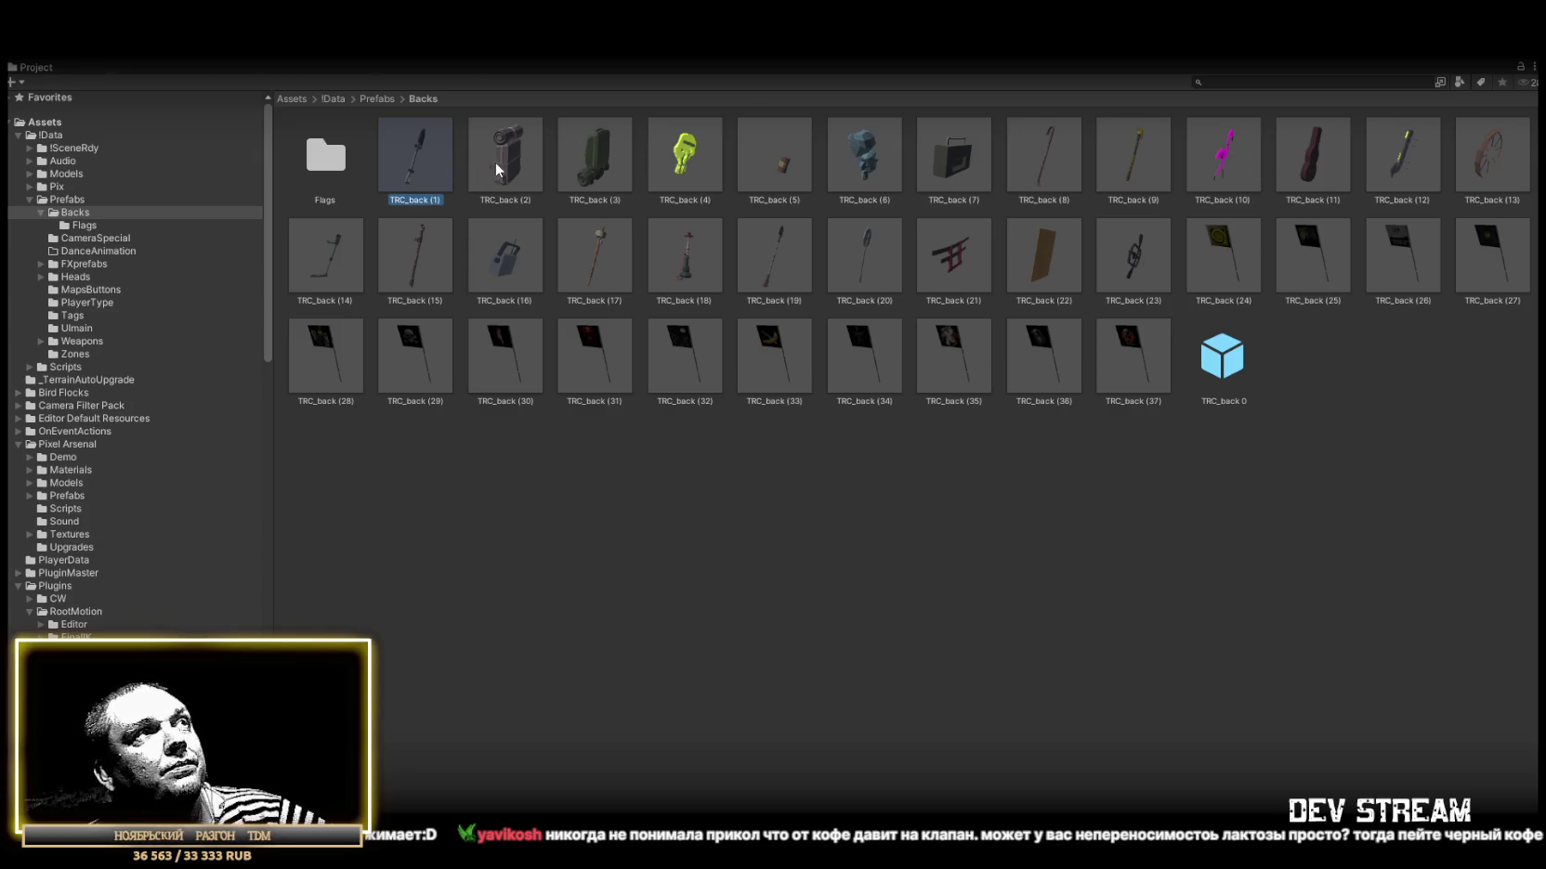
pyautogui.doubleClick(36, 70)
pyautogui.doubleClick(402, 728)
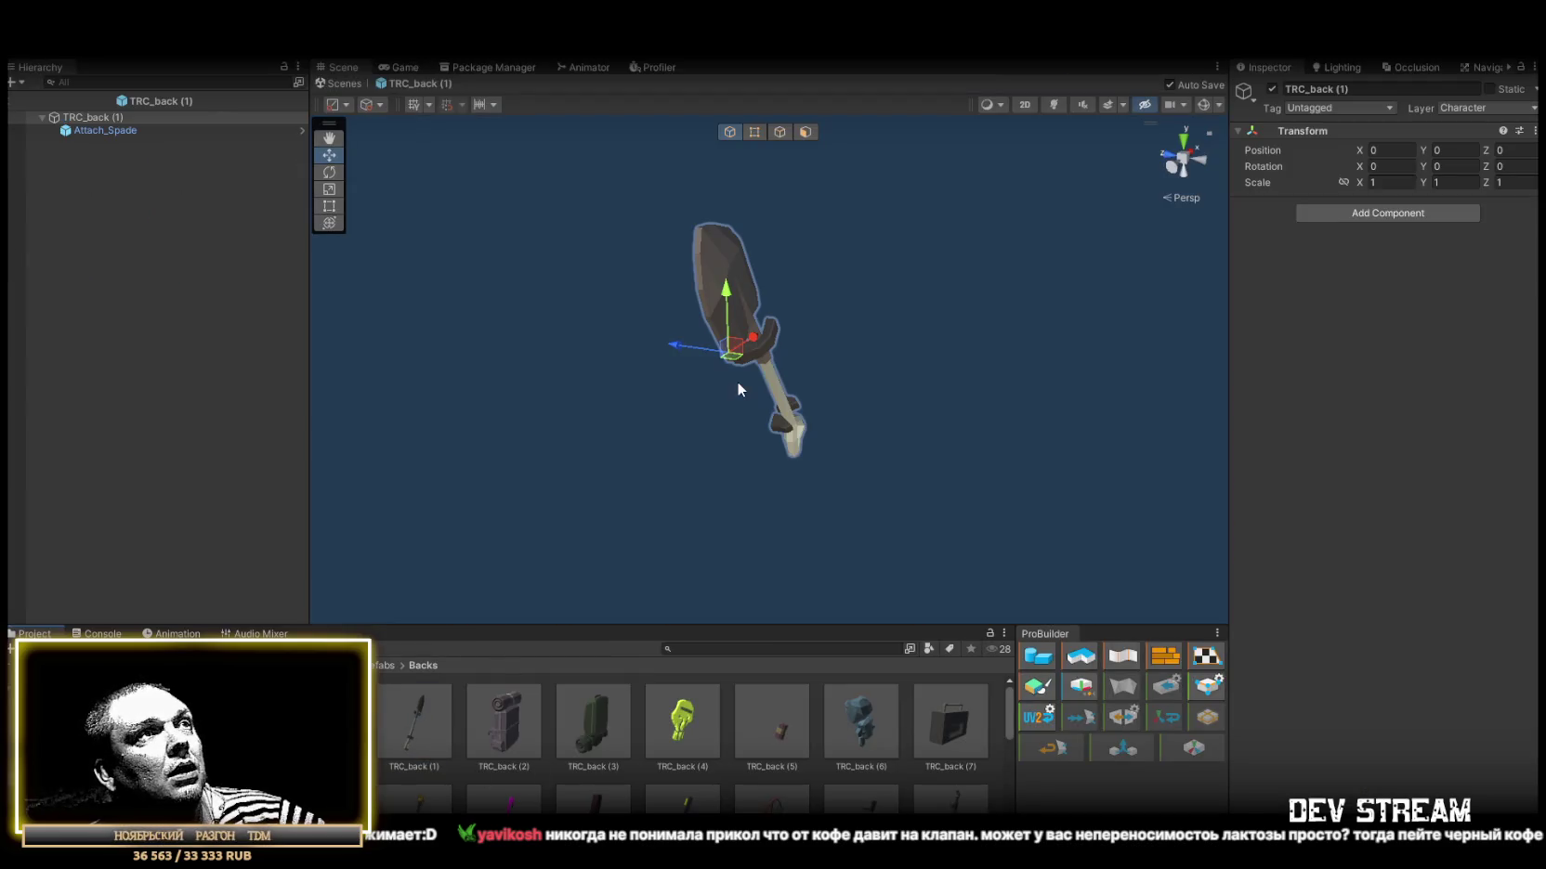
# Orbit the shovel, then preview the TRC_back (2) and (3) backpack prefabs.
pyautogui.moveTo(767, 391)
pyautogui.mouseDown()
pyautogui.moveTo(597, 414)
pyautogui.moveTo(666, 441)
pyautogui.moveTo(780, 431)
pyautogui.moveTo(706, 521)
pyautogui.mouseUp()
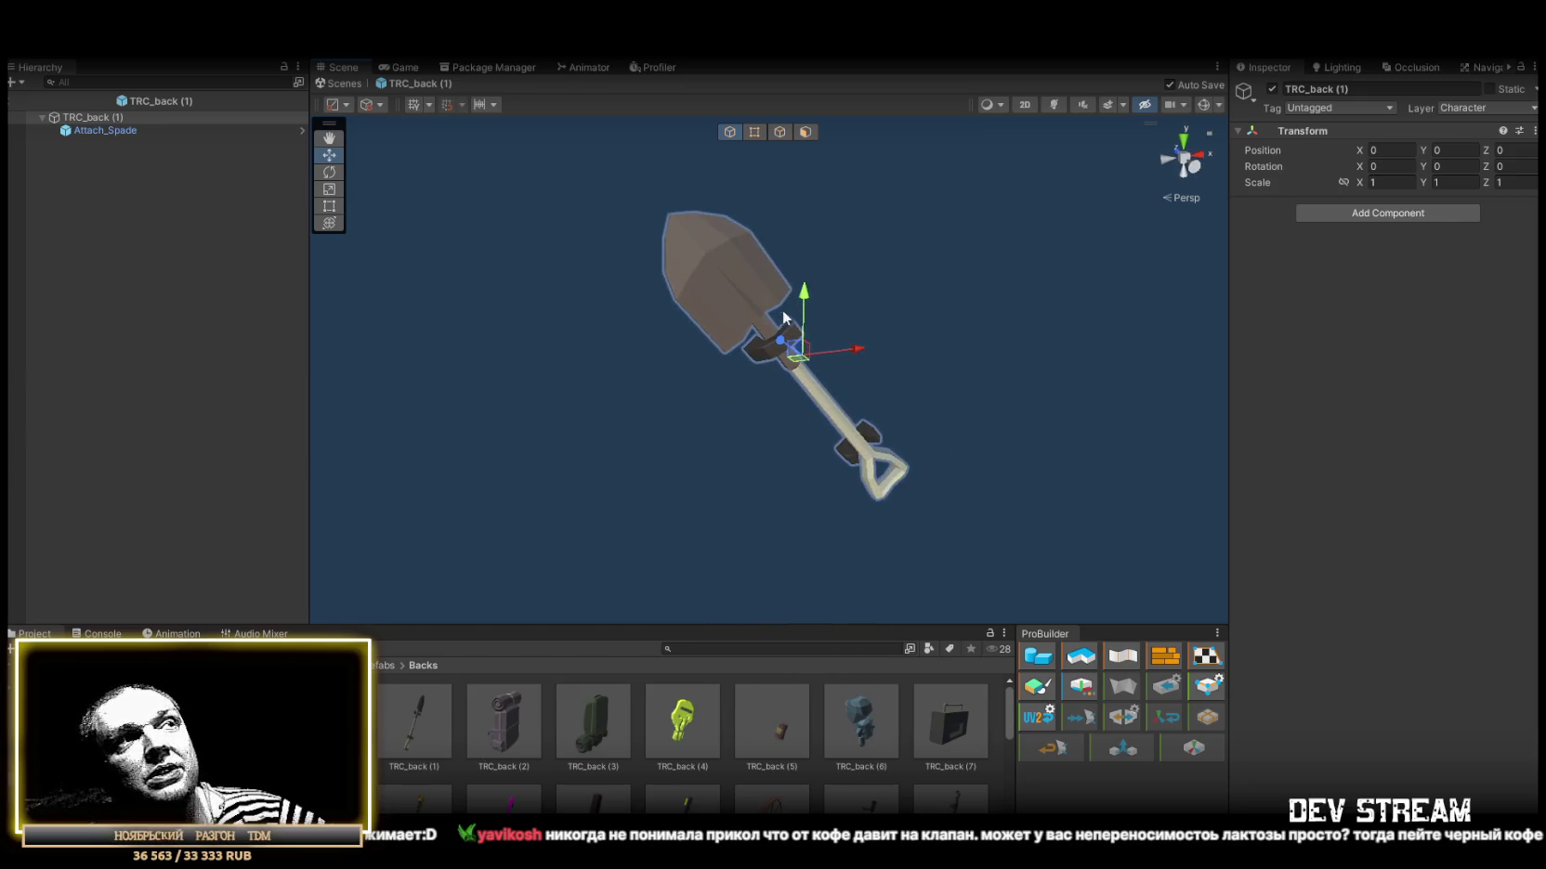
pyautogui.click(513, 724)
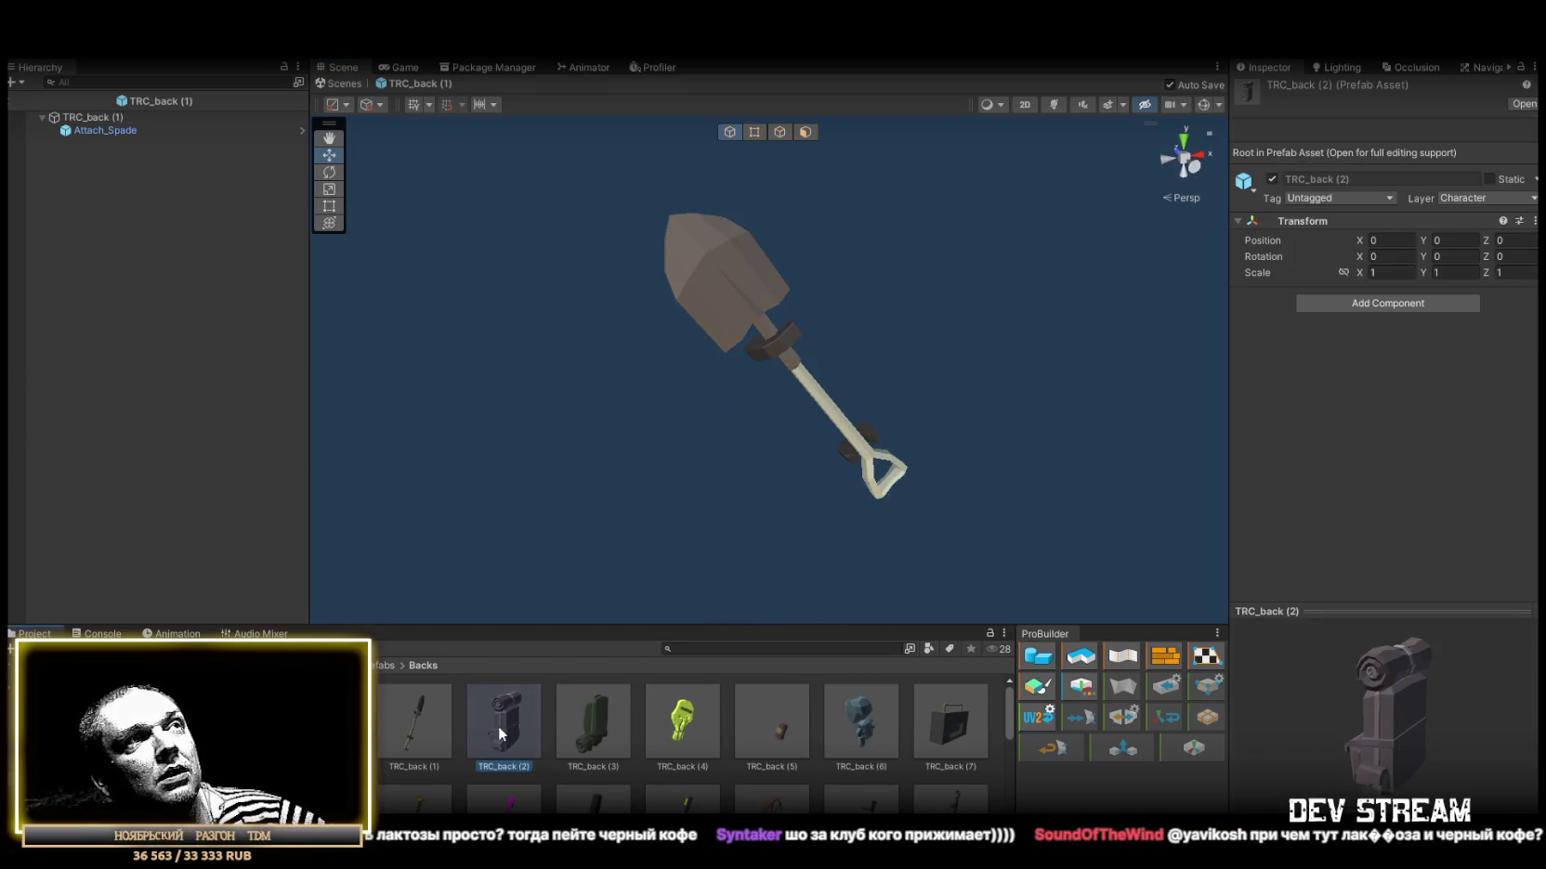
pyautogui.doubleClick(498, 726)
pyautogui.moveTo(798, 458)
pyautogui.mouseDown()
pyautogui.moveTo(542, 452)
pyautogui.moveTo(594, 436)
pyautogui.mouseUp()
pyautogui.doubleClick(593, 723)
pyautogui.moveTo(677, 620); pyautogui.dragTo(555, 392)
pyautogui.scroll(-3, 557, 393)
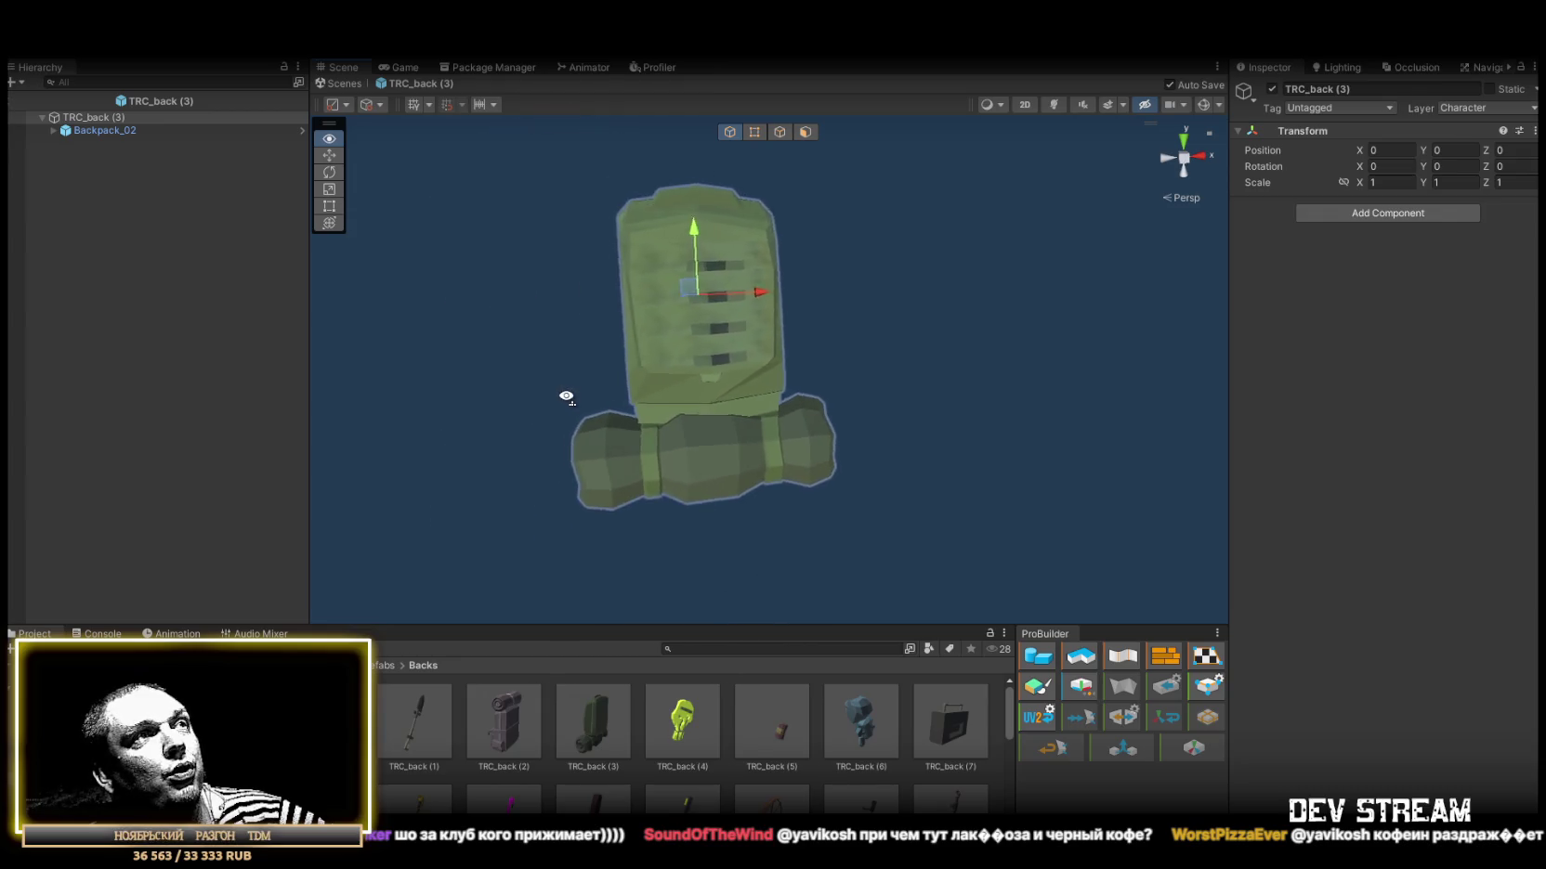
# Preview the TRC_back (4) skull and TRC_back (5) barrel prefabs.
pyautogui.doubleClick(681, 729)
pyautogui.moveTo(874, 530)
pyautogui.mouseDown()
pyautogui.moveTo(743, 418)
pyautogui.moveTo(633, 368)
pyautogui.mouseUp()
pyautogui.scroll(5, 744, 418)
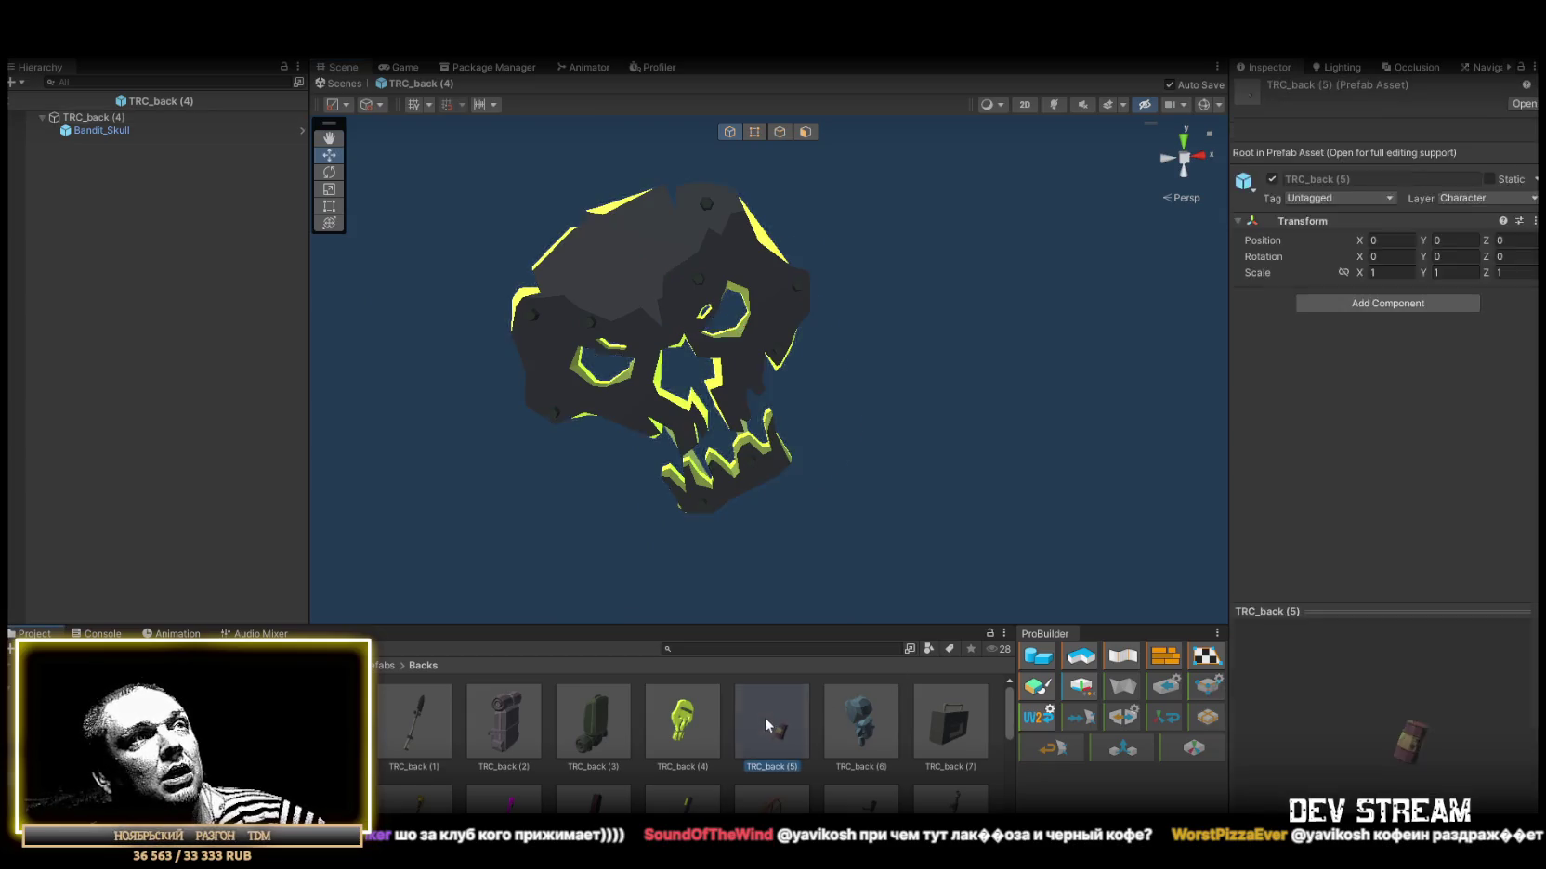
pyautogui.doubleClick(763, 720)
pyautogui.moveTo(836, 390); pyautogui.dragTo(922, 372)
pyautogui.scroll(3, 718, 376)
pyautogui.moveTo(718, 375)
pyautogui.mouseDown()
pyautogui.moveTo(493, 391)
pyautogui.moveTo(595, 423)
pyautogui.mouseUp()
# Preview the TRC_back (6) bear and TRC_back (7) boombox prefabs.
pyautogui.doubleClick(839, 727)
pyautogui.moveTo(924, 436)
pyautogui.mouseDown()
pyautogui.moveTo(707, 414)
pyautogui.moveTo(743, 412)
pyautogui.mouseUp()
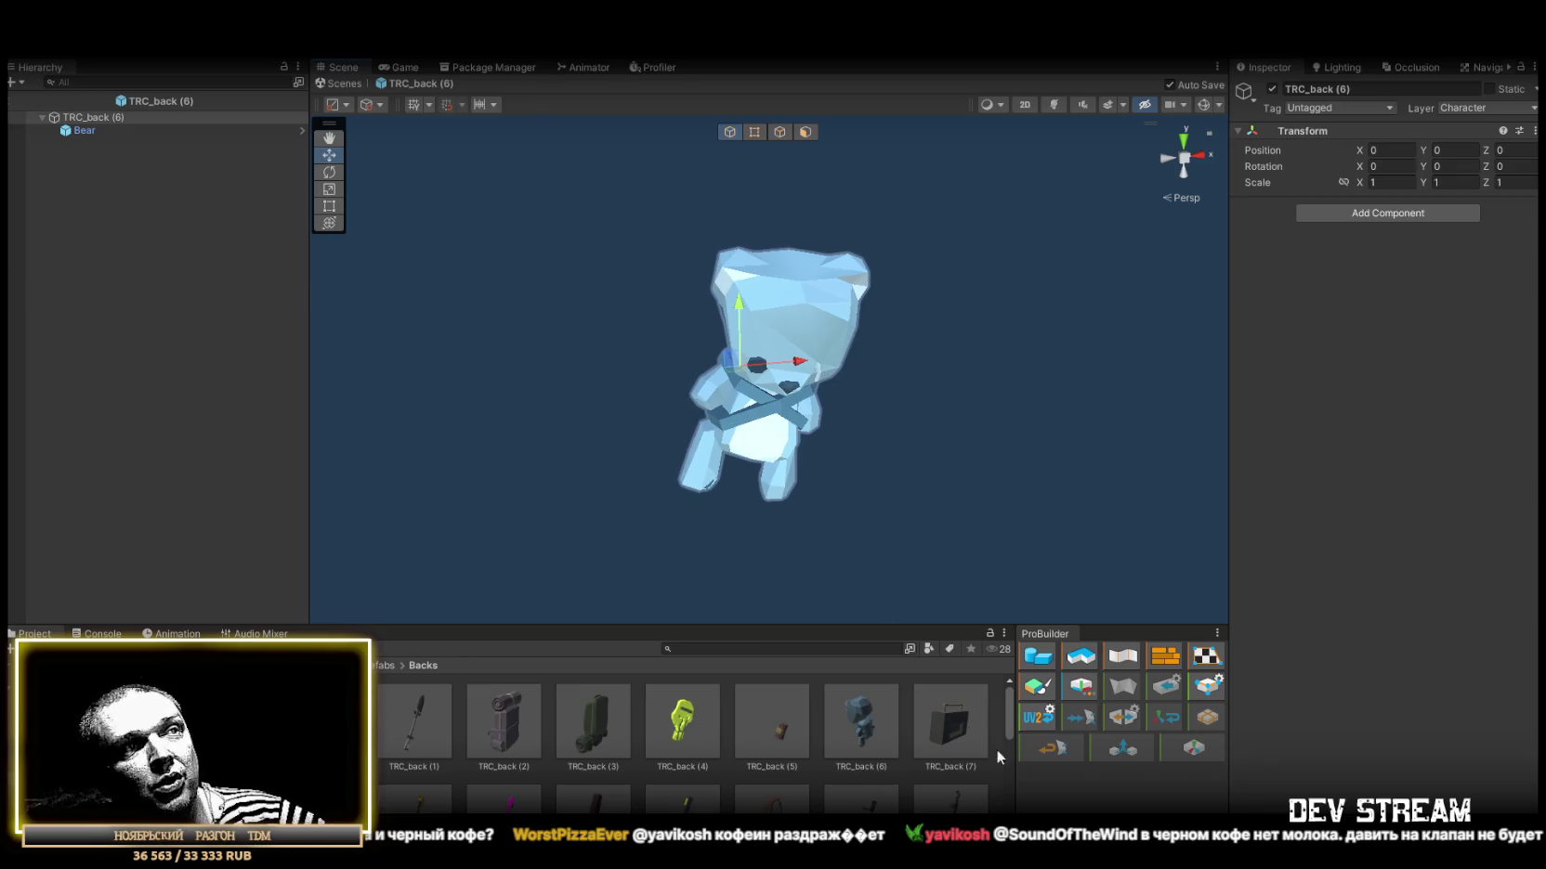
pyautogui.doubleClick(954, 728)
pyautogui.moveTo(954, 507); pyautogui.dragTo(625, 402)
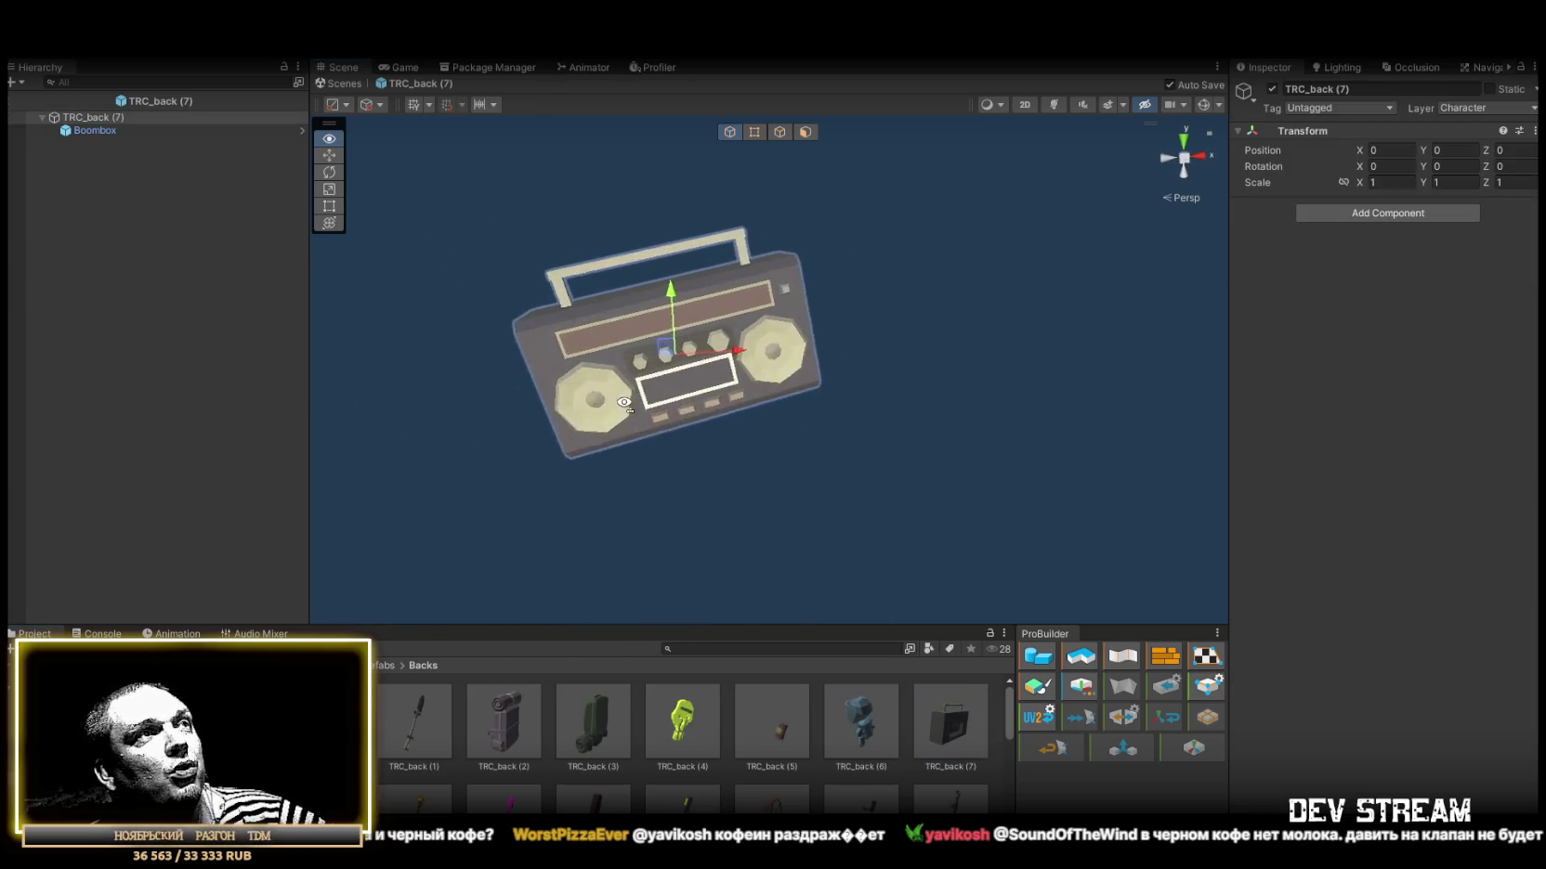
pyautogui.scroll(3, 650, 428)
pyautogui.scroll(-2, 588, 761)
pyautogui.scroll(1, 588, 761)
# Preview the TRC_back (8) crowbar, (9) fire axe and (10) flamingo prefabs.
pyautogui.doubleClick(325, 770)
pyautogui.moveTo(780, 391)
pyautogui.mouseDown()
pyautogui.moveTo(810, 370)
pyautogui.moveTo(459, 421)
pyautogui.moveTo(879, 438)
pyautogui.moveTo(763, 441)
pyautogui.moveTo(715, 492)
pyautogui.mouseUp()
pyautogui.doubleClick(410, 768)
pyautogui.moveTo(876, 272); pyautogui.dragTo(405, 312)
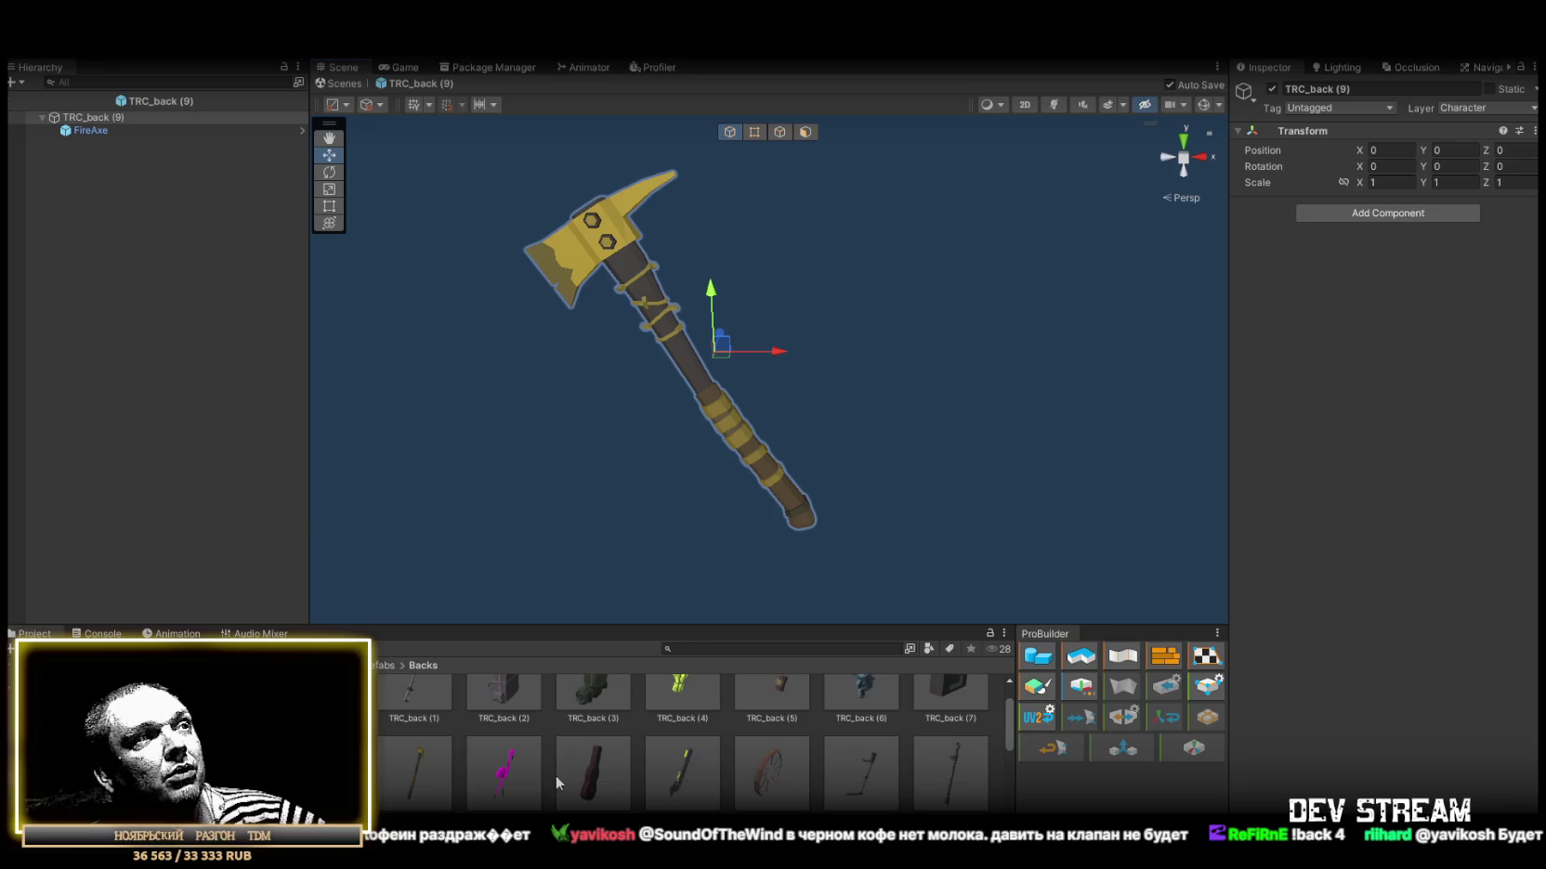
pyautogui.doubleClick(504, 774)
pyautogui.moveTo(897, 349); pyautogui.dragTo(631, 360)
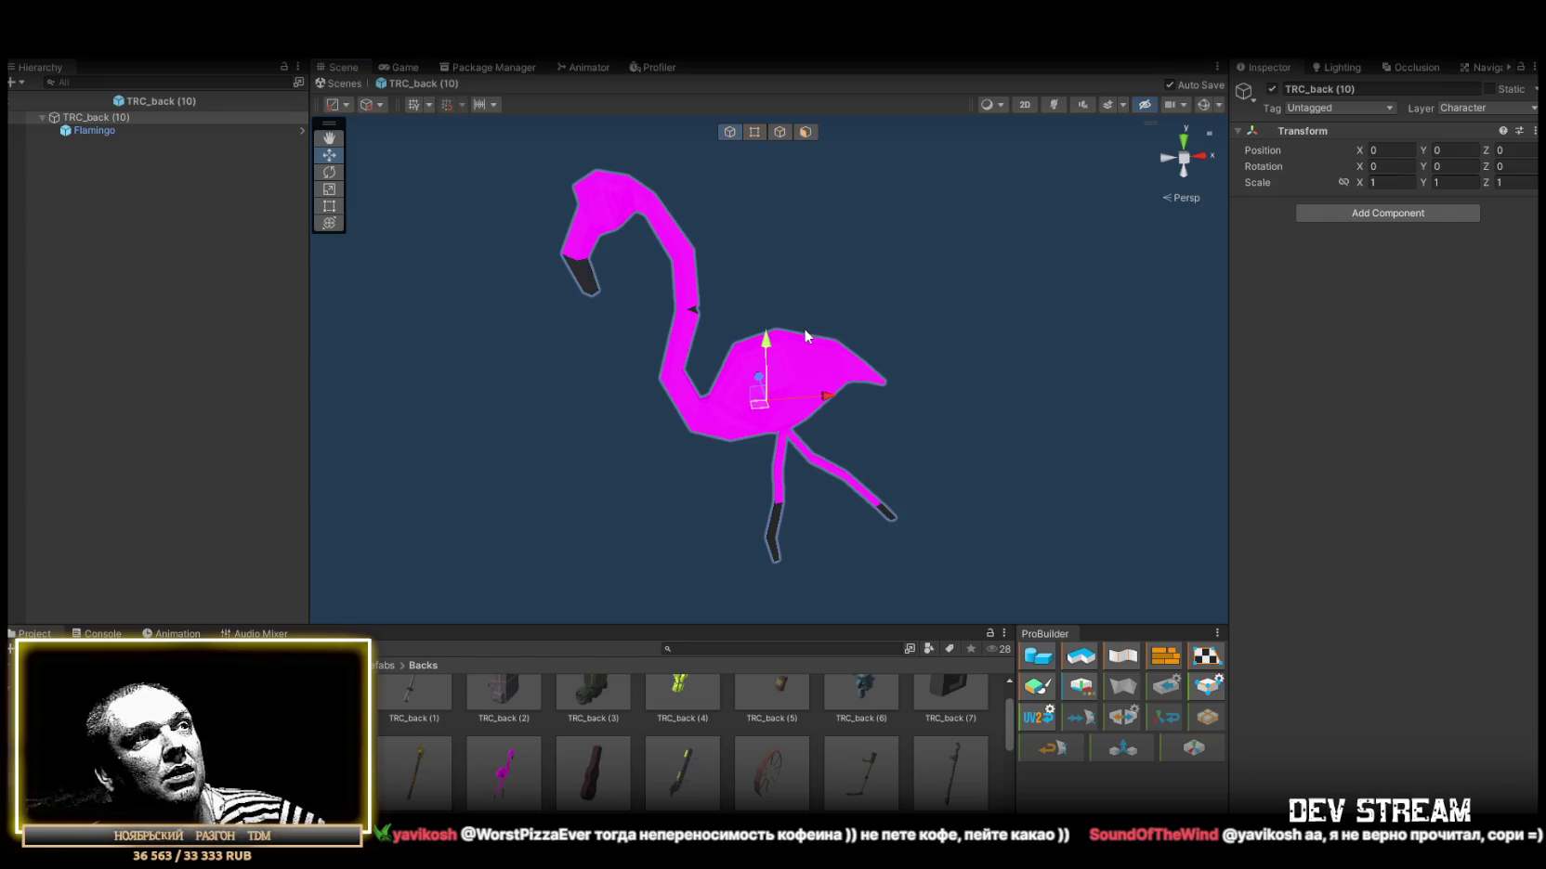
pyautogui.scroll(3, 805, 306)
pyautogui.scroll(-3, 795, 313)
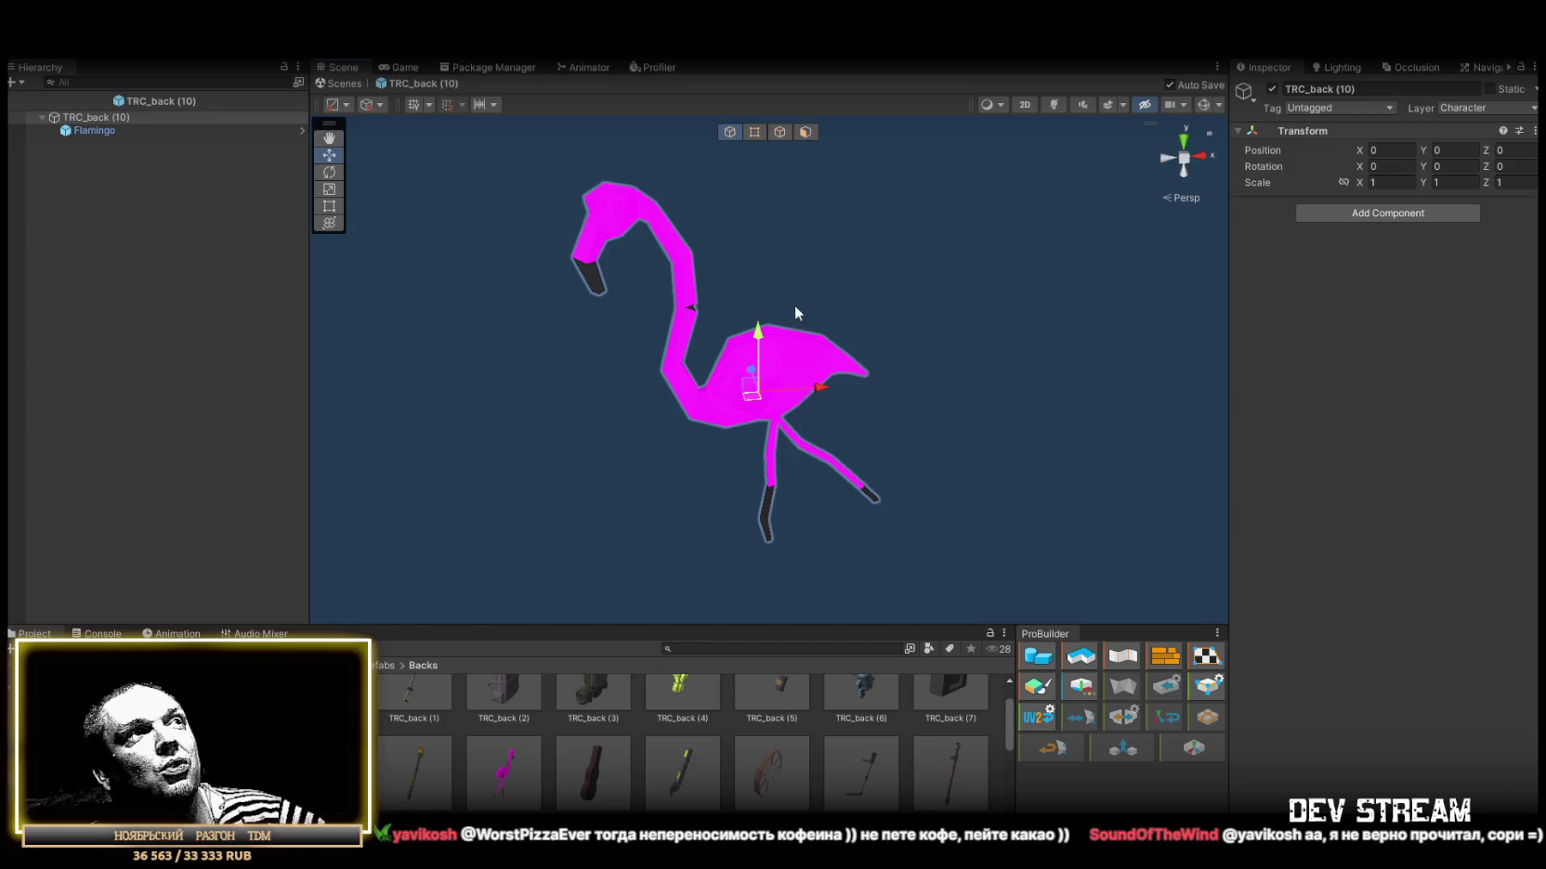
# Preview TRC_back (11) guitar case, (12) Hotel sign, (13) Manhole and (14) metal detector.
pyautogui.doubleClick(594, 773)
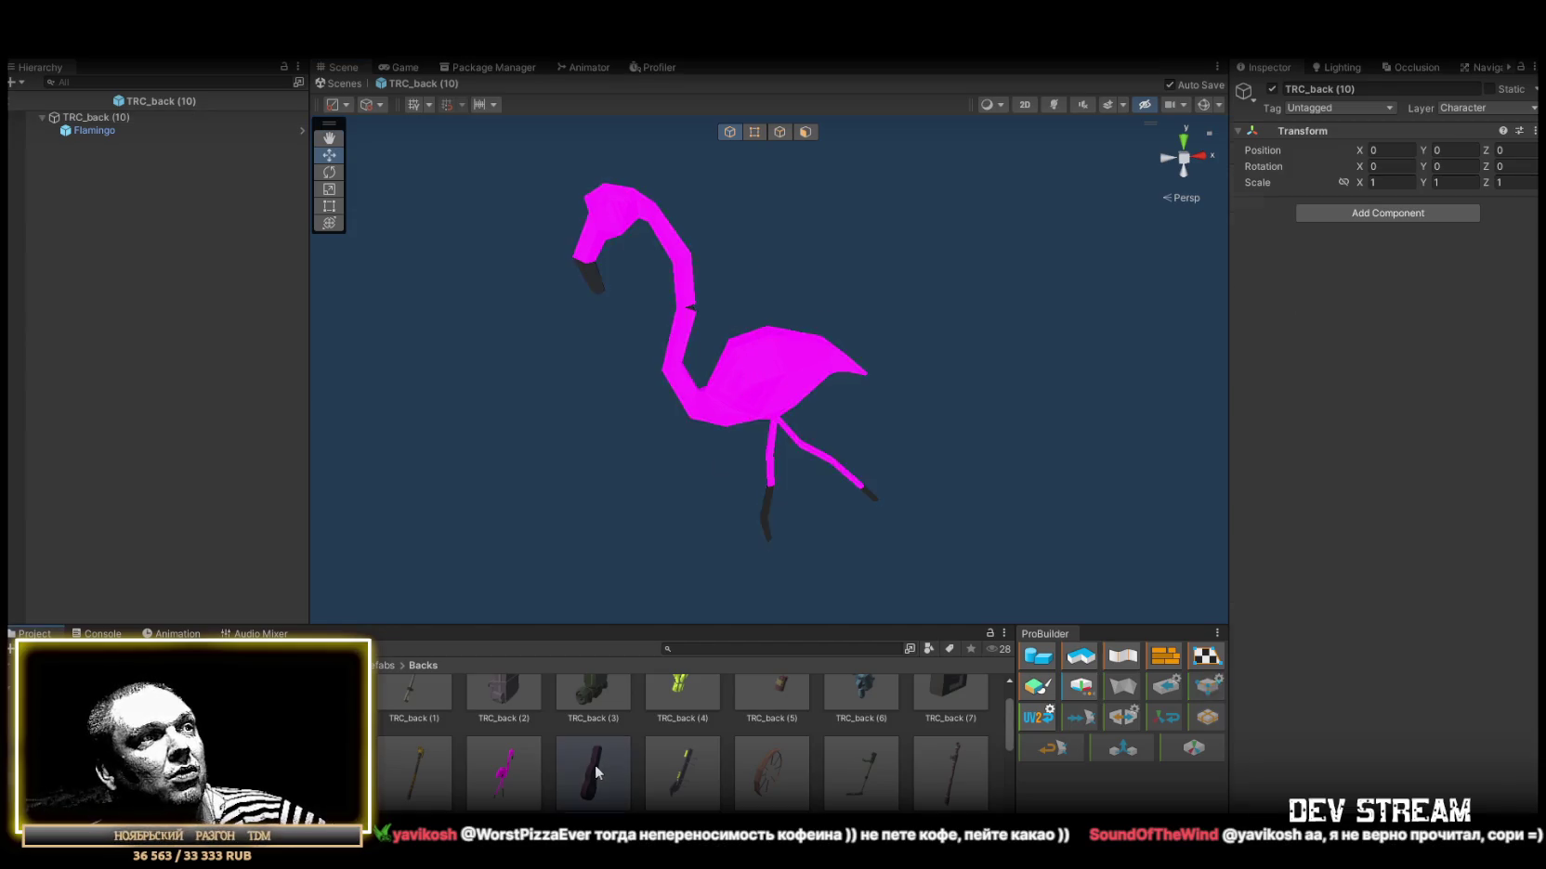
pyautogui.moveTo(891, 344)
pyautogui.mouseDown()
pyautogui.moveTo(721, 308)
pyautogui.moveTo(725, 289)
pyautogui.moveTo(729, 318)
pyautogui.mouseUp()
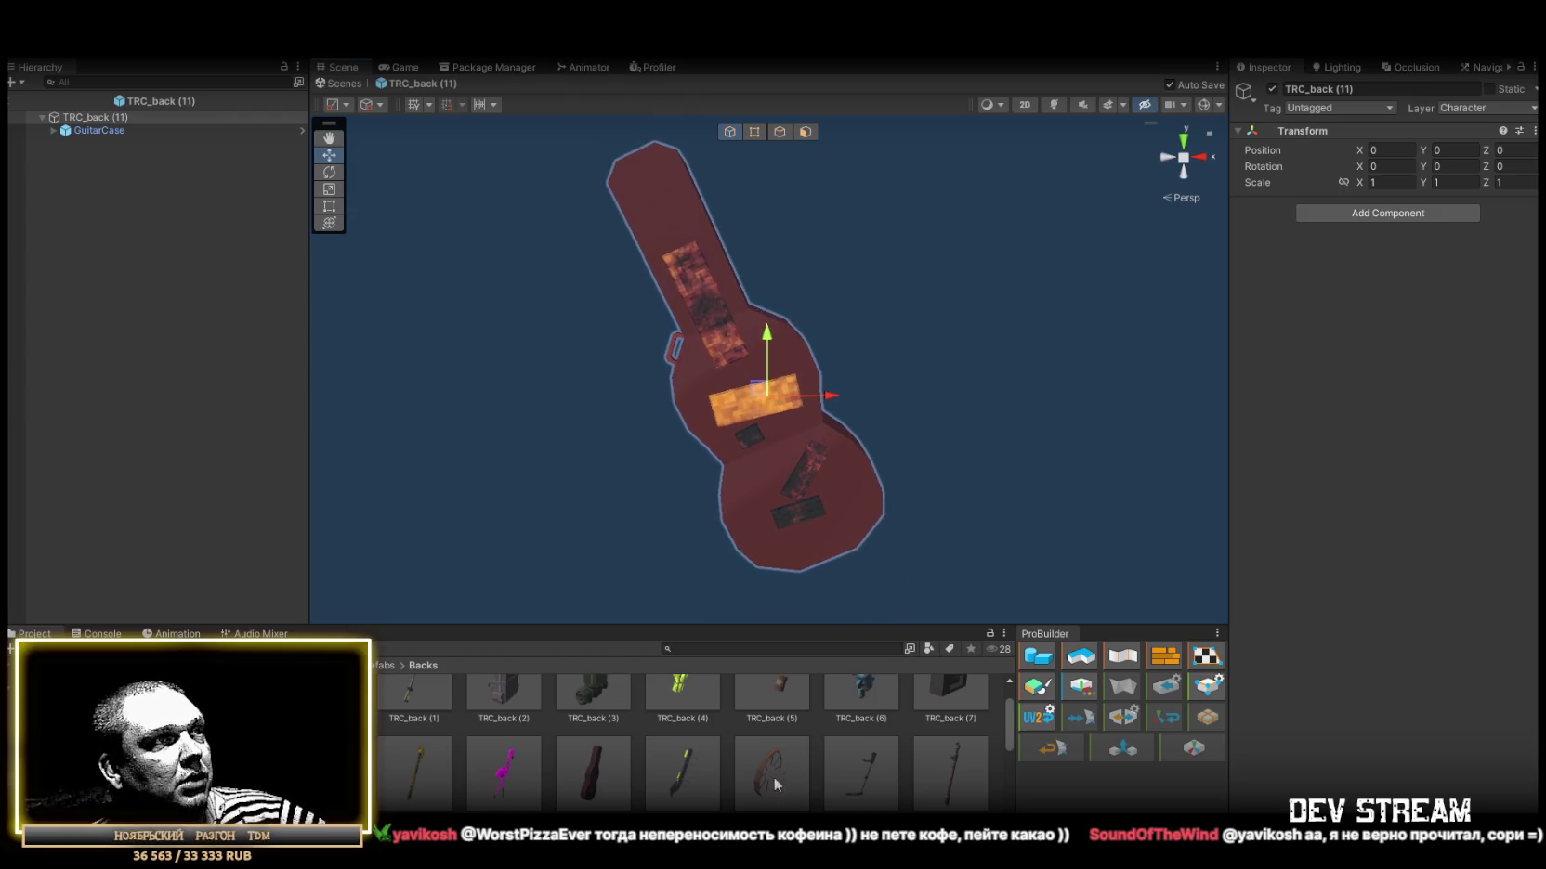
pyautogui.doubleClick(697, 766)
pyautogui.moveTo(907, 361); pyautogui.dragTo(706, 372)
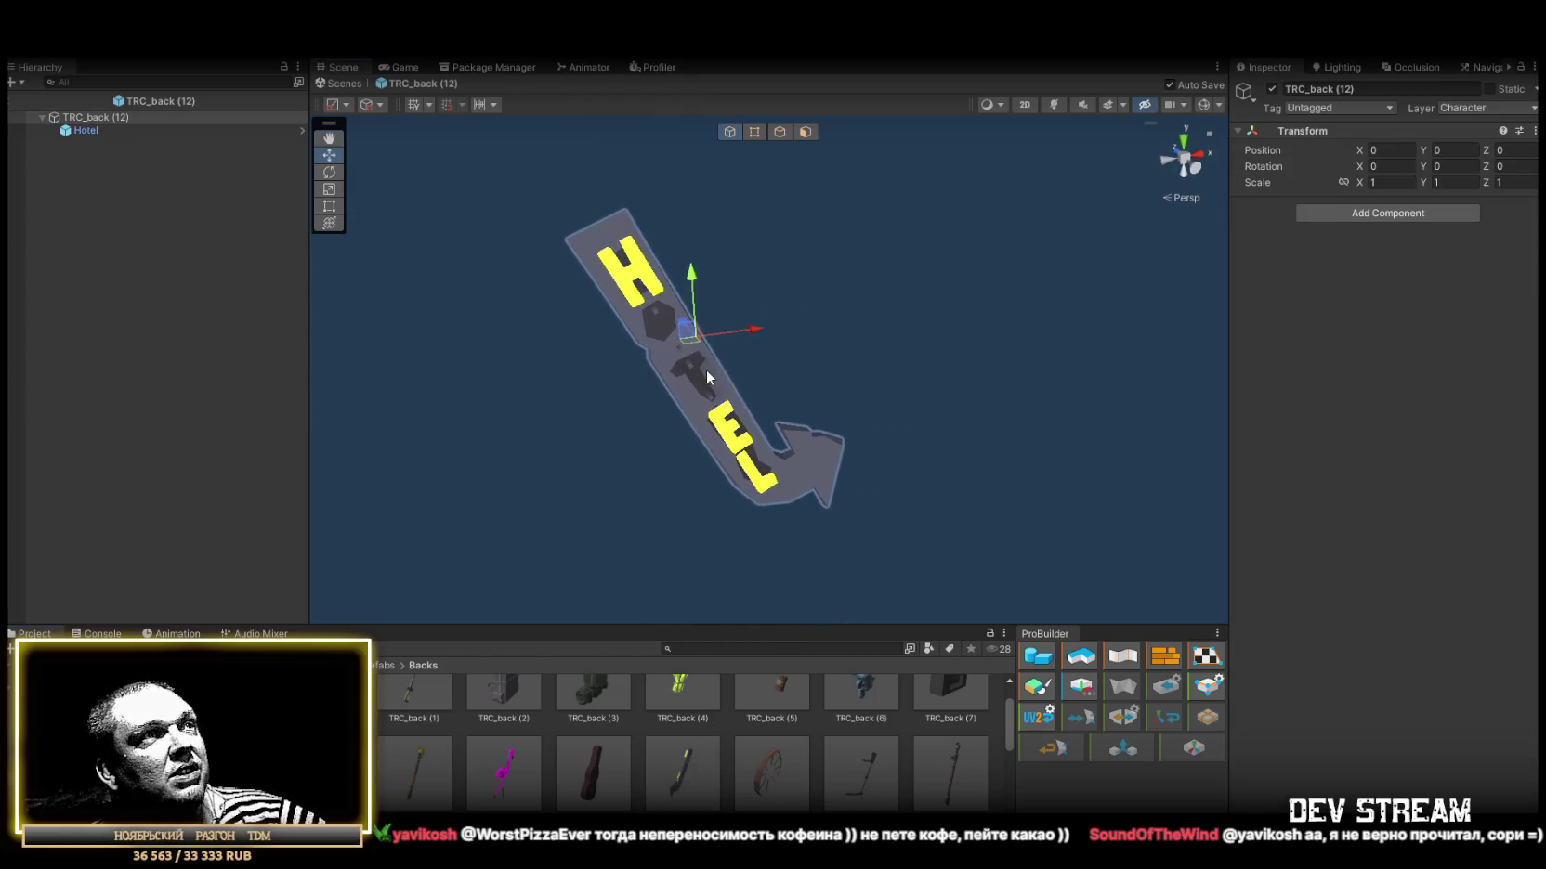
pyautogui.doubleClick(761, 770)
pyautogui.moveTo(870, 458); pyautogui.dragTo(780, 464)
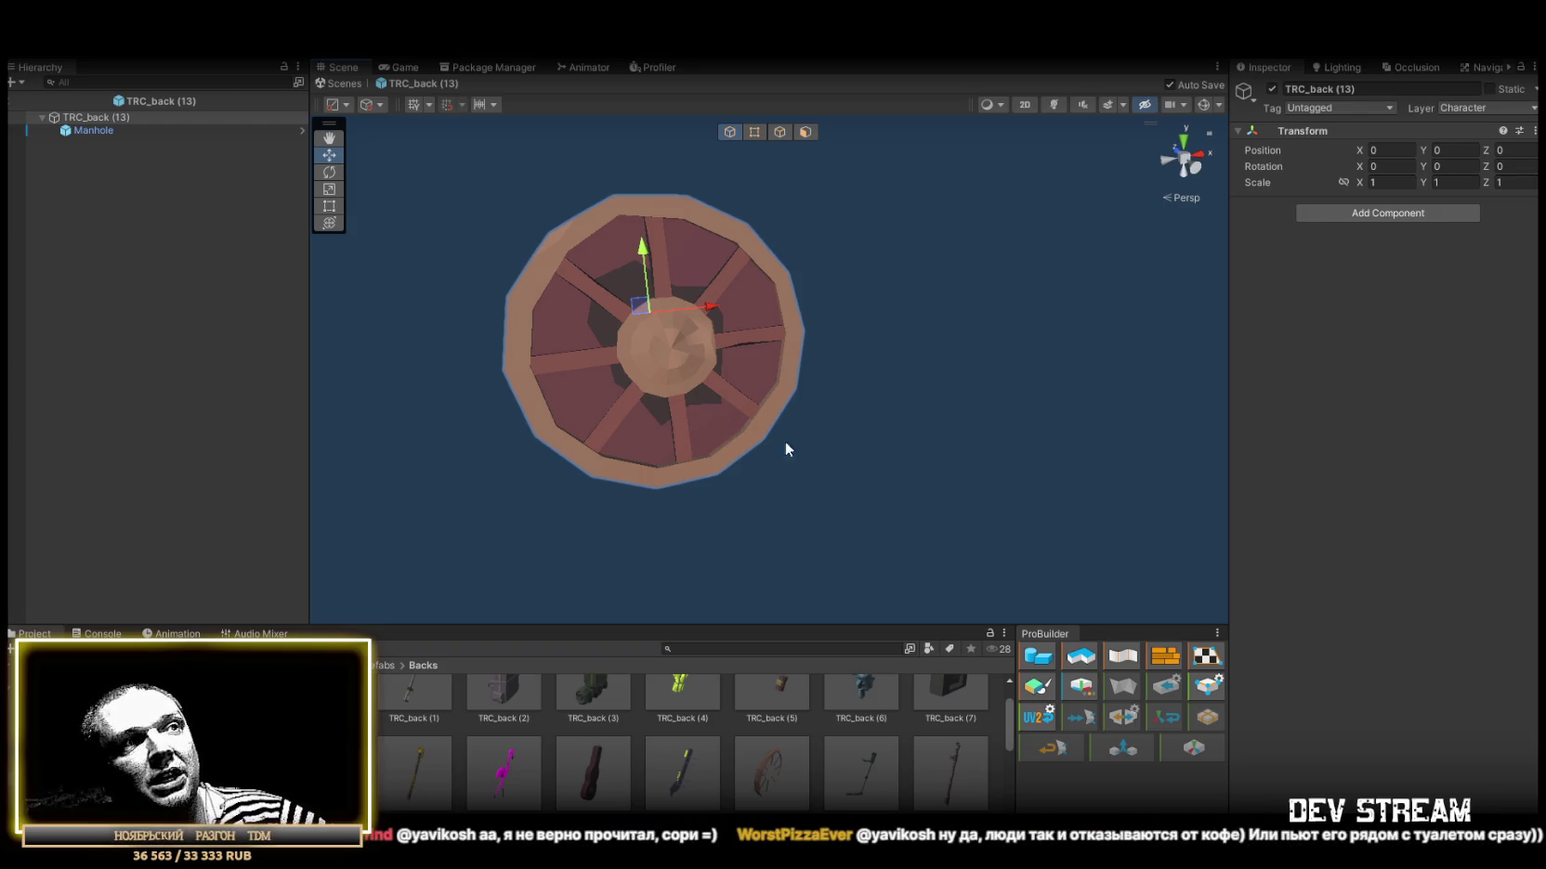
pyautogui.doubleClick(861, 778)
pyautogui.moveTo(876, 434); pyautogui.dragTo(567, 444)
# Preview the TRC_back (15) Pipe and TRC_back (16) radio prefabs.
pyautogui.doubleClick(949, 776)
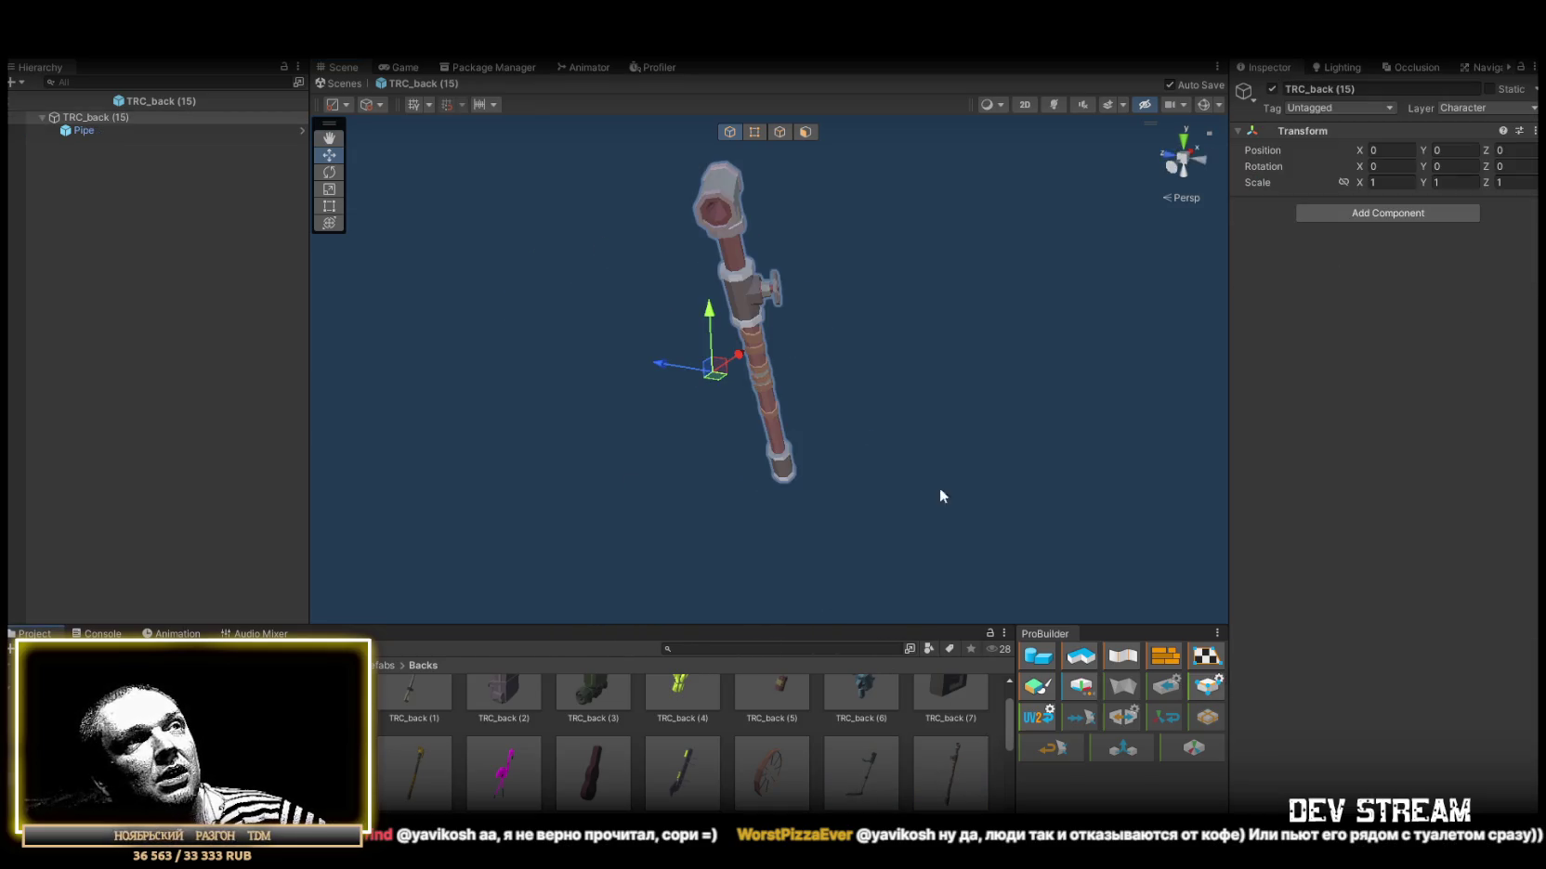
pyautogui.moveTo(939, 494); pyautogui.dragTo(604, 446)
pyautogui.scroll(-1, 813, 754)
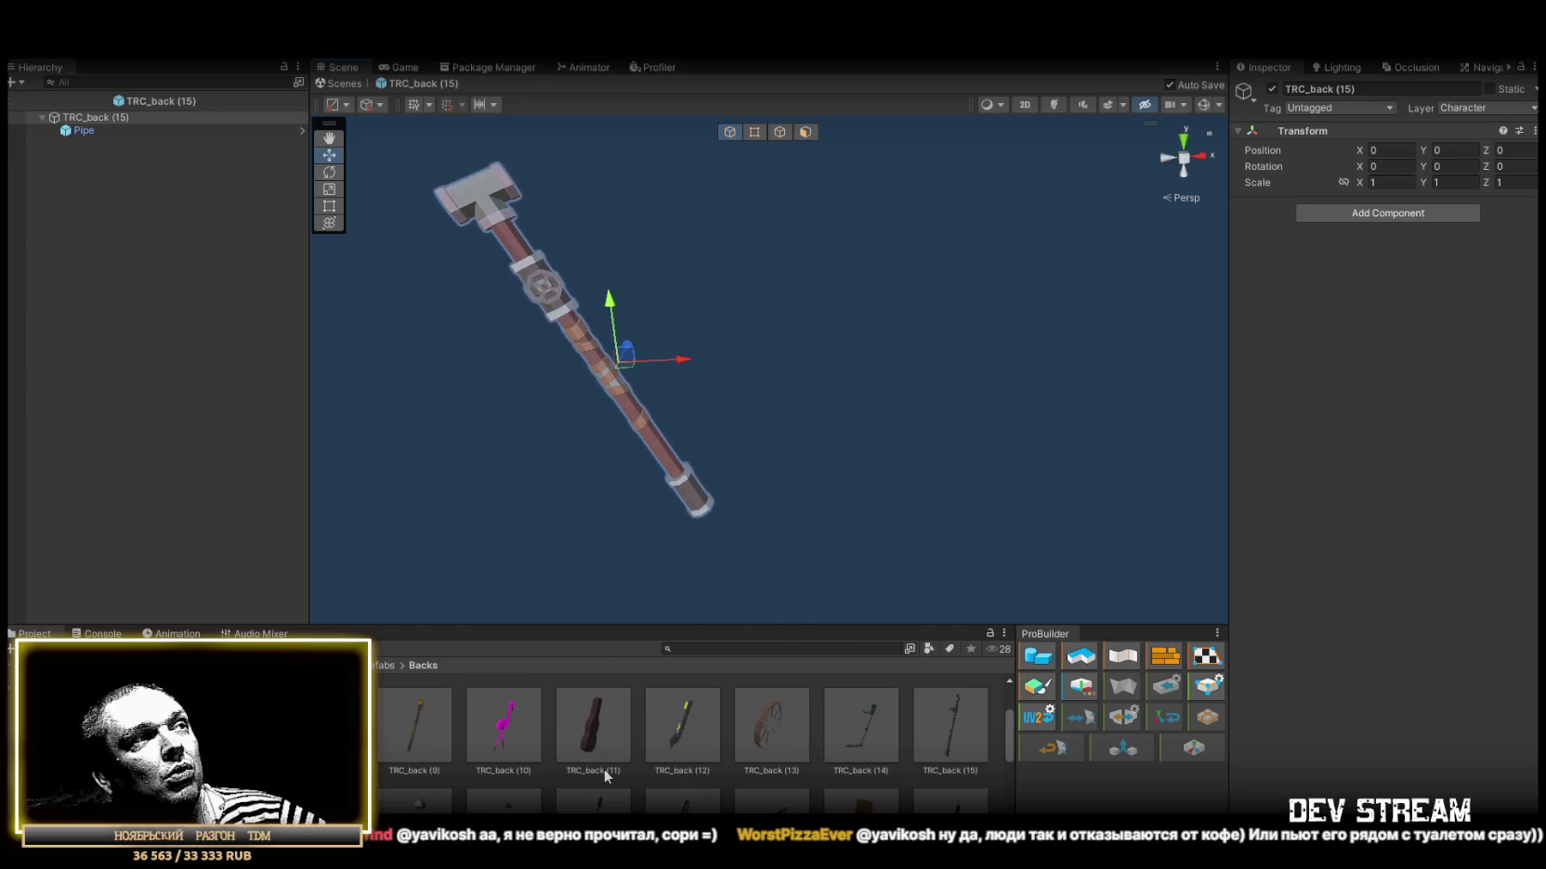
pyautogui.scroll(-1, 604, 777)
pyautogui.doubleClick(414, 776)
pyautogui.moveTo(594, 446); pyautogui.dragTo(467, 417)
# Preview the TRC_back (17) RebarClub and TRC_back (18) SmokePipe prefabs.
pyautogui.doubleClick(424, 782)
pyautogui.moveTo(893, 427)
pyautogui.mouseDown()
pyautogui.moveTo(700, 401)
pyautogui.moveTo(619, 418)
pyautogui.mouseUp()
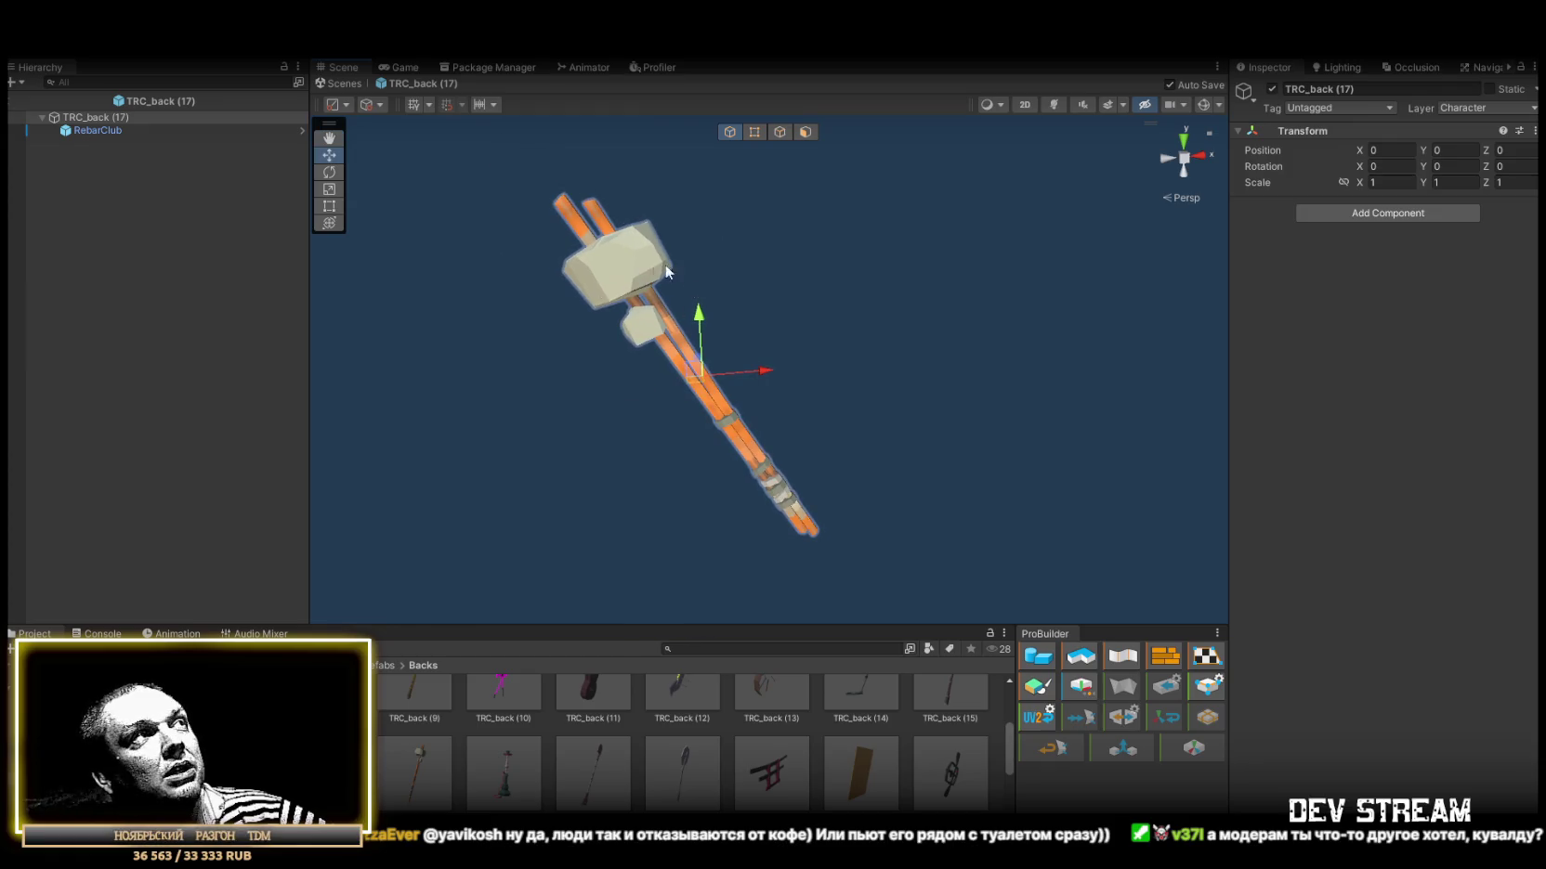
pyautogui.doubleClick(503, 770)
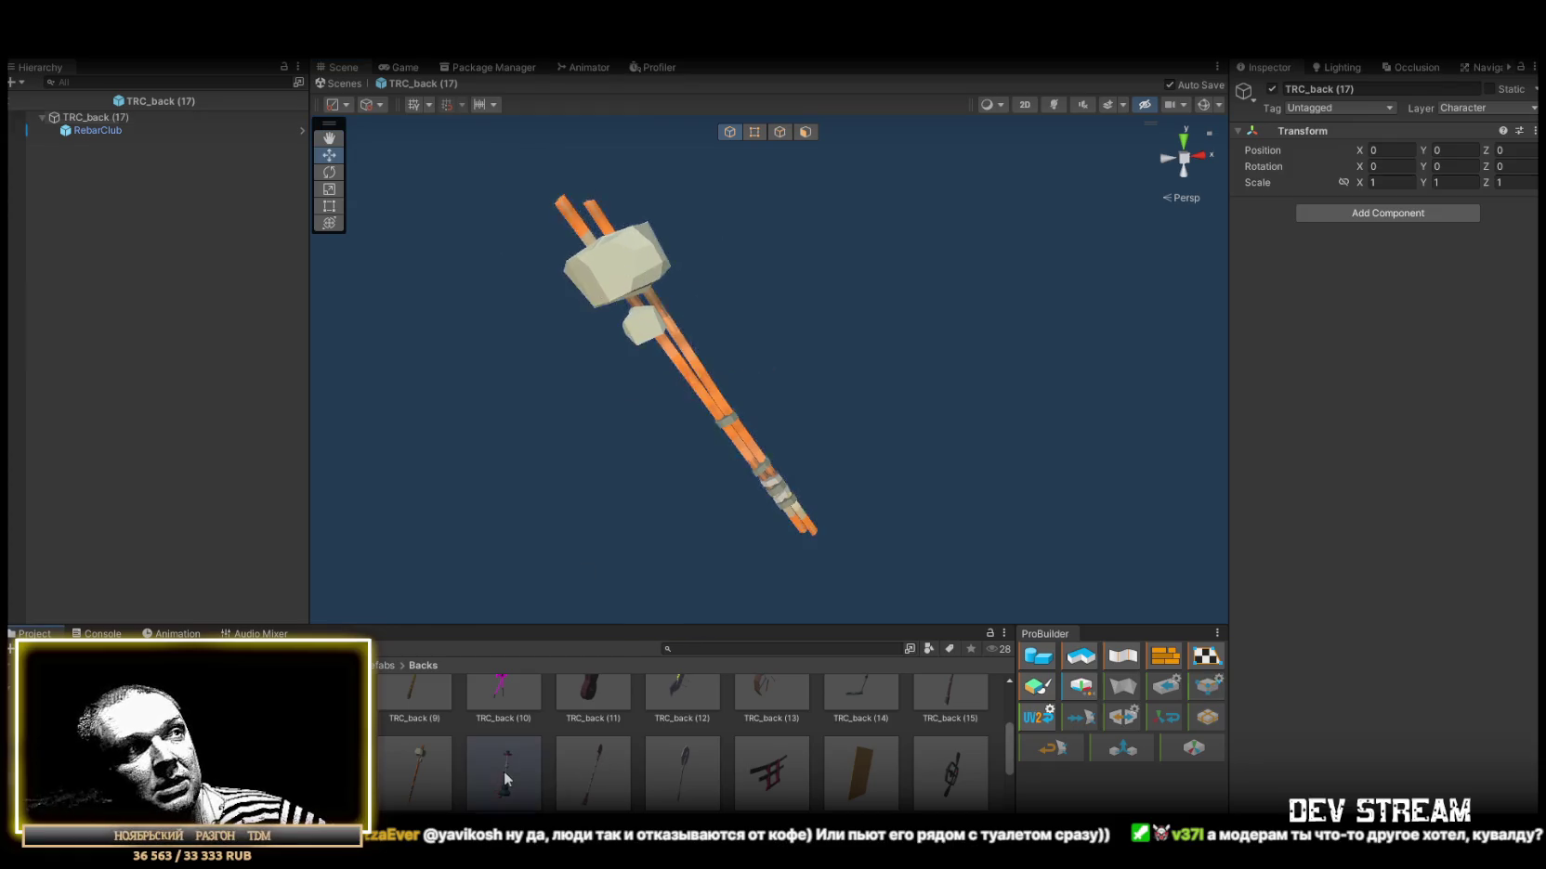
pyautogui.moveTo(917, 400); pyautogui.dragTo(728, 392)
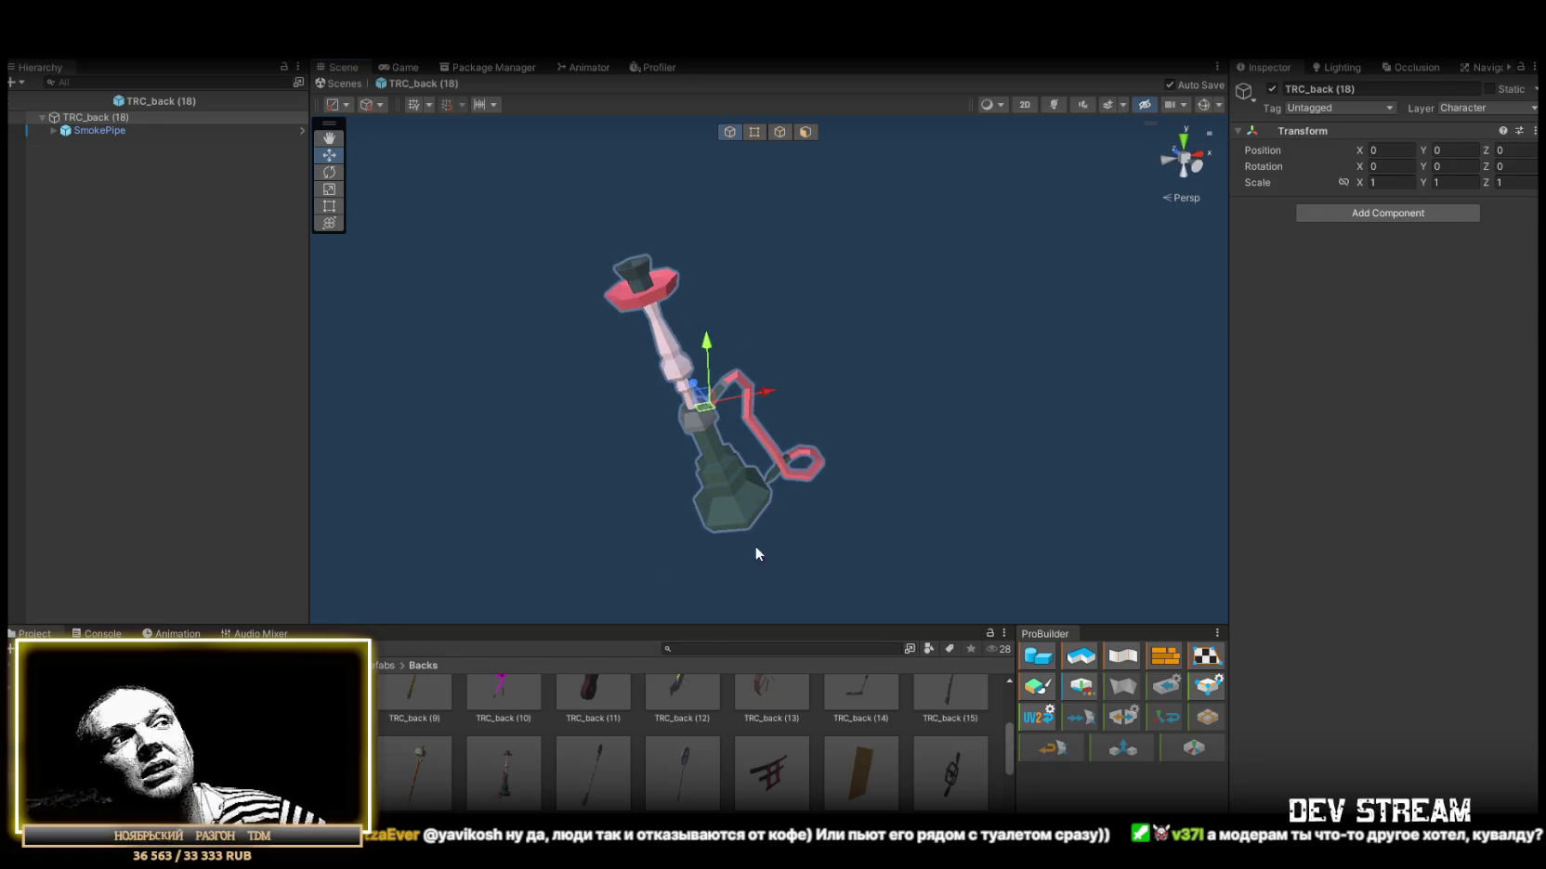
# Preview TRC_back (19) Spade, (20) Stop sign, (21) sword display and (22) Target.
pyautogui.doubleClick(585, 784)
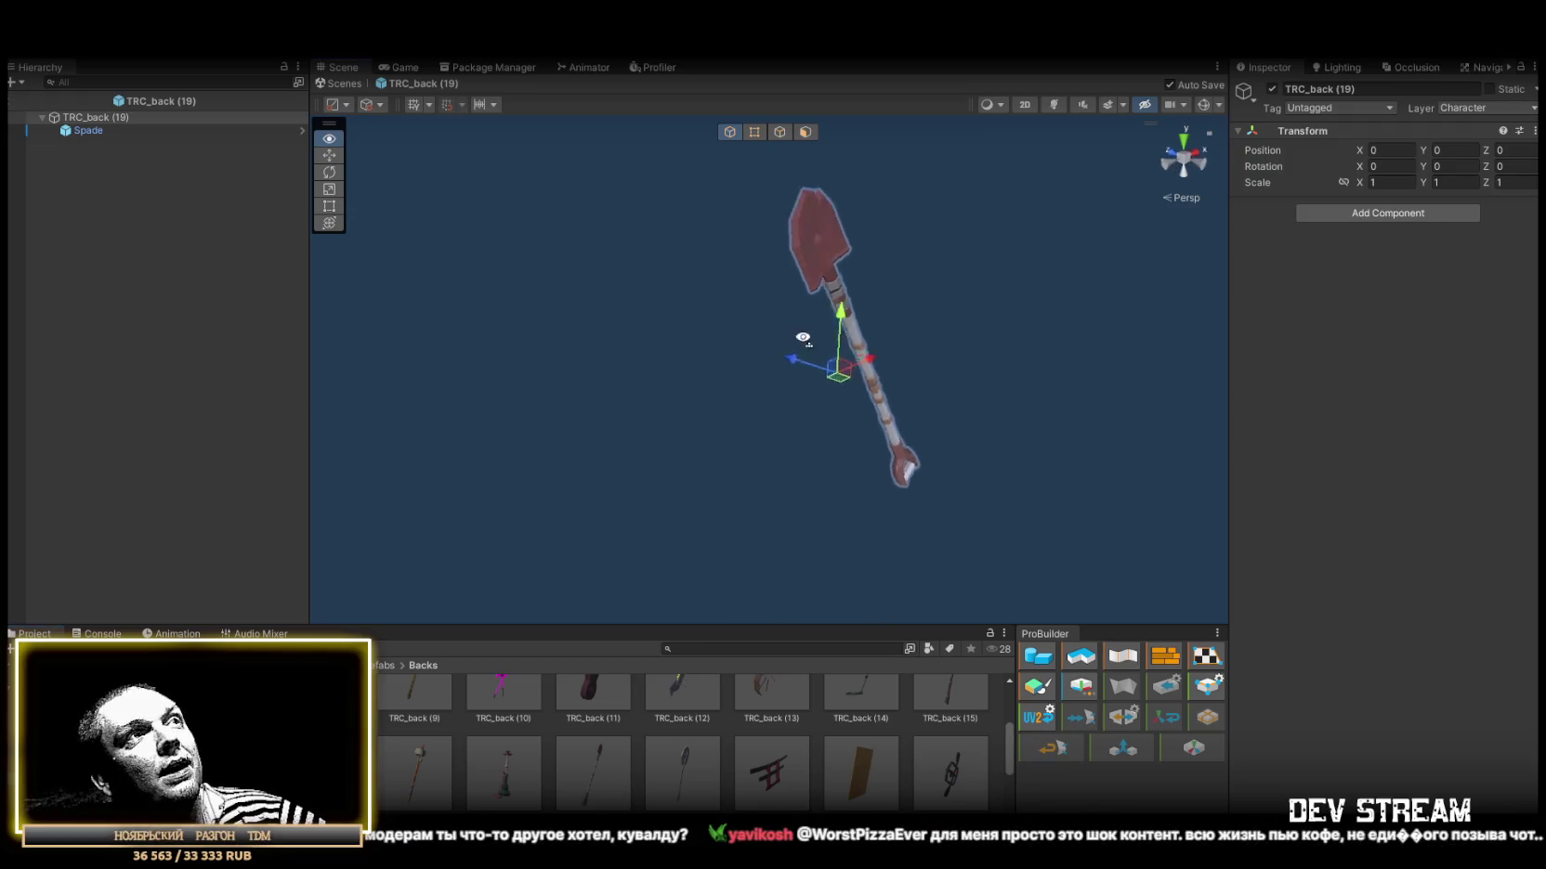
pyautogui.doubleClick(680, 780)
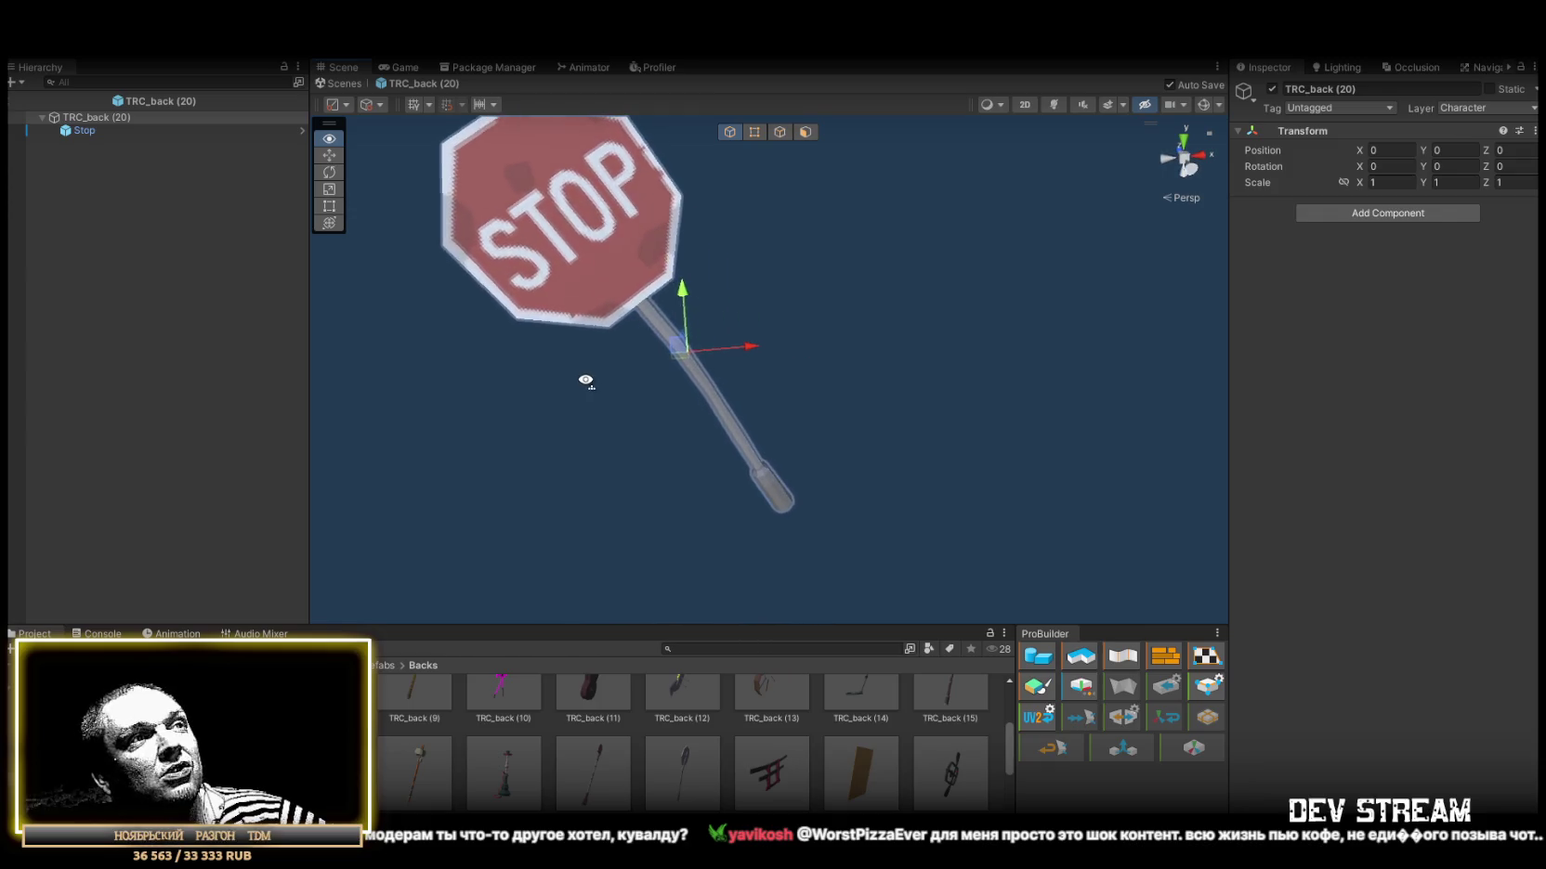
pyautogui.doubleClick(785, 778)
pyautogui.moveTo(953, 454); pyautogui.dragTo(683, 411)
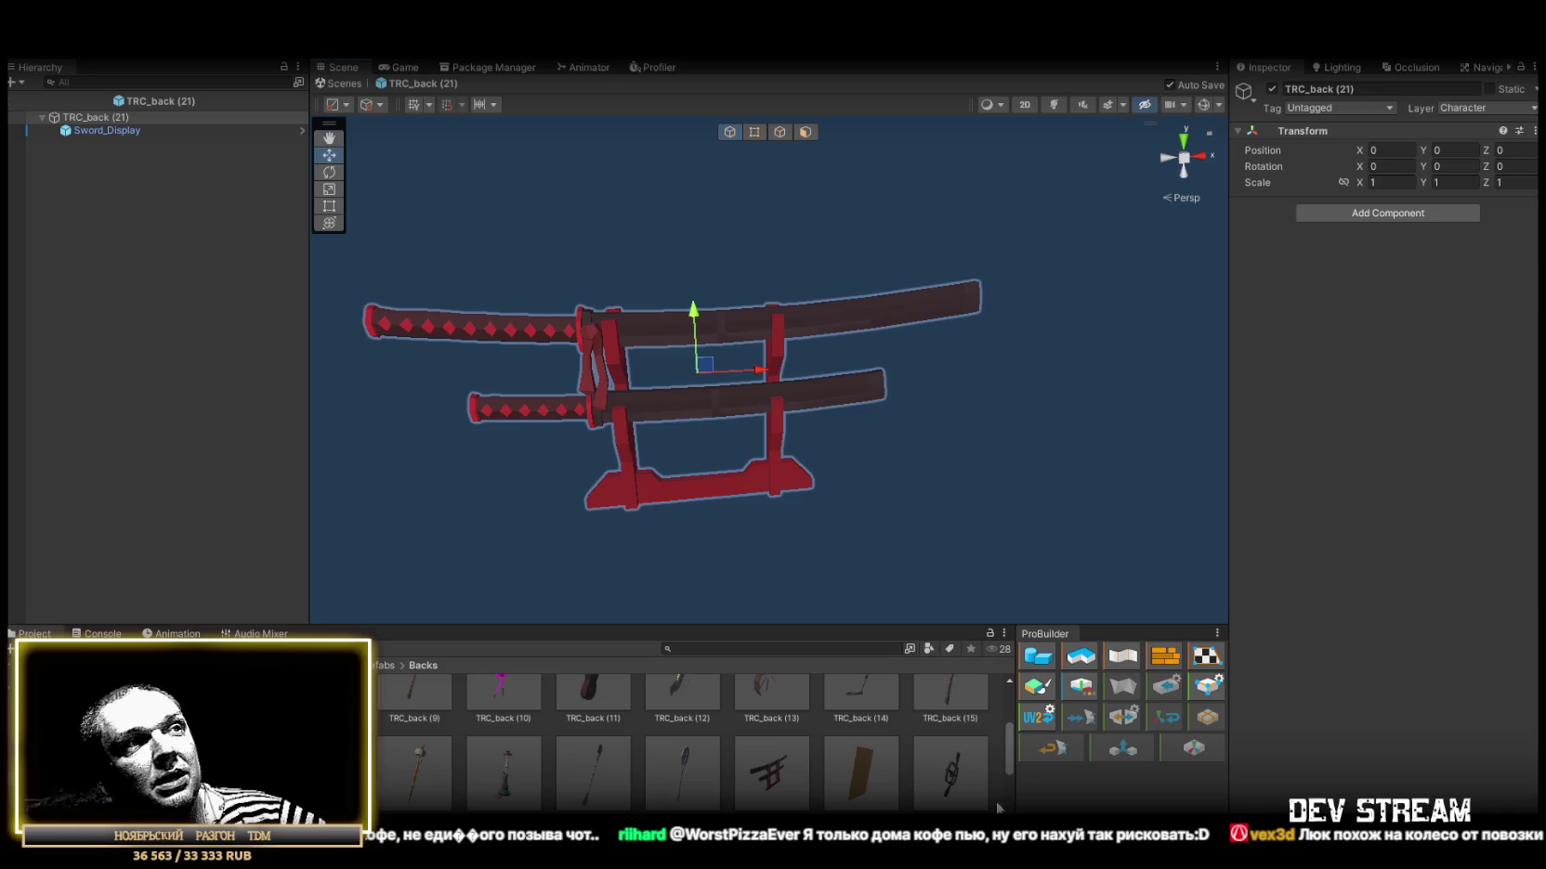
pyautogui.doubleClick(877, 785)
pyautogui.moveTo(808, 521); pyautogui.dragTo(758, 459)
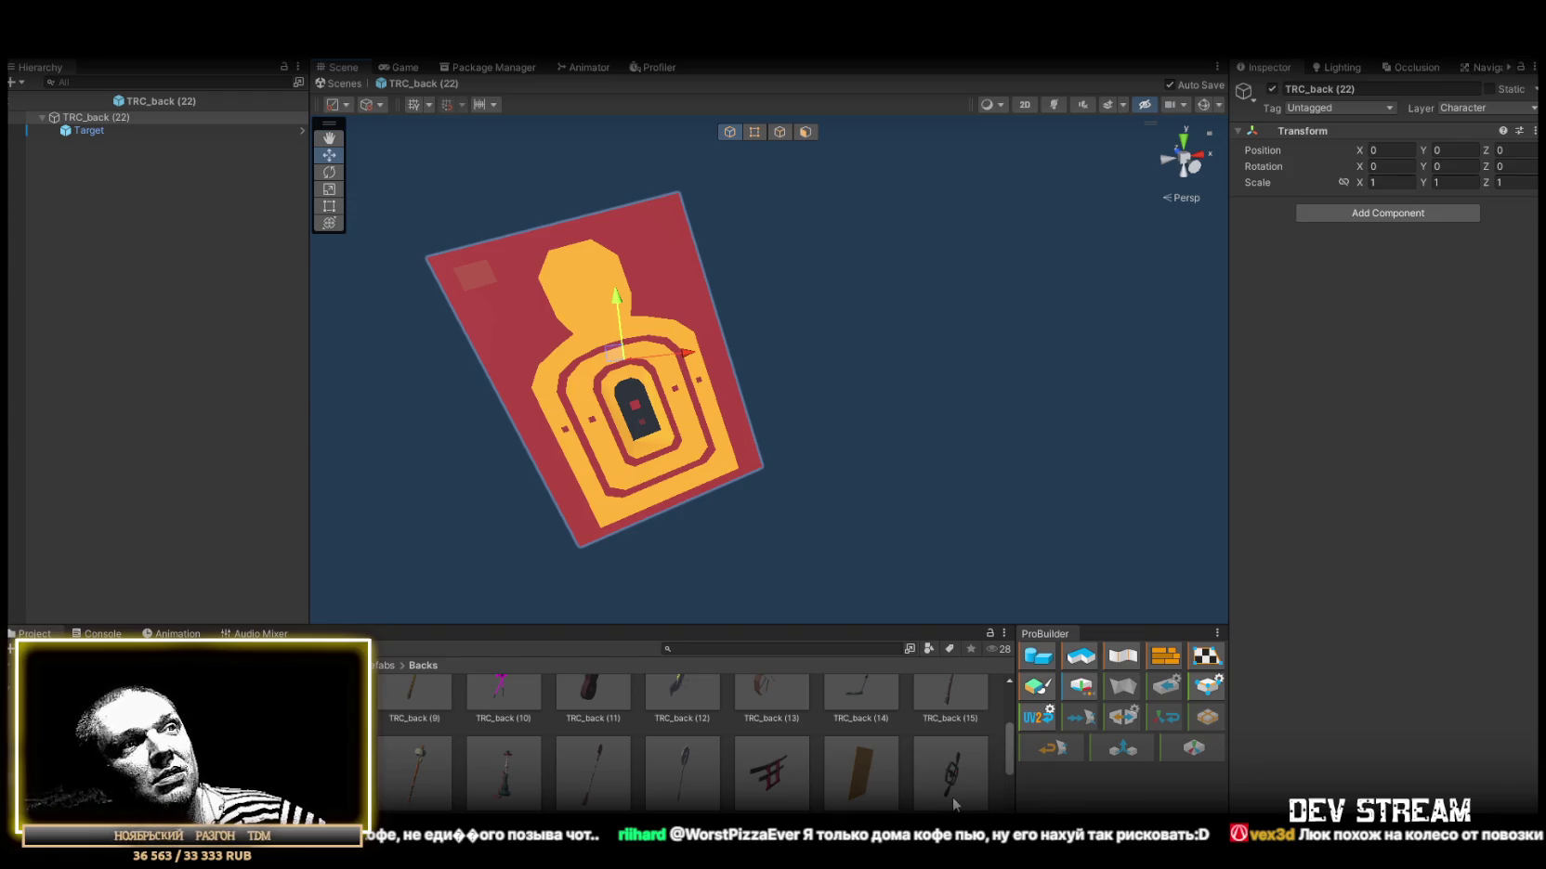
# Open the TRC_back (23) Trap prefab and orbit around the trap wheel.
pyautogui.doubleClick(955, 778)
pyautogui.moveTo(613, 409)
pyautogui.mouseDown()
pyautogui.moveTo(593, 394)
pyautogui.moveTo(607, 373)
pyautogui.mouseUp()
pyautogui.scroll(3, 609, 374)
pyautogui.scroll(-1, 887, 743)
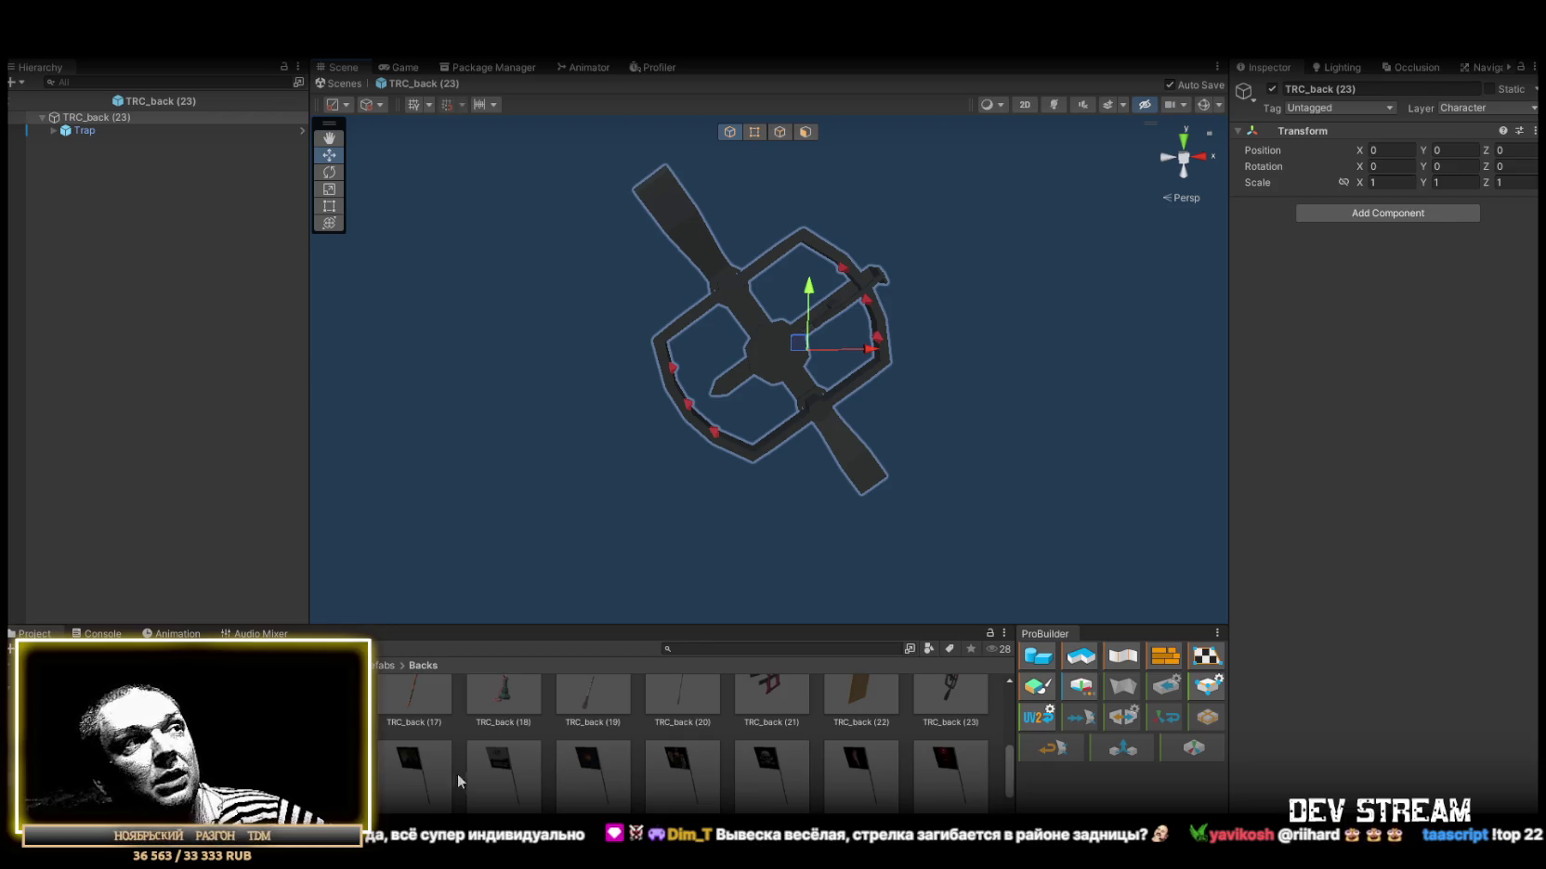
# Preview the TRC_back (24) spiral, (25) photo and (26) I WANT TO BELIEVE flags.
pyautogui.doubleClick(427, 775)
pyautogui.moveTo(764, 474)
pyautogui.mouseDown()
pyautogui.moveTo(938, 348)
pyautogui.moveTo(987, 343)
pyautogui.moveTo(956, 359)
pyautogui.moveTo(975, 398)
pyautogui.mouseUp()
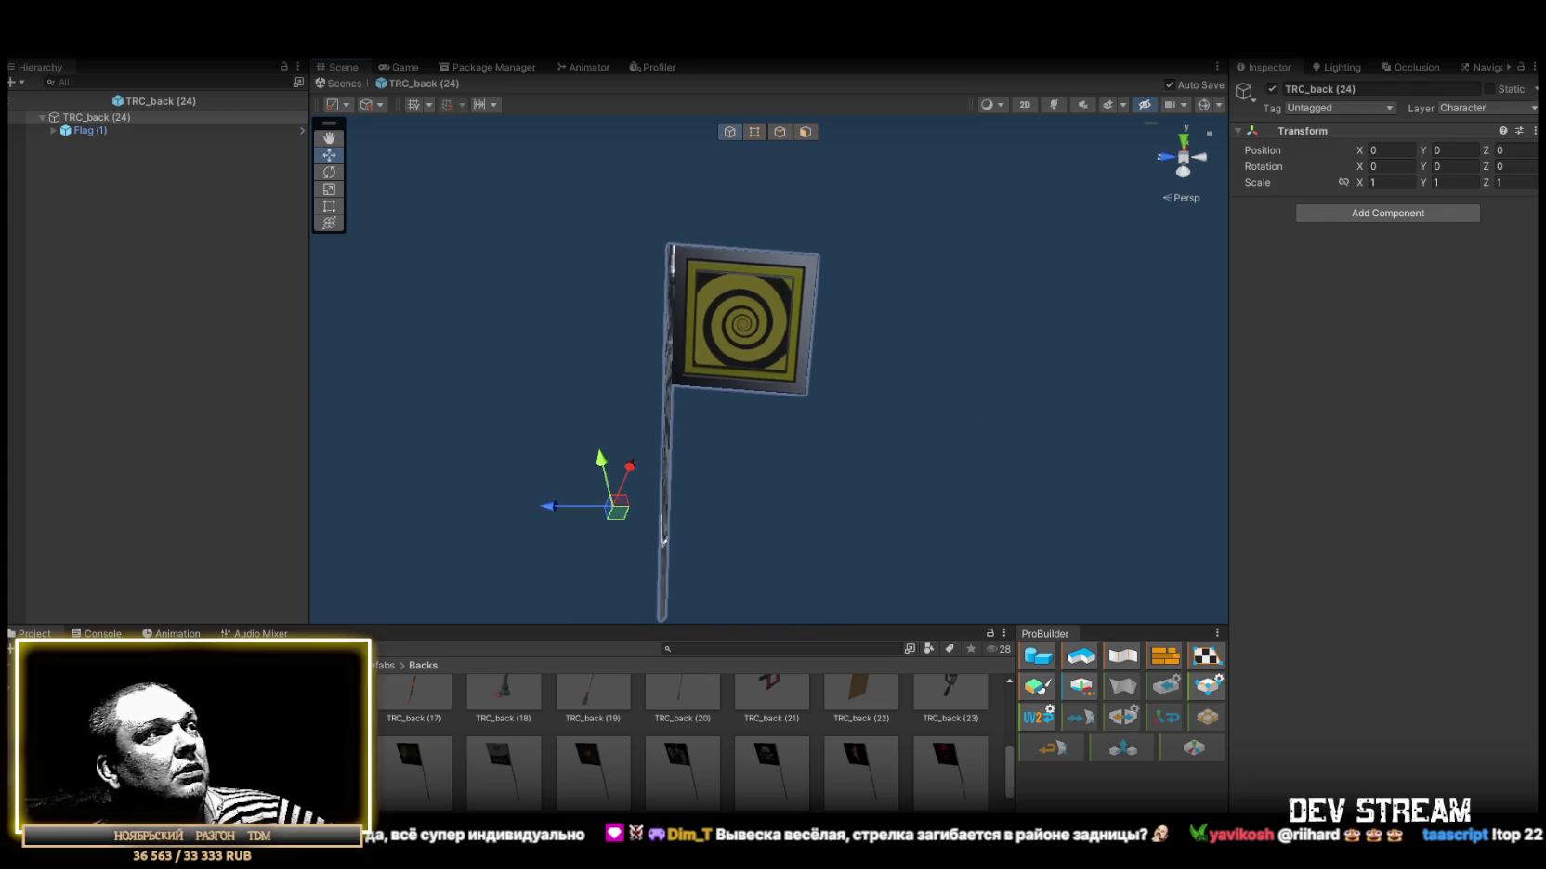
pyautogui.doubleClick(408, 777)
pyautogui.moveTo(873, 455)
pyautogui.mouseDown()
pyautogui.moveTo(876, 335)
pyautogui.moveTo(862, 377)
pyautogui.moveTo(877, 381)
pyautogui.mouseUp()
pyautogui.doubleClick(498, 767)
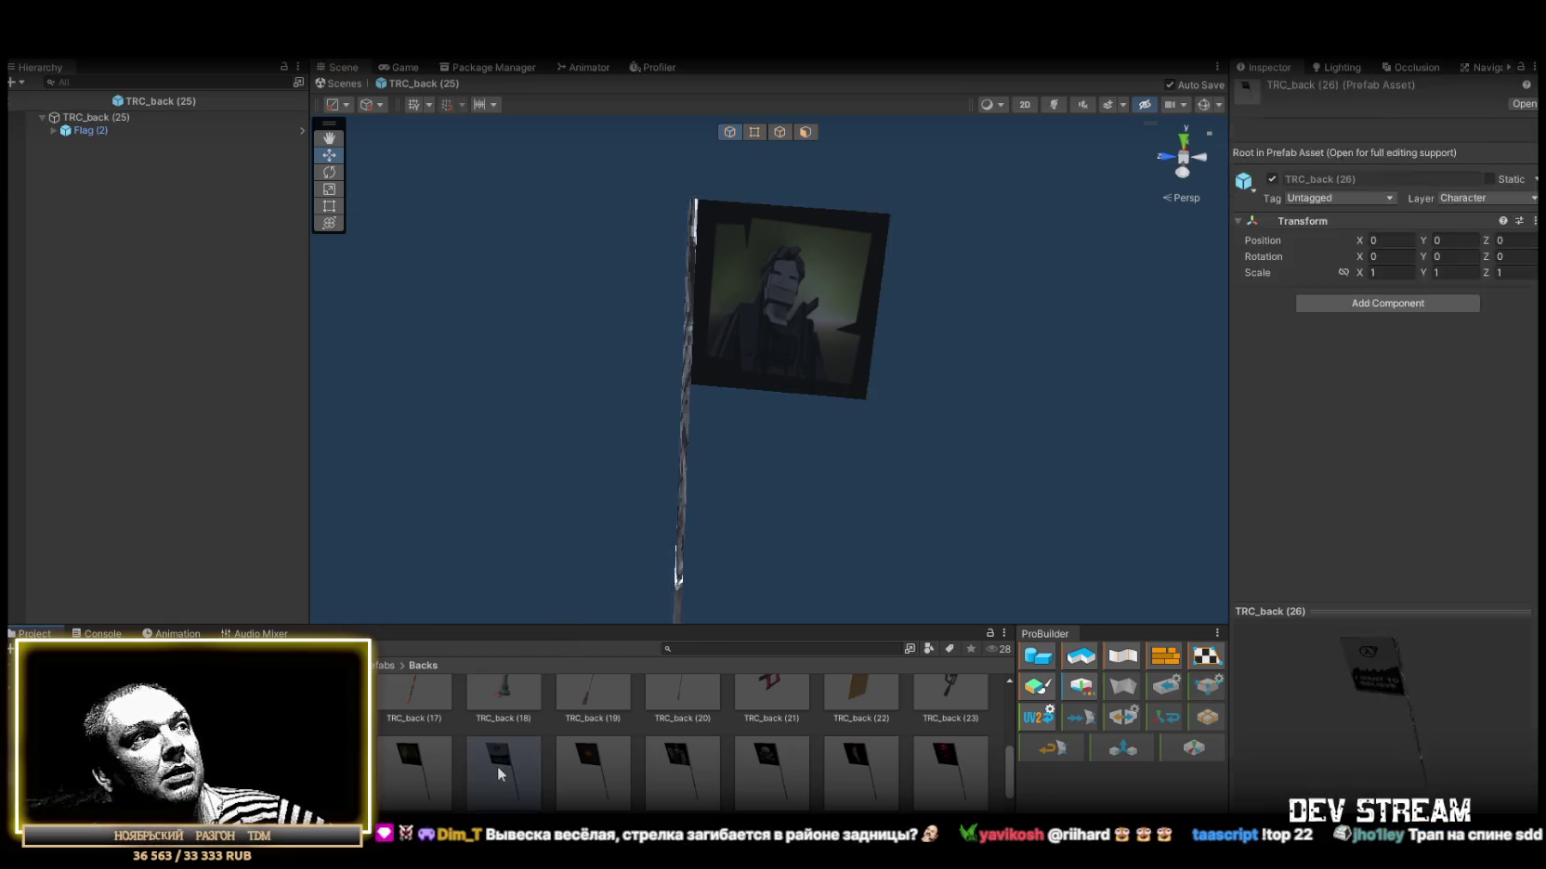
pyautogui.moveTo(897, 399)
pyautogui.mouseDown()
pyautogui.moveTo(994, 384)
pyautogui.moveTo(426, 382)
pyautogui.moveTo(287, 299)
pyautogui.moveTo(249, 297)
pyautogui.moveTo(422, 310)
pyautogui.moveTo(665, 363)
pyautogui.moveTo(678, 390)
pyautogui.mouseUp()
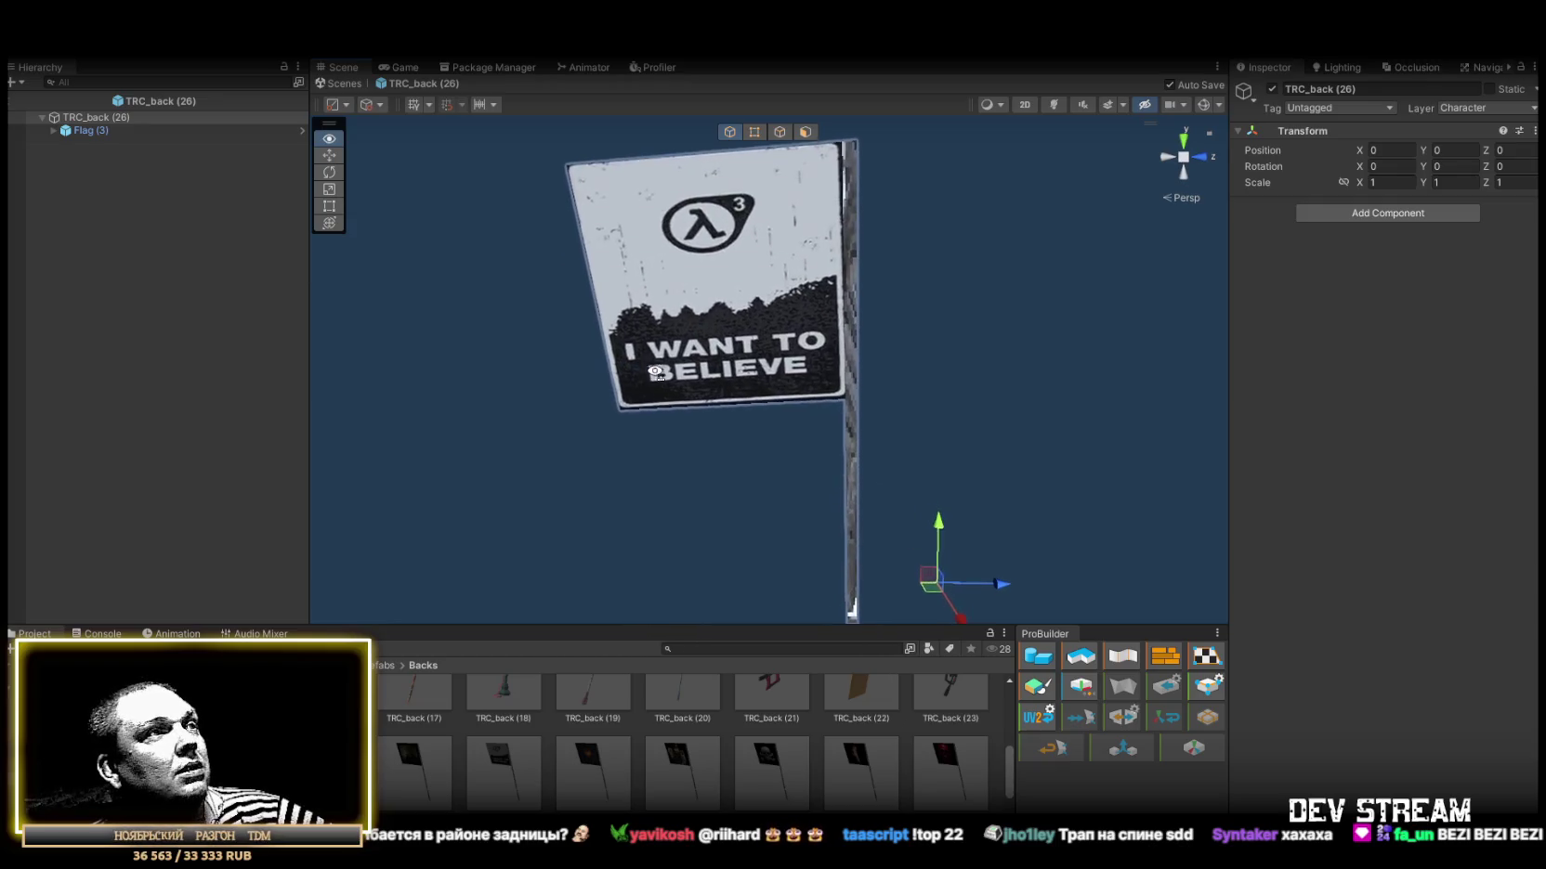
# Preview the TRC_back (27), (28) anime and (29) skull flag prefabs.
pyautogui.click(594, 767)
pyautogui.doubleClick(594, 768)
pyautogui.moveTo(923, 398)
pyautogui.mouseDown()
pyautogui.moveTo(955, 368)
pyautogui.moveTo(806, 298)
pyautogui.moveTo(662, 332)
pyautogui.moveTo(199, 332)
pyautogui.mouseUp()
pyautogui.doubleClick(685, 767)
pyautogui.moveTo(894, 343)
pyautogui.mouseDown()
pyautogui.moveTo(1048, 269)
pyautogui.moveTo(938, 345)
pyautogui.moveTo(977, 376)
pyautogui.mouseUp()
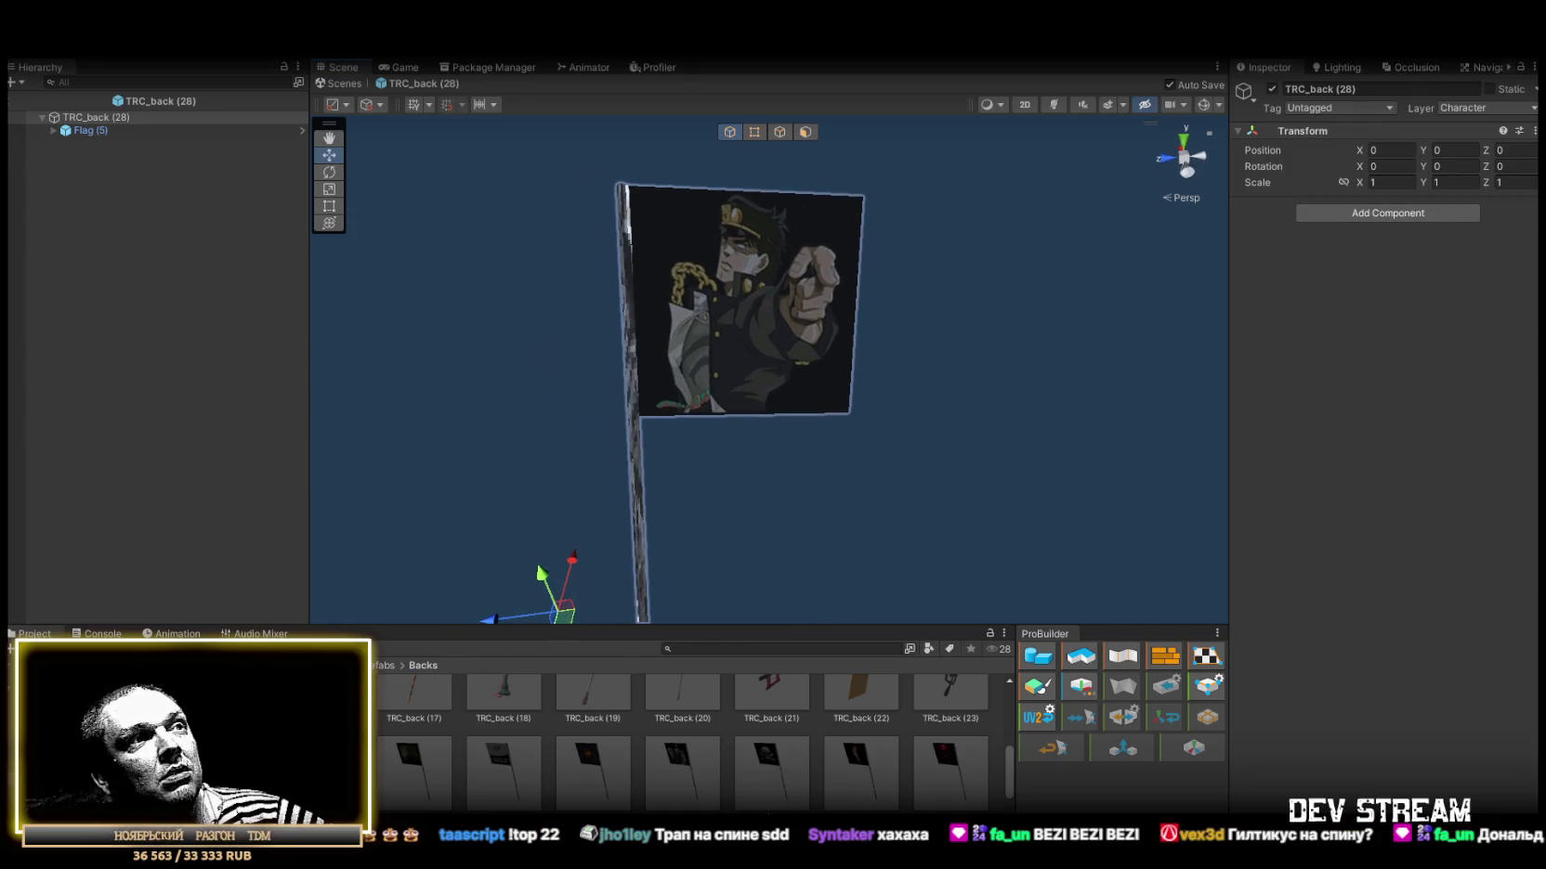
pyautogui.doubleClick(766, 780)
pyautogui.moveTo(928, 307)
pyautogui.mouseDown()
pyautogui.moveTo(999, 238)
pyautogui.moveTo(922, 380)
pyautogui.moveTo(954, 357)
pyautogui.moveTo(936, 406)
pyautogui.mouseUp()
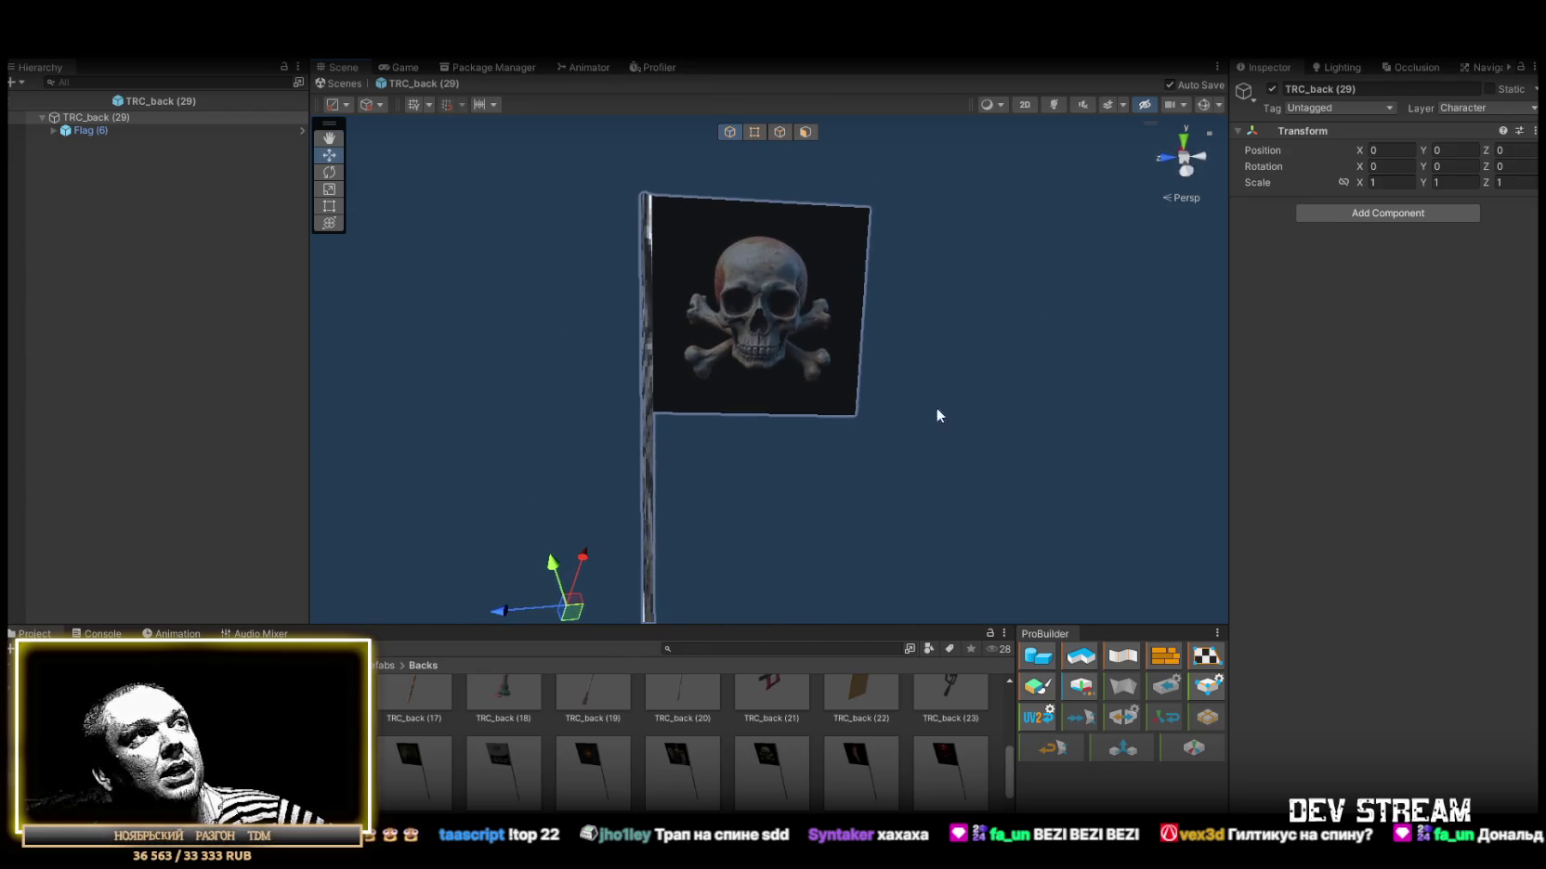
# Preview the TRC_back (30) flag and the TRC_back (31) red skull flag.
pyautogui.doubleClick(864, 776)
pyautogui.moveTo(958, 429)
pyautogui.mouseDown()
pyautogui.moveTo(997, 289)
pyautogui.moveTo(890, 373)
pyautogui.moveTo(892, 394)
pyautogui.mouseUp()
pyautogui.click(933, 773)
pyautogui.doubleClick(933, 773)
pyautogui.moveTo(924, 324)
pyautogui.mouseDown()
pyautogui.moveTo(832, 386)
pyautogui.moveTo(888, 371)
pyautogui.mouseUp()
pyautogui.scroll(-2, 815, 757)
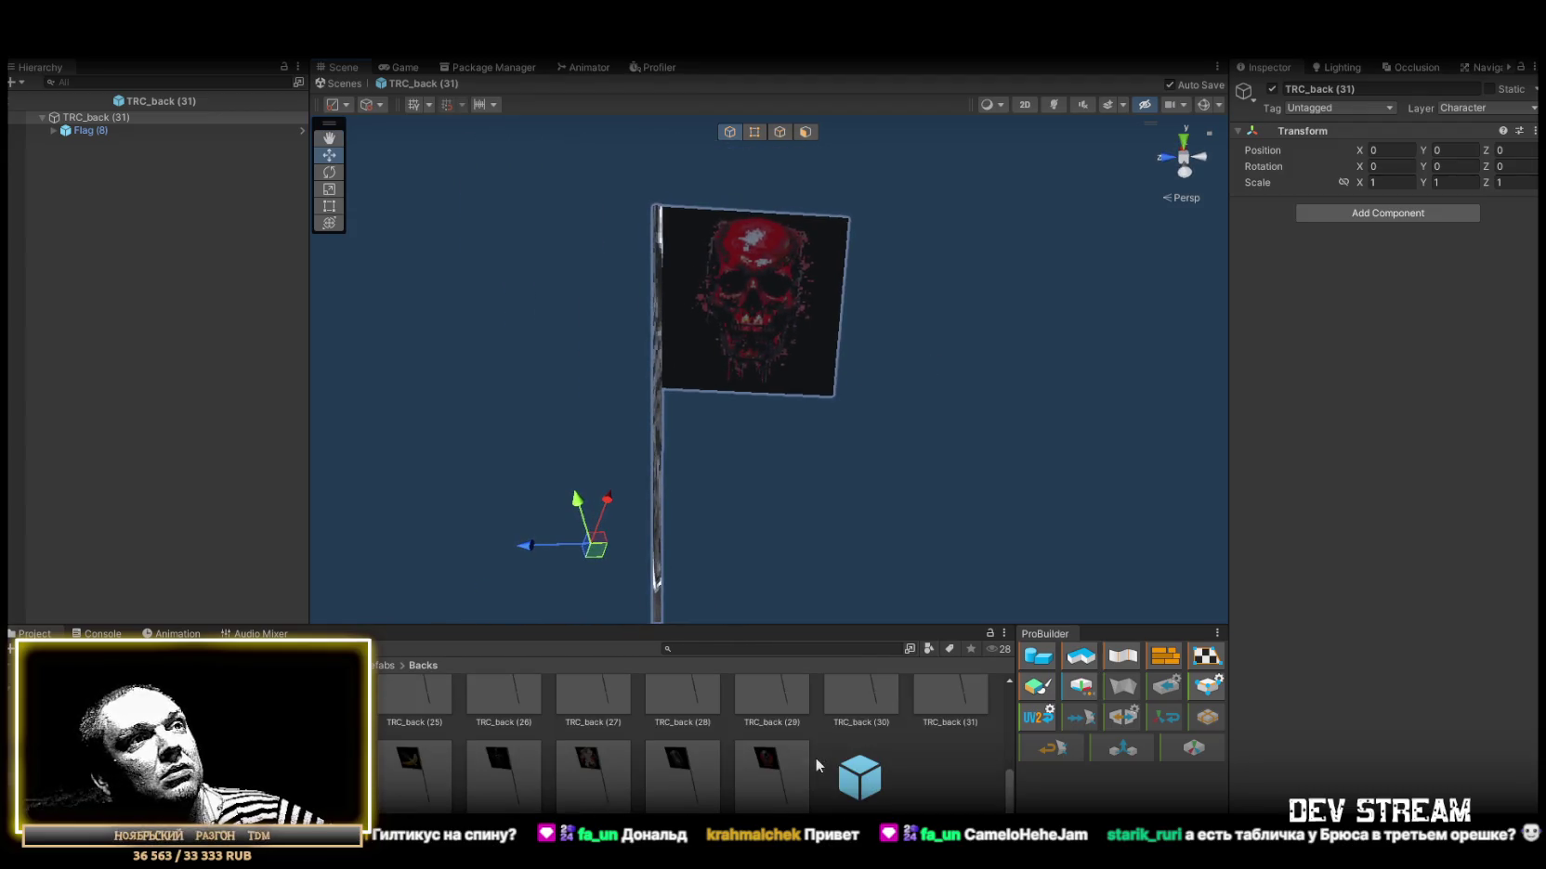
# Preview the TRC_back (32) city, (33) banana and (34) skeleton flag prefabs.
pyautogui.doubleClick(414, 771)
pyautogui.moveTo(1003, 407); pyautogui.dragTo(1043, 390)
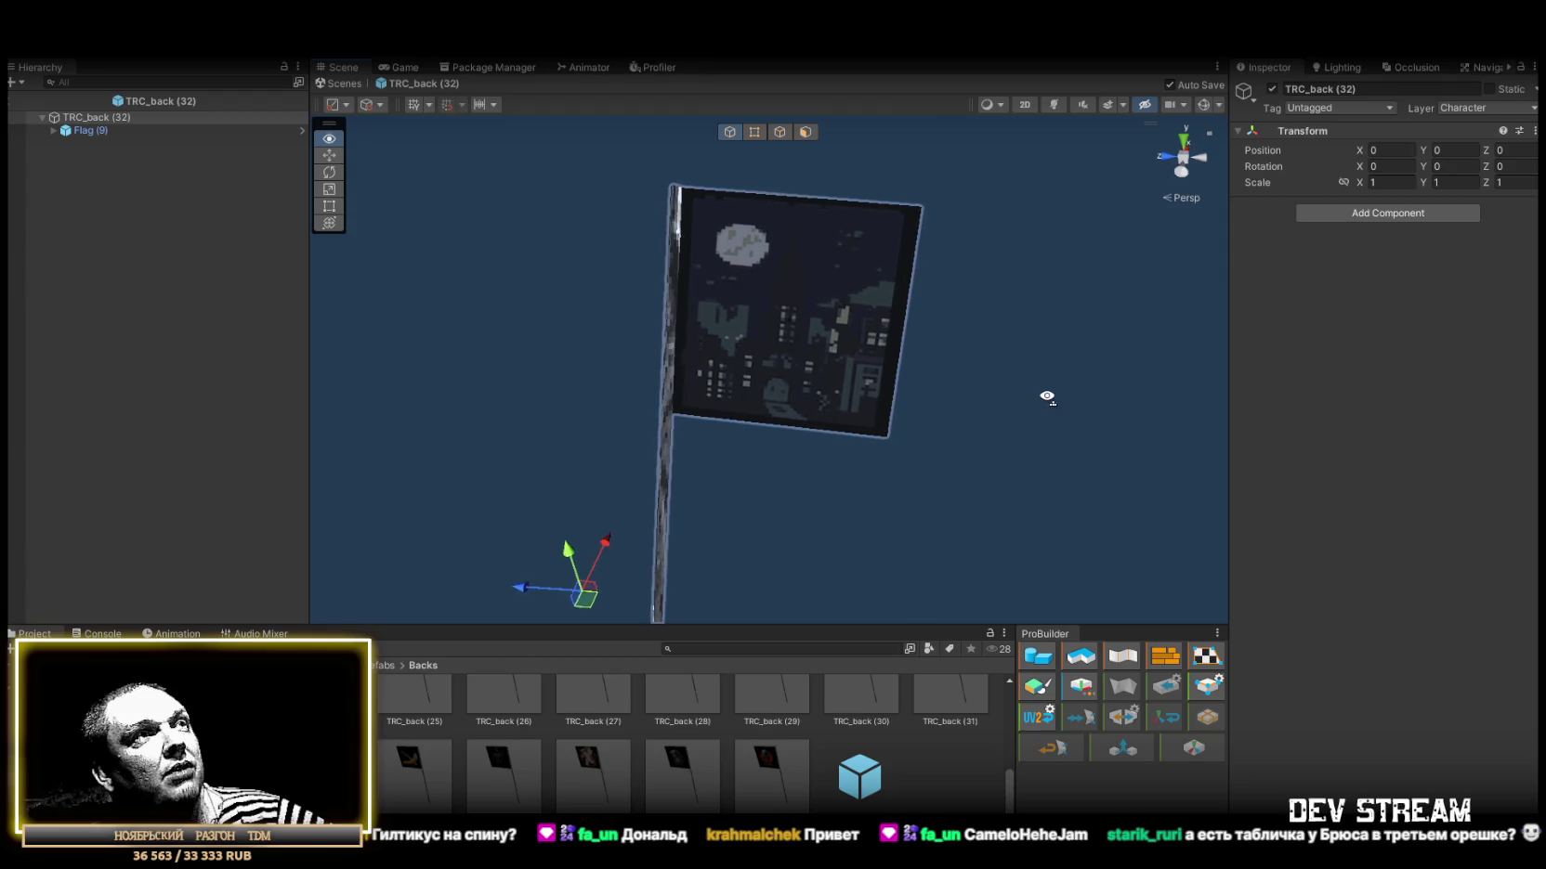
pyautogui.doubleClick(412, 774)
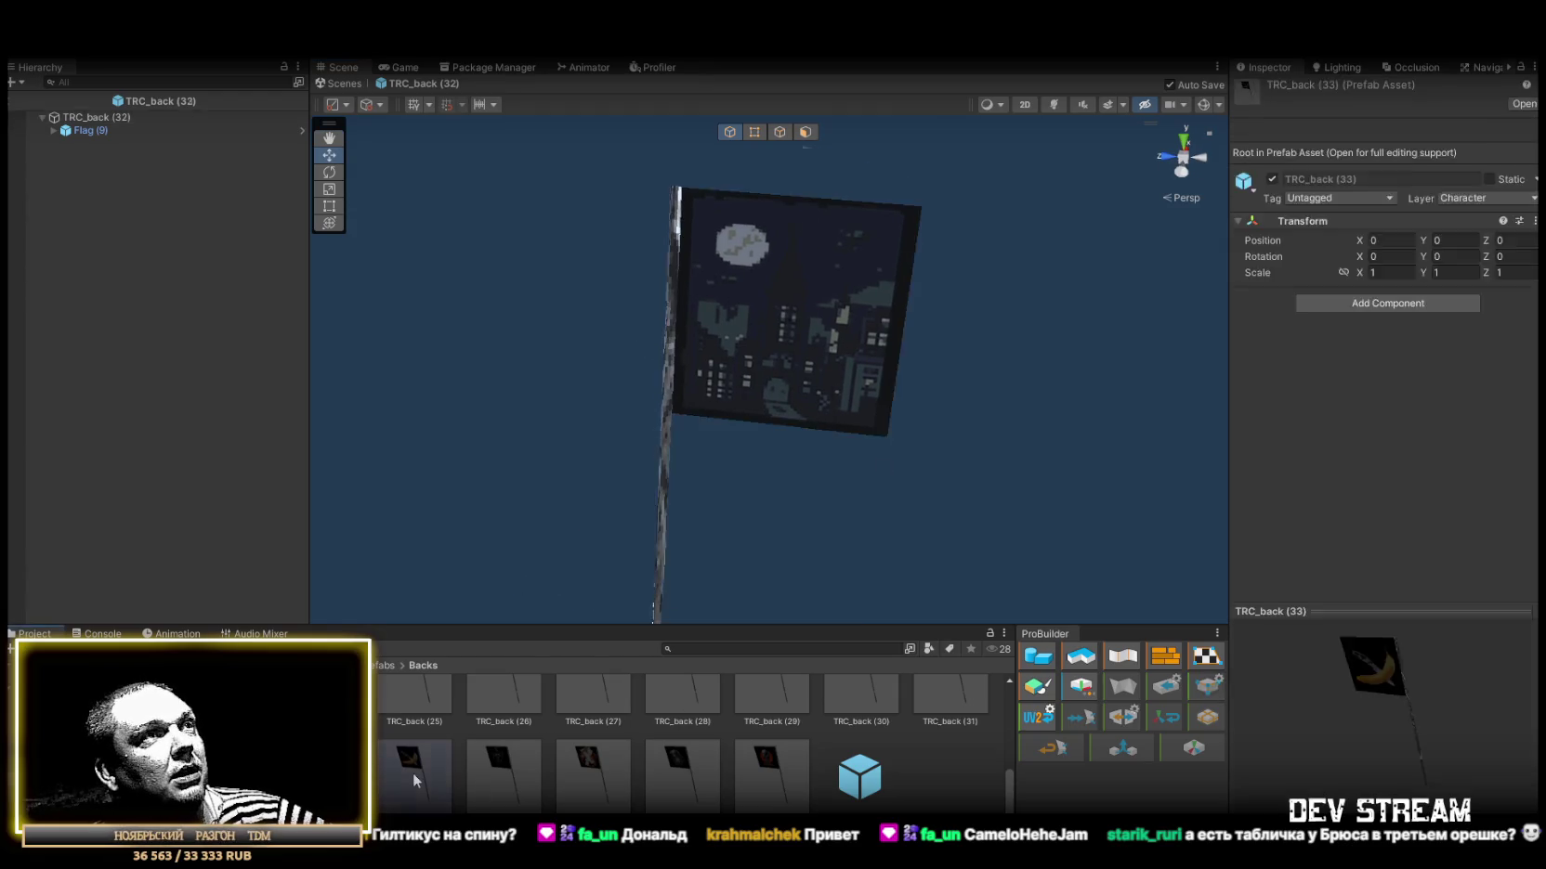
pyautogui.moveTo(891, 589); pyautogui.dragTo(986, 338)
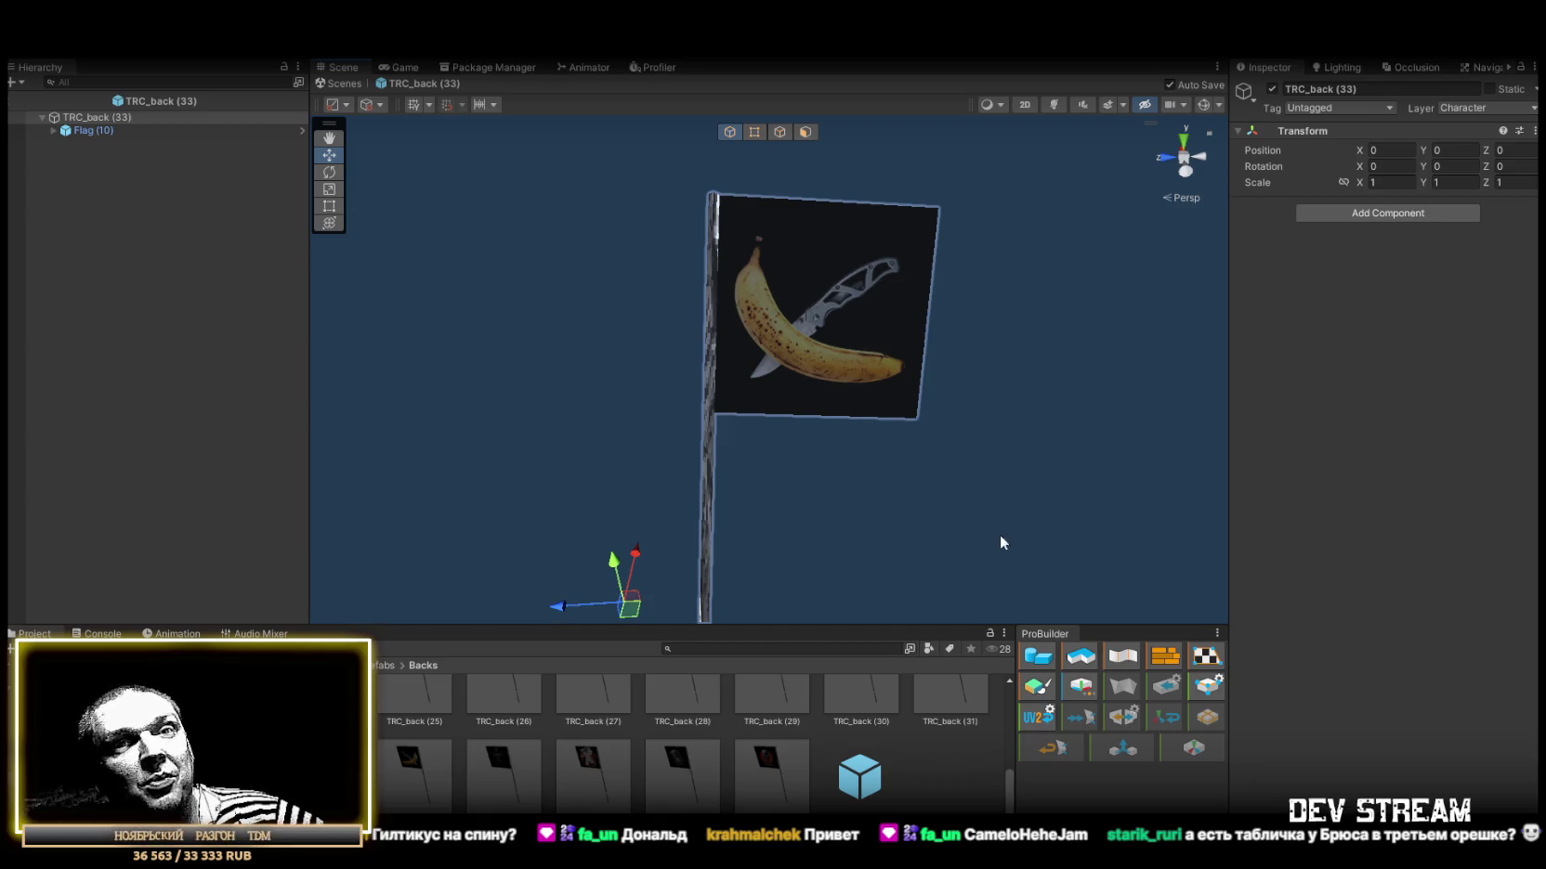
pyautogui.doubleClick(503, 777)
pyautogui.moveTo(886, 415); pyautogui.dragTo(1030, 355)
pyautogui.moveTo(809, 367); pyautogui.dragTo(1077, 358)
# Preview the TRC_back (35) explosion, (36) grenade and (37) orange skull flags.
pyautogui.doubleClick(593, 769)
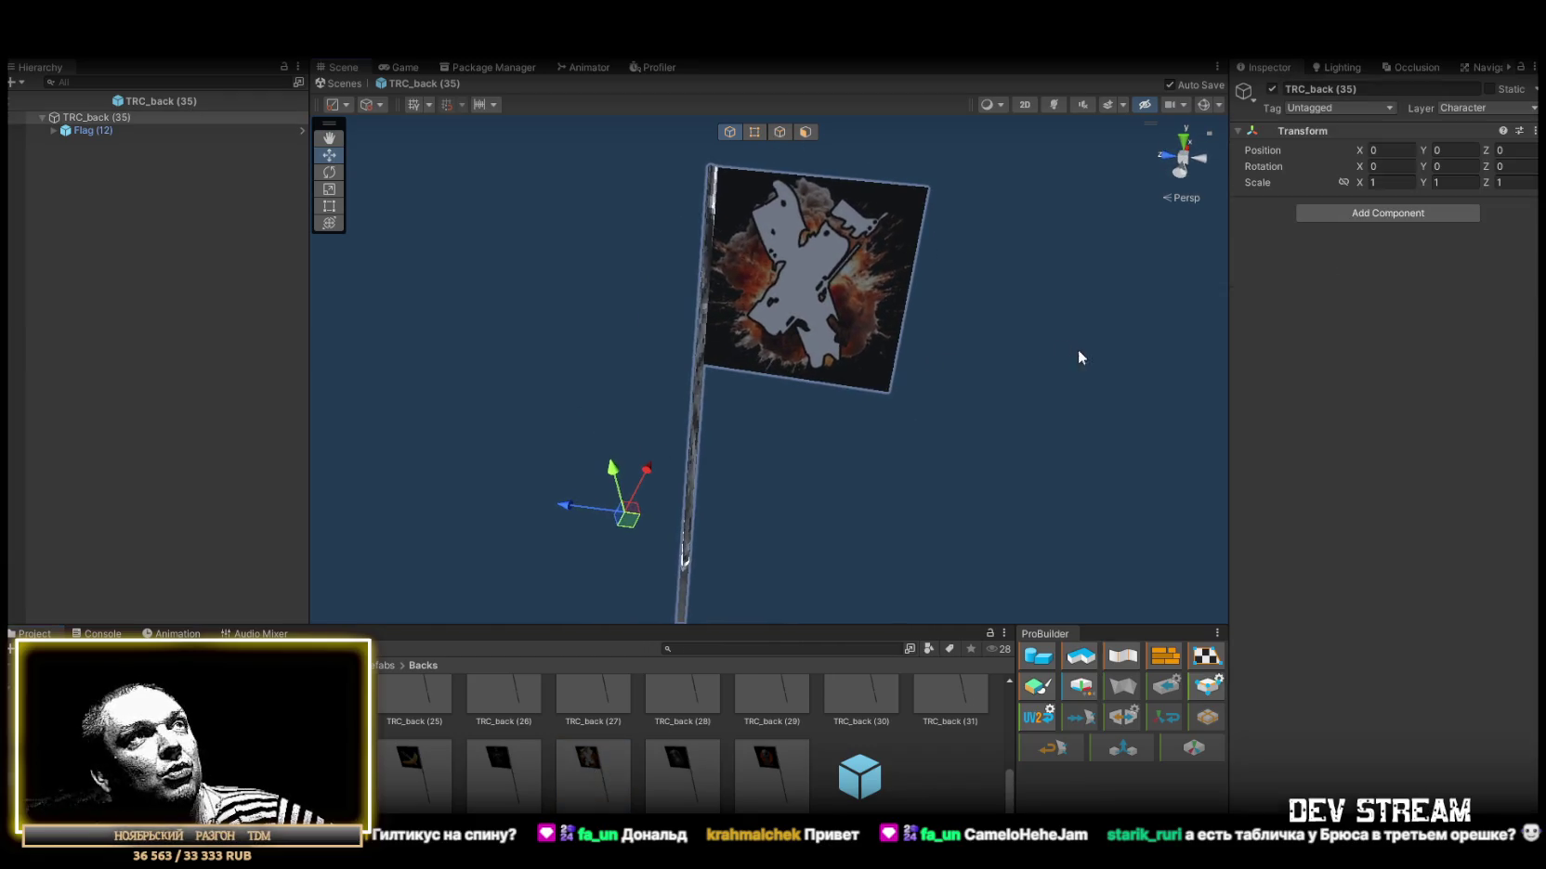
pyautogui.moveTo(748, 330); pyautogui.dragTo(789, 417)
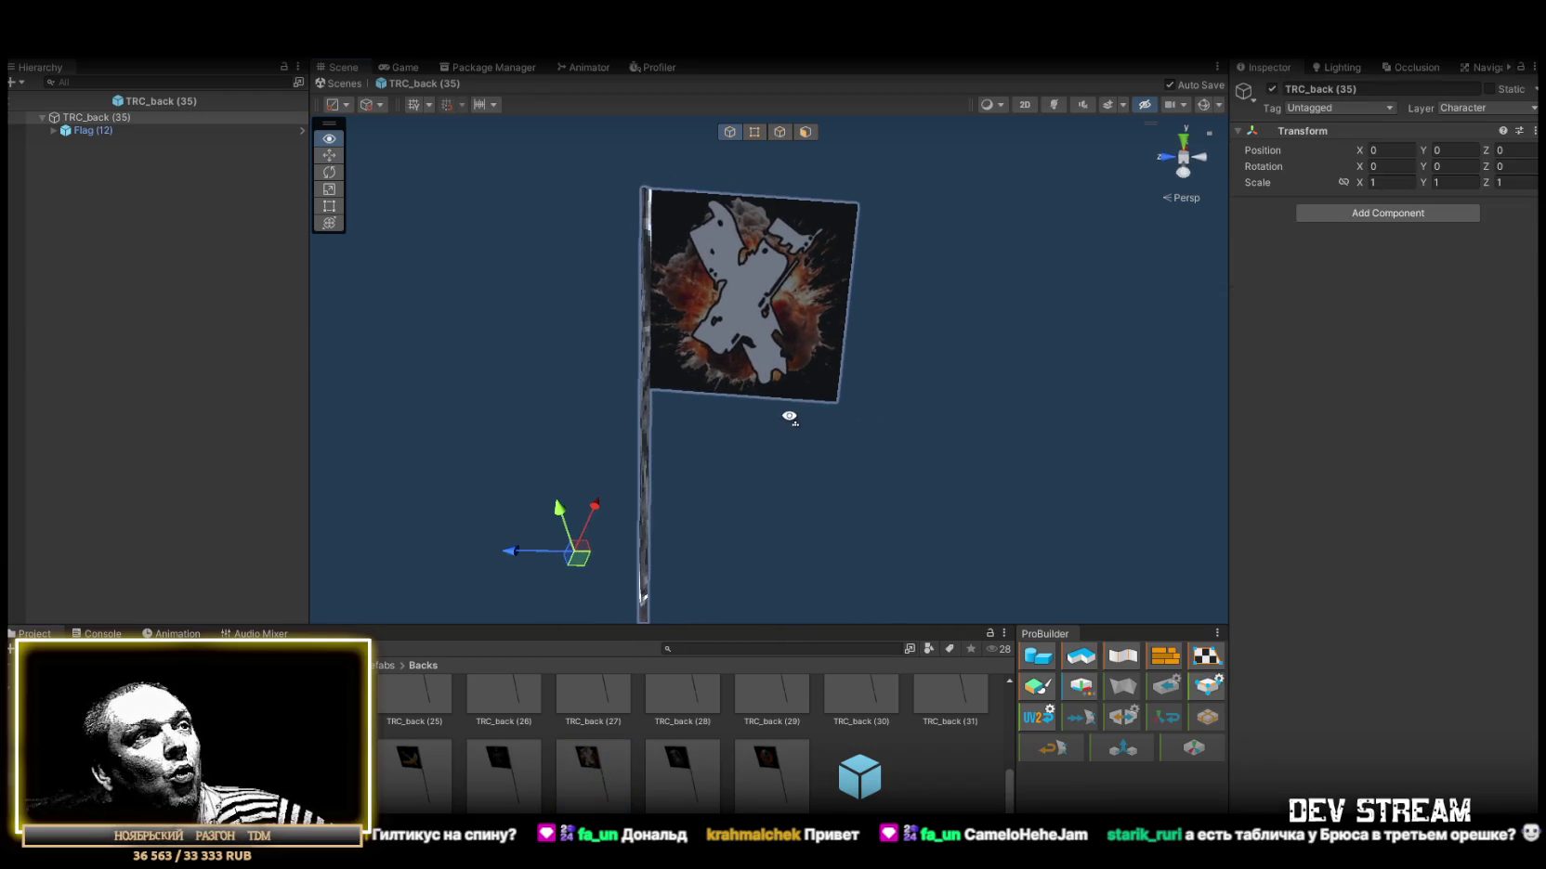
pyautogui.doubleClick(686, 778)
pyautogui.moveTo(864, 464)
pyautogui.mouseDown()
pyautogui.moveTo(948, 355)
pyautogui.moveTo(1009, 353)
pyautogui.moveTo(1001, 365)
pyautogui.mouseUp()
pyautogui.doubleClick(760, 778)
pyautogui.moveTo(856, 241)
pyautogui.mouseDown()
pyautogui.moveTo(865, 441)
pyautogui.moveTo(169, 418)
pyautogui.moveTo(15, 379)
pyautogui.moveTo(18, 322)
pyautogui.moveTo(675, 761)
pyautogui.mouseUp()
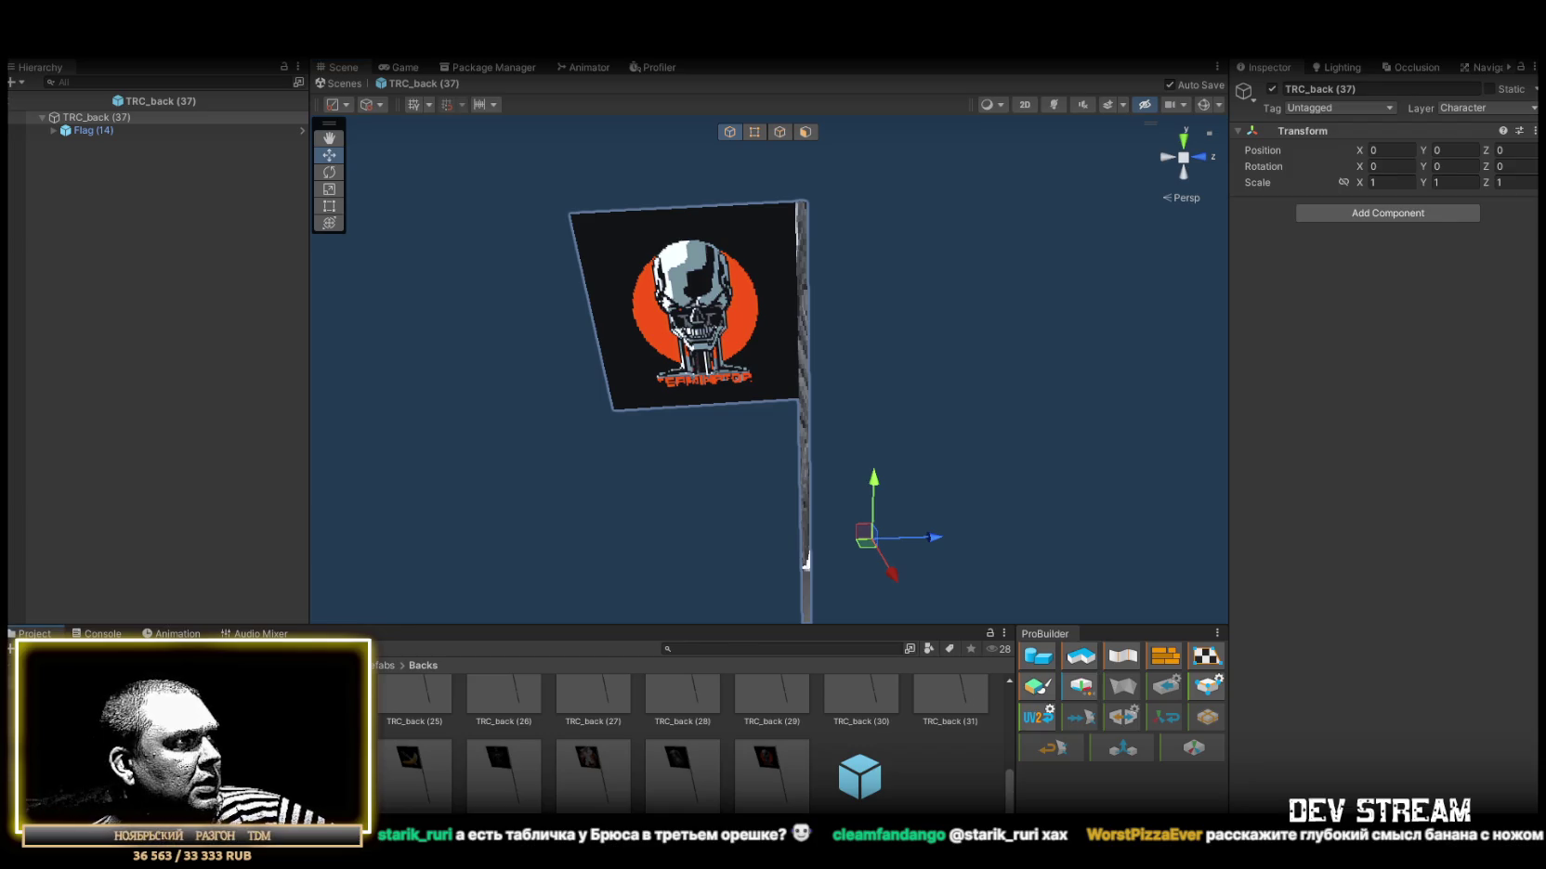
# In the Tags folder, preview TRC_tag (0) red decal, (1) gas-mask logo and (2) WTF.
pyautogui.click(139, 724)
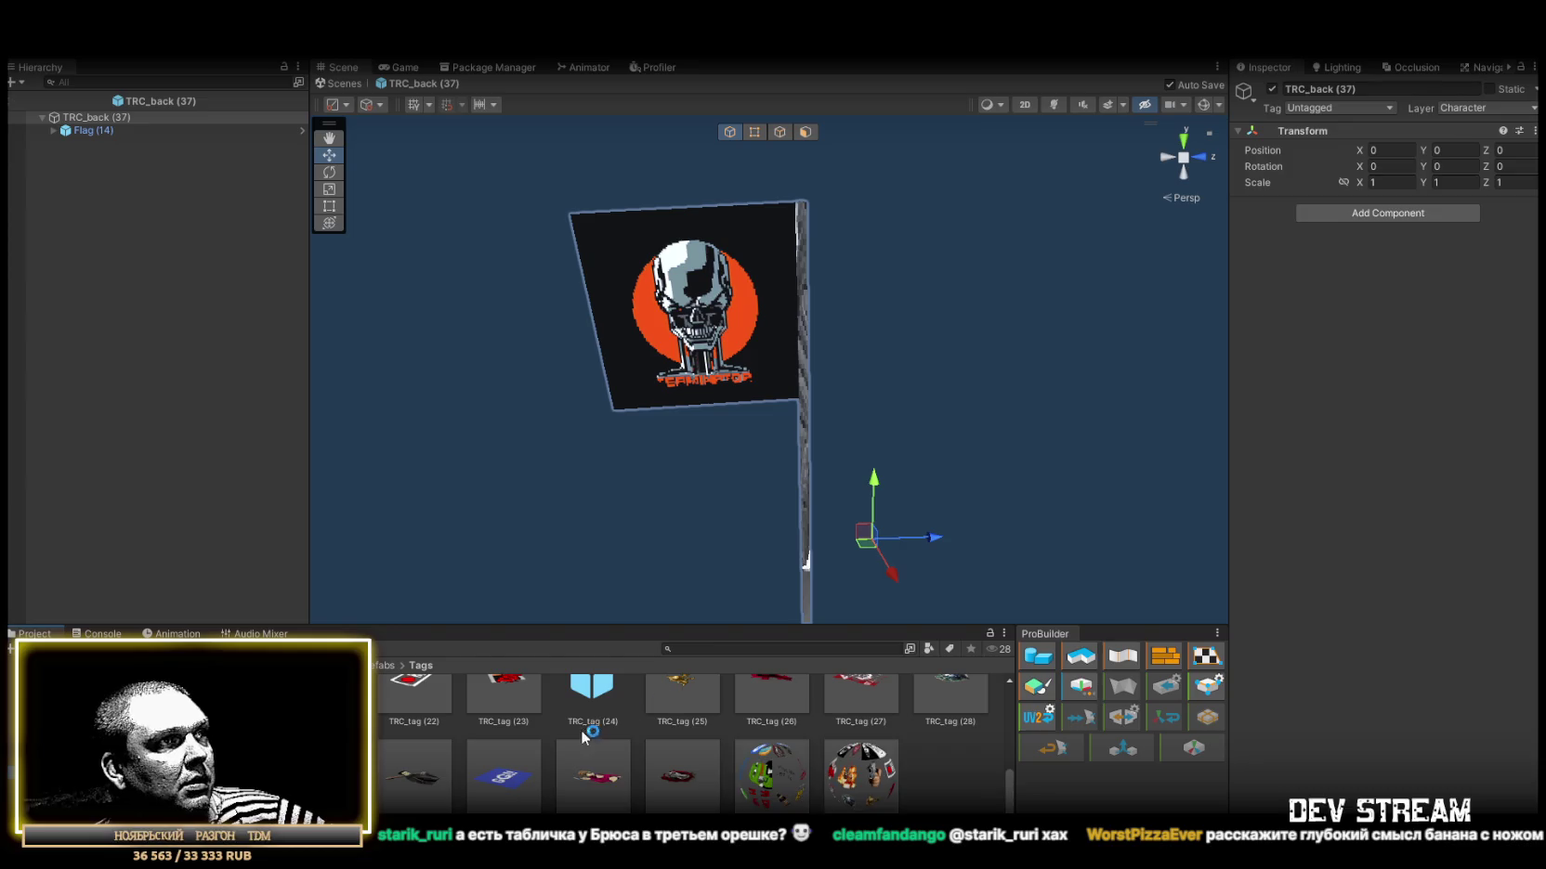
pyautogui.scroll(3, 699, 744)
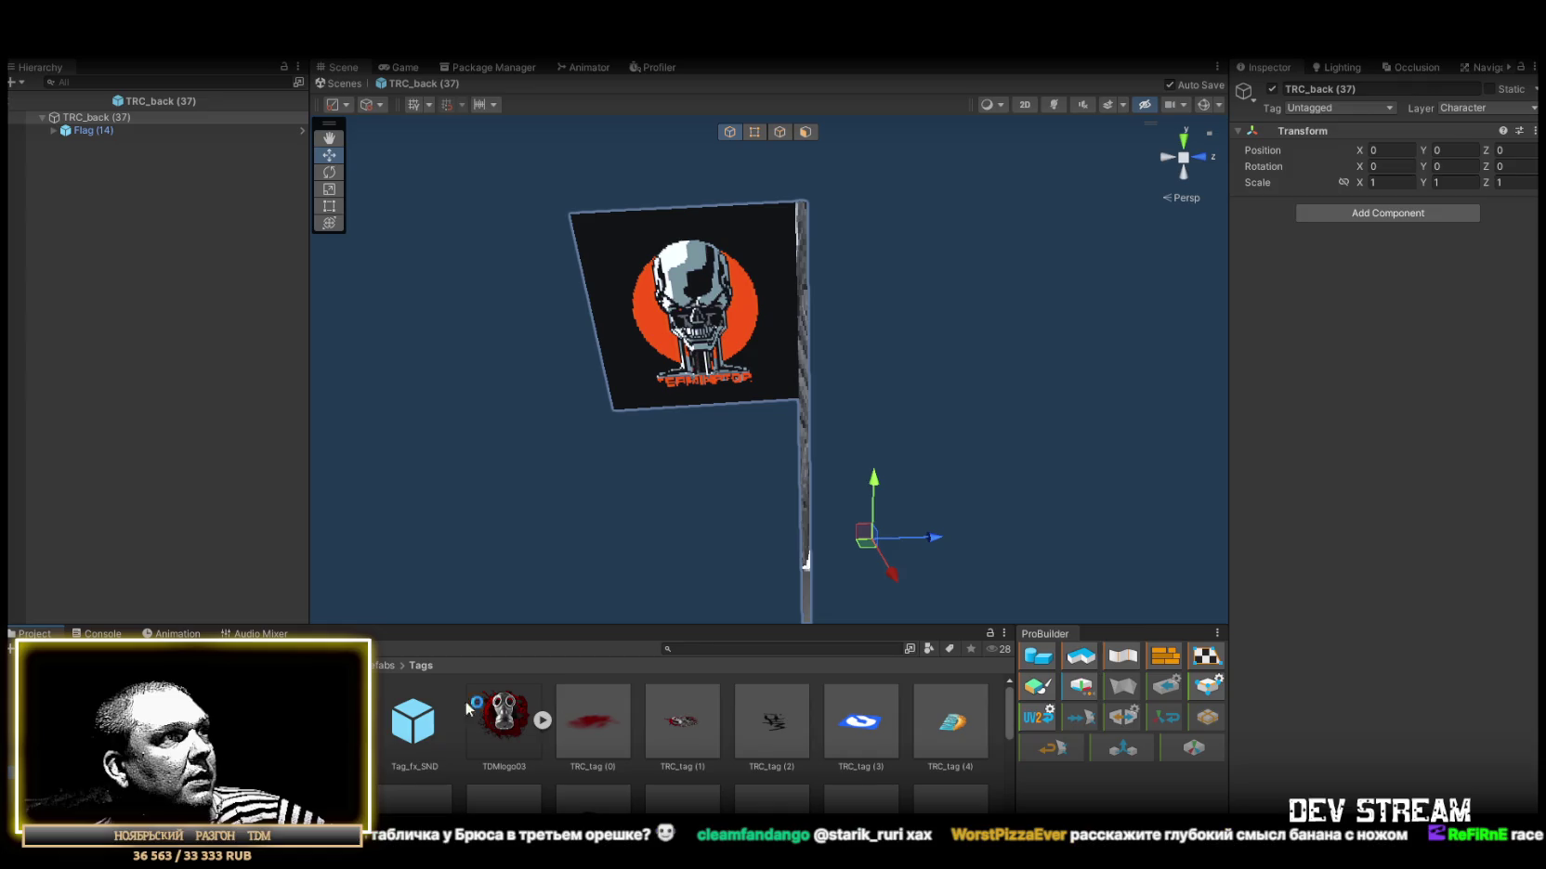
pyautogui.doubleClick(594, 726)
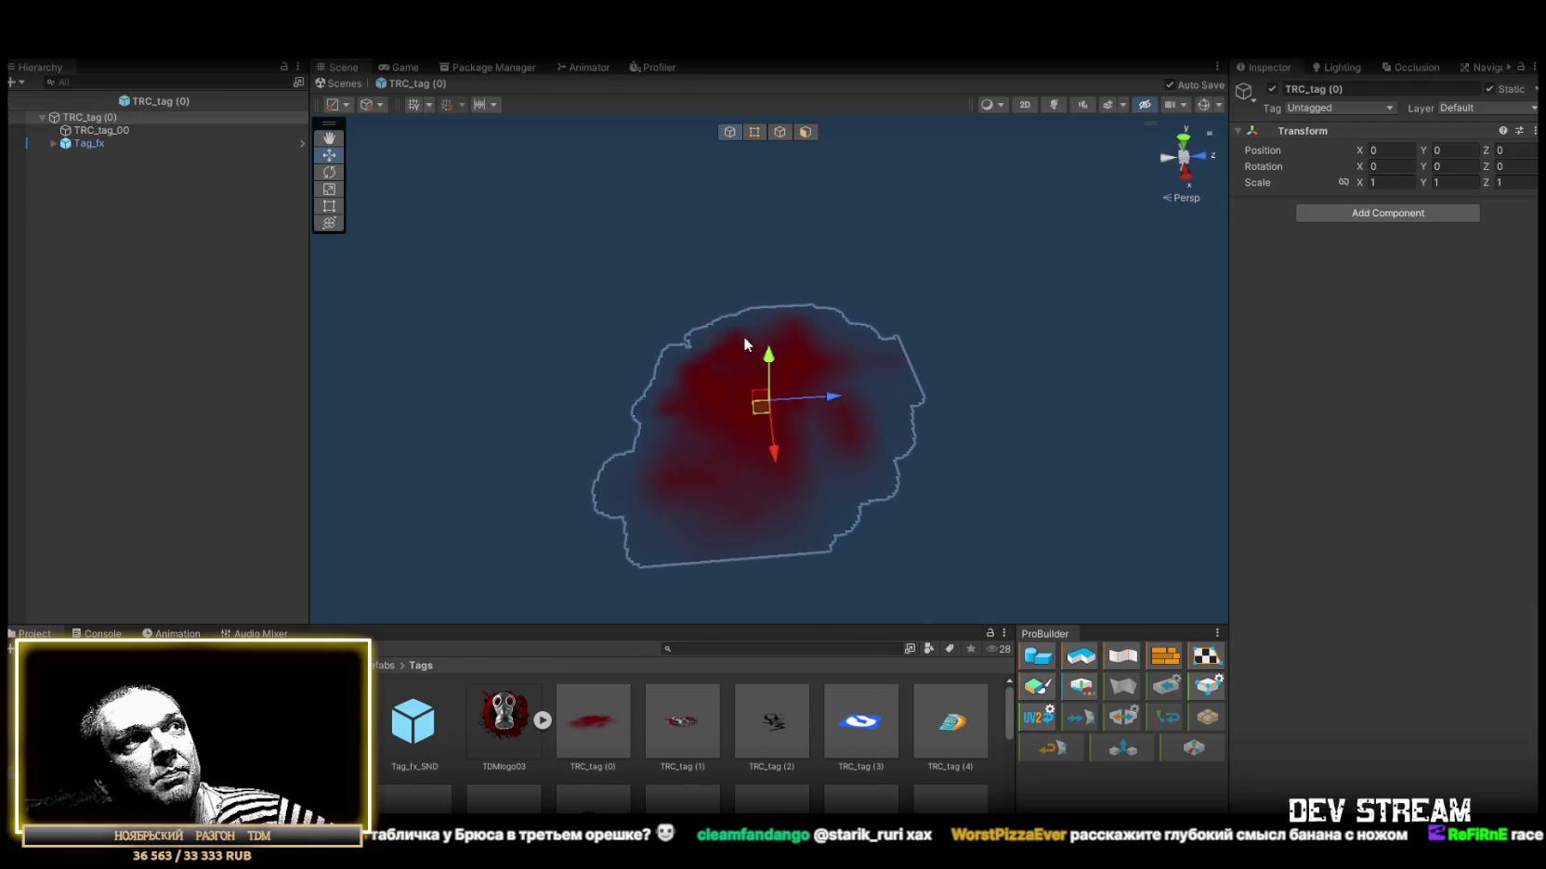
pyautogui.doubleClick(691, 727)
pyautogui.moveTo(838, 518); pyautogui.dragTo(583, 482)
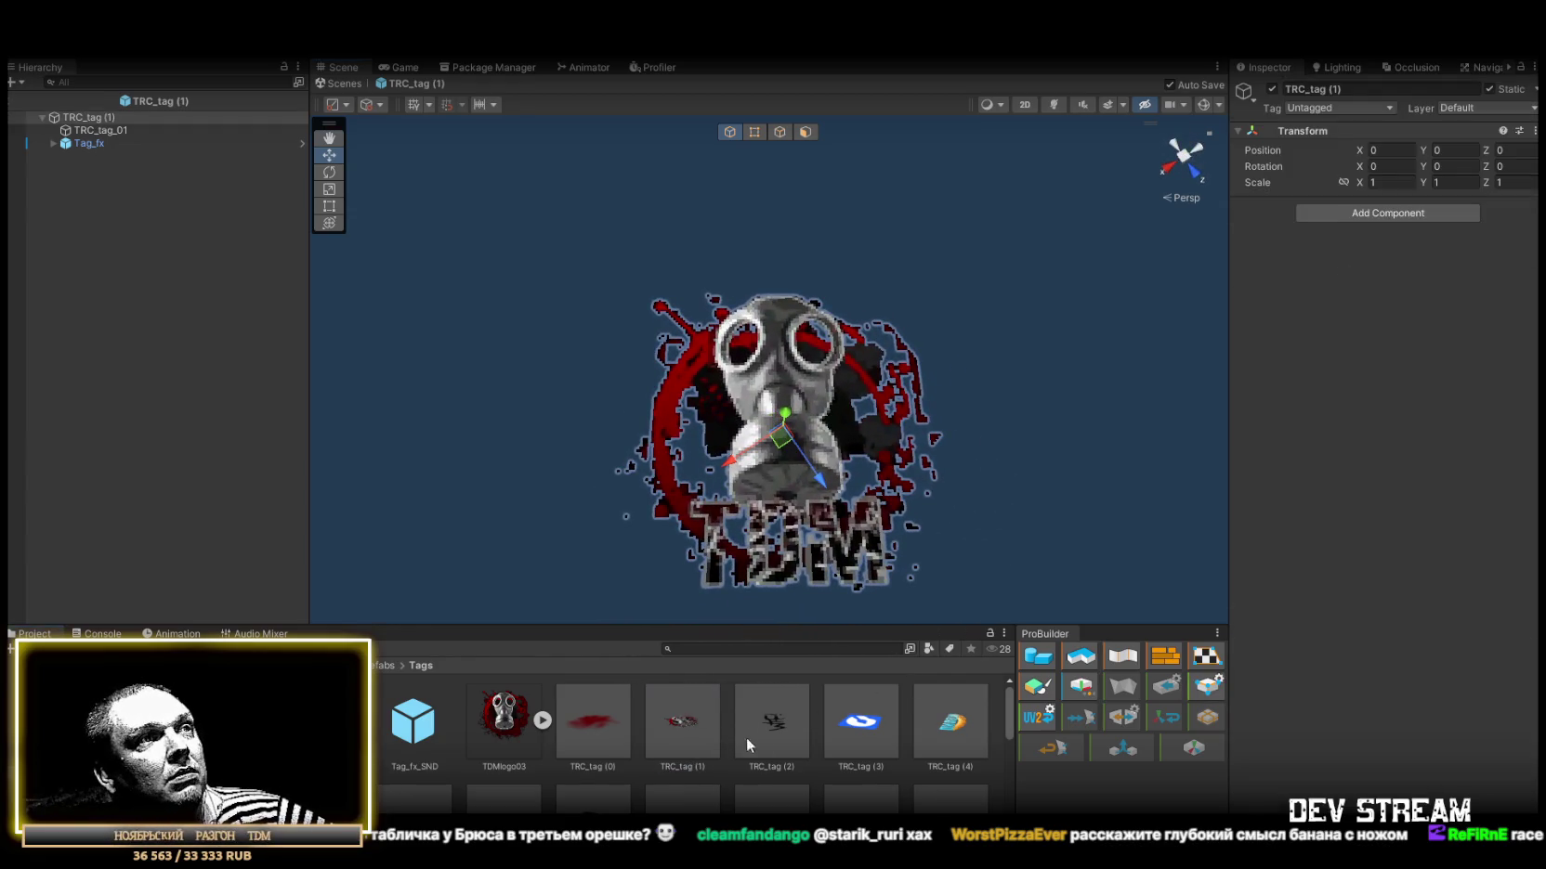
pyautogui.doubleClick(773, 728)
pyautogui.moveTo(925, 470); pyautogui.dragTo(804, 464)
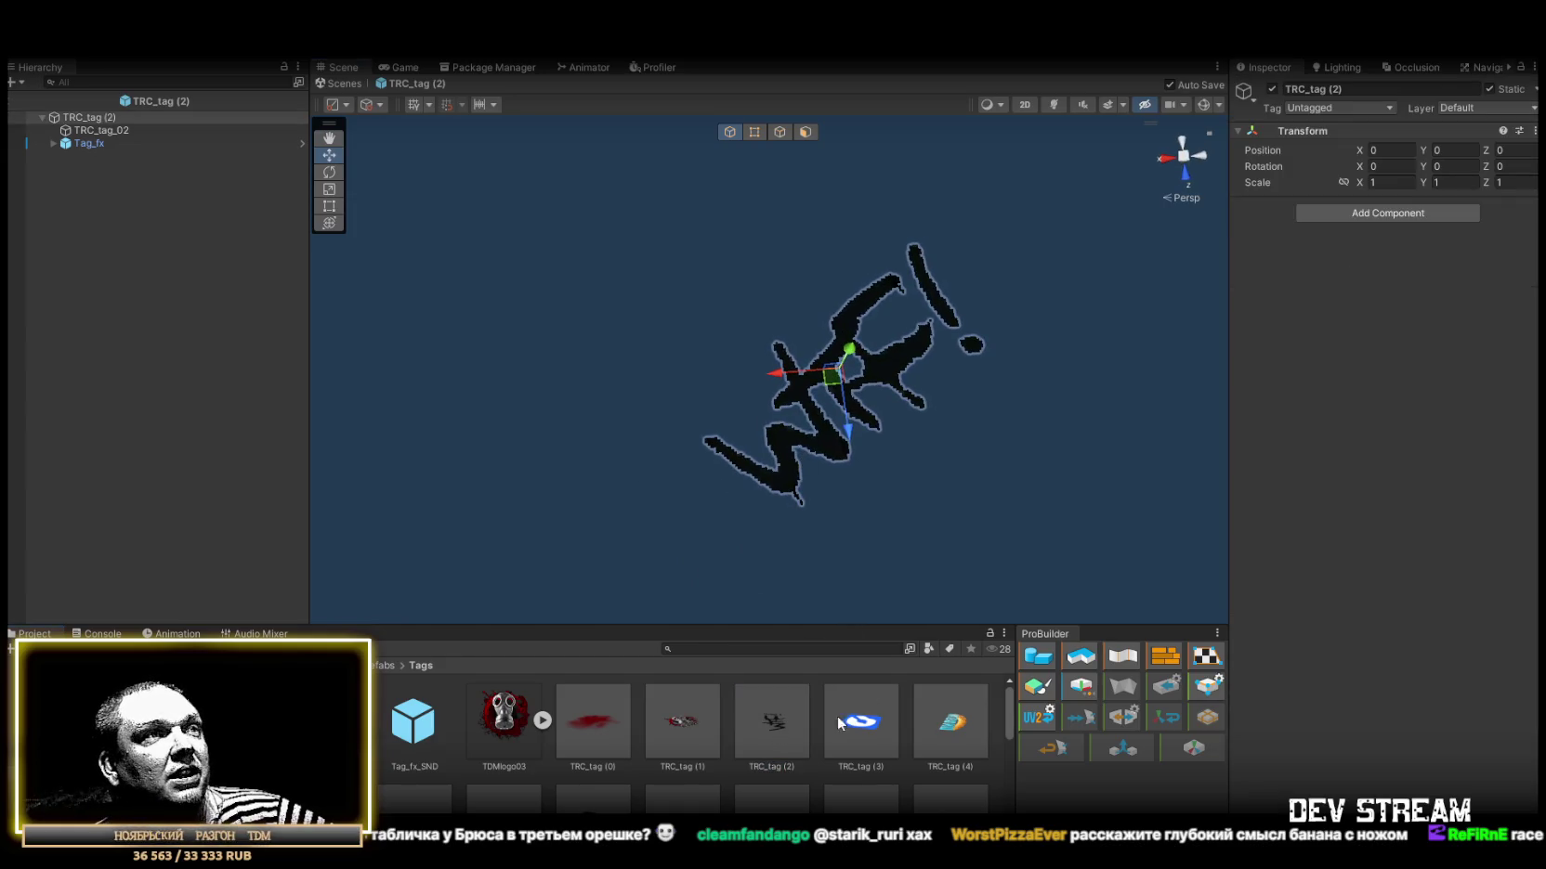
# Preview the TRC_tag (3) blue, (4) banana and TRC_tag (5) decal prefabs.
pyautogui.doubleClick(870, 728)
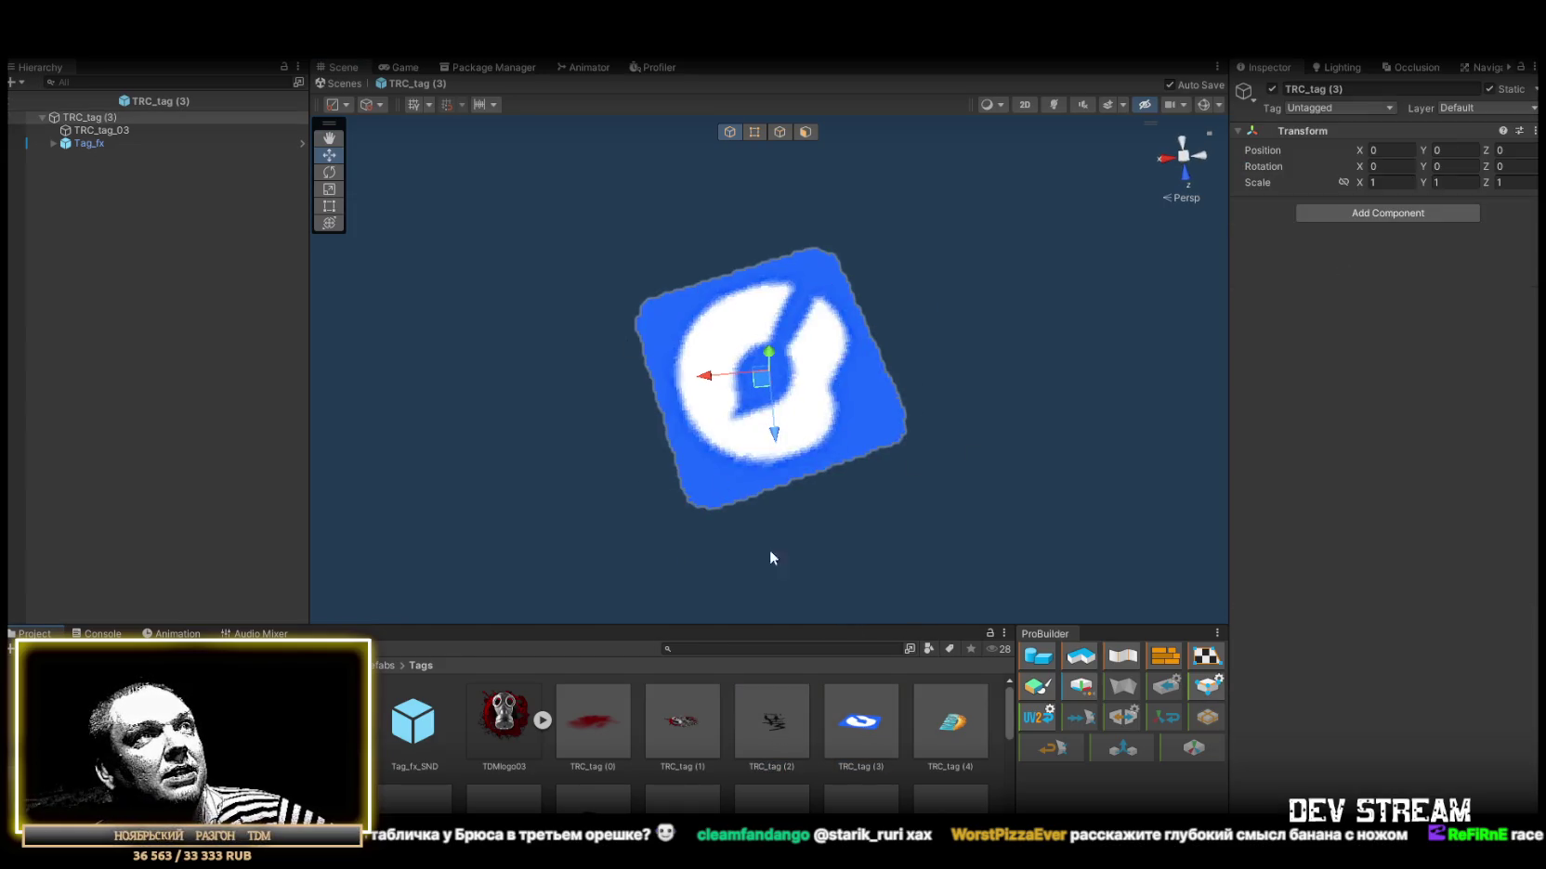
pyautogui.doubleClick(948, 733)
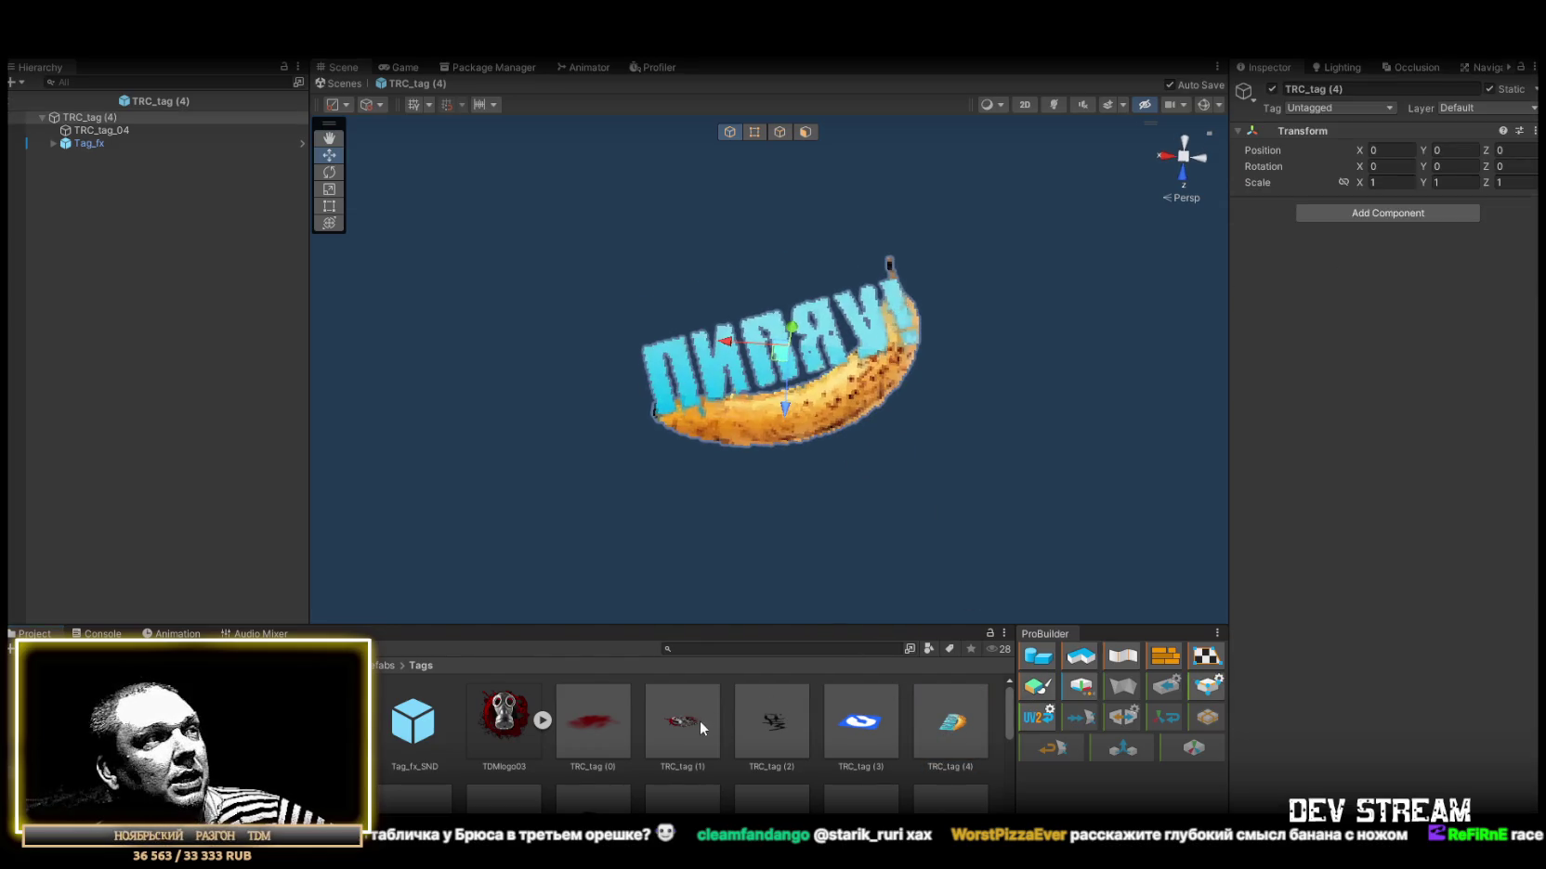
pyautogui.scroll(-1, 535, 719)
pyautogui.doubleClick(325, 771)
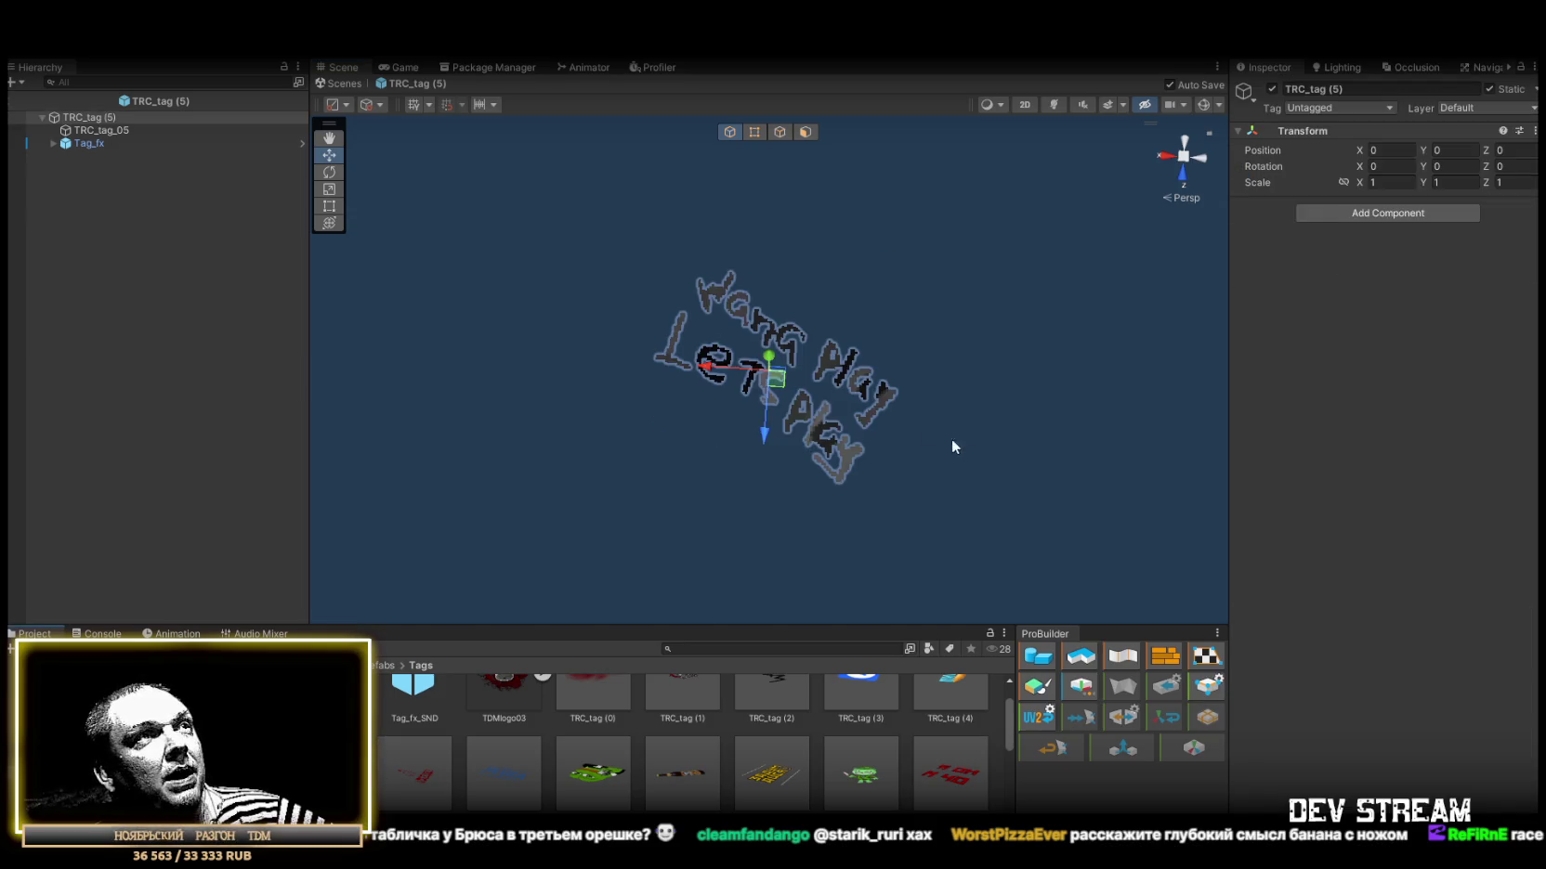
# Open TRC_tag (6), orbit to face the red tag, and select the TRC_tags1 material.
pyautogui.doubleClick(414, 787)
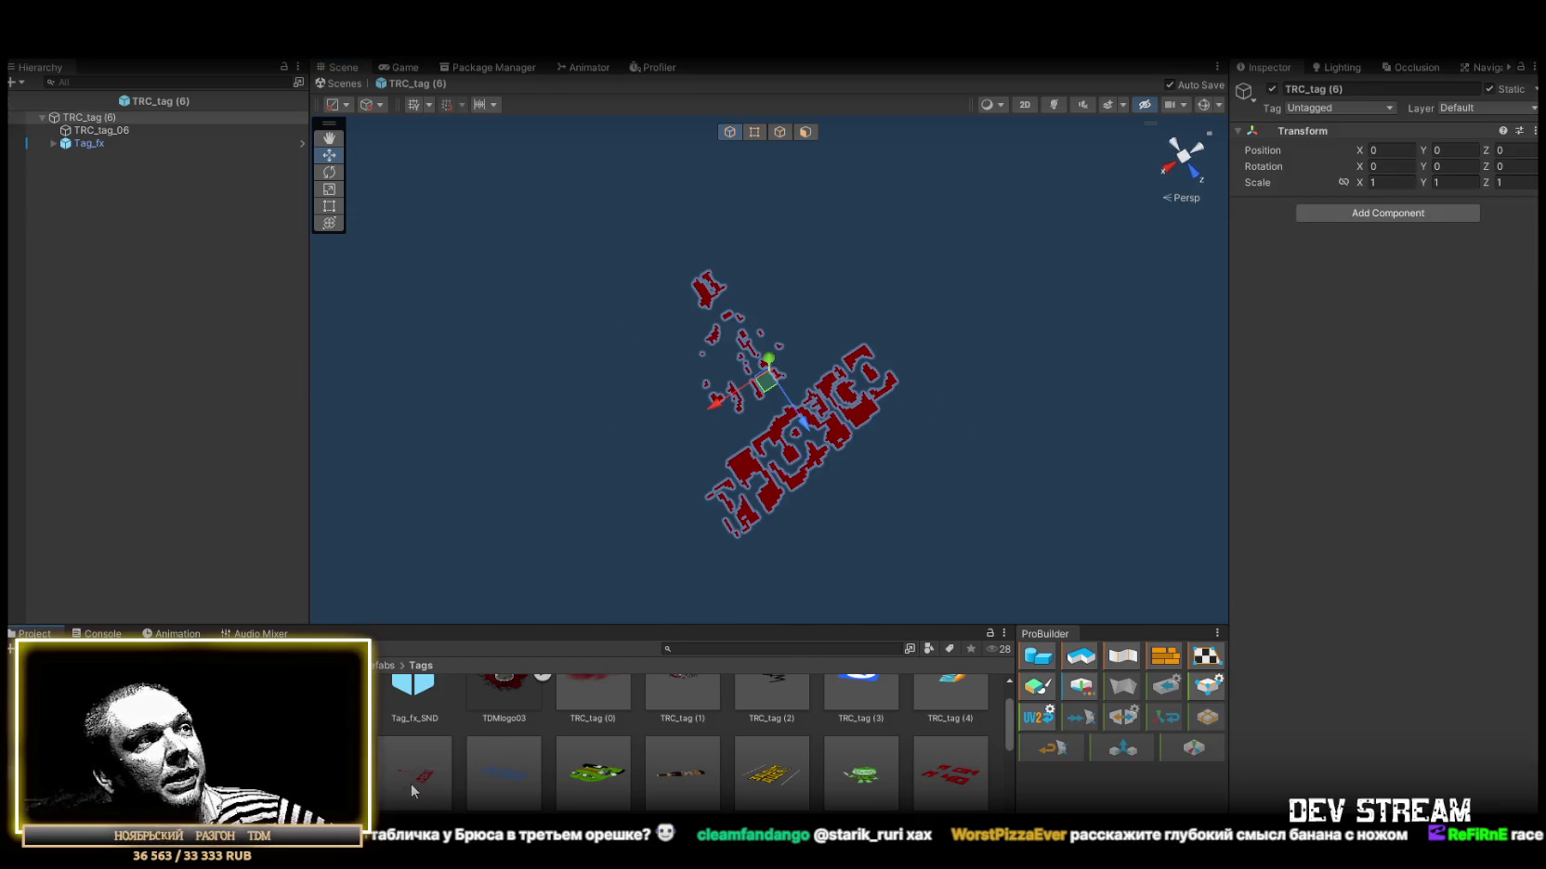
pyautogui.moveTo(943, 458)
pyautogui.mouseDown()
pyautogui.moveTo(821, 452)
pyautogui.moveTo(734, 409)
pyautogui.moveTo(751, 407)
pyautogui.moveTo(733, 486)
pyautogui.mouseUp()
pyautogui.scroll(2, 682, 643)
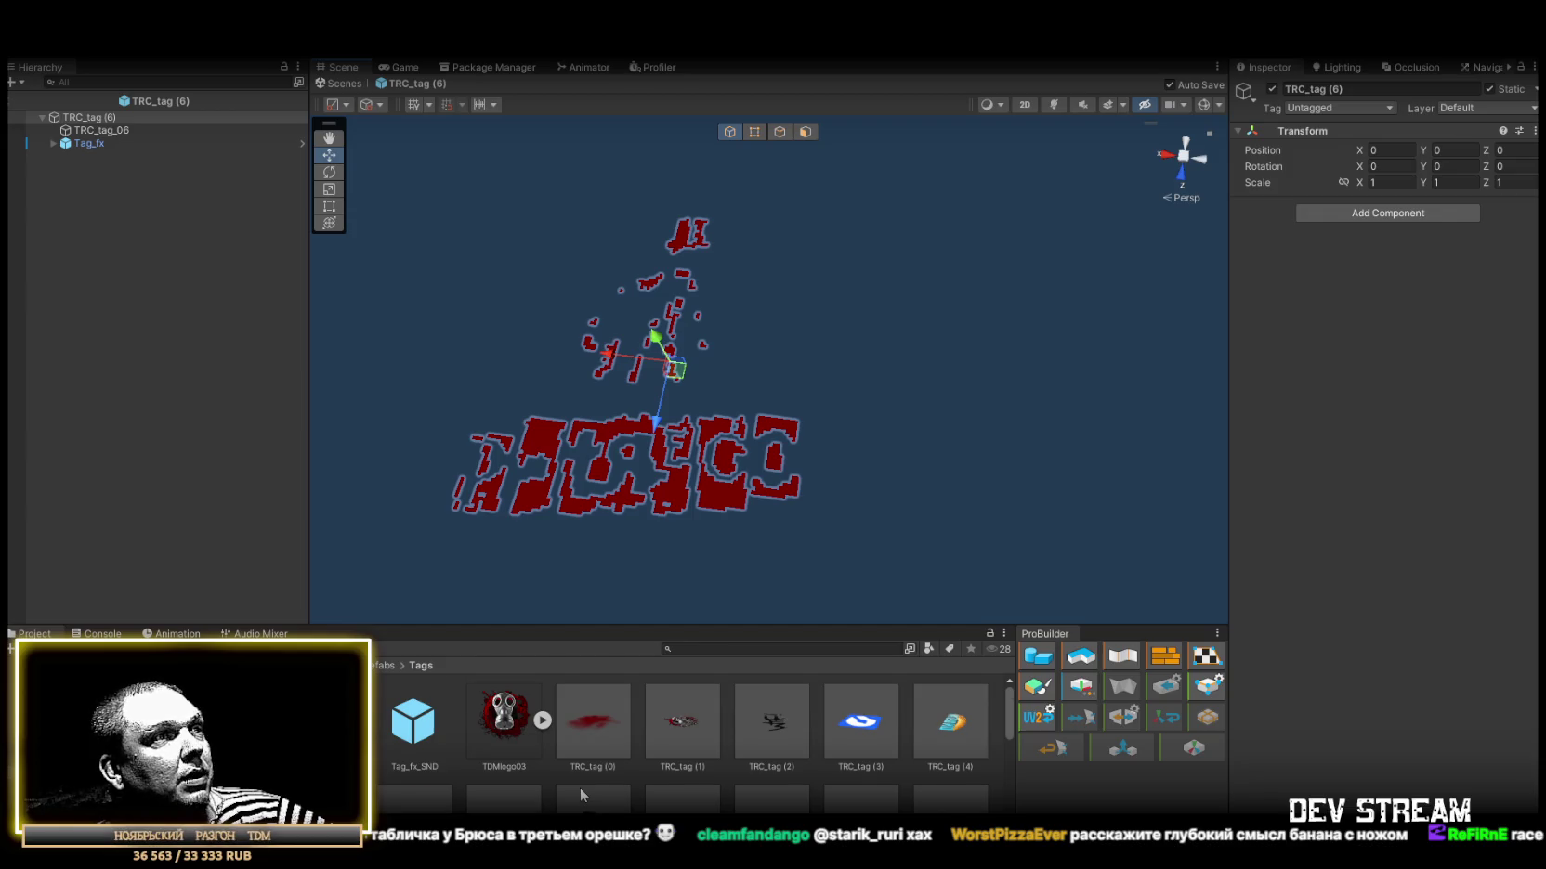
pyautogui.scroll(-5, 580, 788)
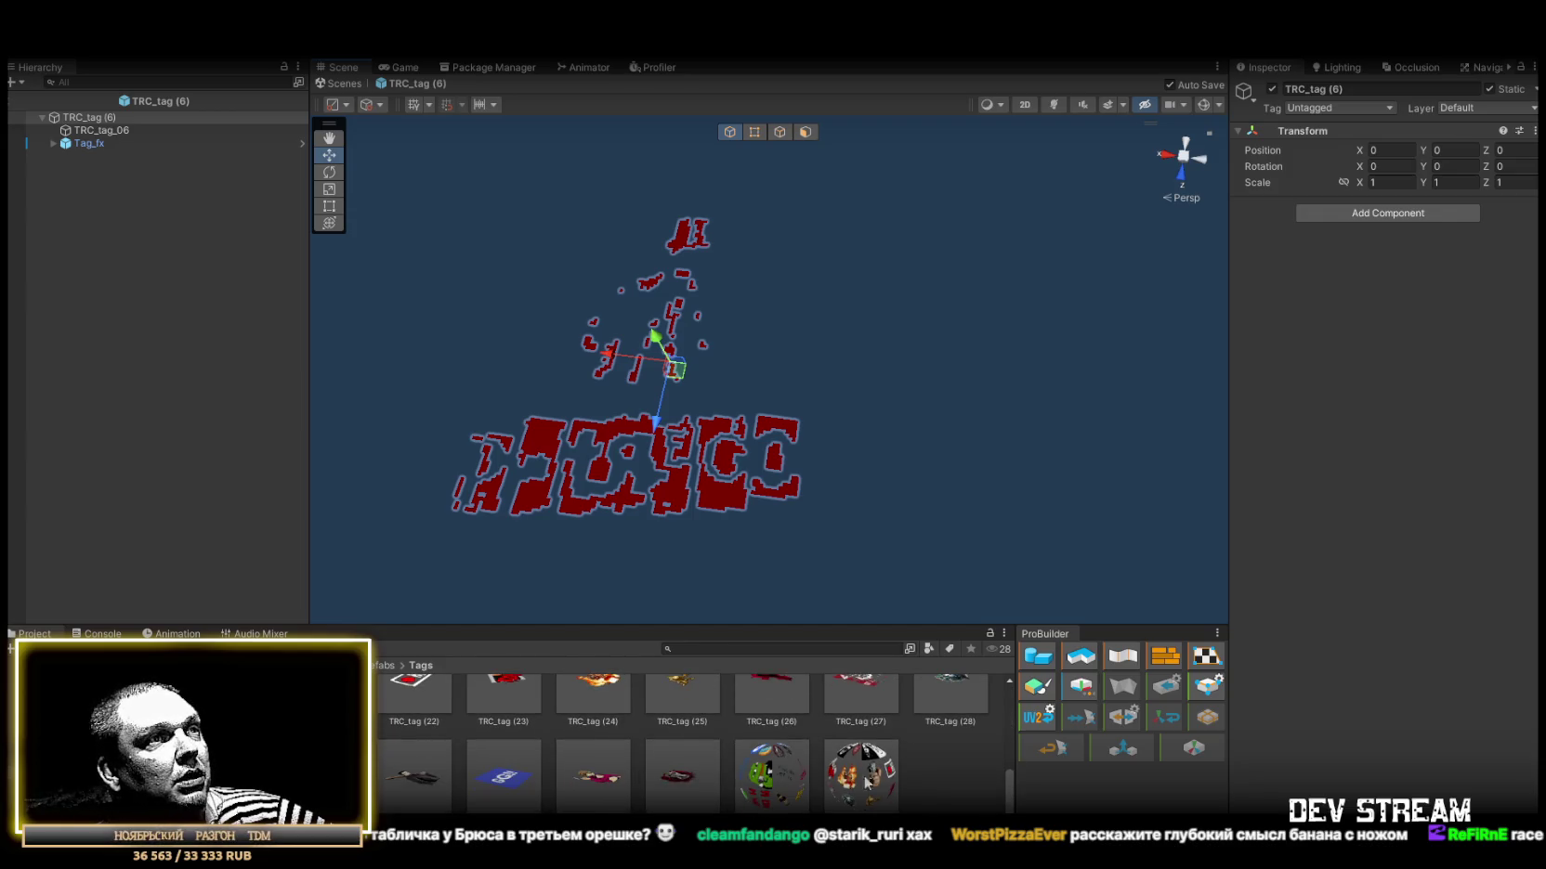
pyautogui.click(785, 783)
# Set the Alpha cutoff of both TRC_tags1 and TRC_tags2 materials to 0.5.
pyautogui.keyDown('ctrl'); pyautogui.click(877, 787); pyautogui.keyUp('ctrl')
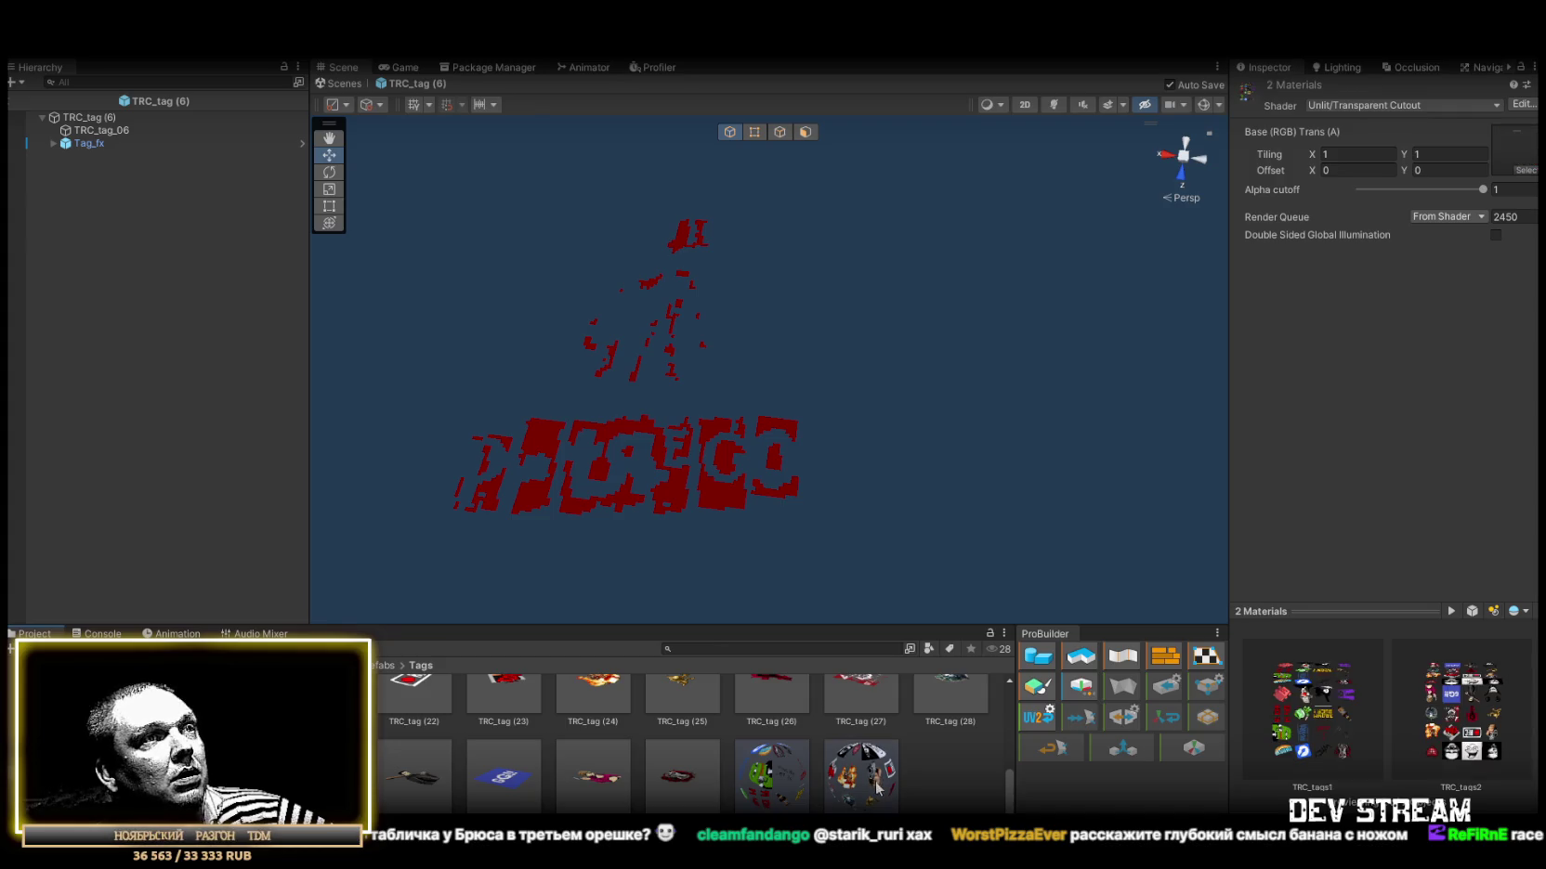
pyautogui.moveTo(1483, 192)
pyautogui.mouseDown()
pyautogui.moveTo(1347, 195)
pyautogui.moveTo(1428, 192)
pyautogui.mouseUp()
pyautogui.press('BackSpace')
pyautogui.press('BackSpace')
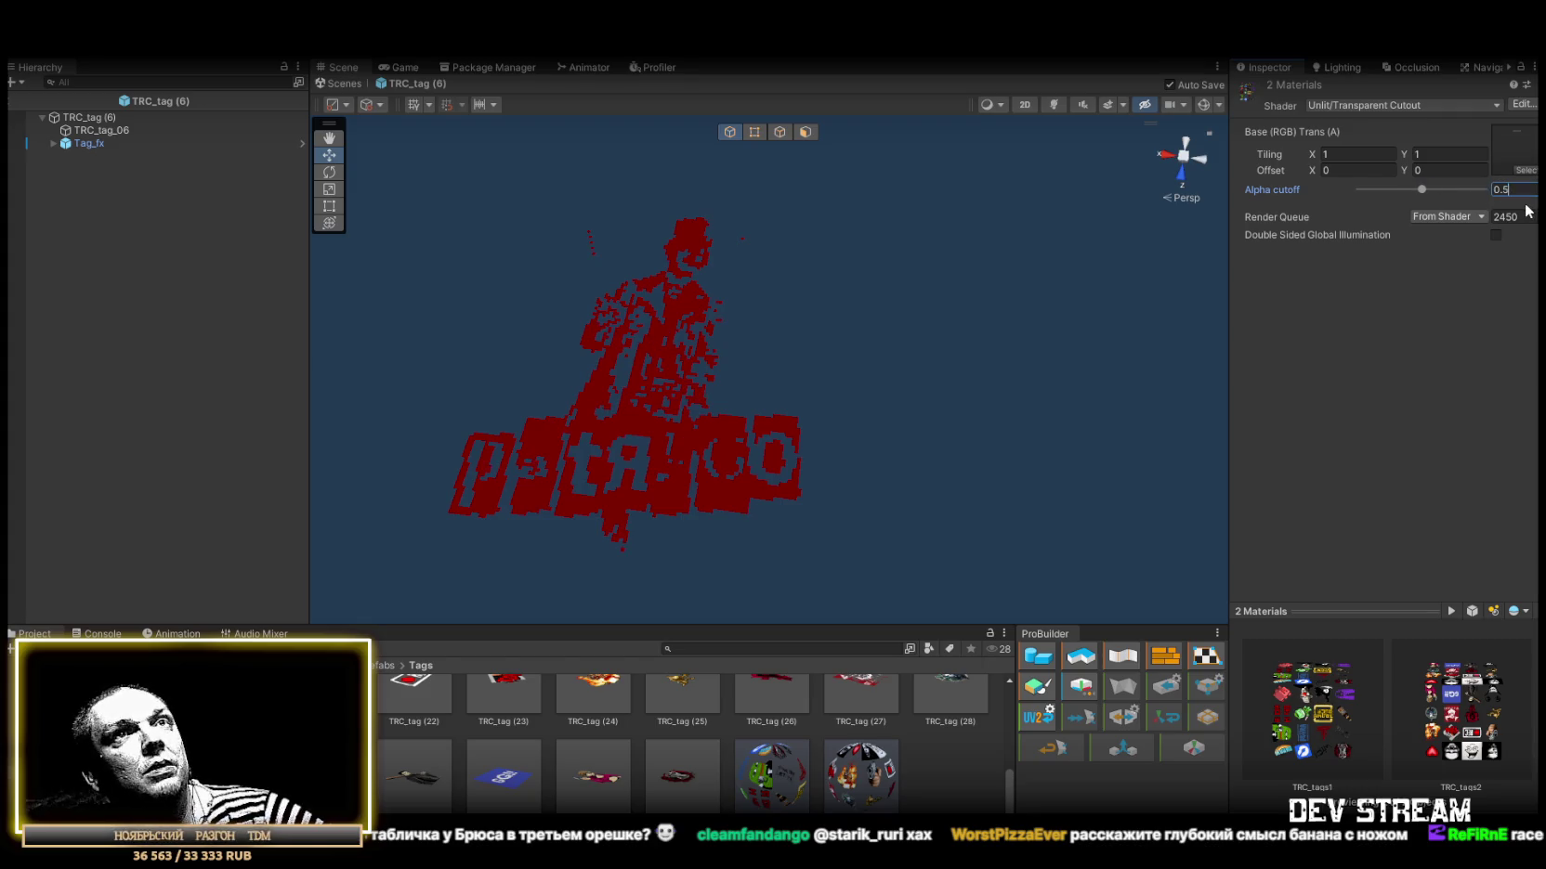
pyautogui.scroll(5, 712, 770)
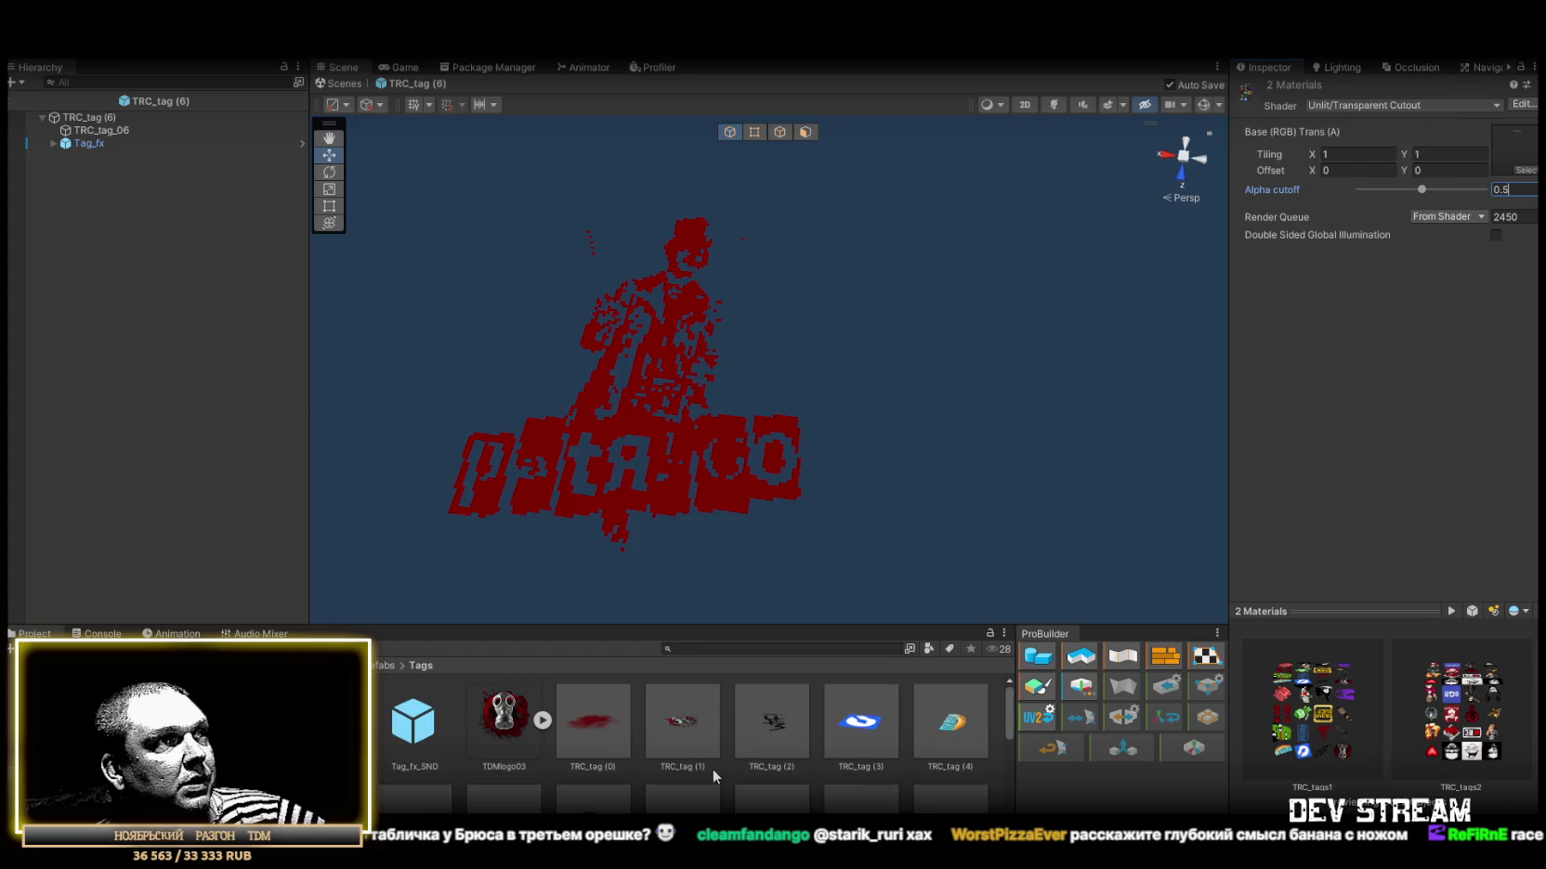
pyautogui.scroll(-5, 701, 757)
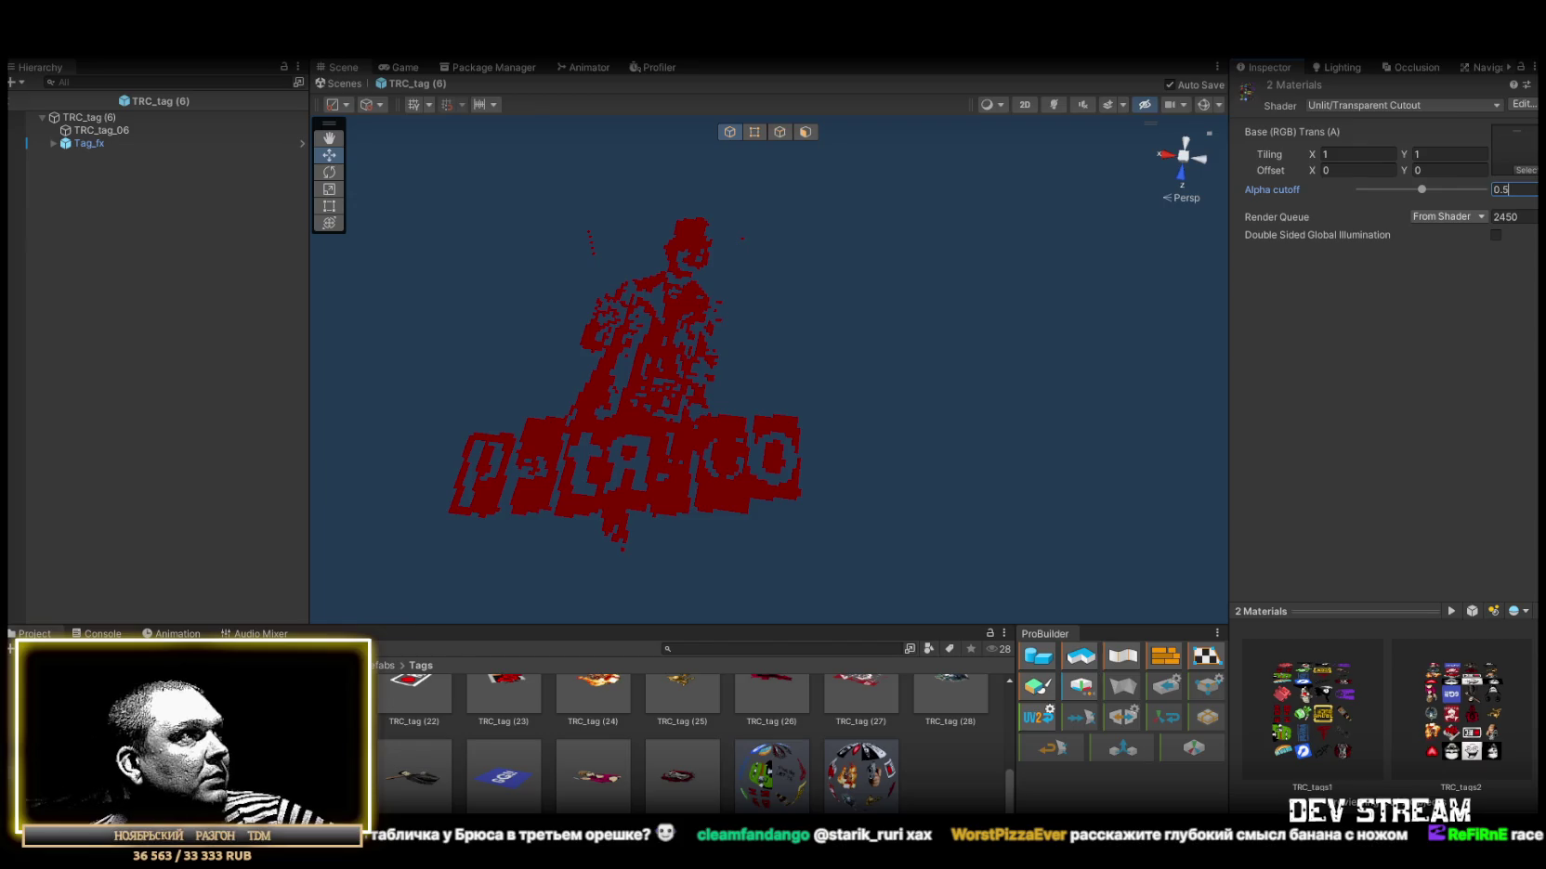
pyautogui.click(362, 665)
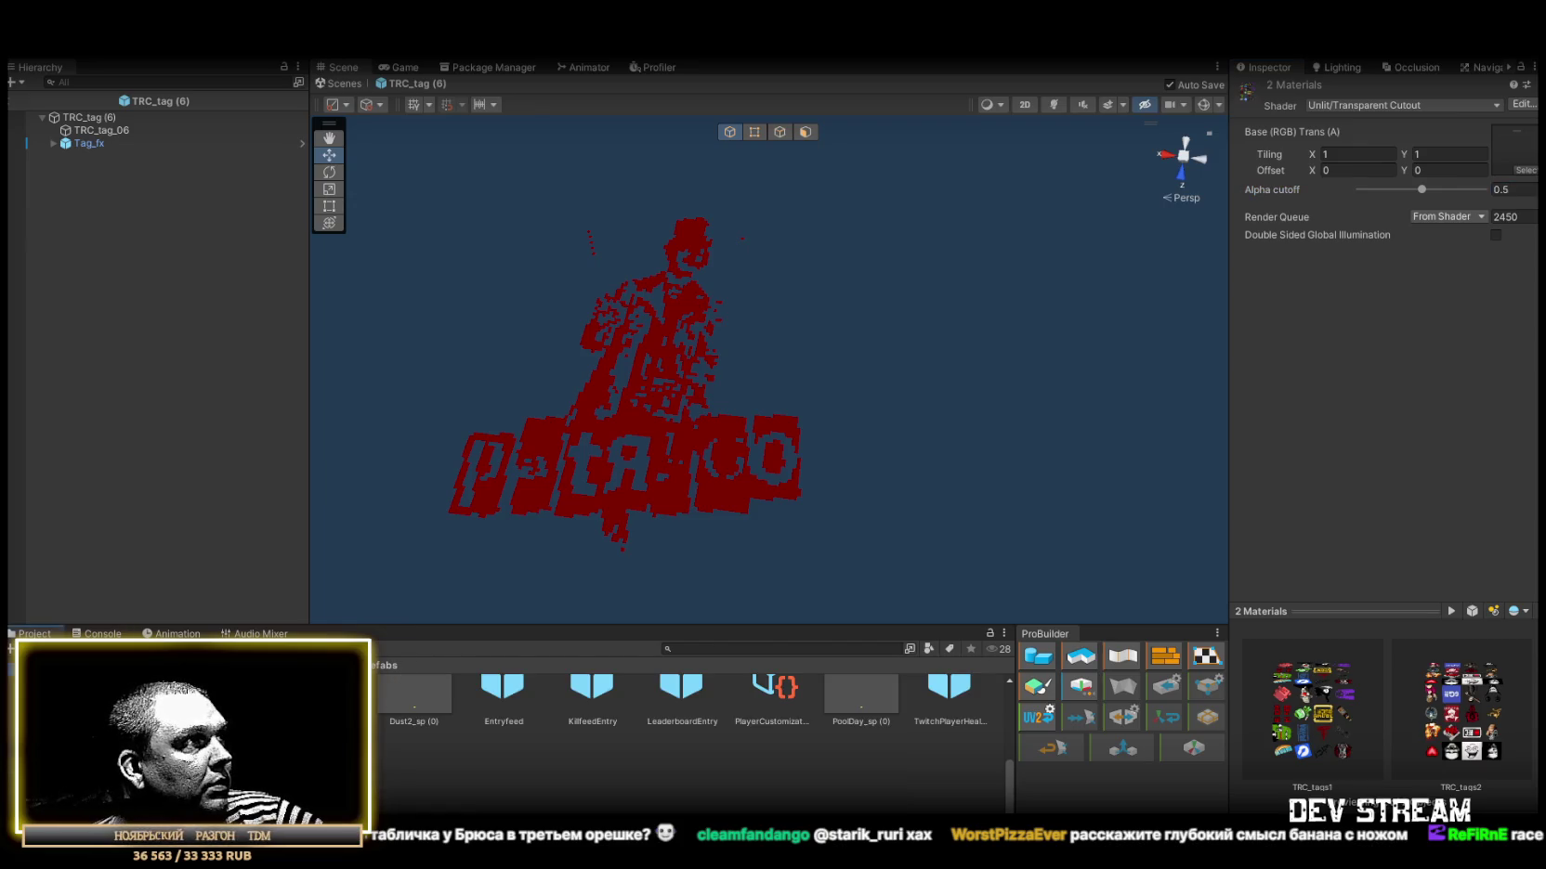
# In the Models folder, set TRC_tag1 and TRC_tag2 texture Max Size to 1024 and apply.
pyautogui.scroll(2, 528, 743)
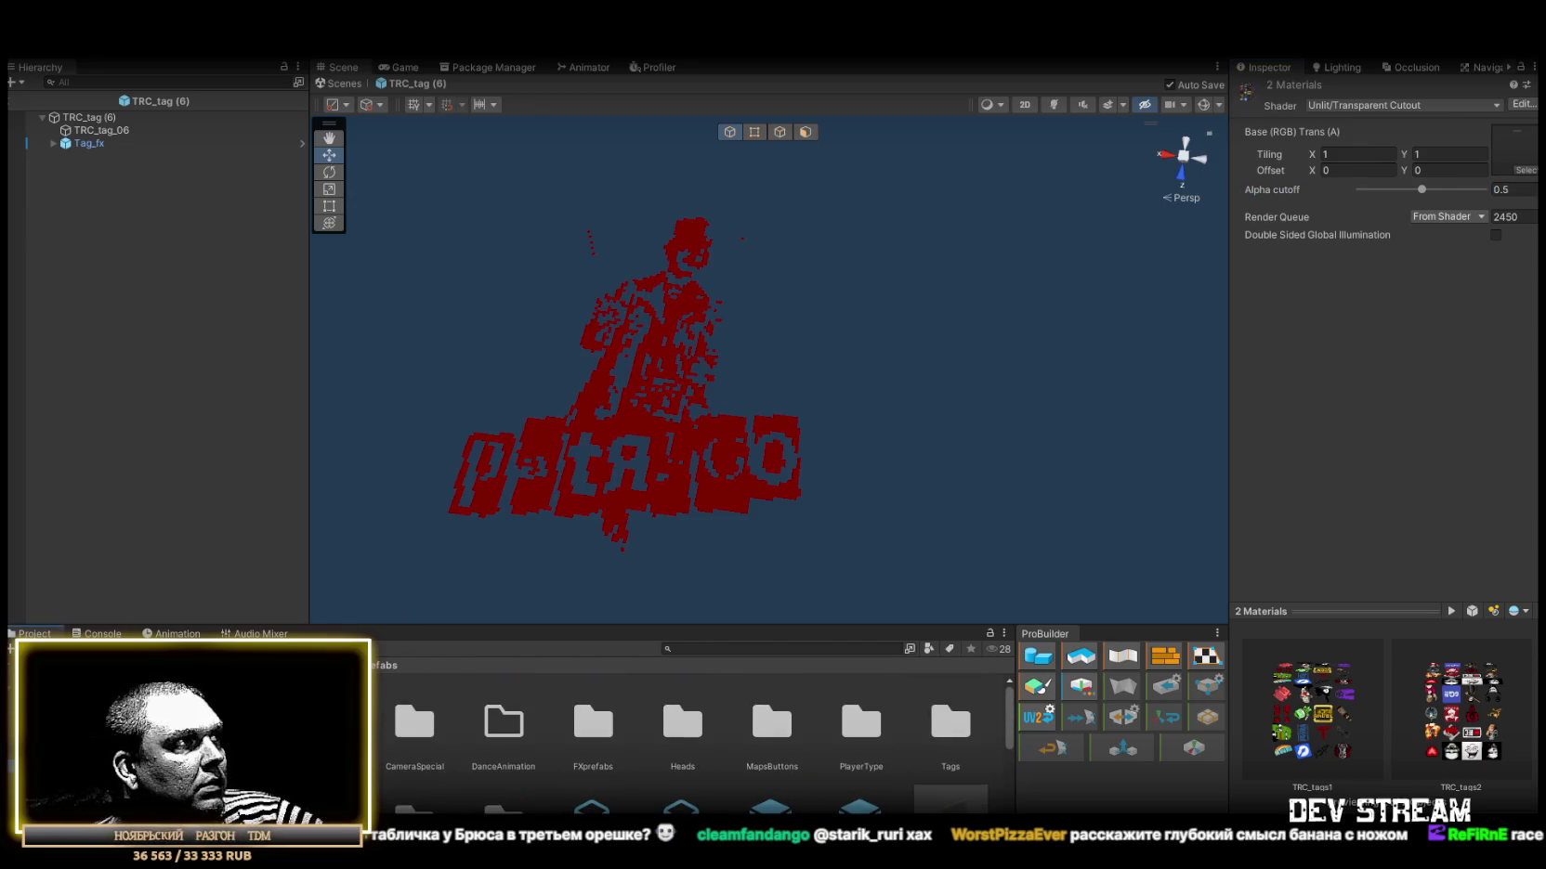
pyautogui.click(56, 741)
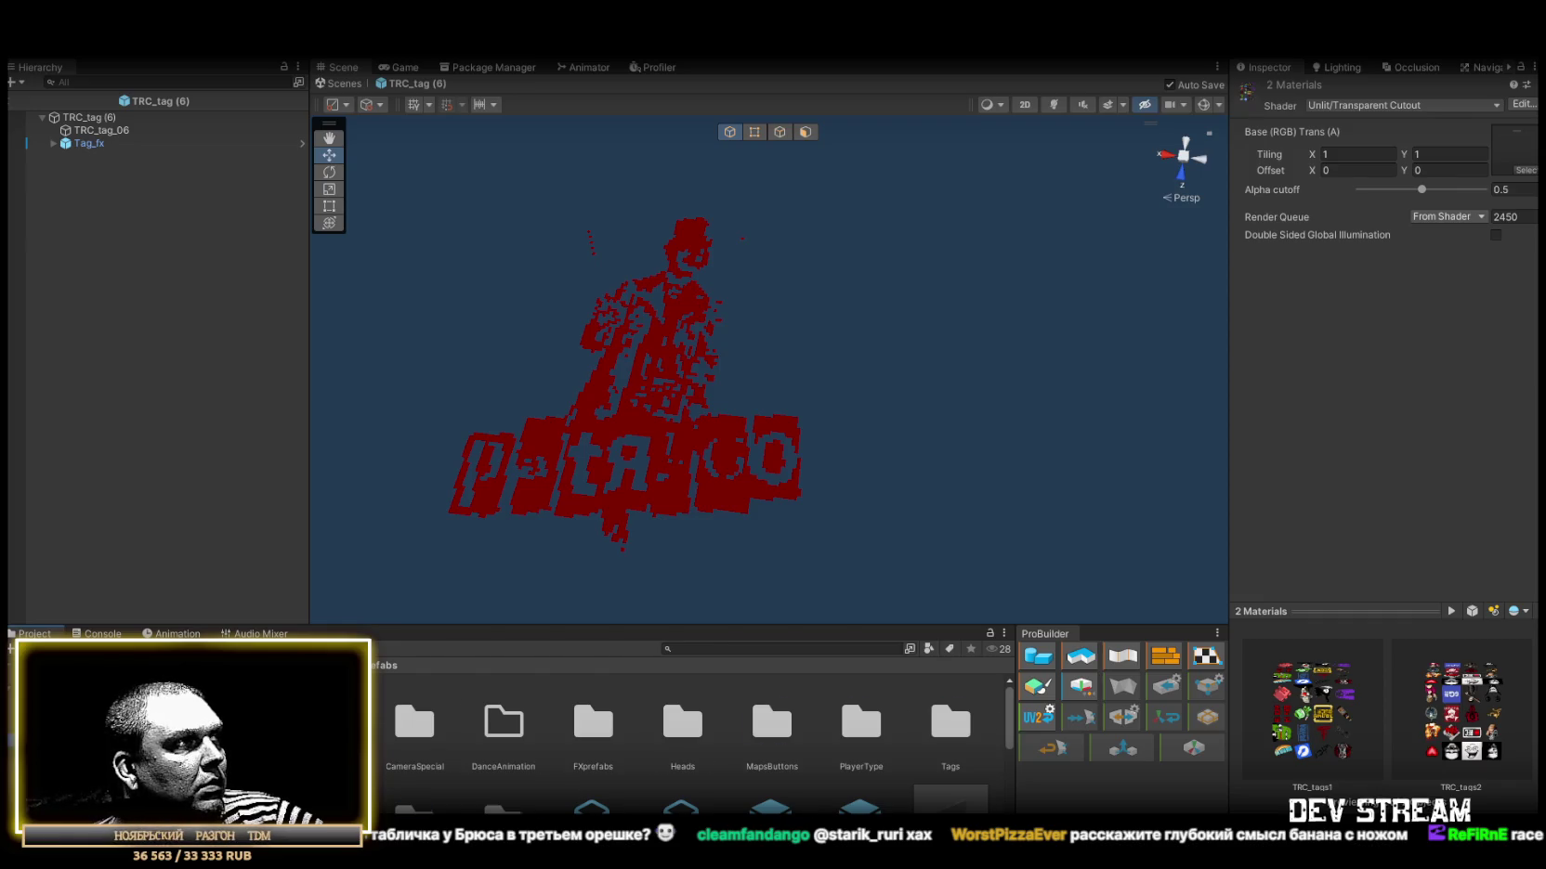
pyautogui.scroll(-2, 701, 760)
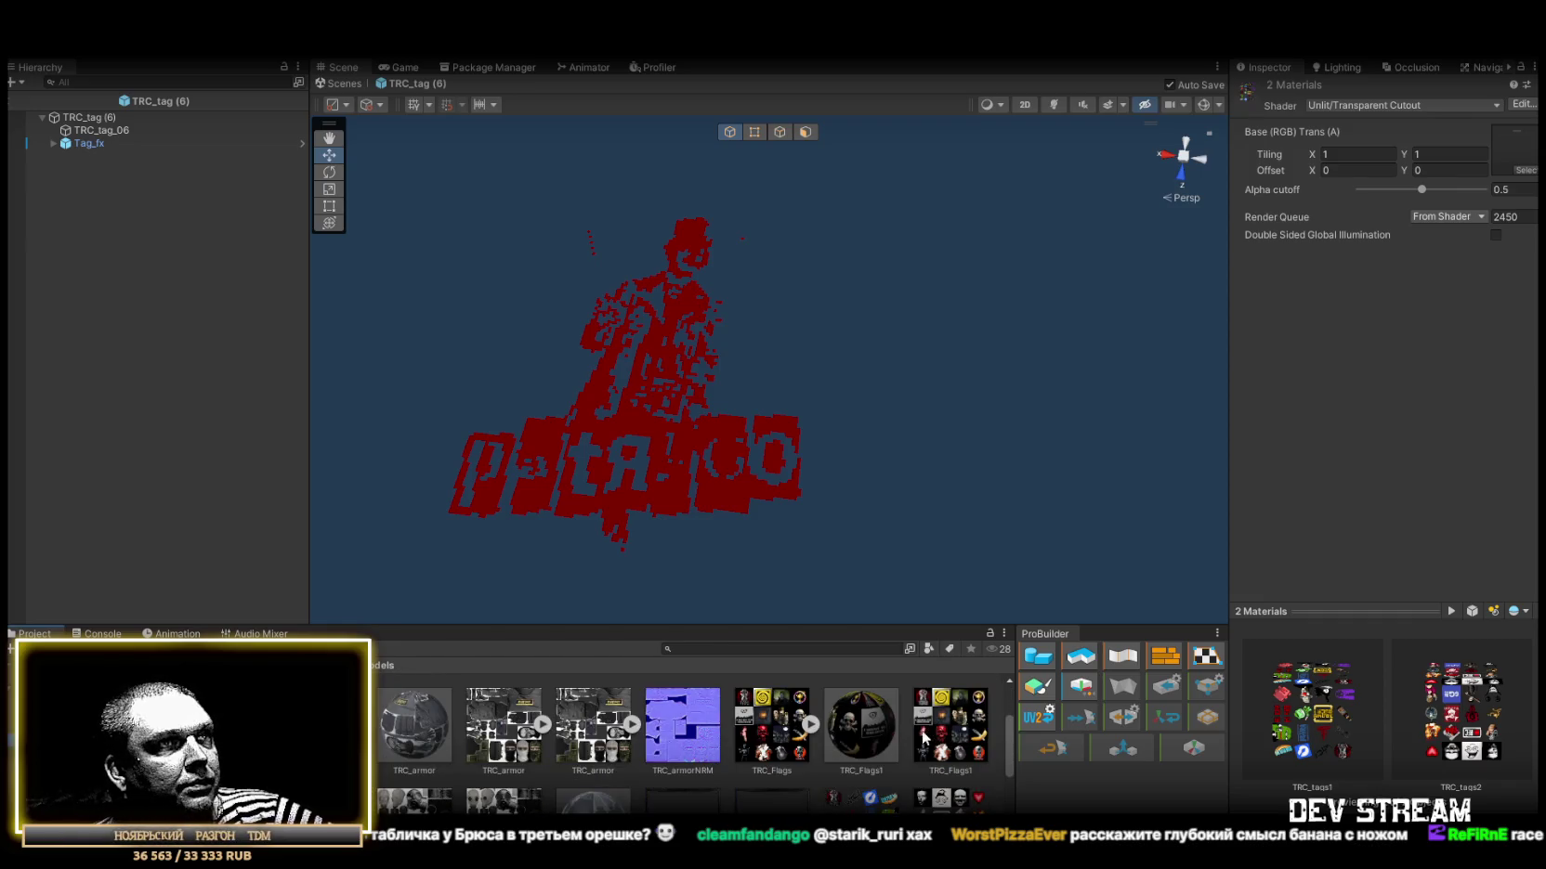
pyautogui.scroll(-1, 957, 736)
pyautogui.click(864, 753)
pyautogui.keyDown('shift'); pyautogui.click(949, 734); pyautogui.keyUp('shift')
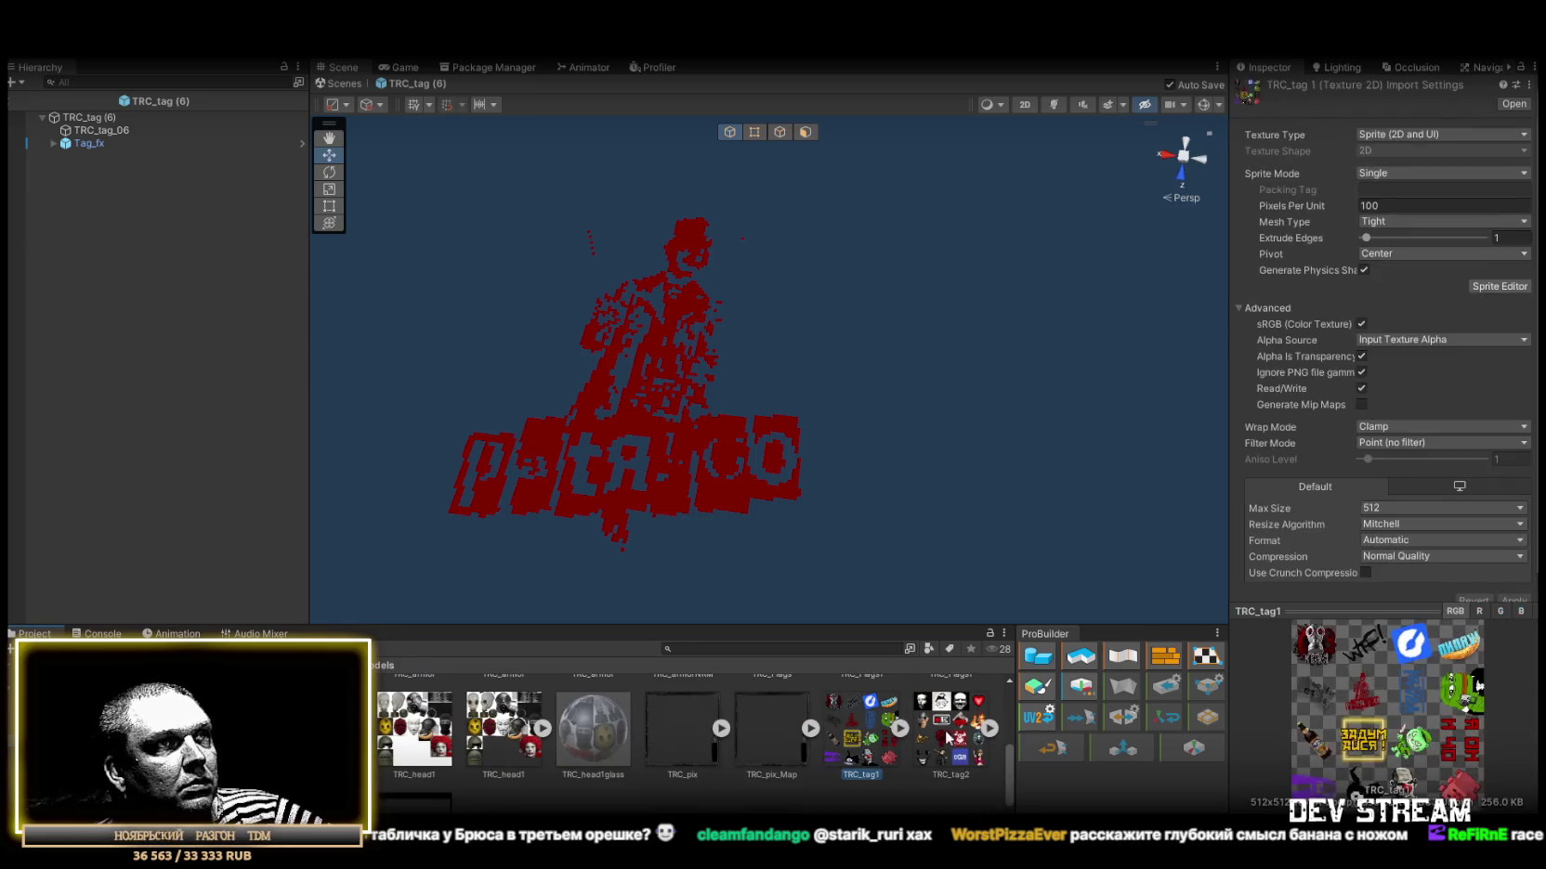
pyautogui.click(1407, 510)
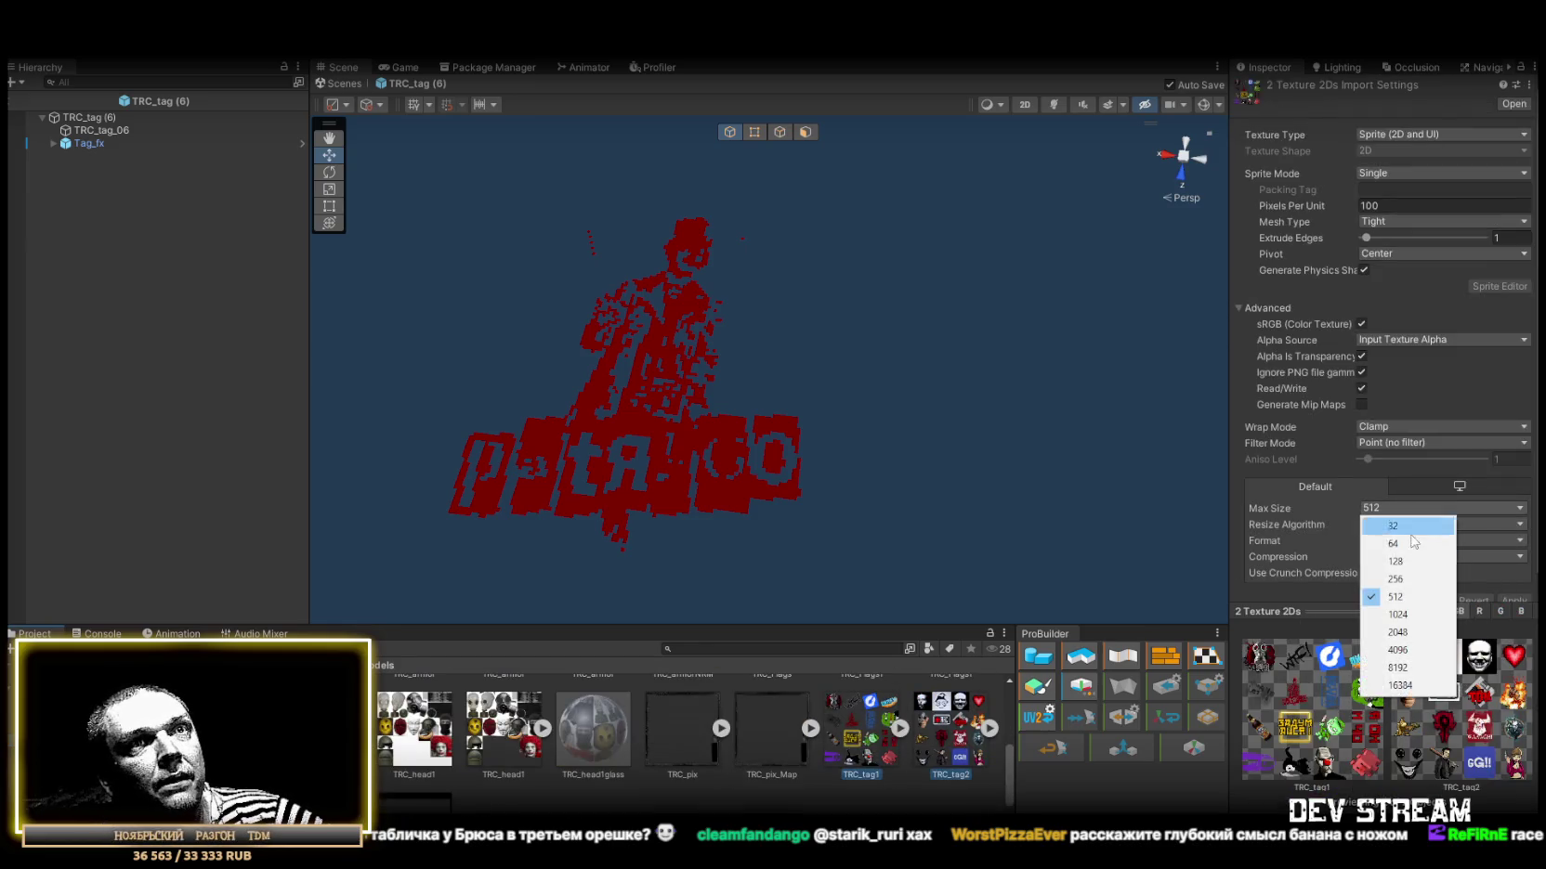
pyautogui.click(1409, 623)
pyautogui.click(1514, 600)
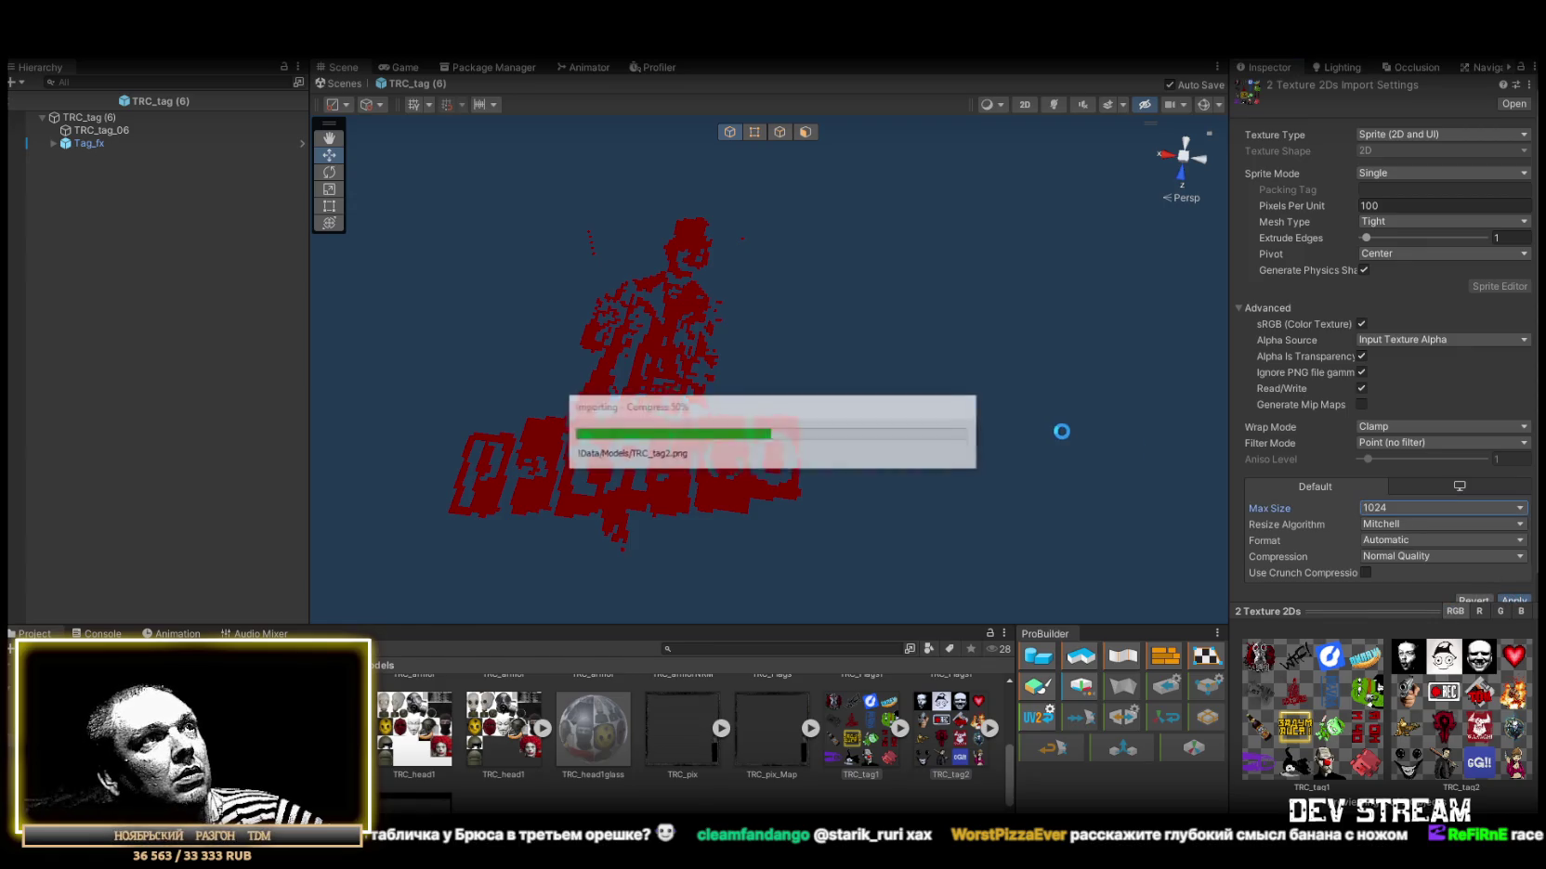
pyautogui.moveTo(1030, 422)
pyautogui.mouseDown()
pyautogui.moveTo(887, 368)
pyautogui.moveTo(913, 379)
pyautogui.mouseUp()
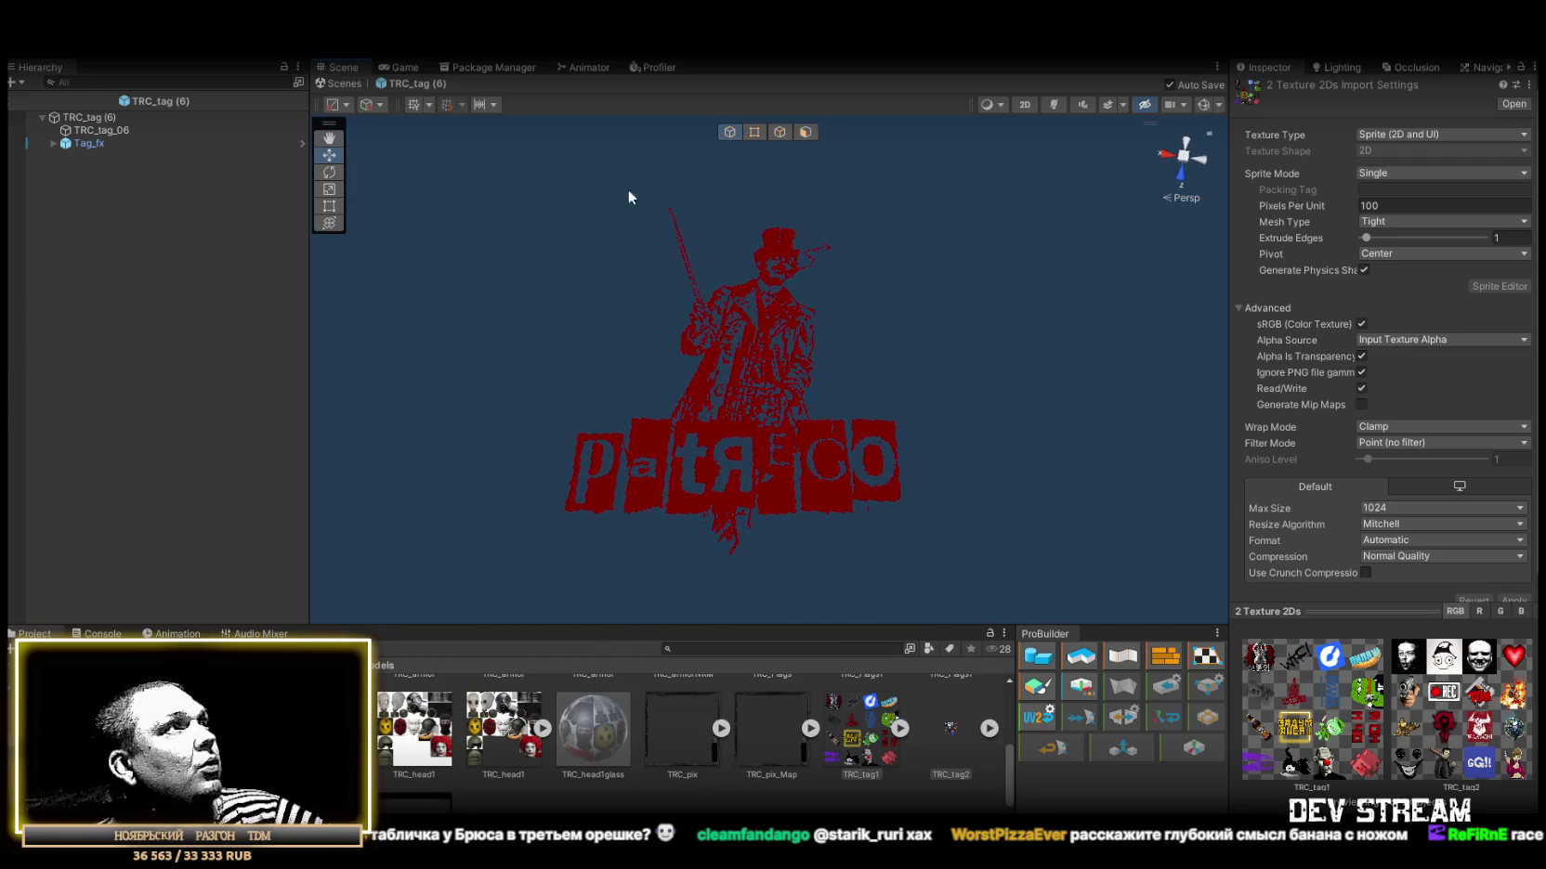
pyautogui.scroll(5, 468, 740)
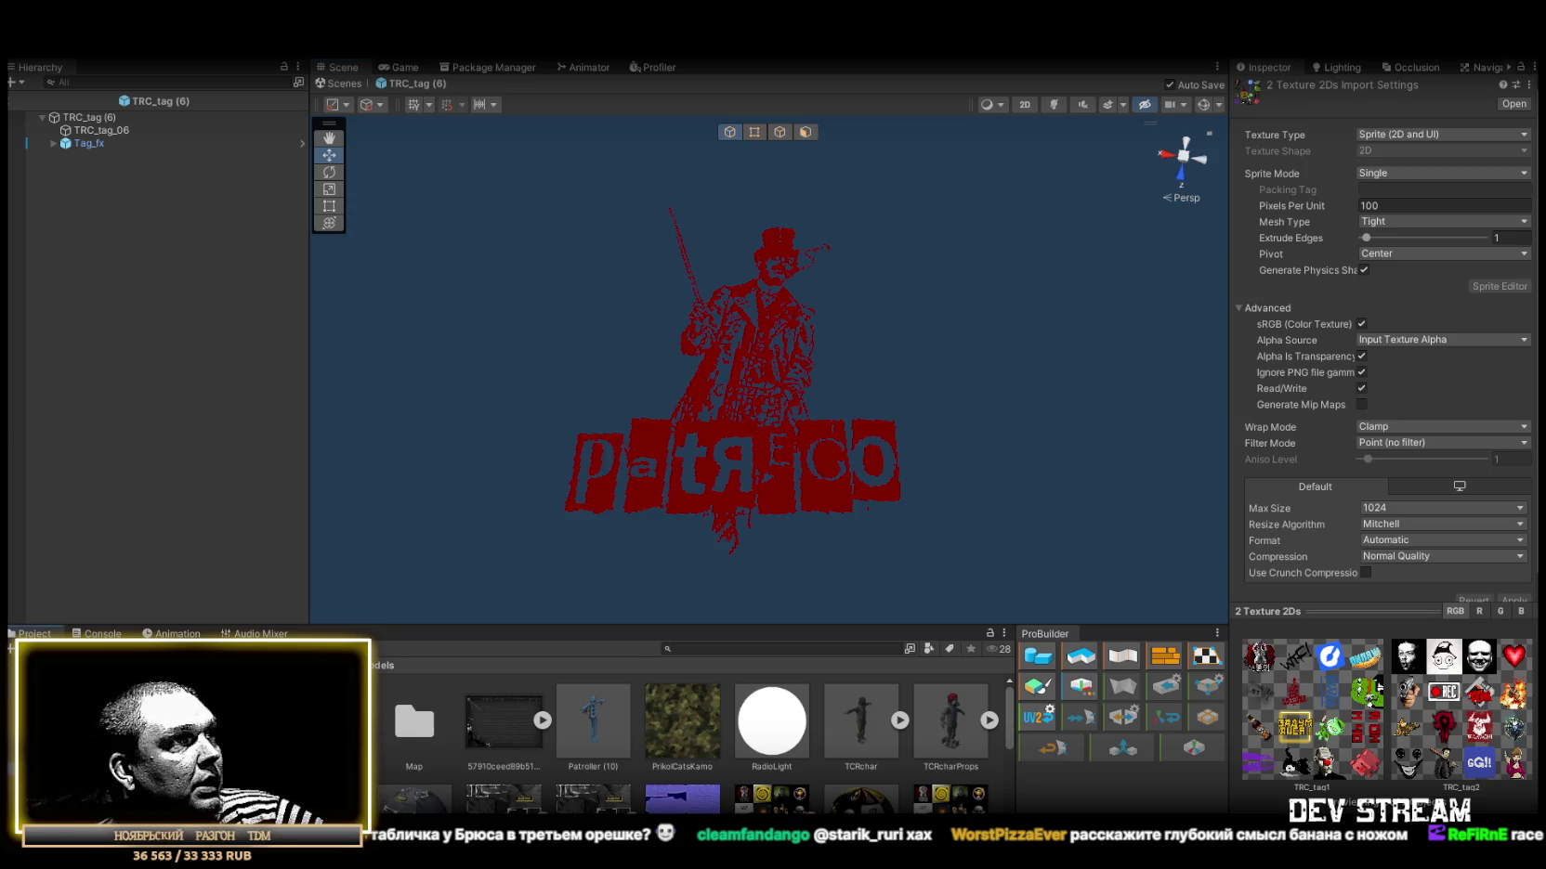
# Open and inspect tag prefabs TRC_tag (7) through TRC_tag (12), orbiting around each.
pyautogui.click(74, 733)
pyautogui.scroll(-1, 683, 741)
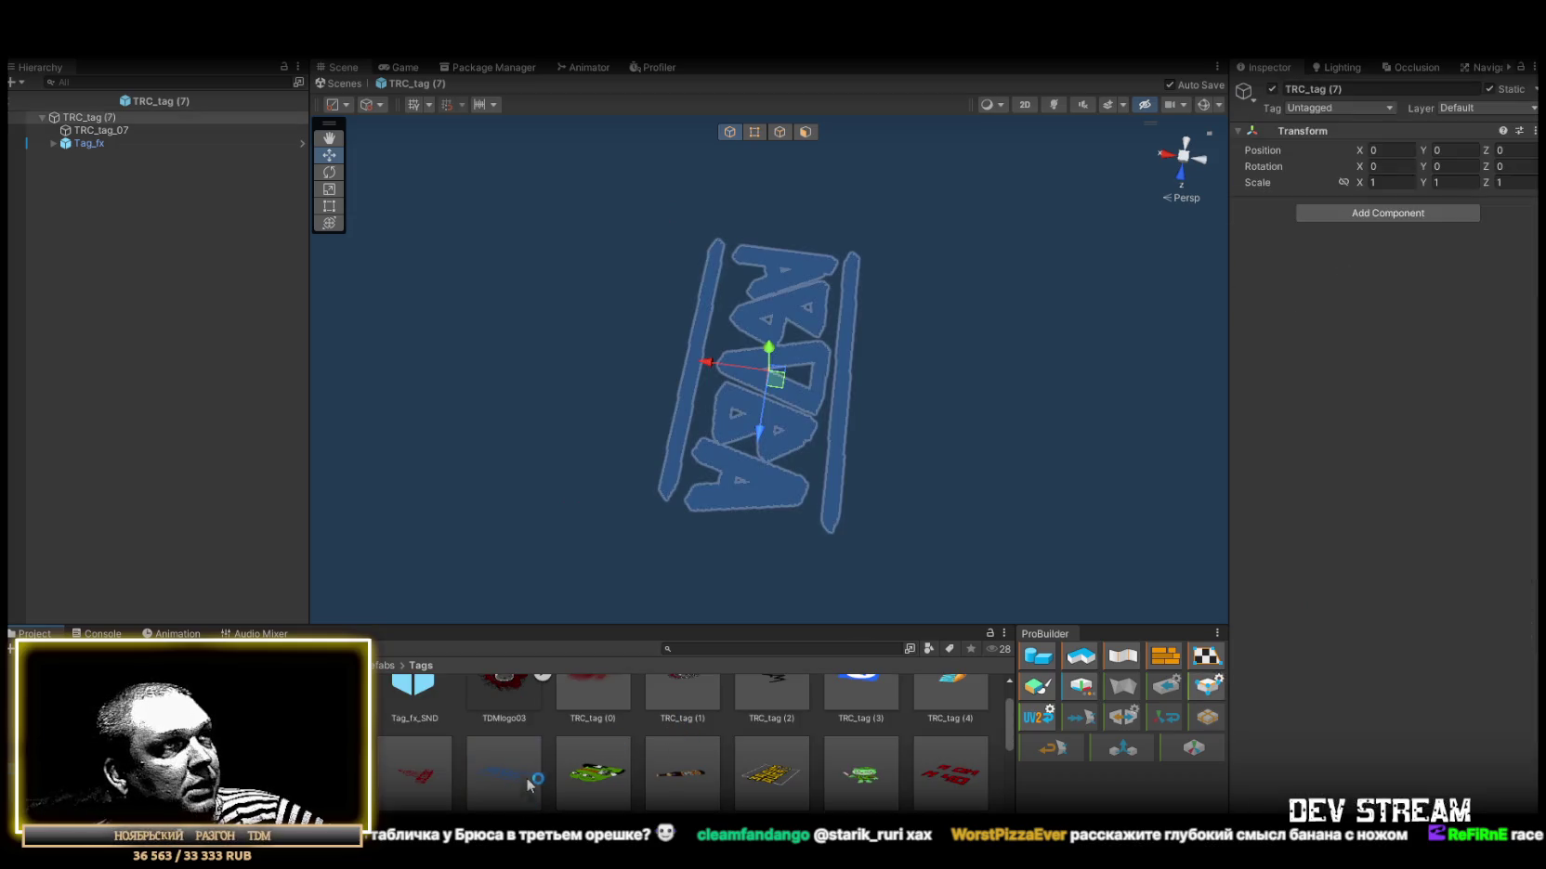
pyautogui.moveTo(864, 477)
pyautogui.mouseDown()
pyautogui.moveTo(1127, 489)
pyautogui.moveTo(1238, 516)
pyautogui.mouseUp()
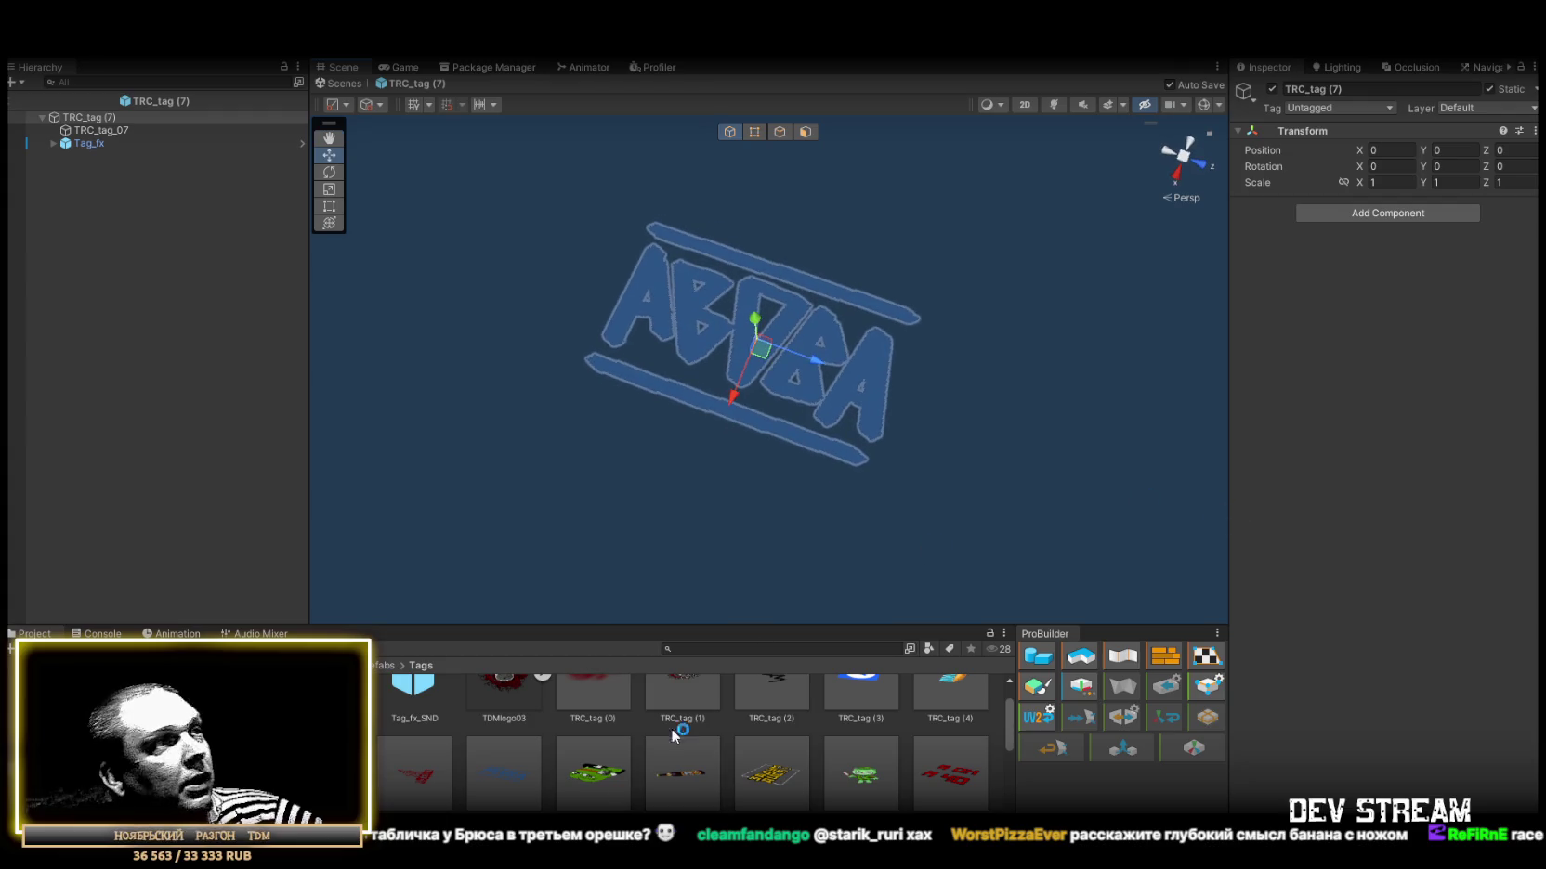
pyautogui.doubleClick(585, 771)
pyautogui.moveTo(931, 456)
pyautogui.mouseDown()
pyautogui.moveTo(404, 476)
pyautogui.moveTo(242, 394)
pyautogui.mouseUp()
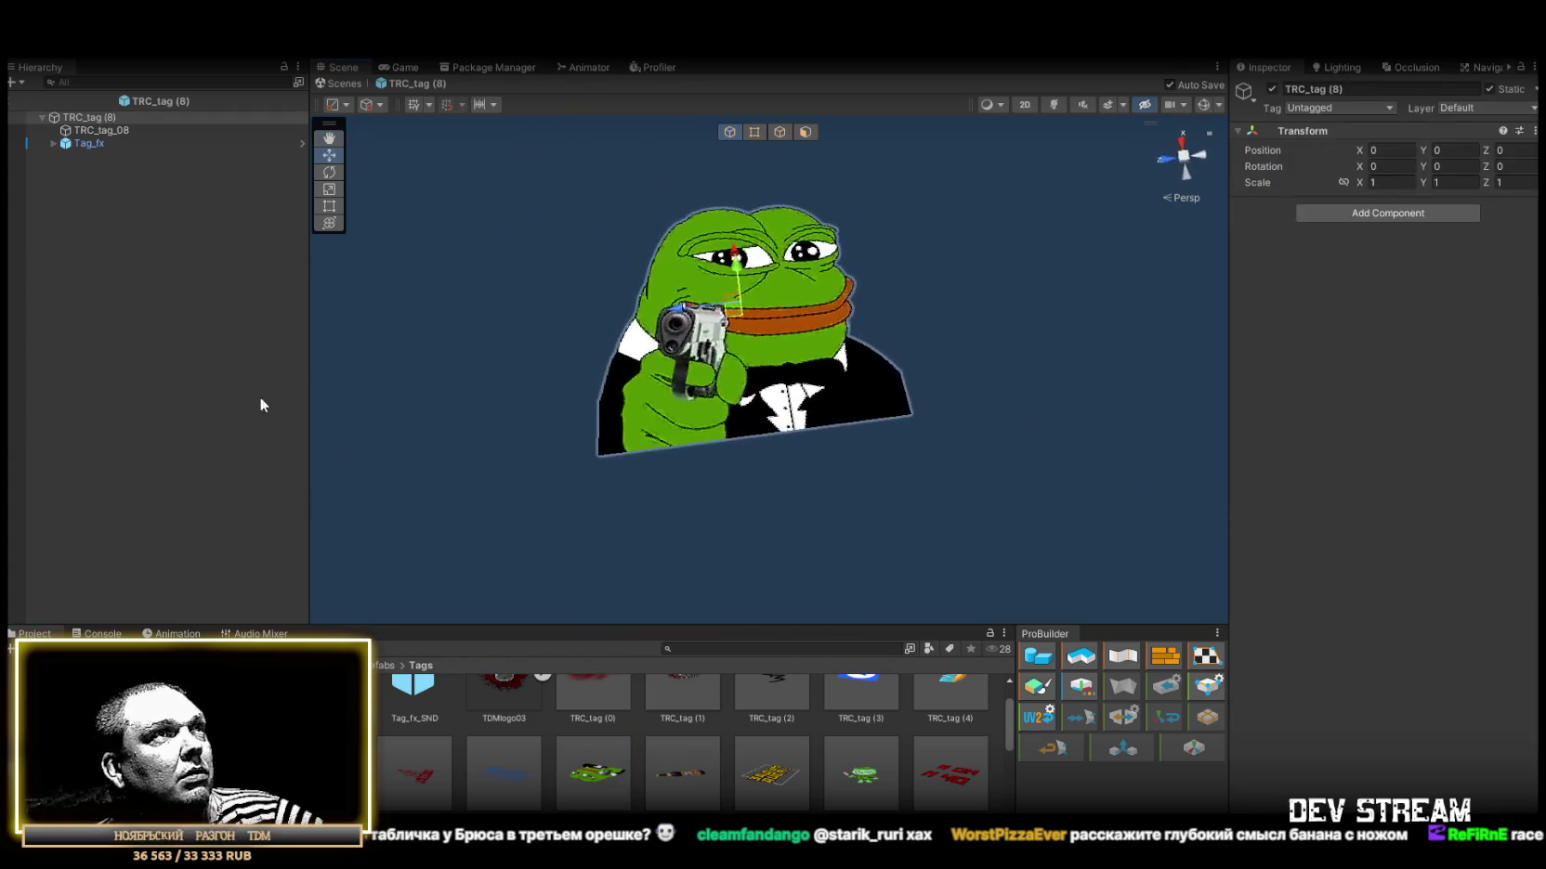
pyautogui.doubleClick(690, 774)
pyautogui.moveTo(836, 576)
pyautogui.mouseDown()
pyautogui.moveTo(955, 407)
pyautogui.moveTo(1025, 426)
pyautogui.mouseUp()
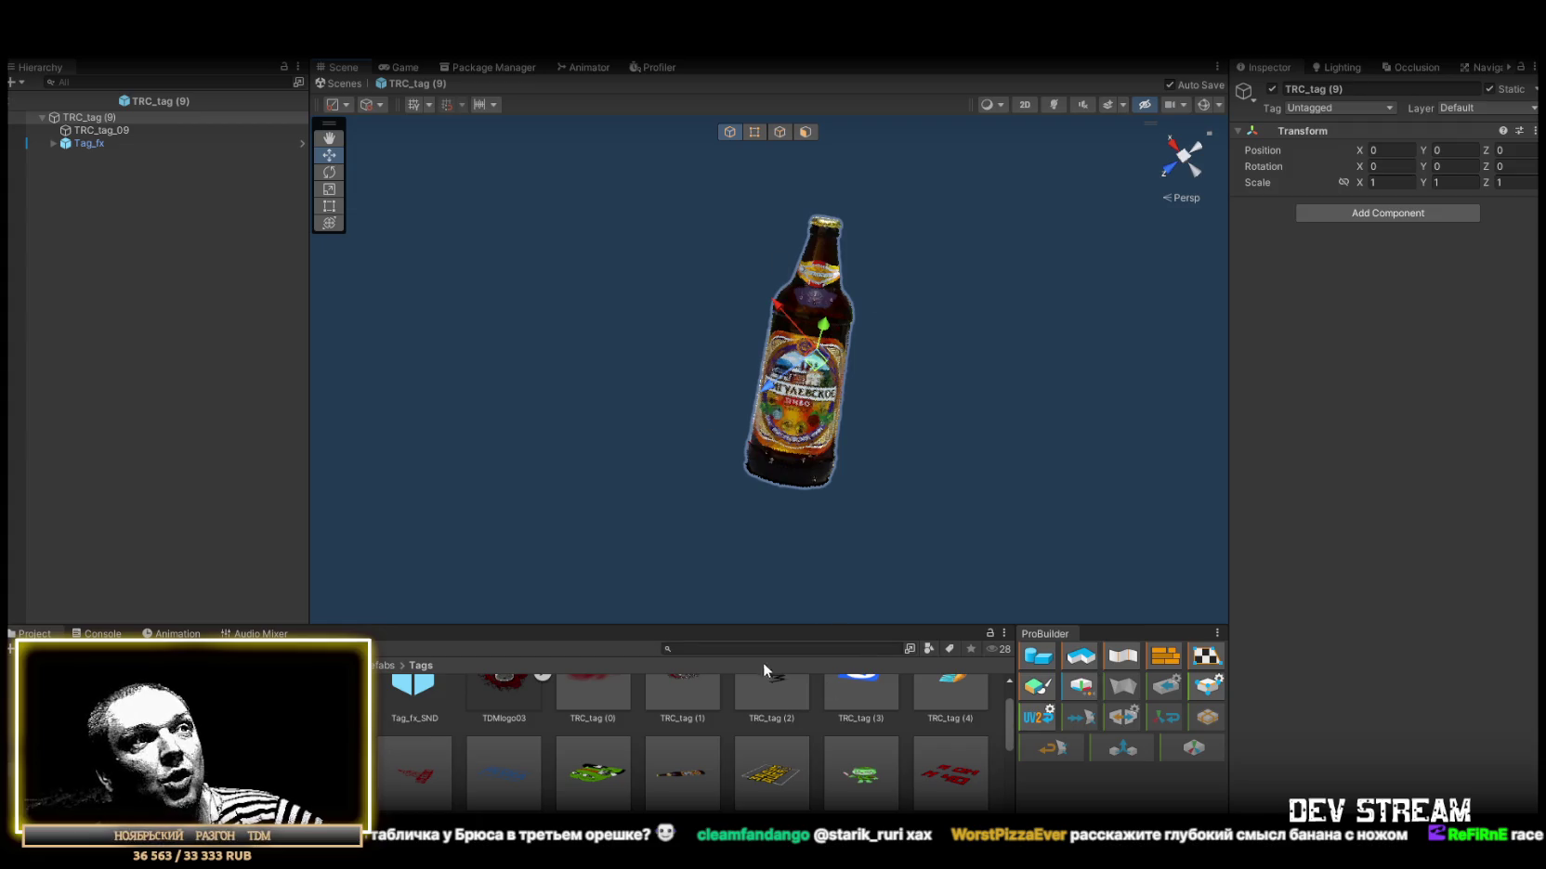
pyautogui.doubleClick(770, 789)
pyautogui.moveTo(884, 446)
pyautogui.mouseDown()
pyautogui.moveTo(1021, 448)
pyautogui.moveTo(1007, 441)
pyautogui.moveTo(1080, 396)
pyautogui.moveTo(1227, 418)
pyautogui.moveTo(1044, 401)
pyautogui.mouseUp()
pyautogui.doubleClick(860, 782)
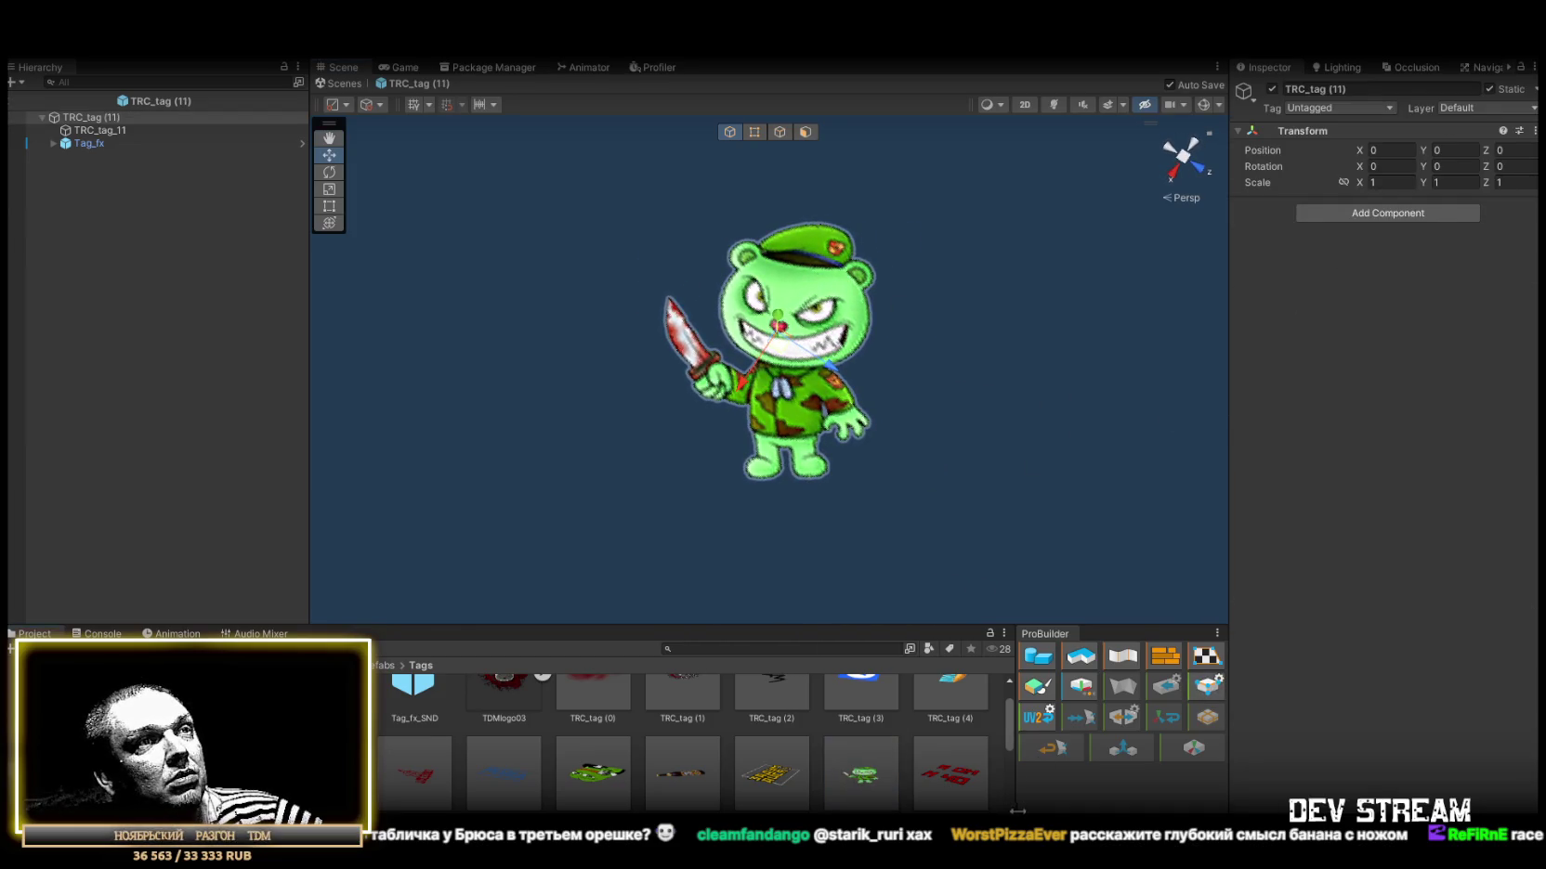
pyautogui.doubleClick(942, 782)
pyautogui.moveTo(873, 269)
pyautogui.mouseDown()
pyautogui.moveTo(1128, 303)
pyautogui.moveTo(1059, 318)
pyautogui.mouseUp()
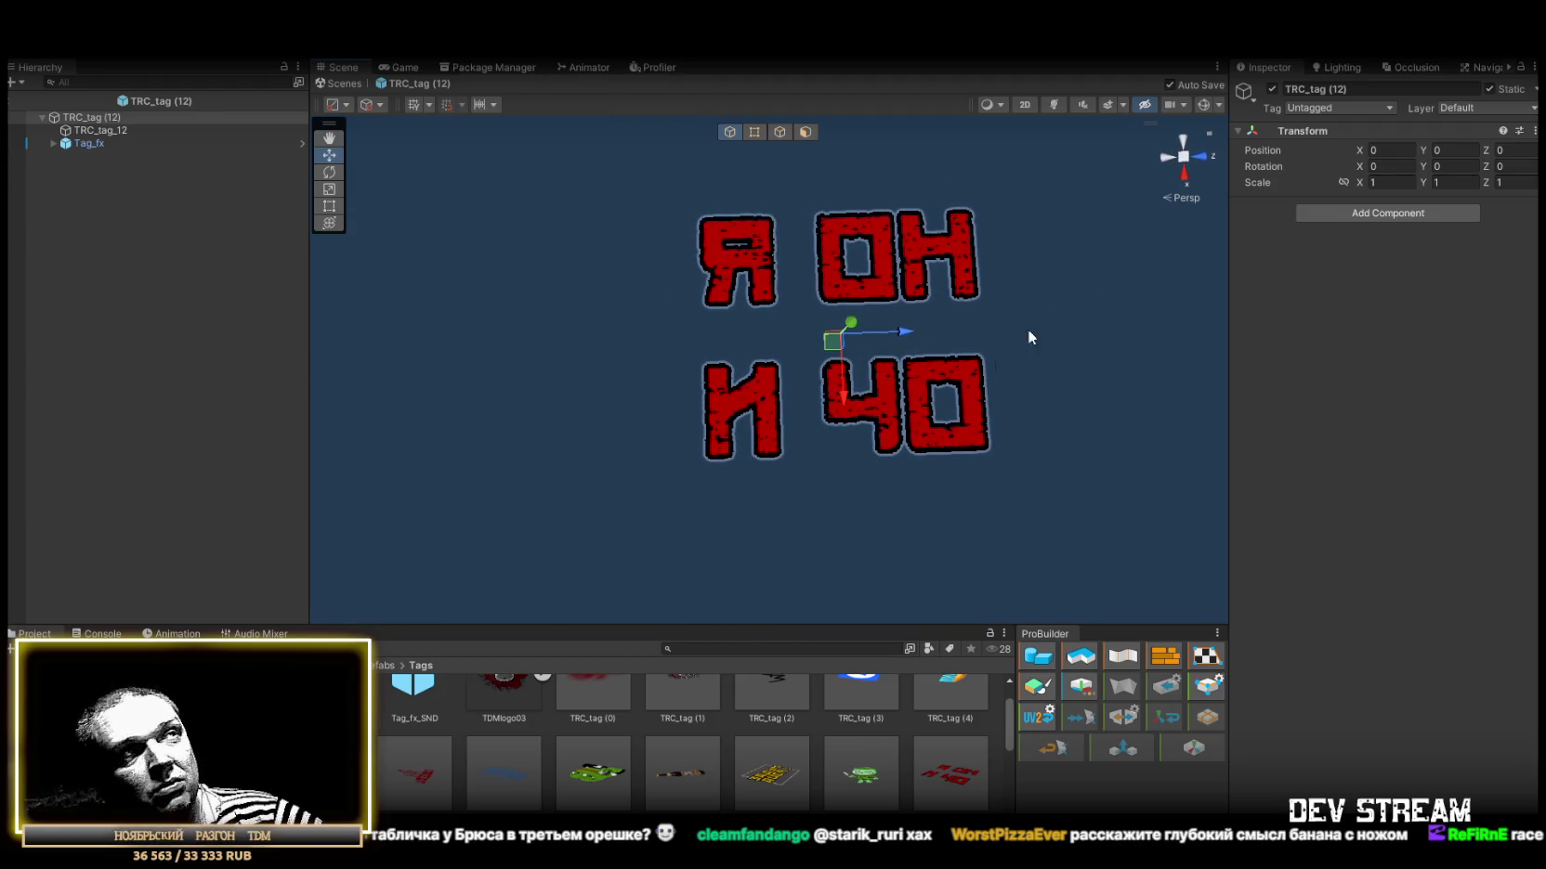
# Open and inspect tag prefabs TRC_tag (13) through the face-photo TRC_tag (19).
pyautogui.scroll(-3, 788, 776)
pyautogui.doubleClick(414, 776)
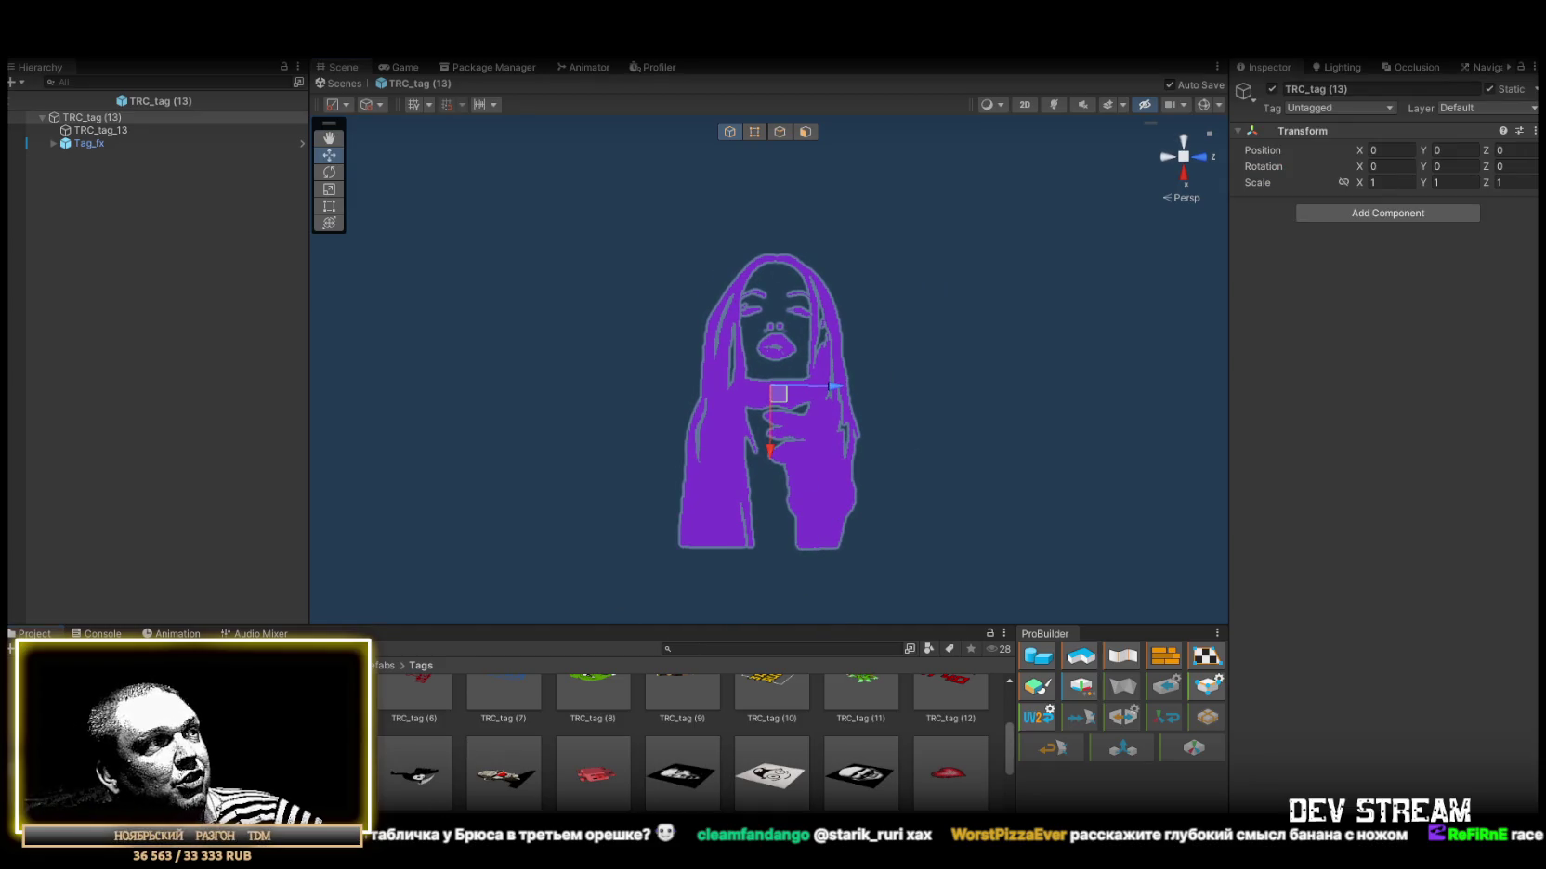
pyautogui.doubleClick(503, 776)
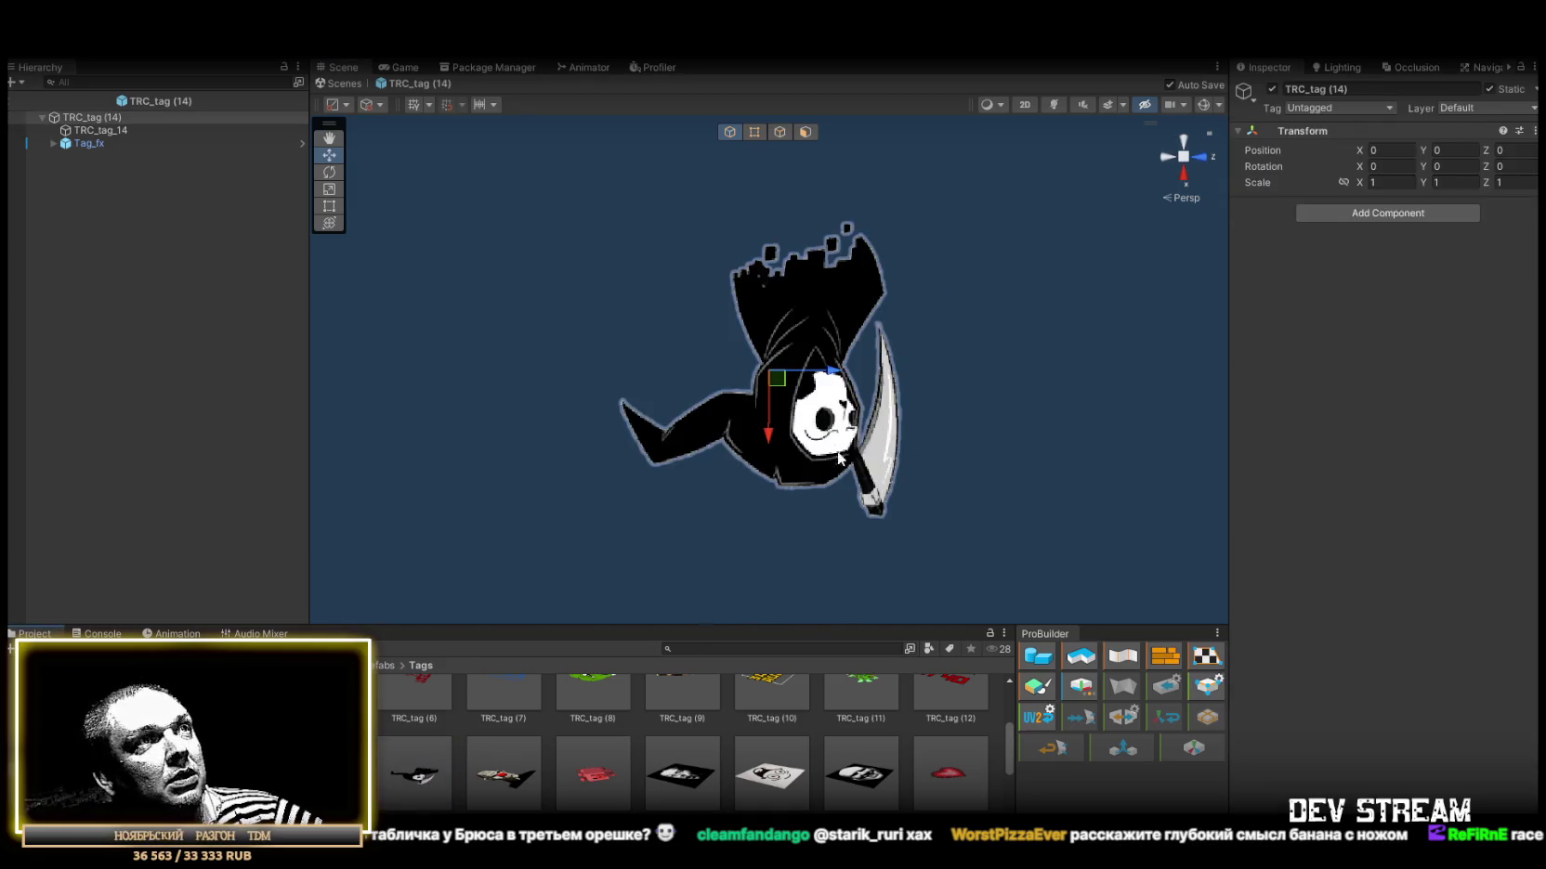
pyautogui.scroll(3, 585, 381)
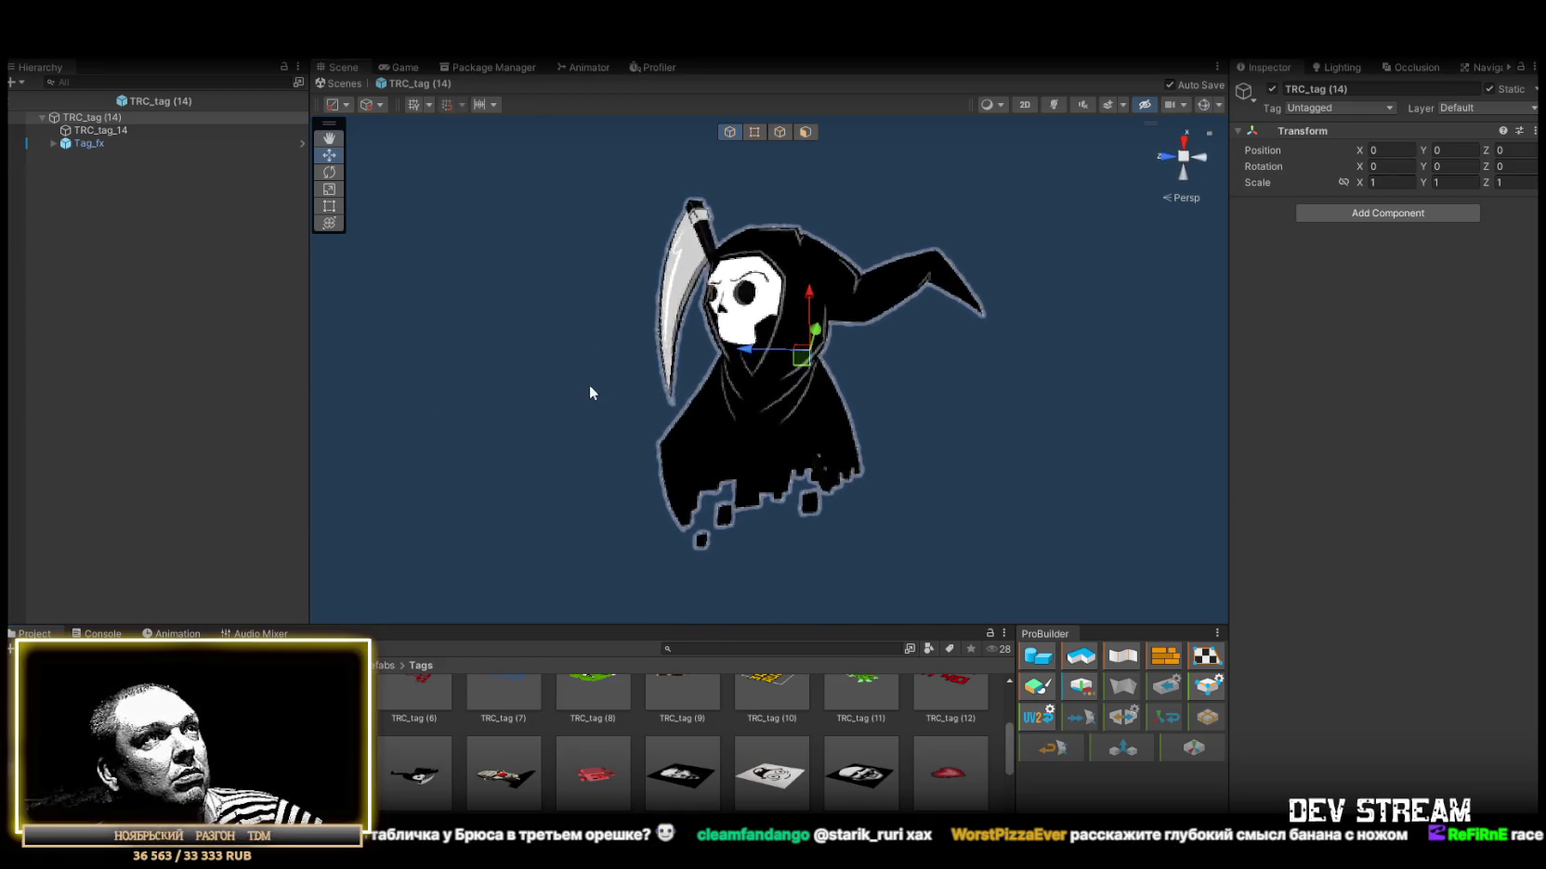
pyautogui.doubleClick(513, 772)
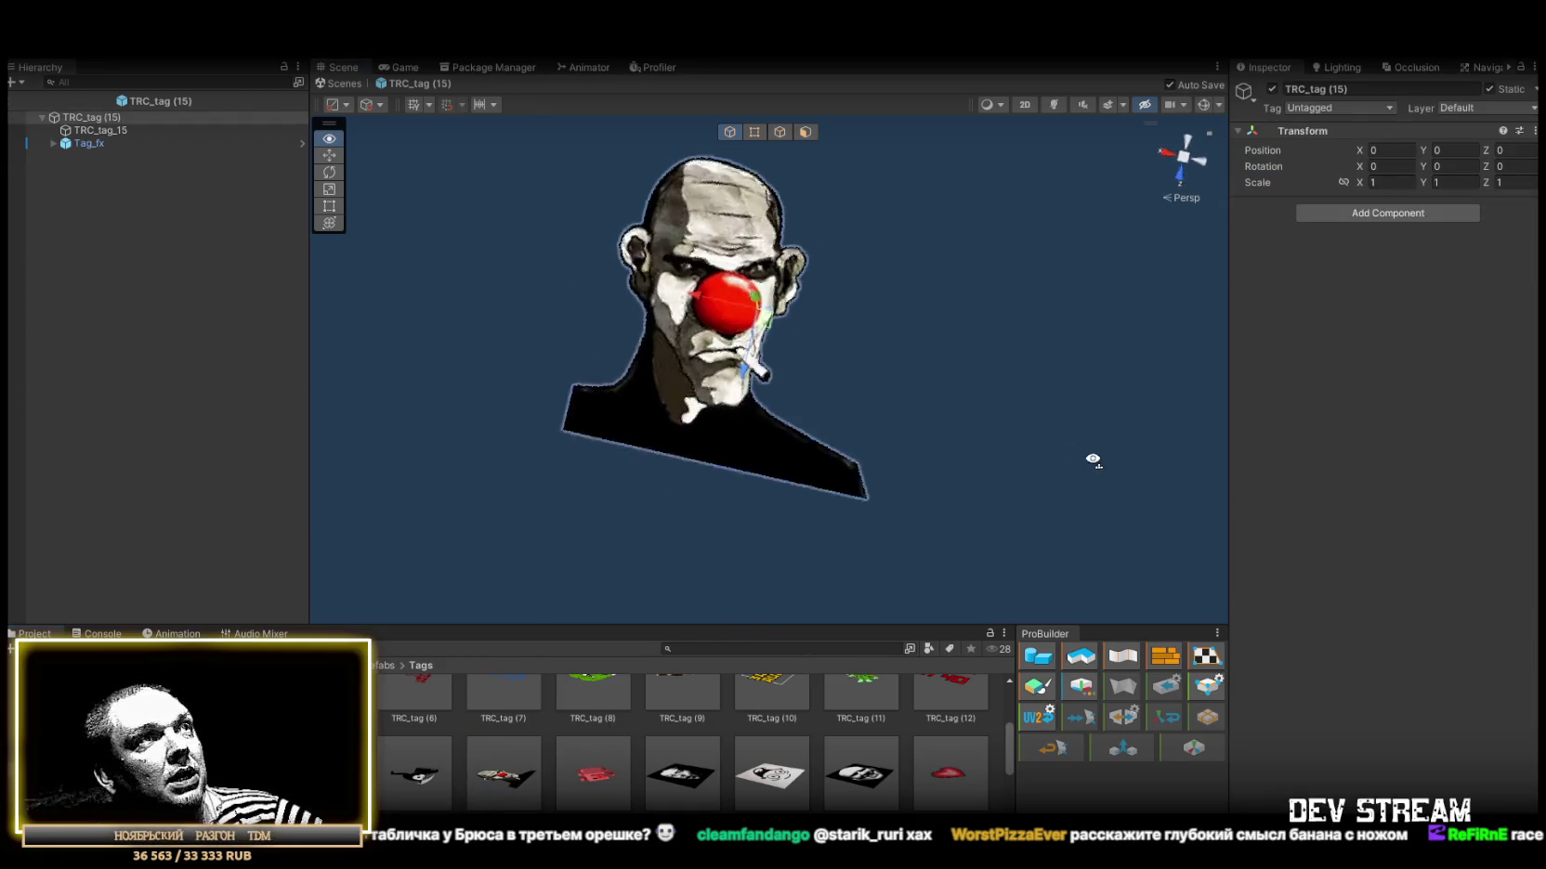
pyautogui.doubleClick(593, 776)
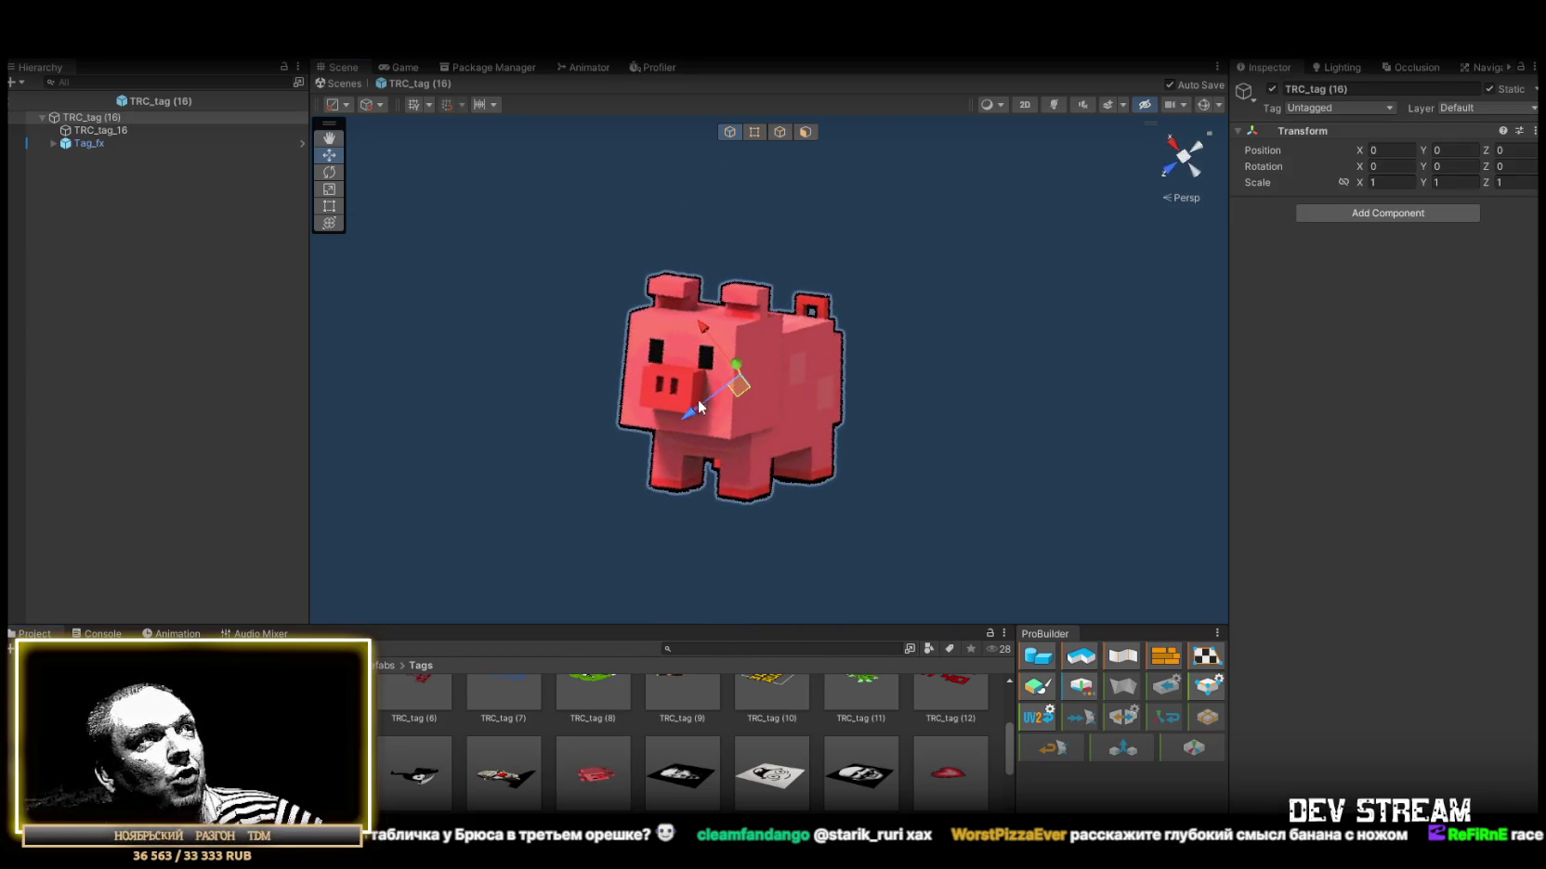
pyautogui.doubleClick(699, 785)
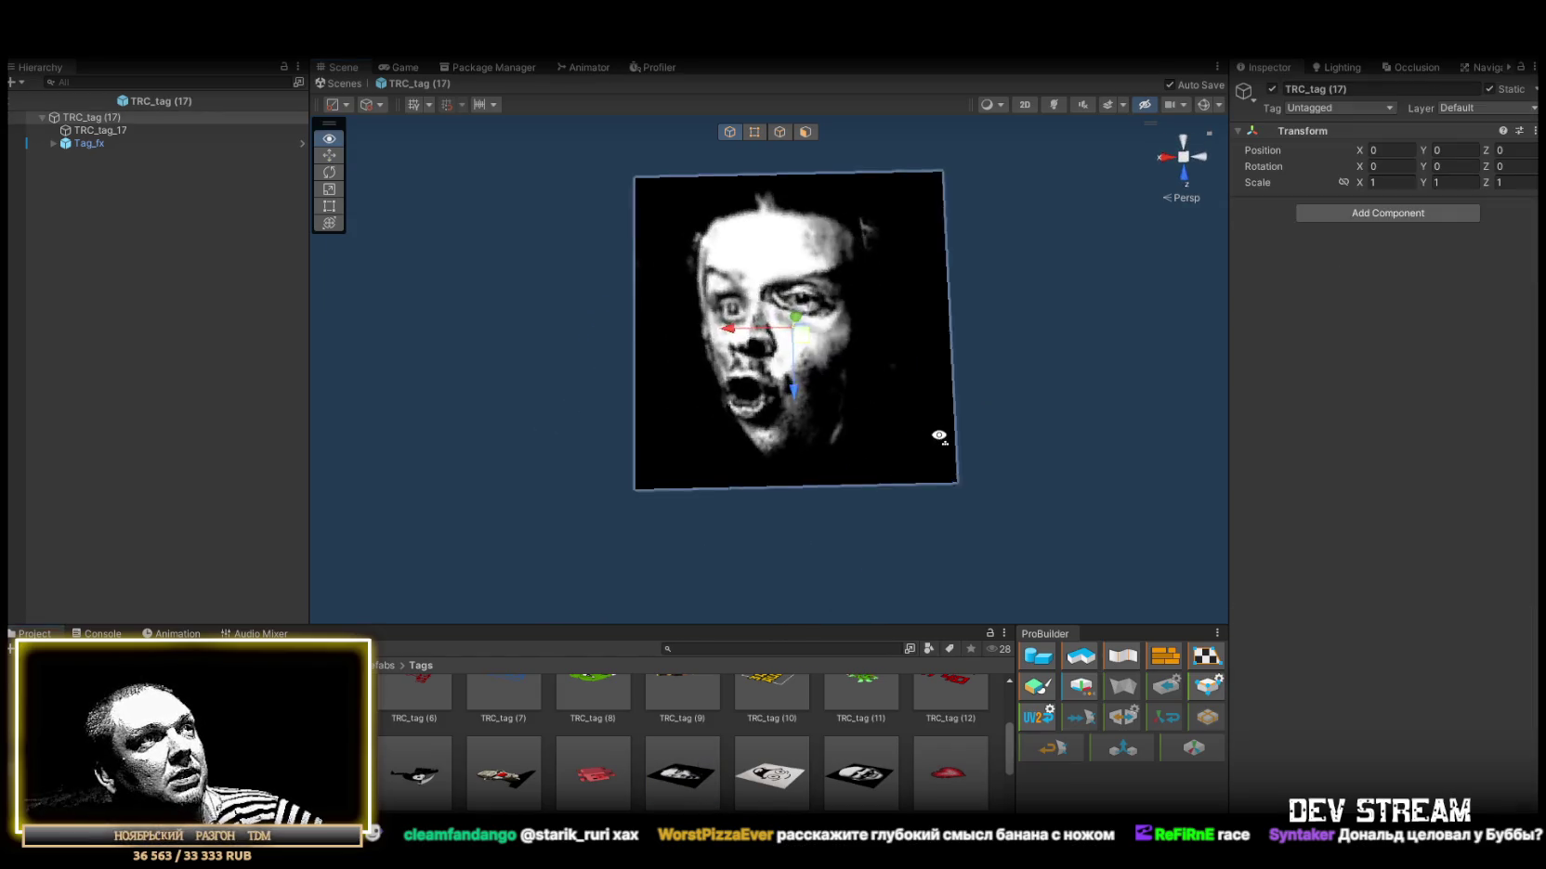
pyautogui.doubleClick(771, 776)
pyautogui.moveTo(836, 437)
pyautogui.mouseDown()
pyautogui.moveTo(873, 379)
pyautogui.moveTo(779, 266)
pyautogui.moveTo(818, 469)
pyautogui.mouseUp()
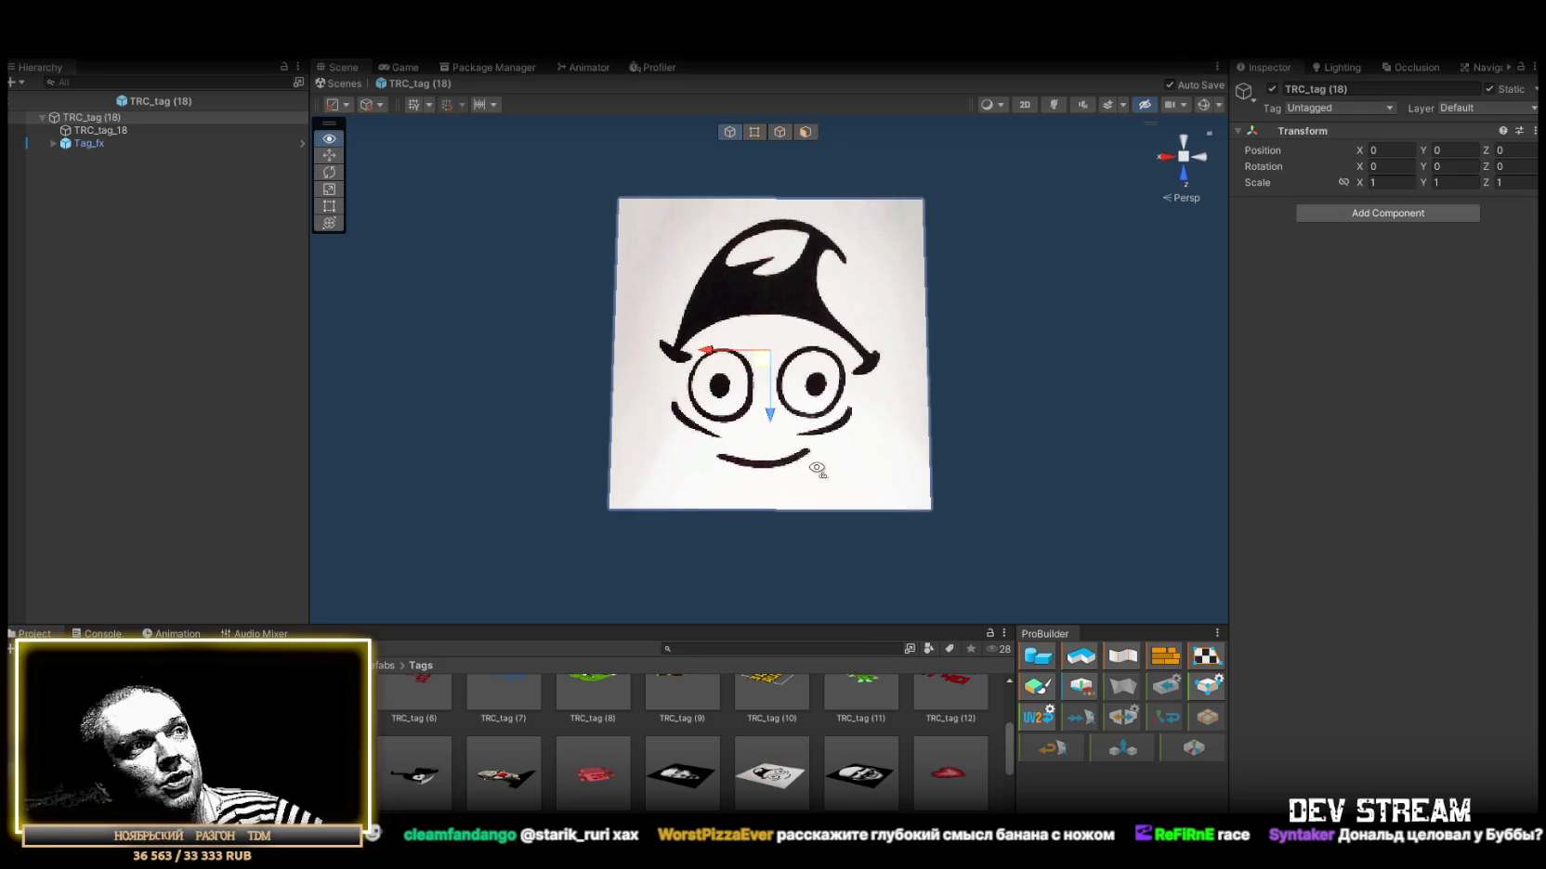
pyautogui.doubleClick(858, 780)
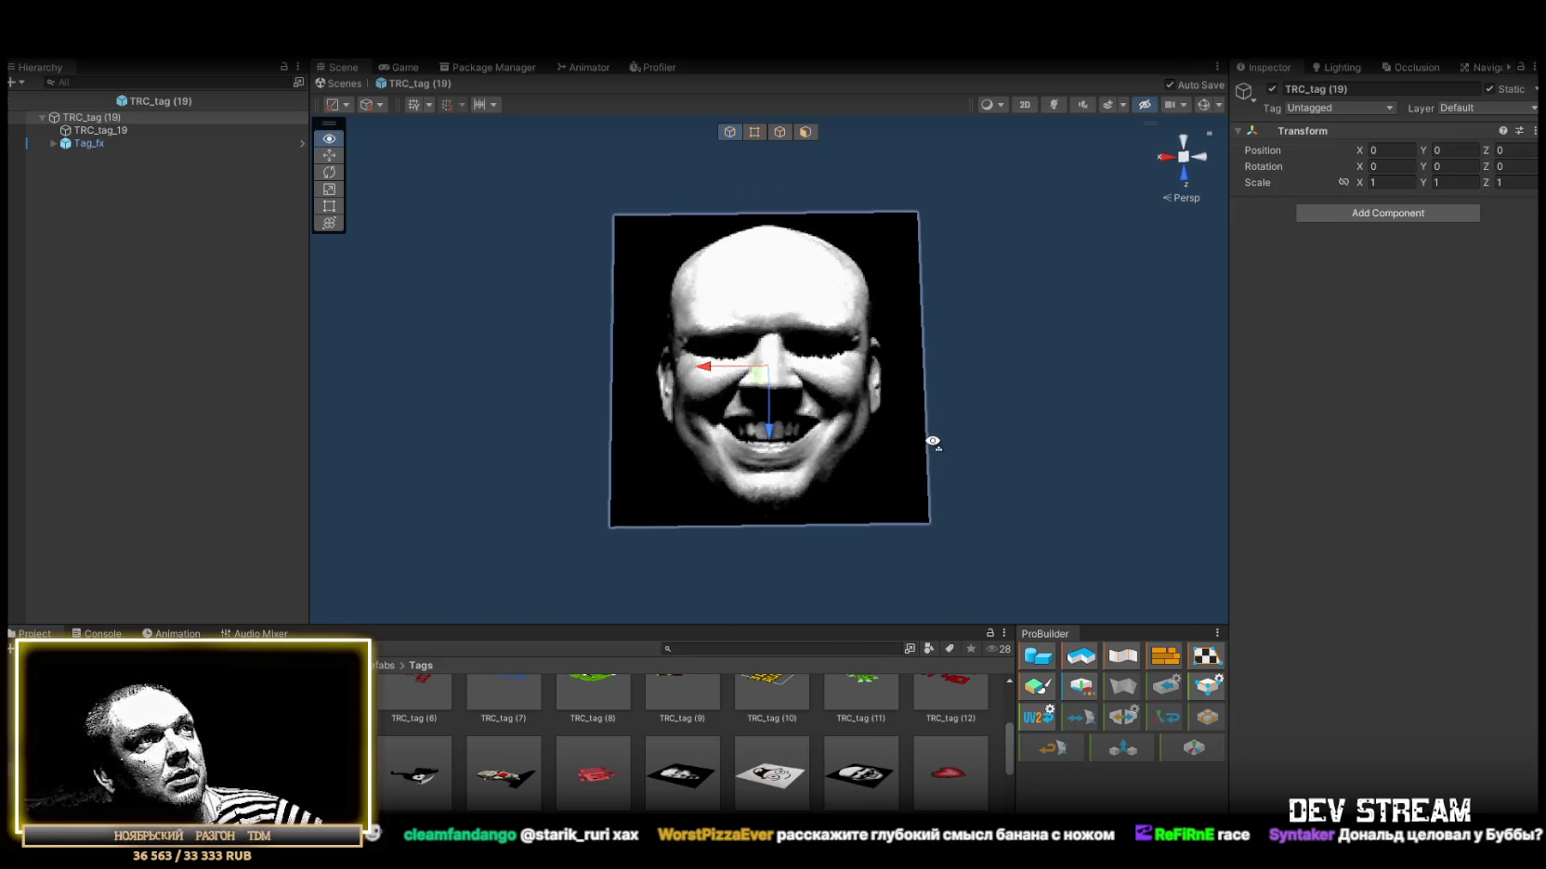
pyautogui.scroll(-1, 951, 764)
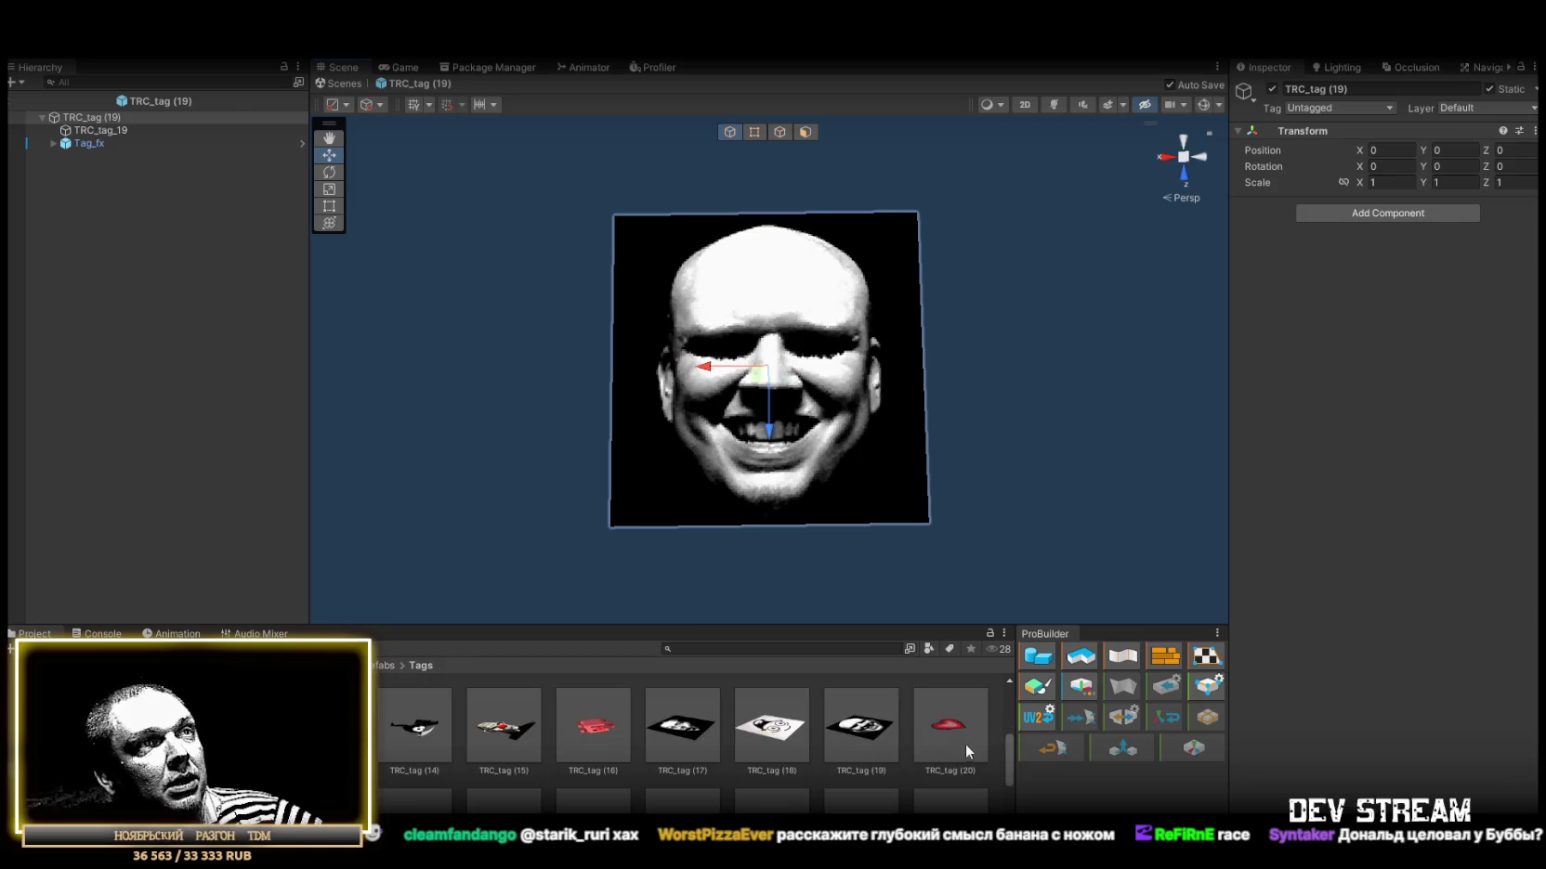
# Preview tag prefabs TRC_tag (20) heart through TRC_tag (27) WAAAGH in Prefab Mode.
pyautogui.doubleClick(947, 728)
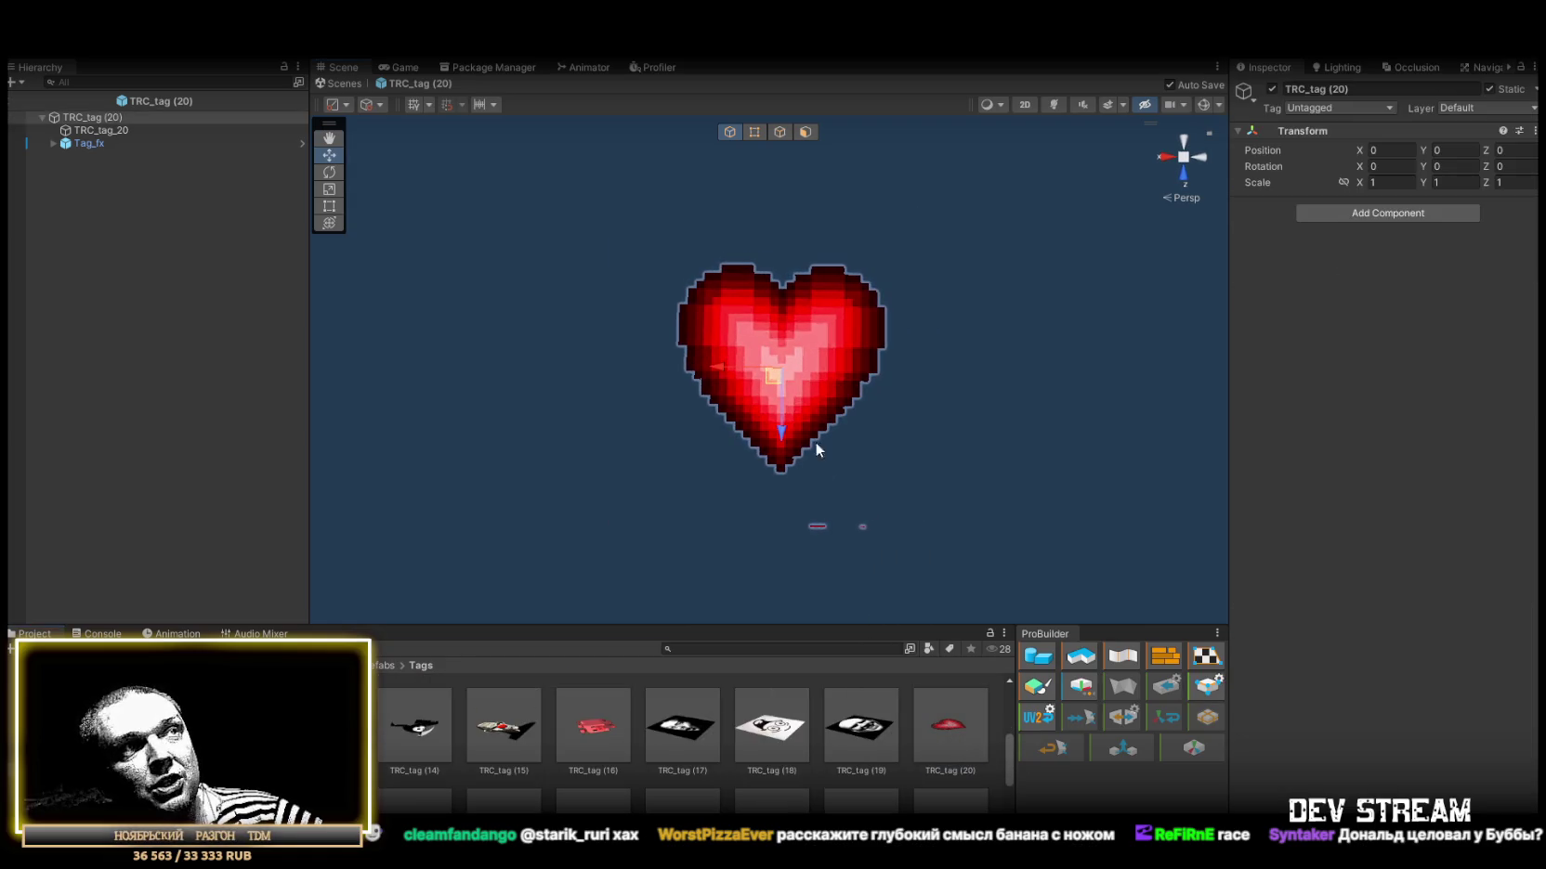
pyautogui.scroll(-1, 395, 789)
pyautogui.doubleClick(395, 780)
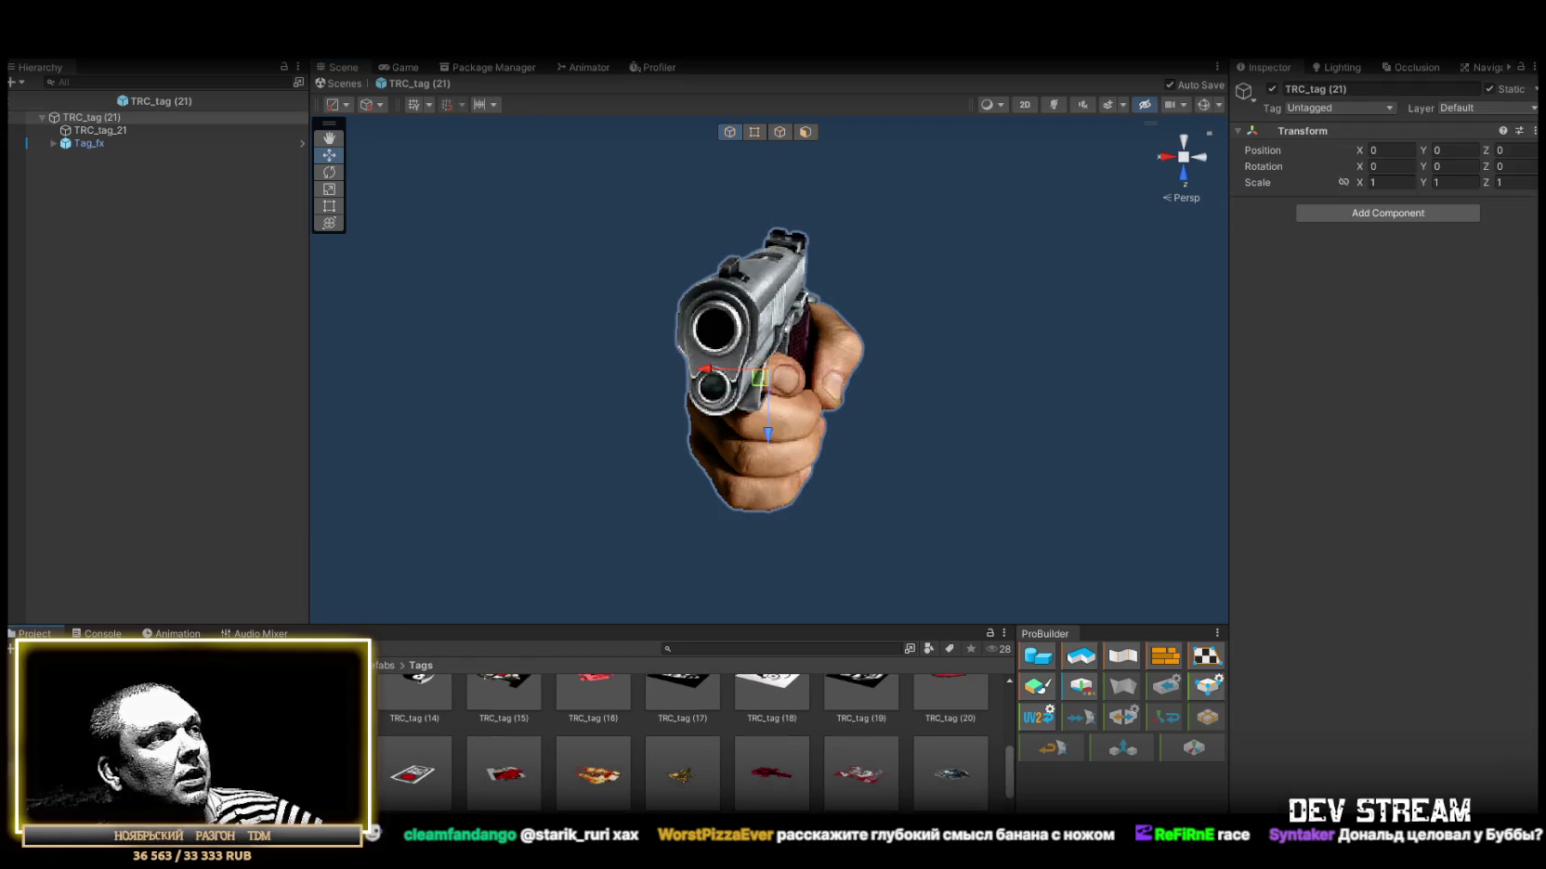
pyautogui.moveTo(876, 431)
pyautogui.mouseDown()
pyautogui.moveTo(908, 436)
pyautogui.moveTo(834, 454)
pyautogui.mouseUp()
pyautogui.doubleClick(436, 788)
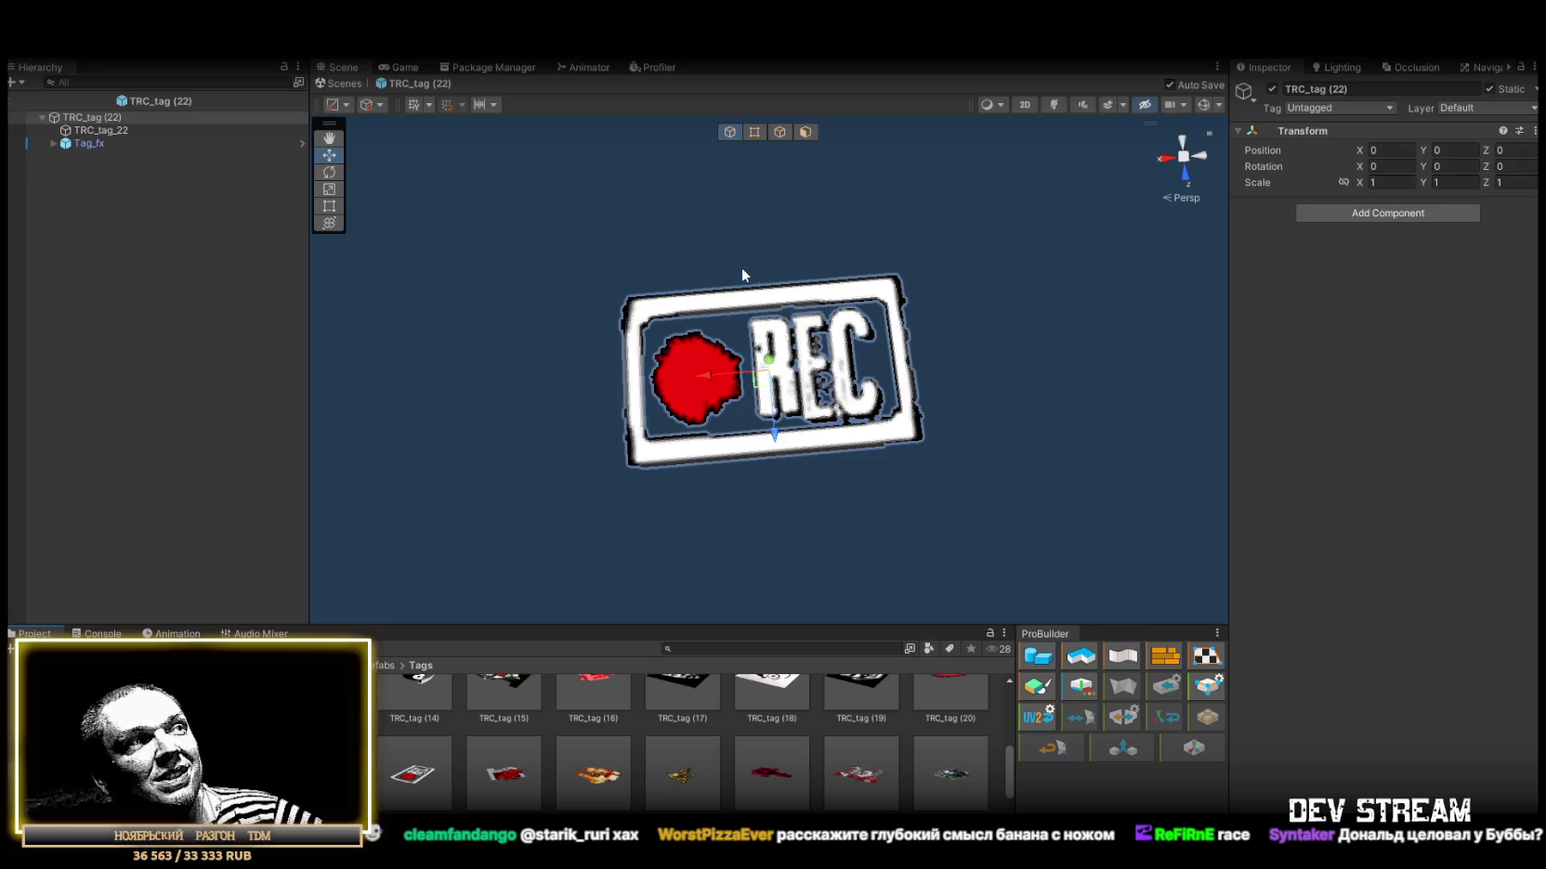
pyautogui.doubleClick(499, 785)
pyautogui.moveTo(894, 443)
pyautogui.mouseDown()
pyautogui.moveTo(1021, 416)
pyautogui.moveTo(836, 465)
pyautogui.mouseUp()
pyautogui.doubleClick(625, 797)
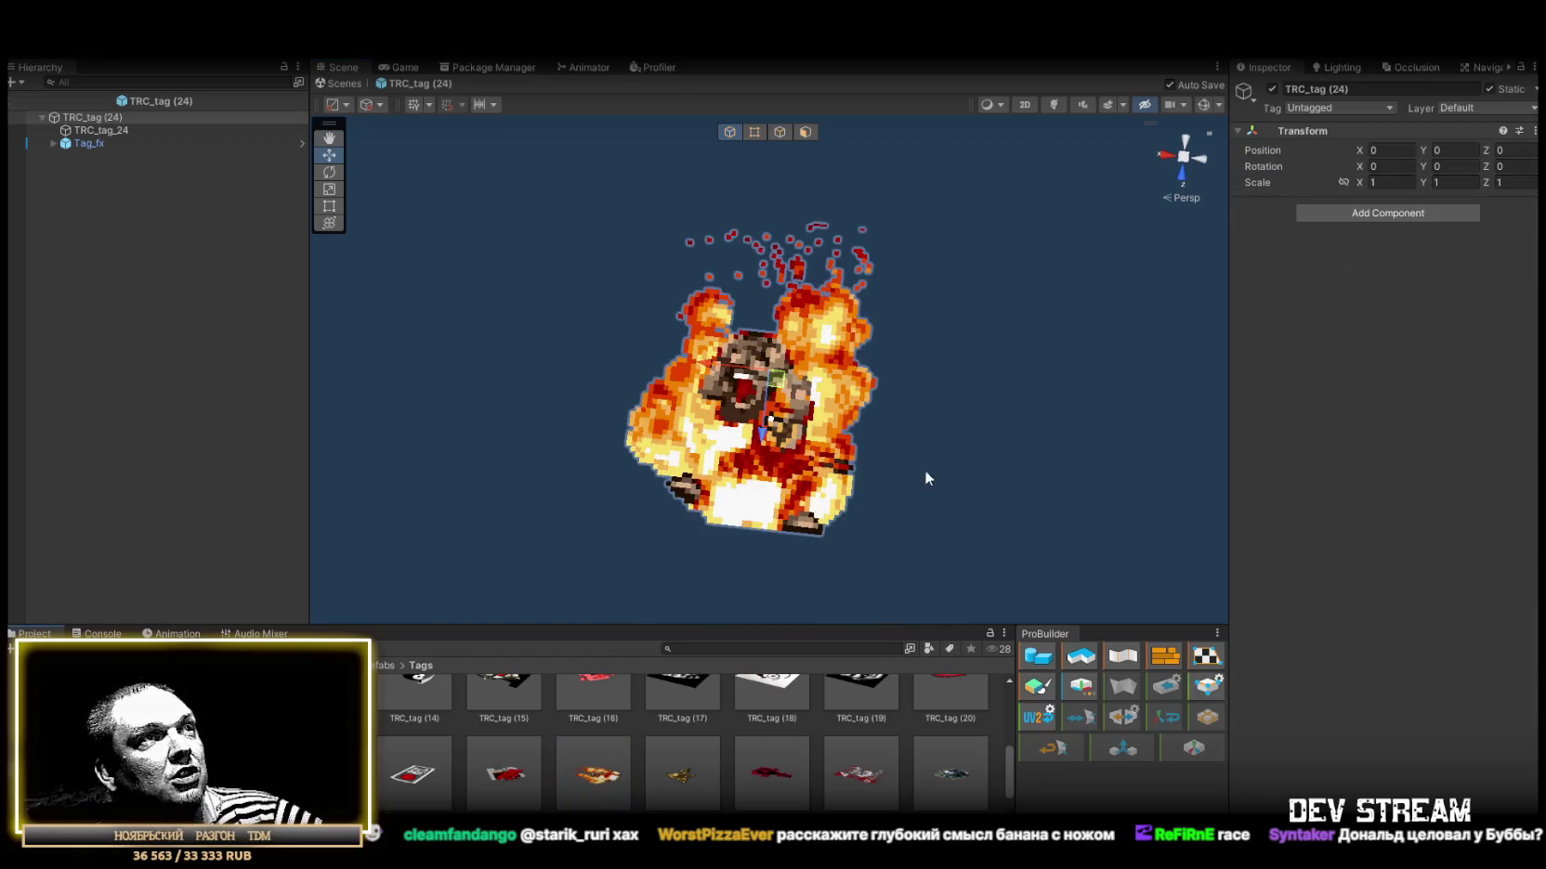
pyautogui.moveTo(923, 470); pyautogui.dragTo(889, 451)
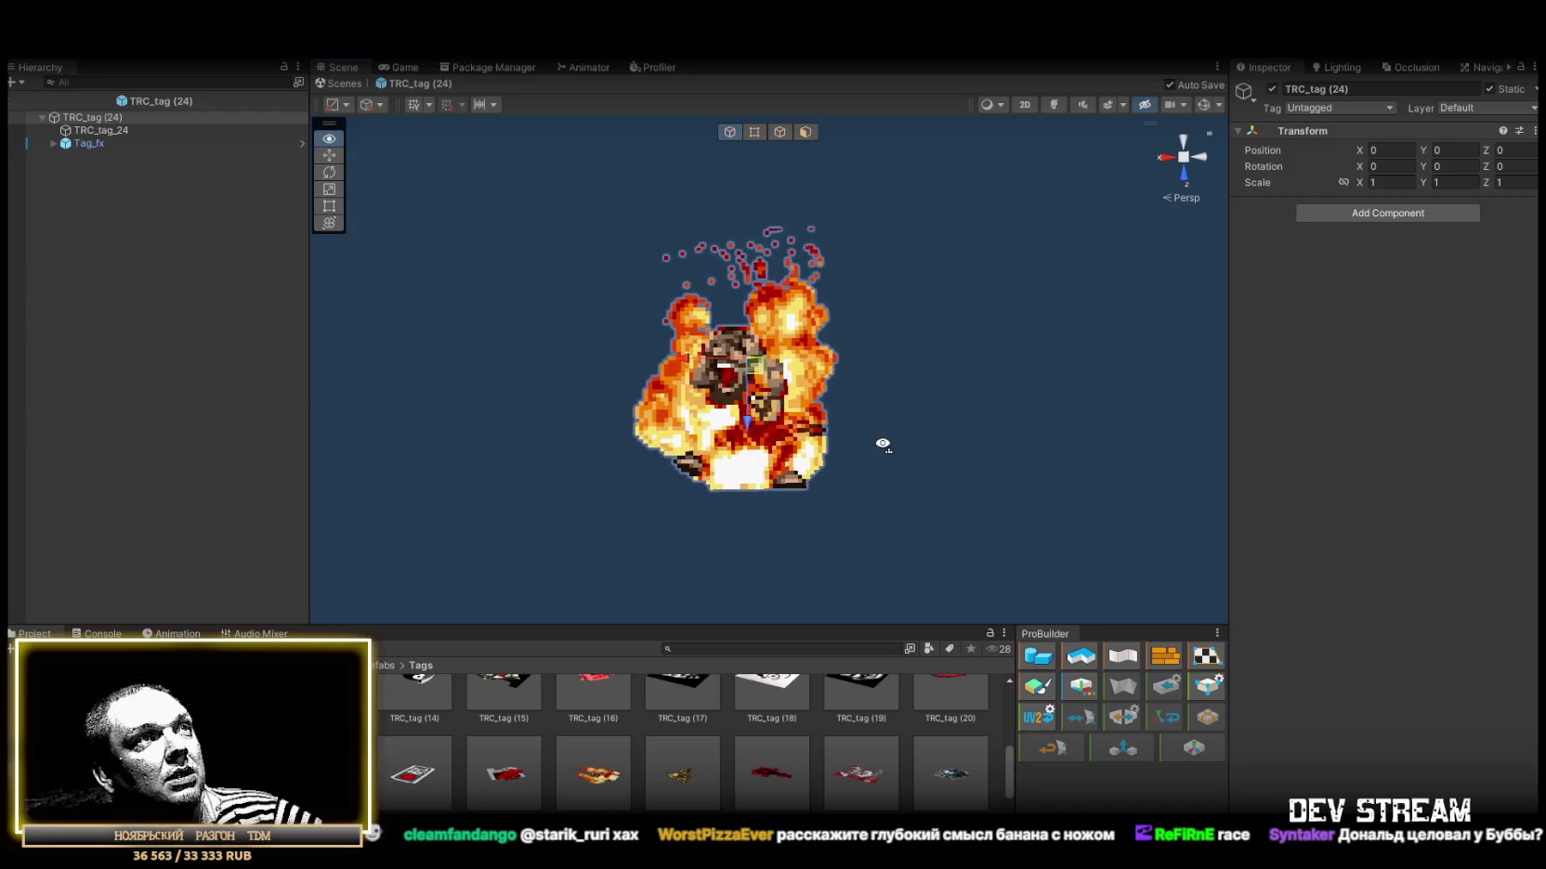
pyautogui.doubleClick(685, 793)
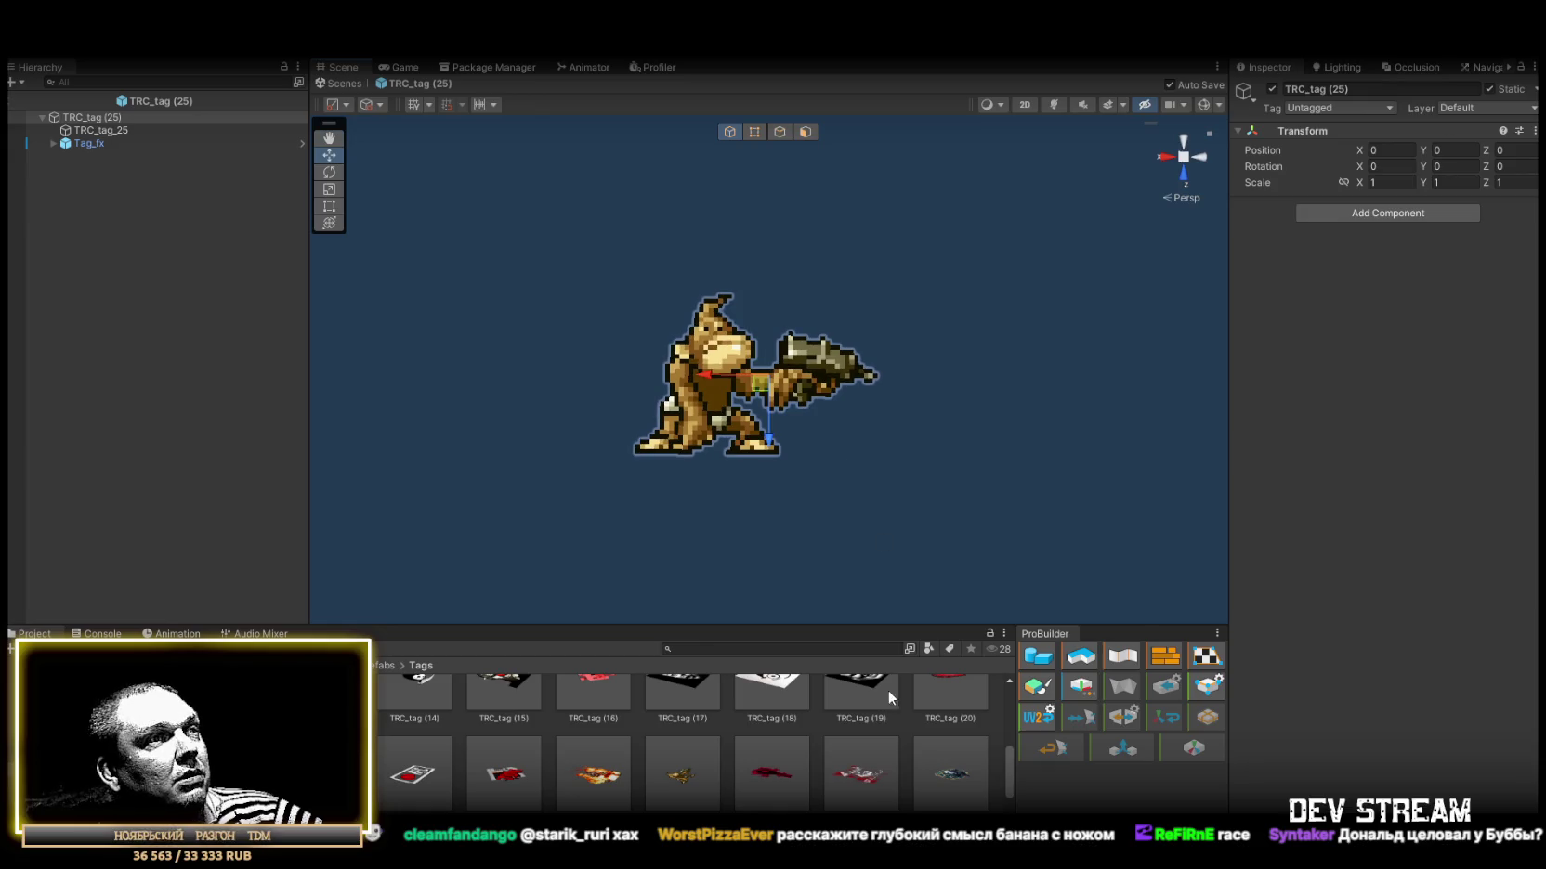
pyautogui.doubleClick(775, 775)
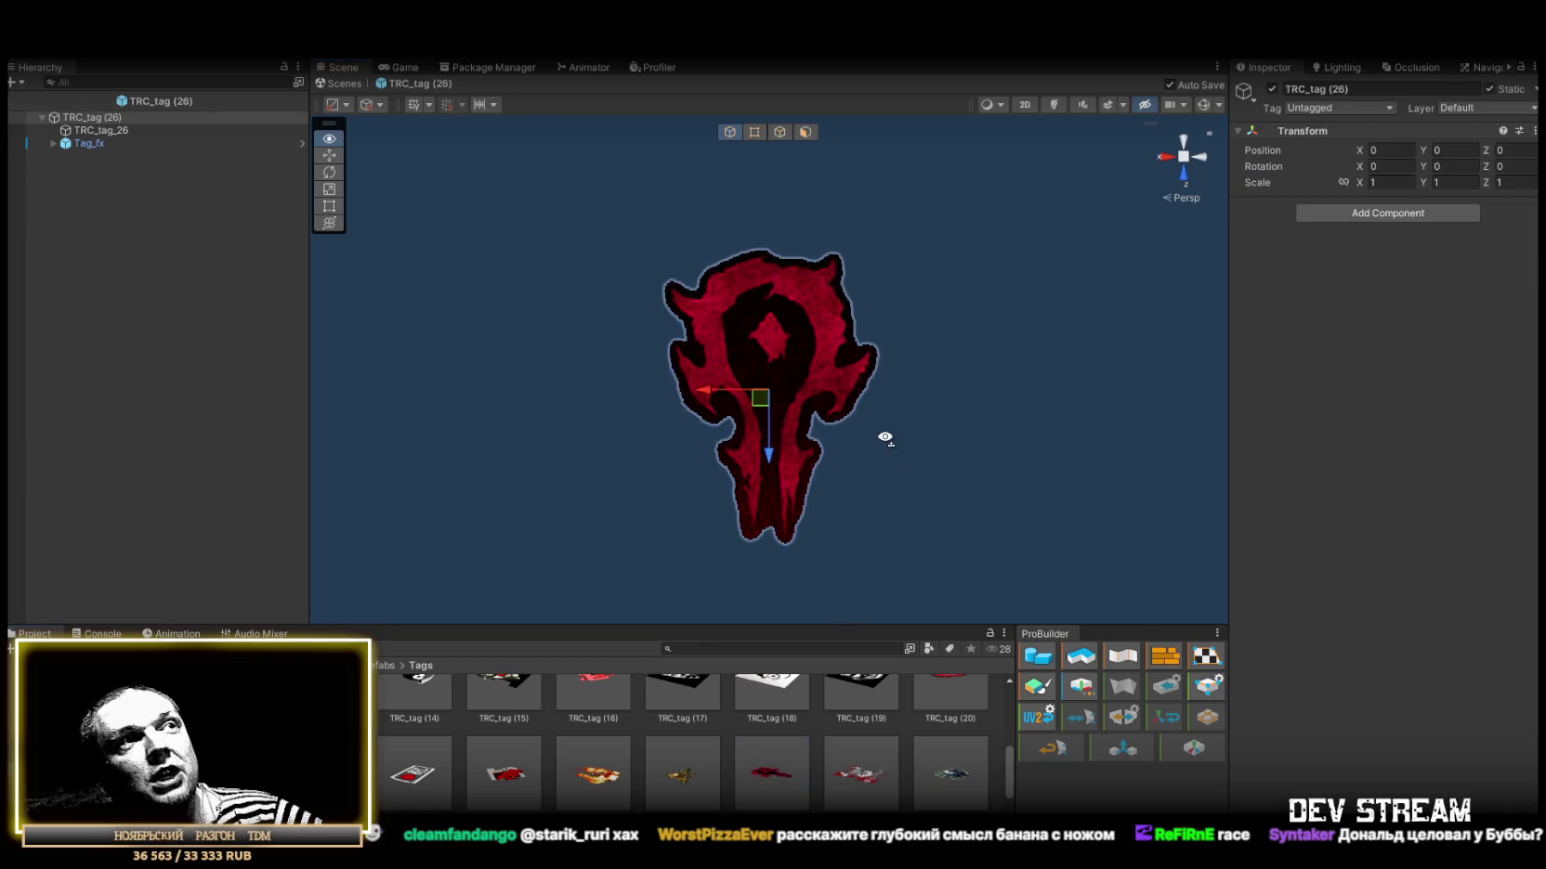
pyautogui.doubleClick(862, 783)
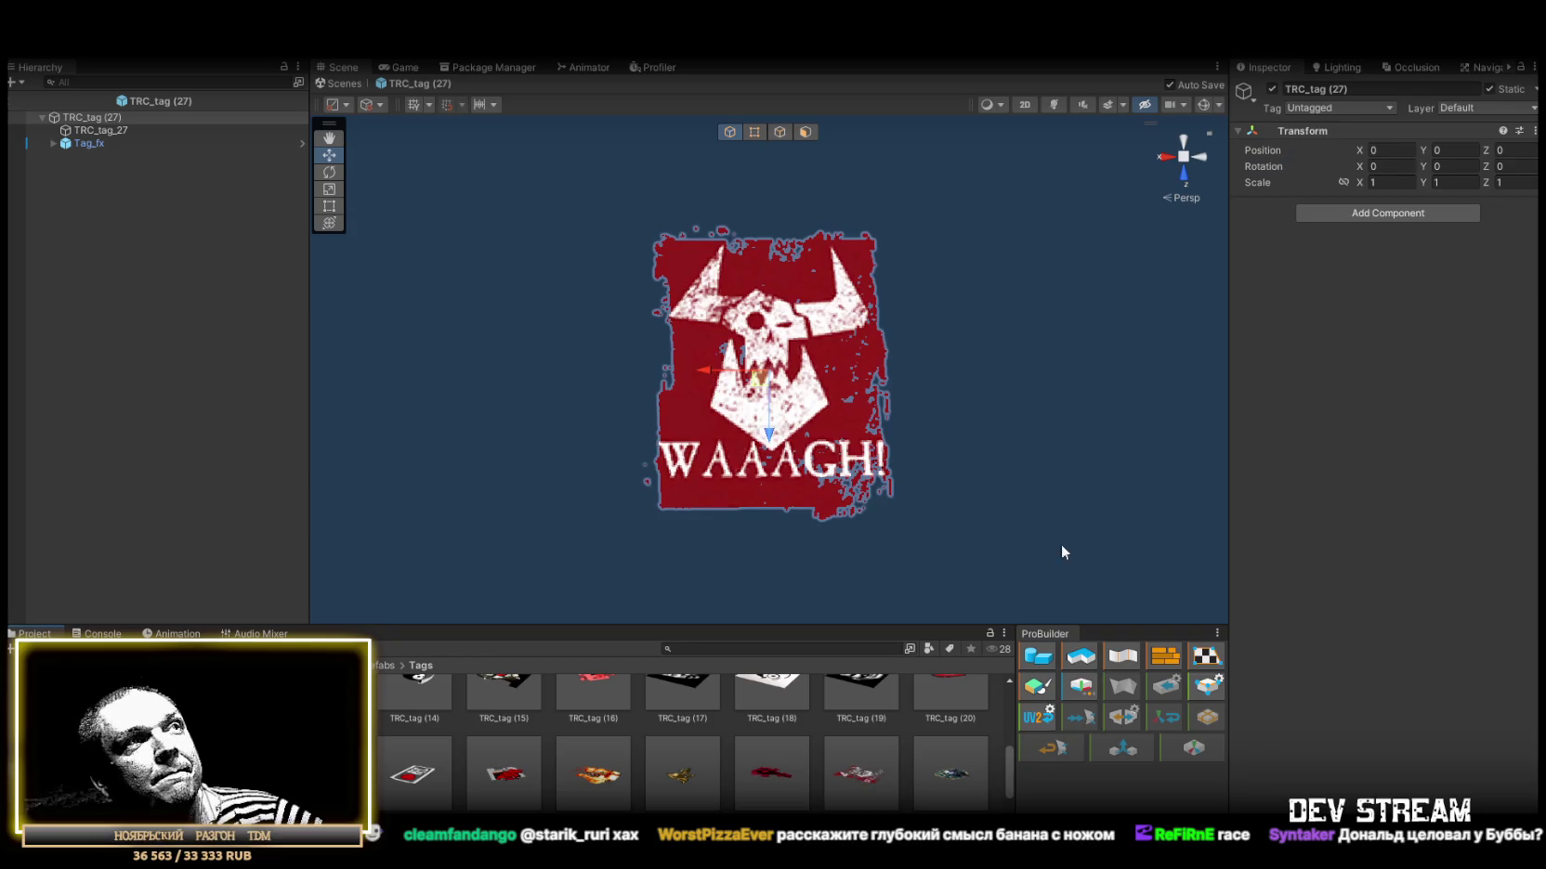
# Preview TRC_tag (28) through TRC_tag (32), then return to the Play_Dust scene.
pyautogui.scroll(-2, 923, 409)
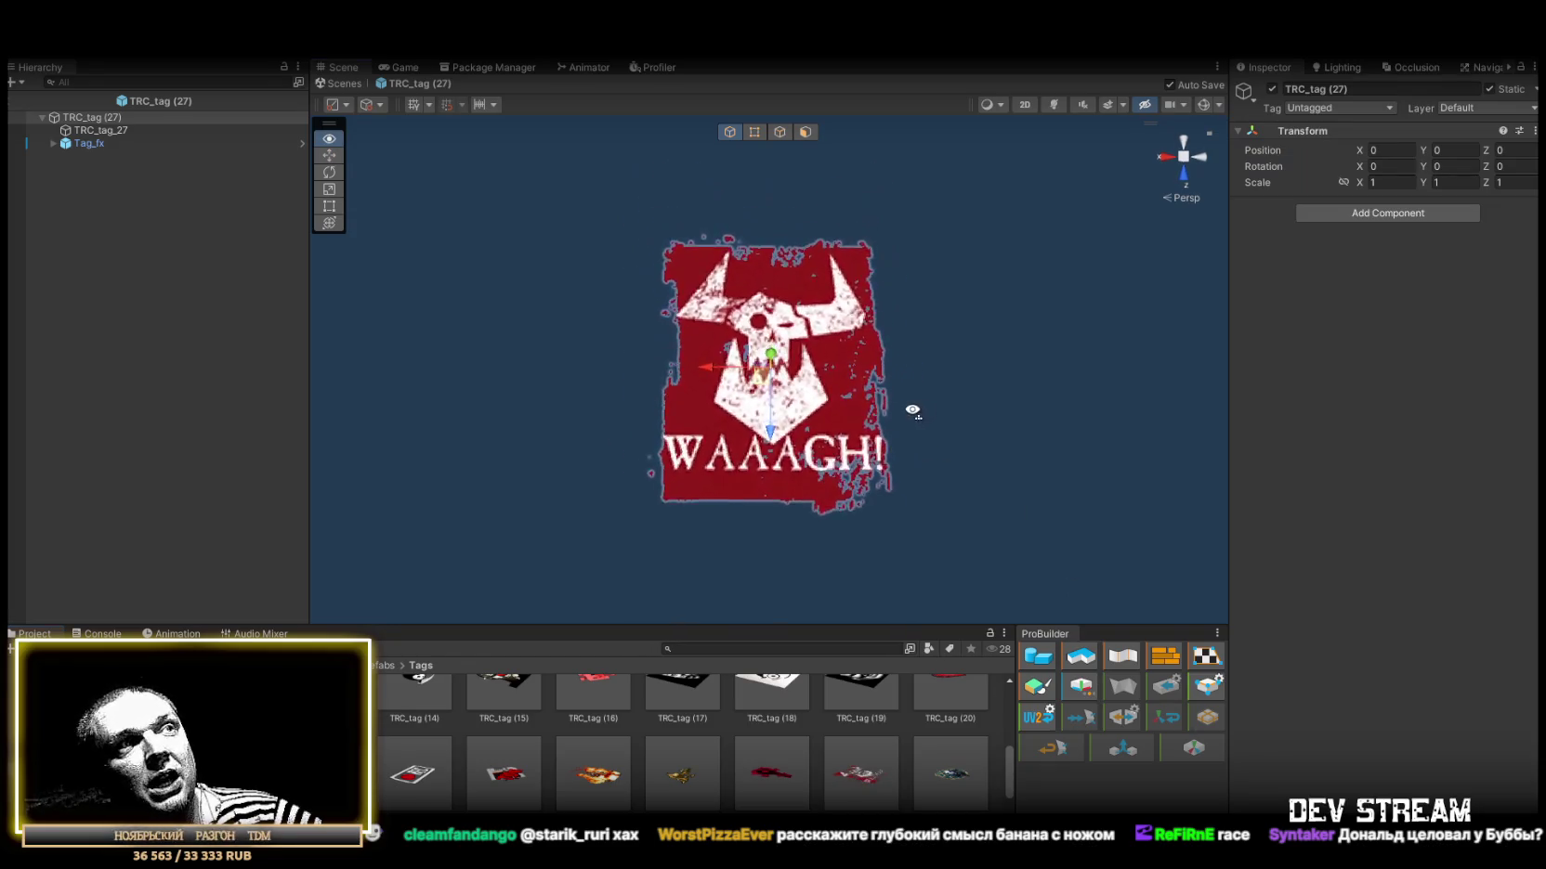
pyautogui.doubleClick(960, 787)
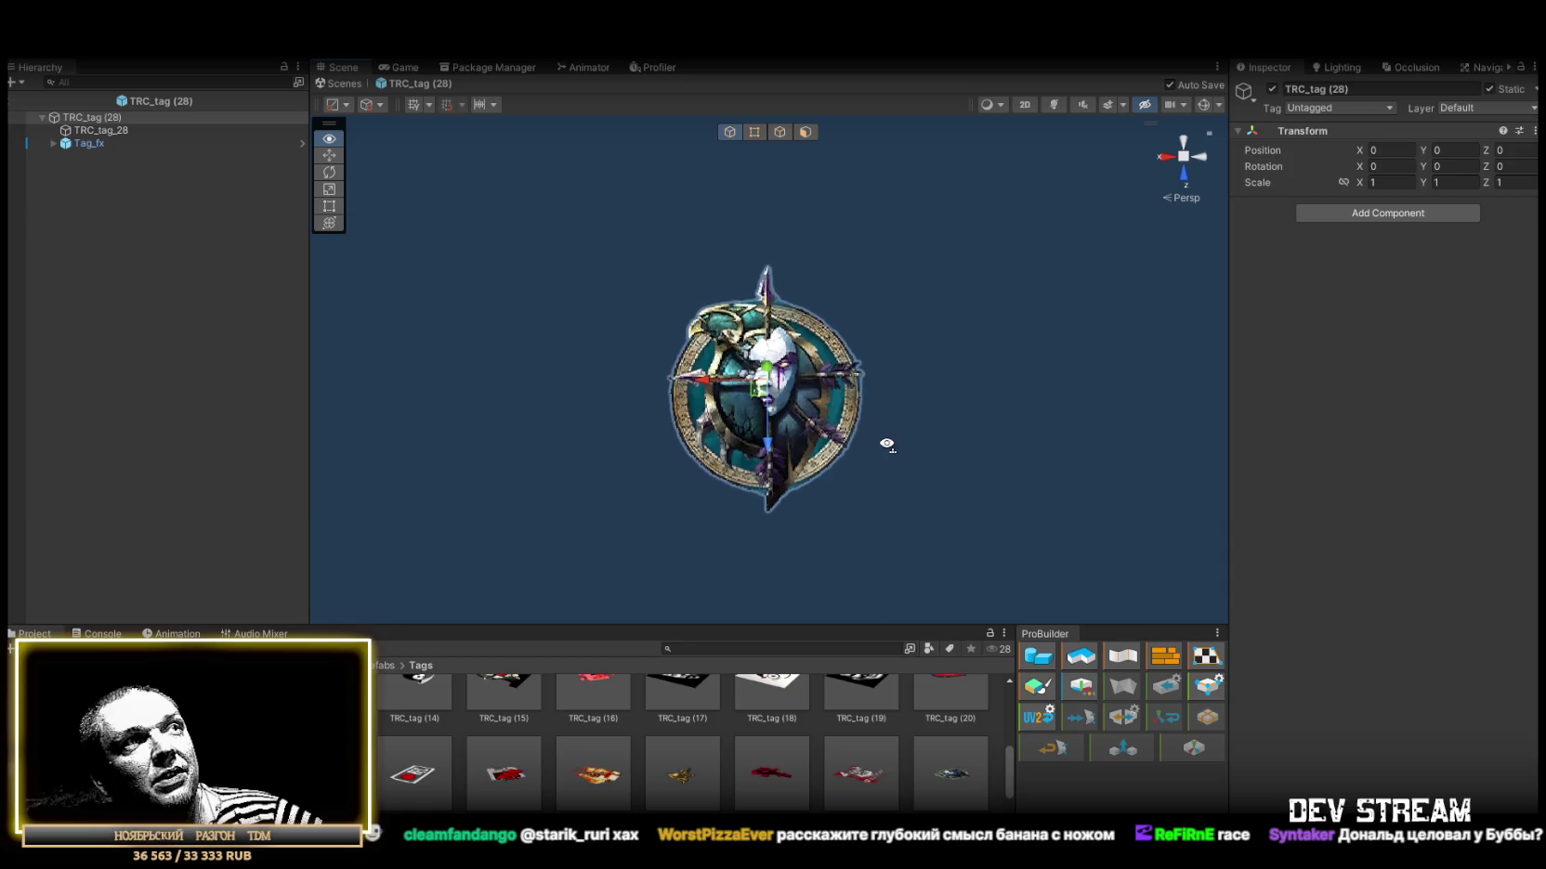
pyautogui.scroll(-1, 934, 739)
pyautogui.scroll(-1, 931, 740)
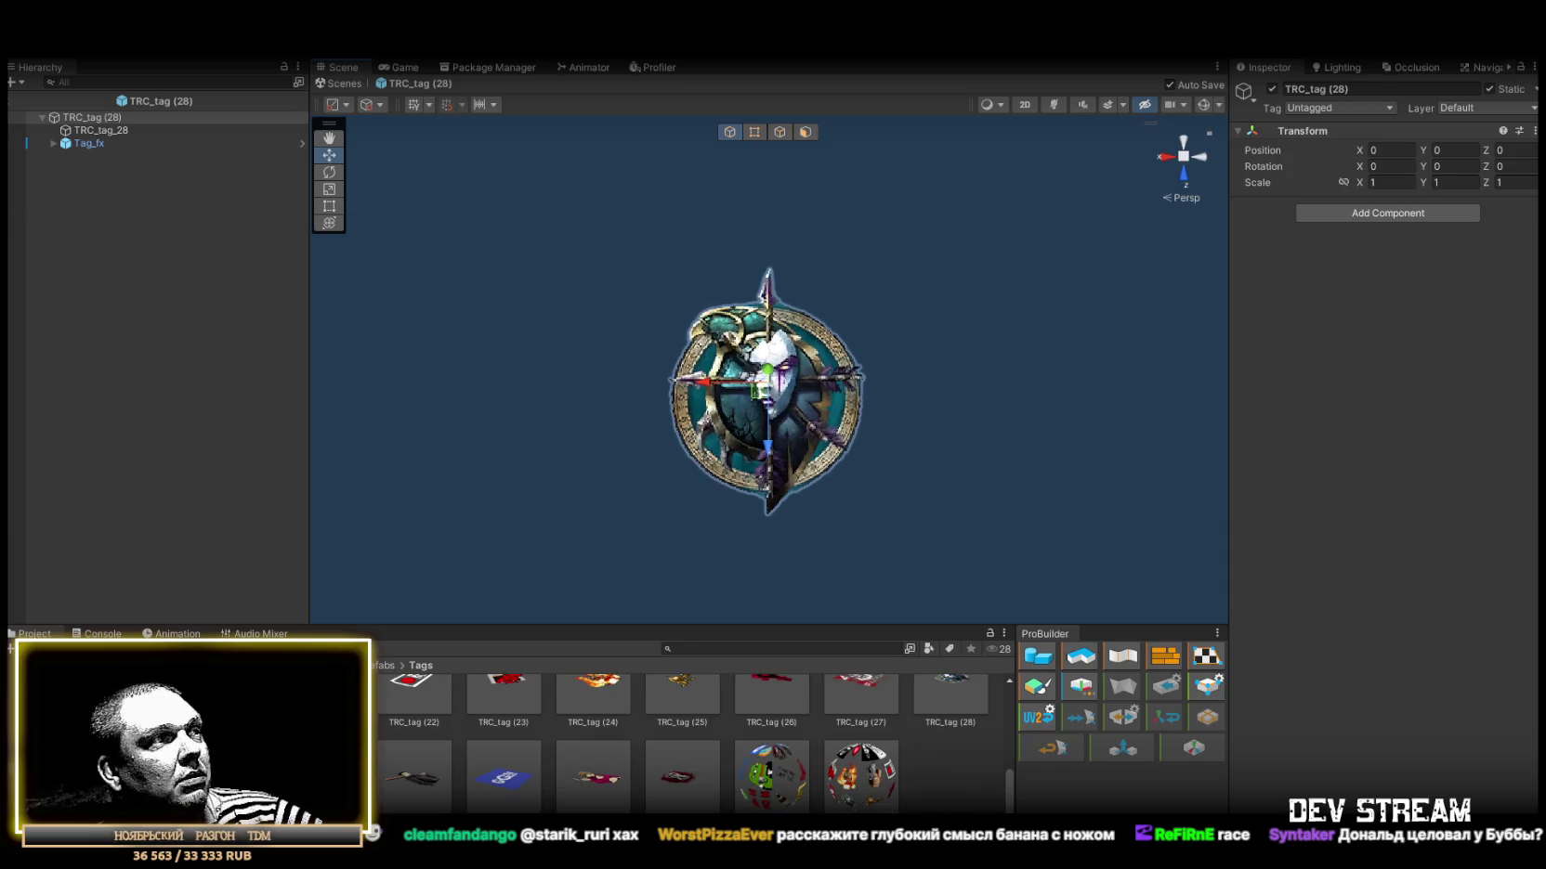
pyautogui.doubleClick(413, 776)
pyautogui.moveTo(753, 456); pyautogui.dragTo(883, 367)
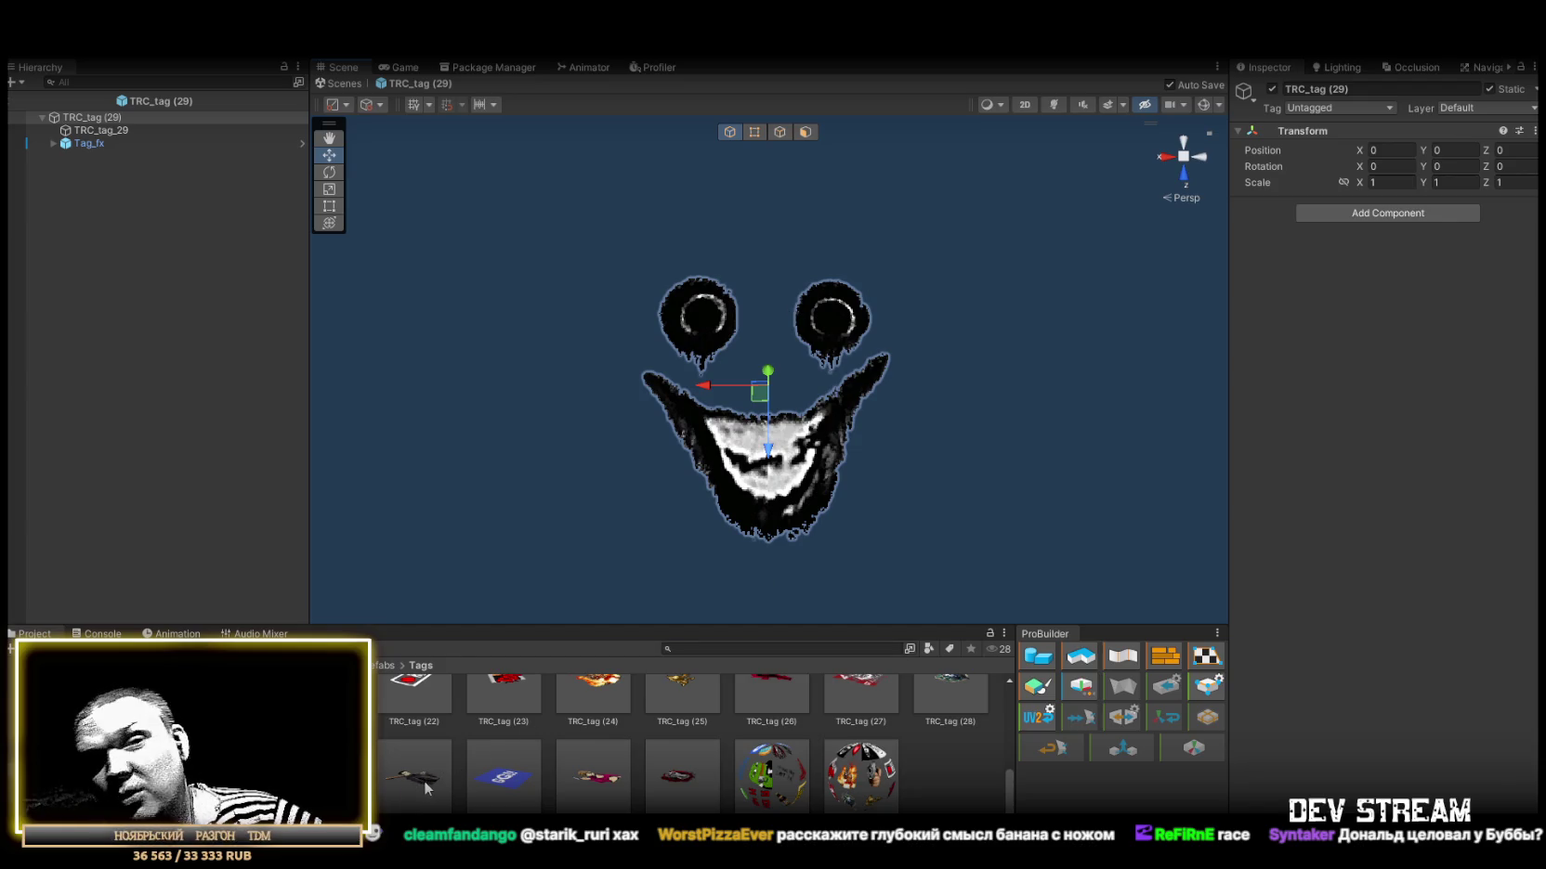
pyautogui.doubleClick(502, 775)
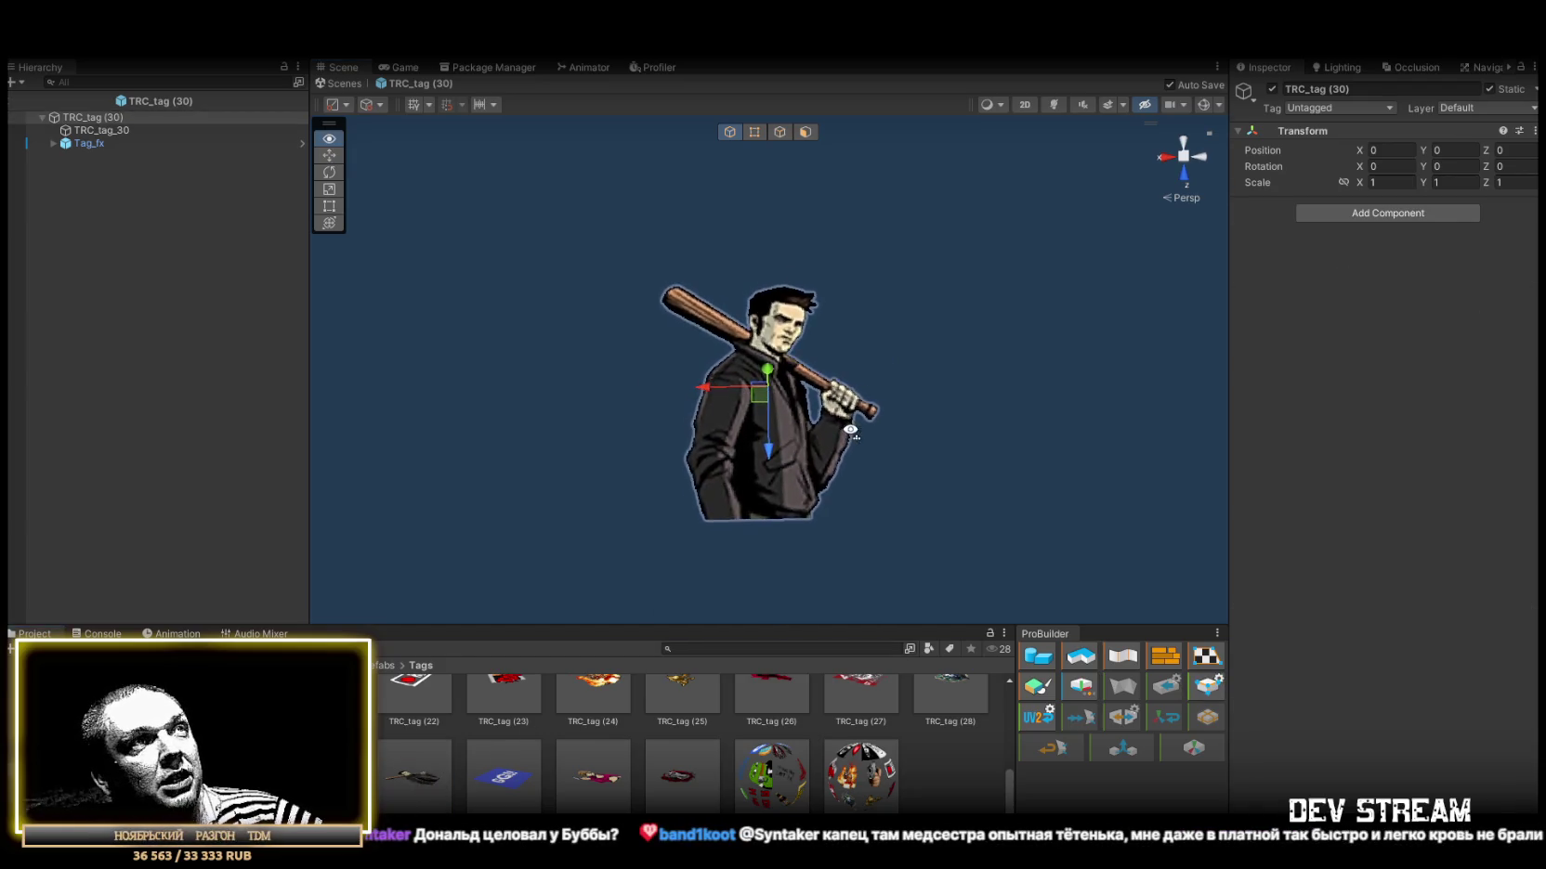
pyautogui.doubleClick(506, 779)
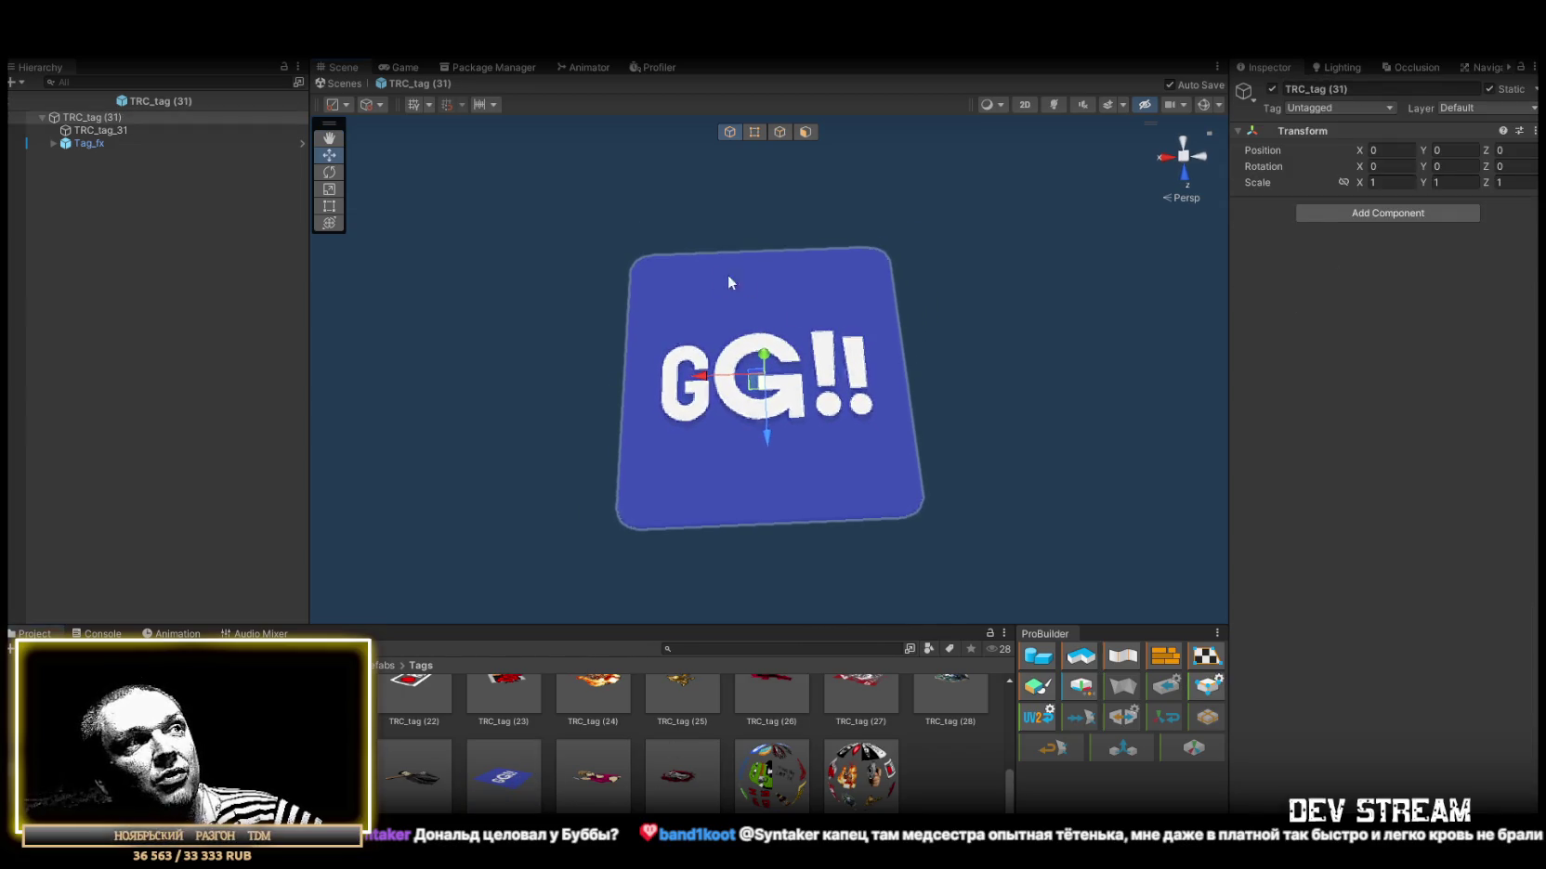
pyautogui.doubleClick(600, 789)
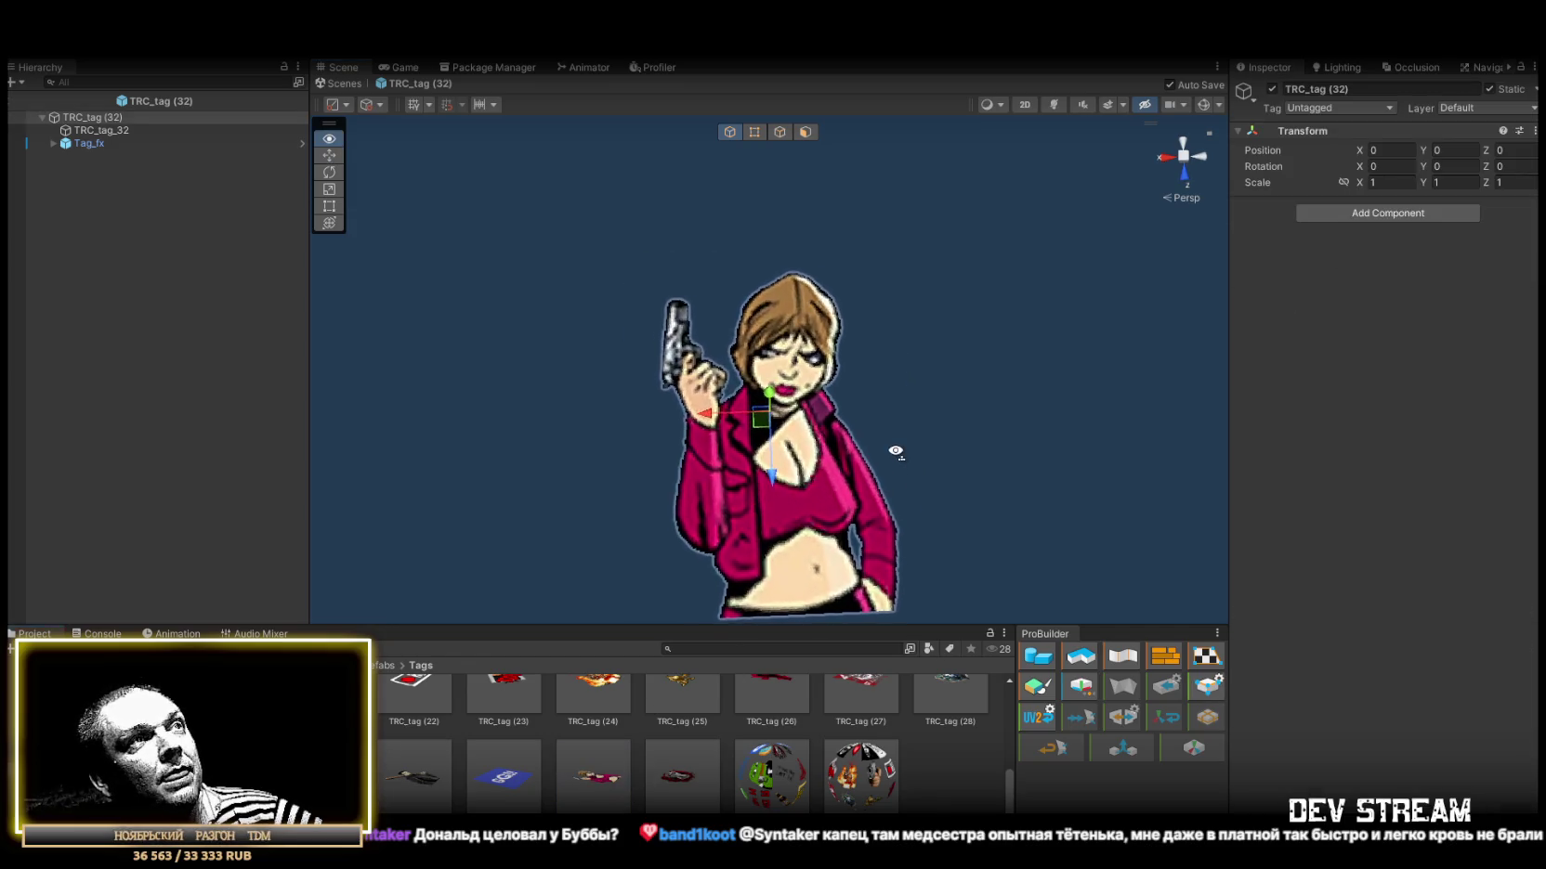
pyautogui.press('alt')
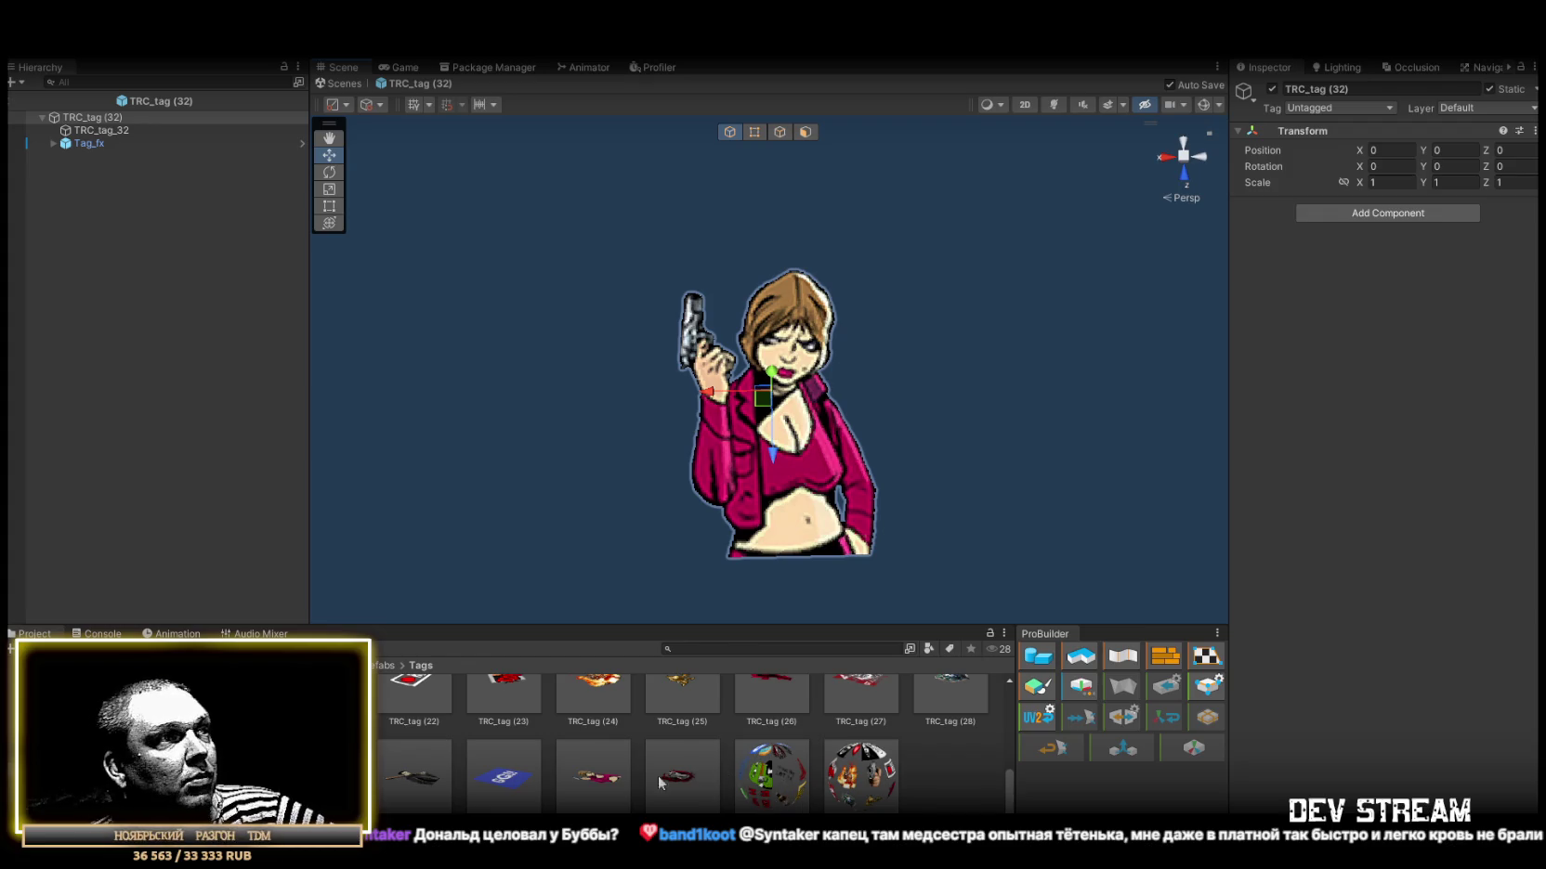
pyautogui.moveTo(885, 459); pyautogui.dragTo(883, 459)
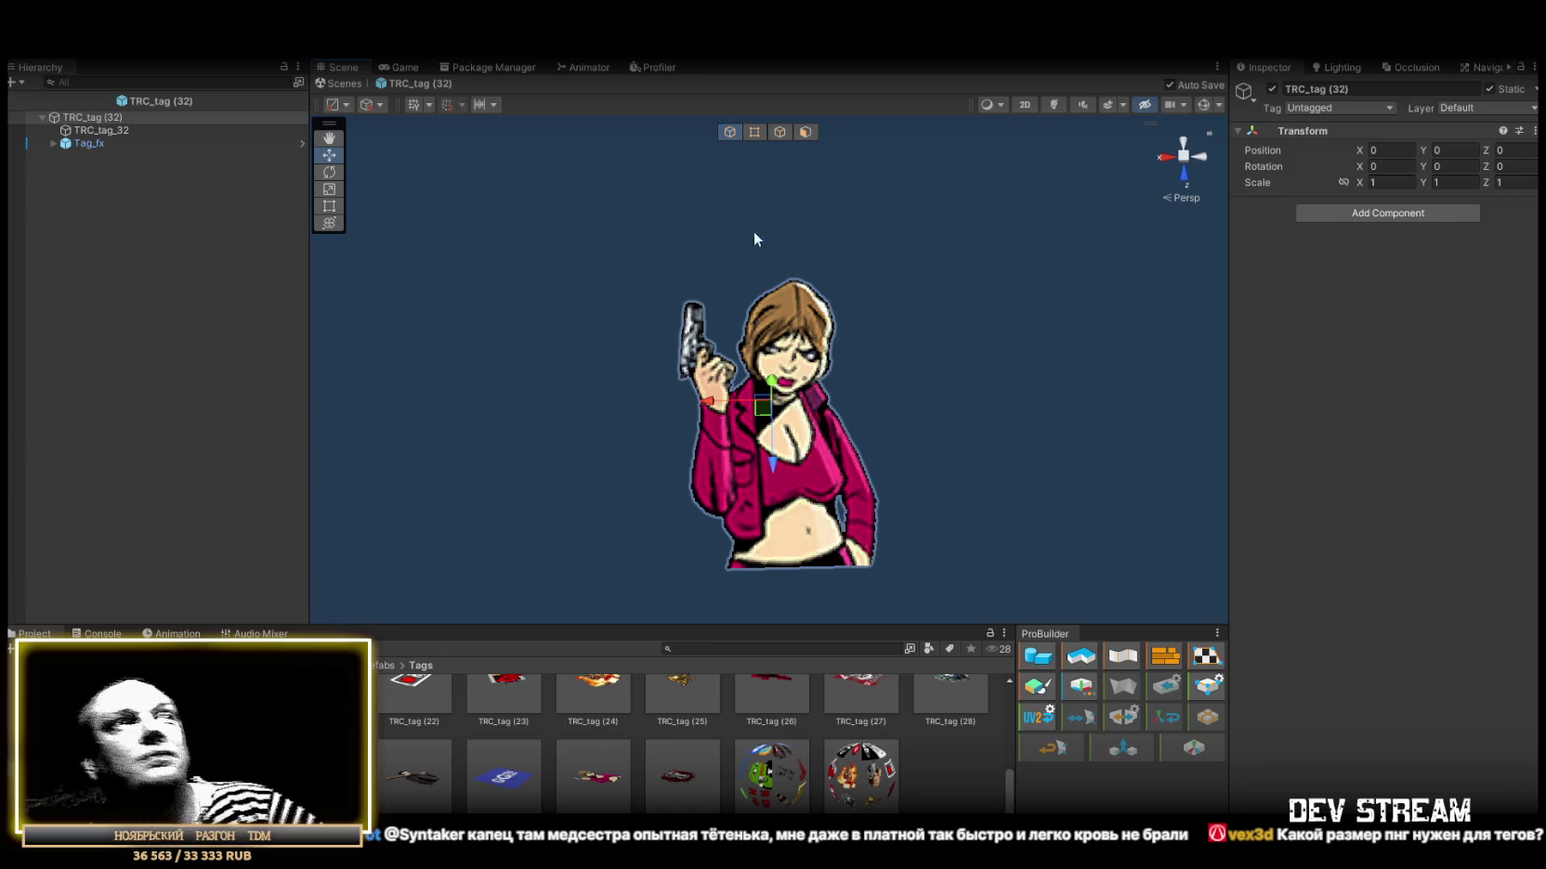
pyautogui.click(351, 85)
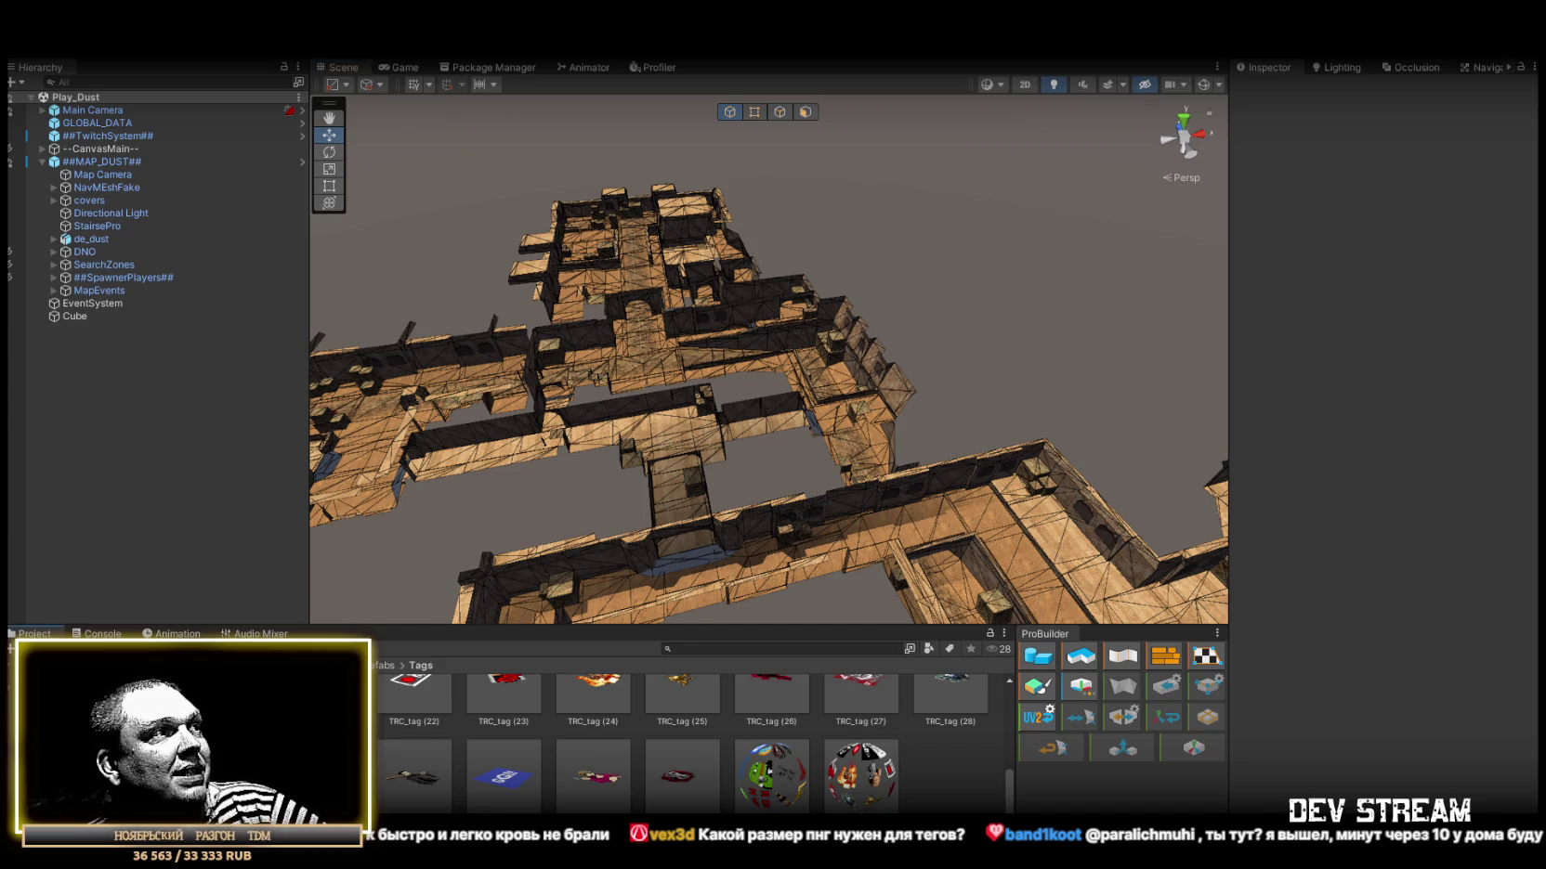
# Open the TRCchaters1Zambi prefab from Prefabs > PlayerType and expand its Random Buff System.
pyautogui.click(383, 665)
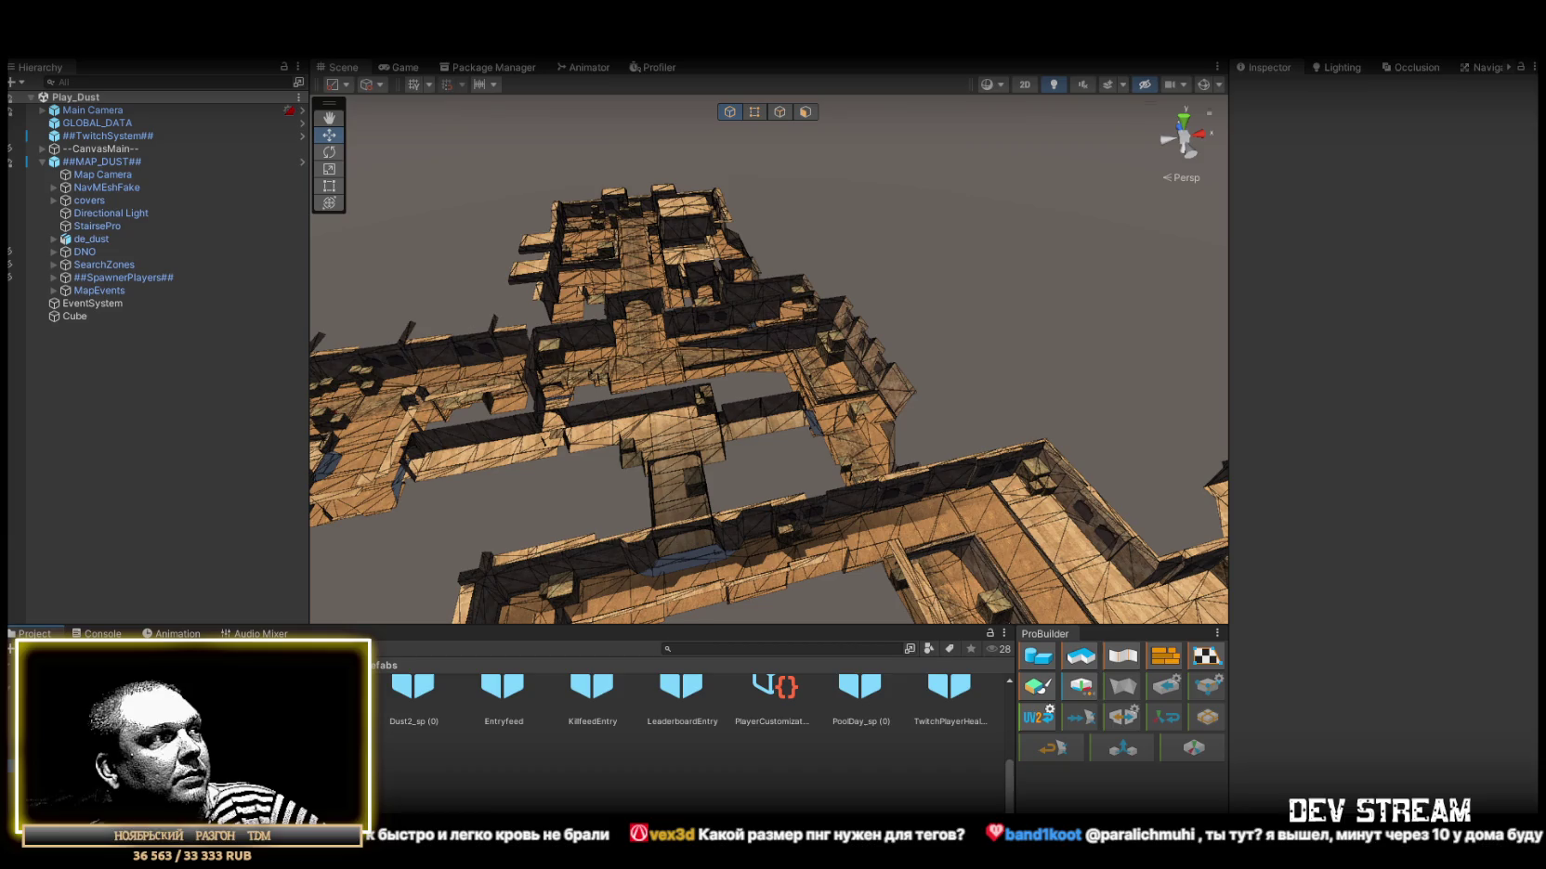
pyautogui.doubleClick(326, 692)
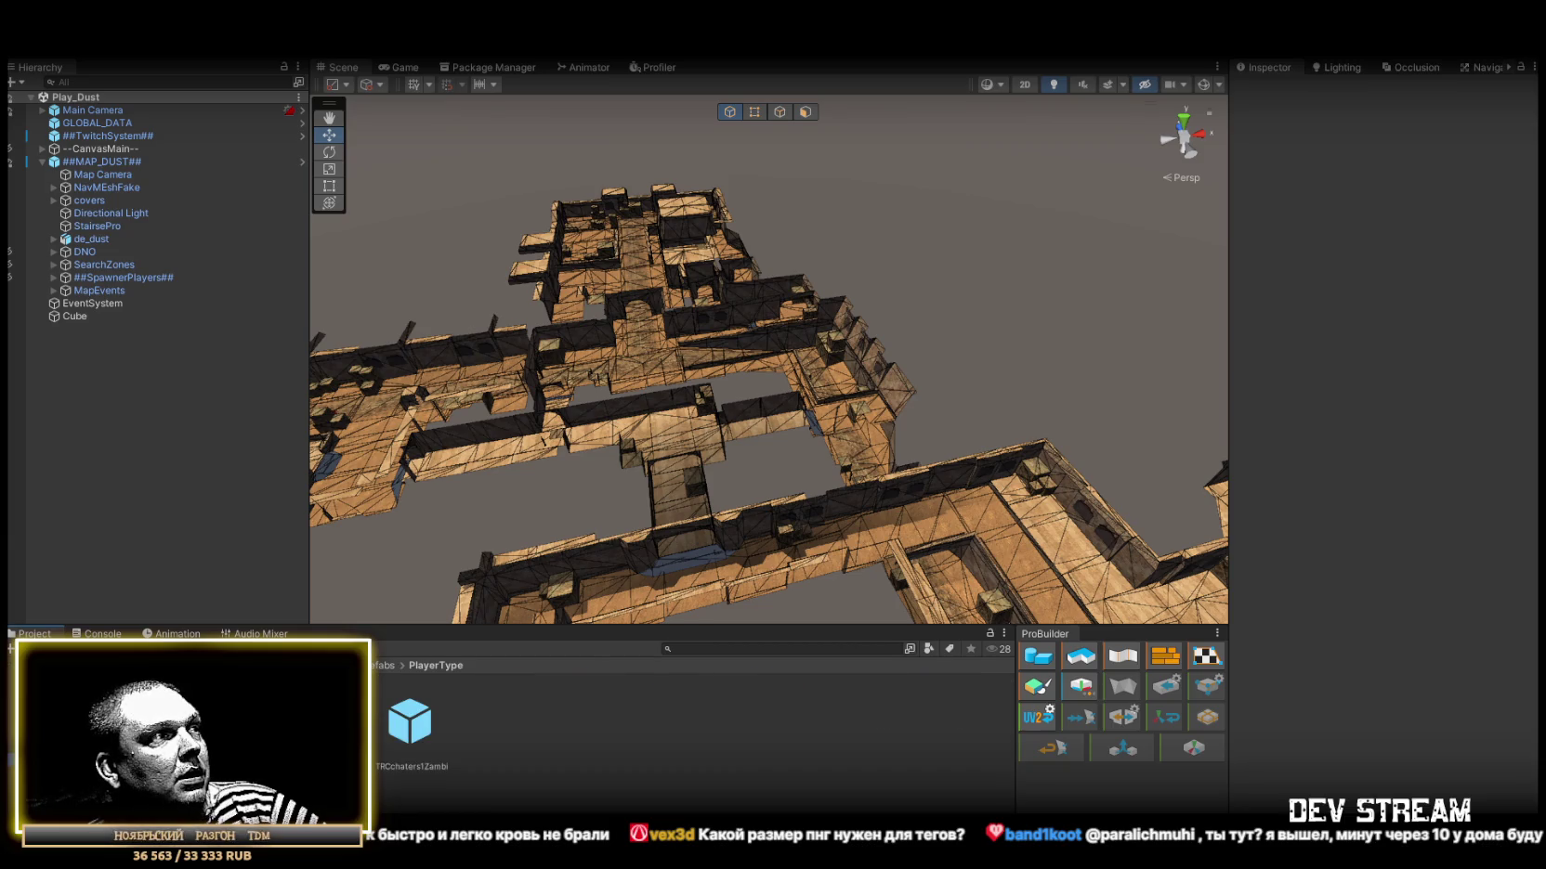
pyautogui.doubleClick(390, 701)
pyautogui.scroll(-1, 1358, 598)
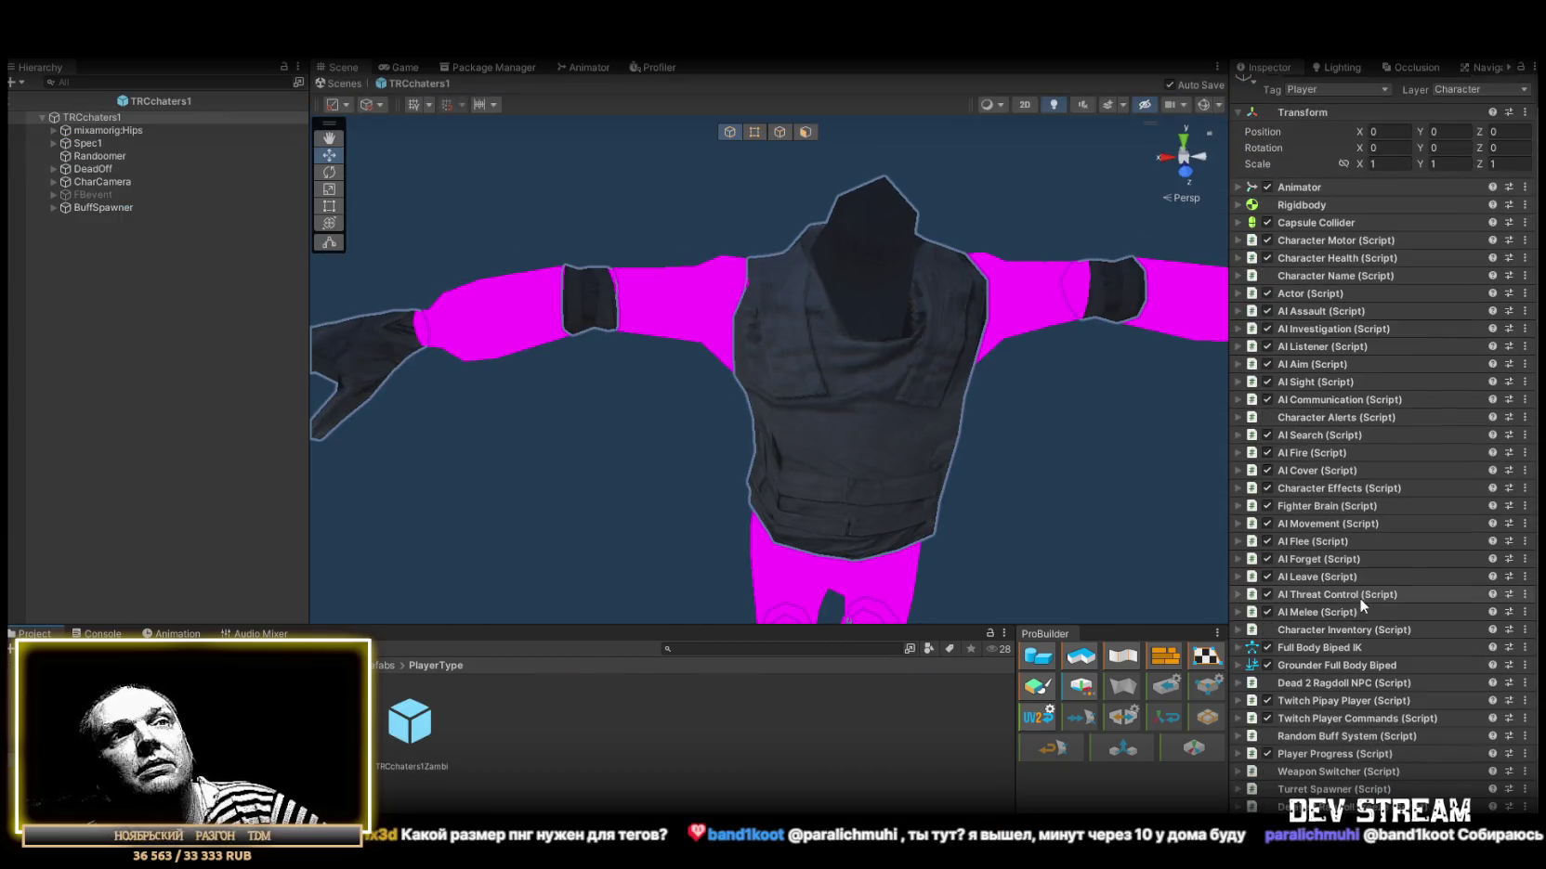
pyautogui.click(1356, 736)
pyautogui.scroll(-3, 1363, 689)
pyautogui.scroll(-15, 1364, 690)
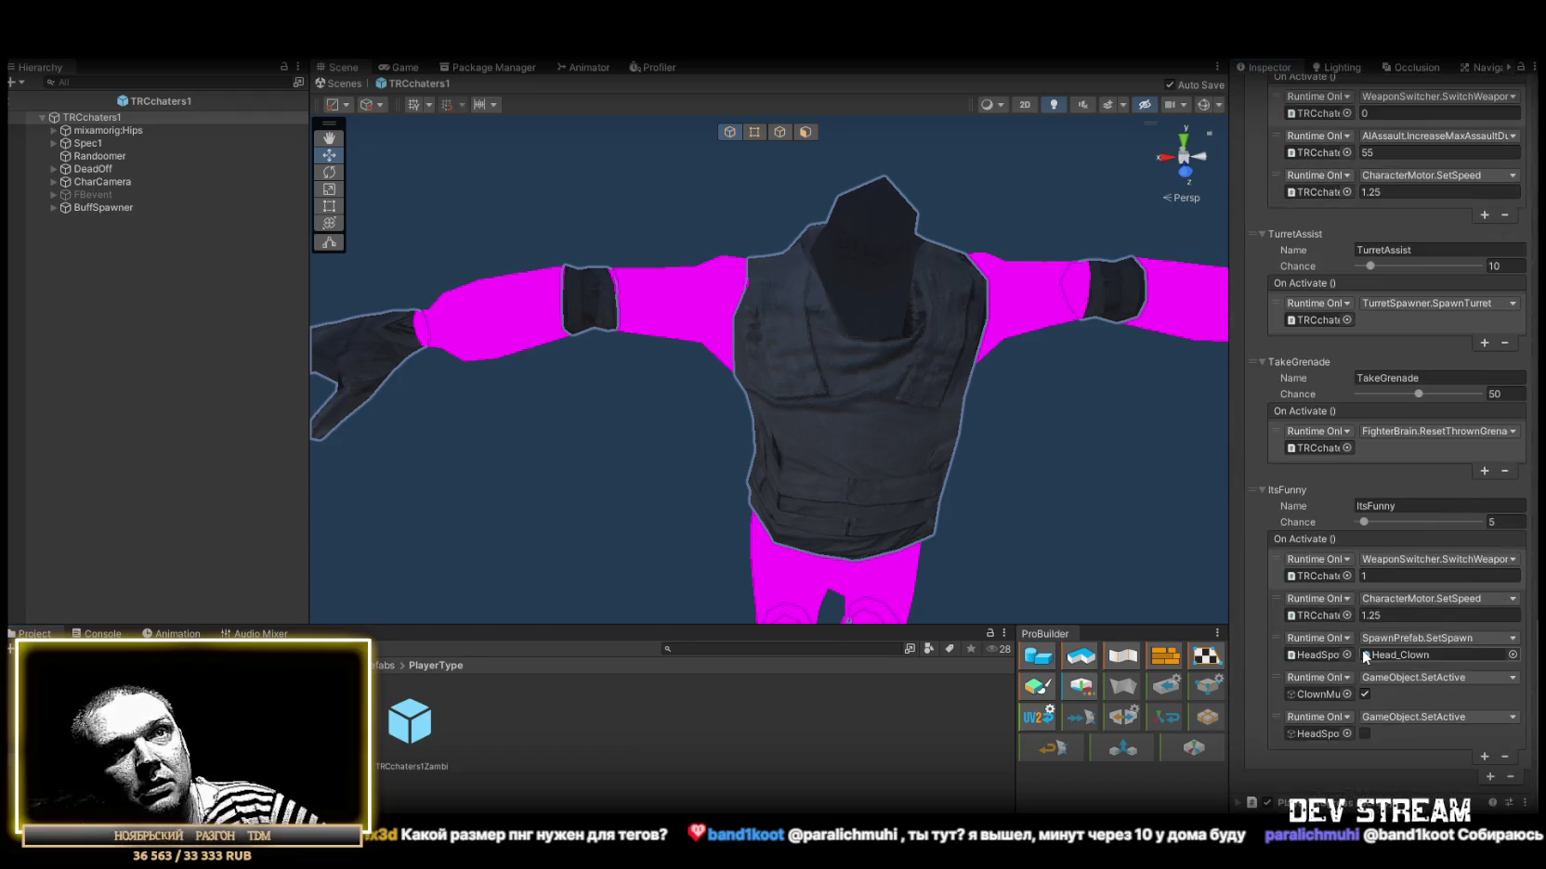
pyautogui.scroll(-1, 1363, 655)
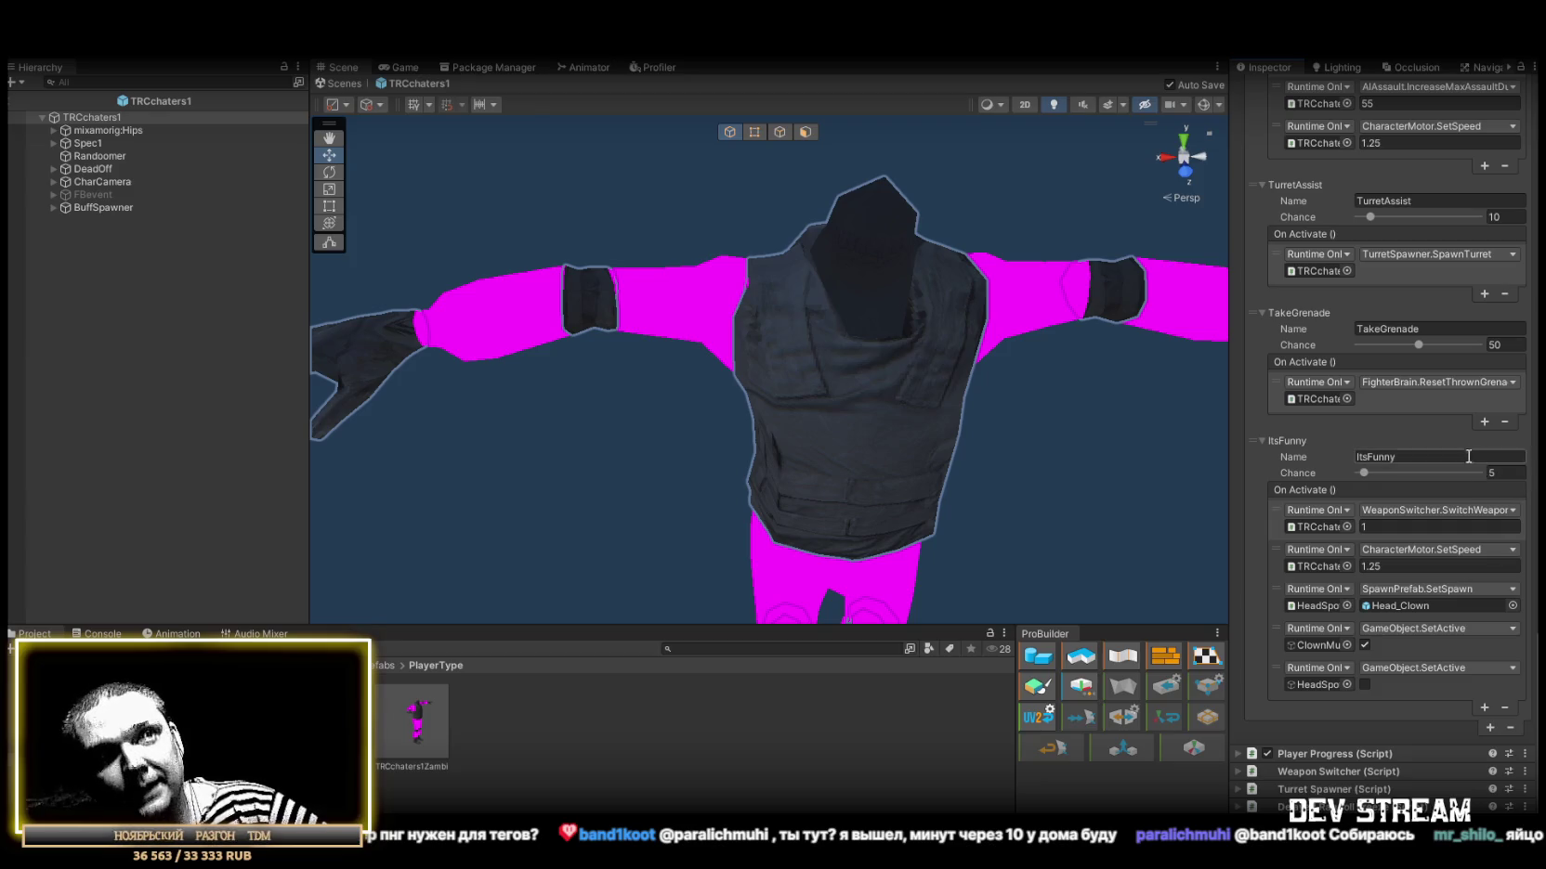
# View the character from above and the front, then return to the Play_Dust map.
pyautogui.moveTo(910, 281); pyautogui.dragTo(994, 325)
pyautogui.moveTo(327, 124)
pyautogui.mouseDown()
pyautogui.moveTo(607, 248)
pyautogui.moveTo(465, 167)
pyautogui.mouseUp()
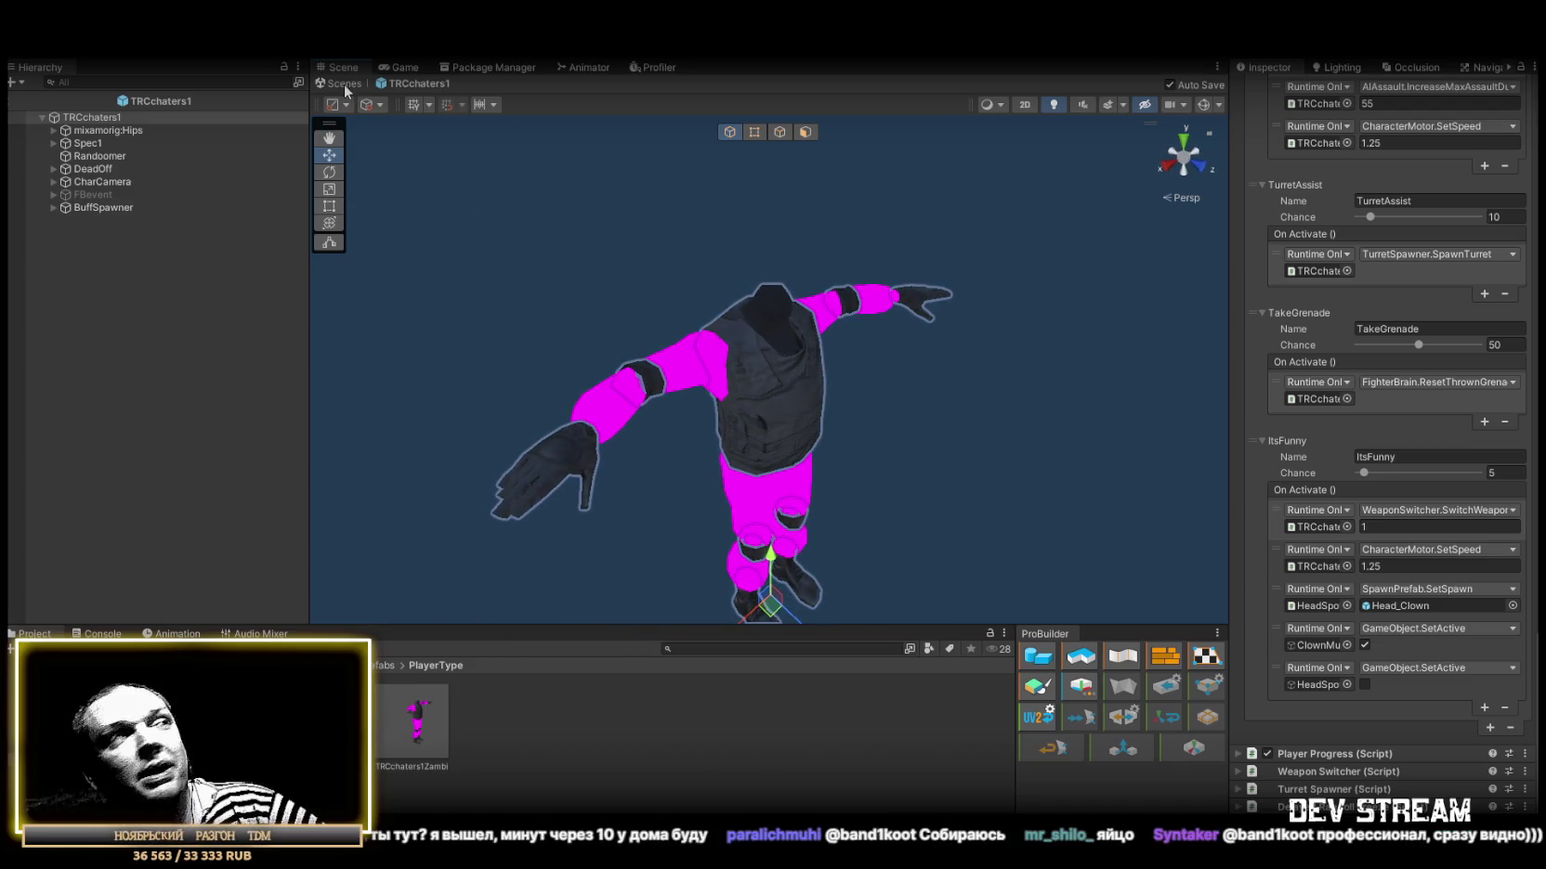
pyautogui.click(343, 83)
pyautogui.moveTo(799, 372); pyautogui.dragTo(910, 378)
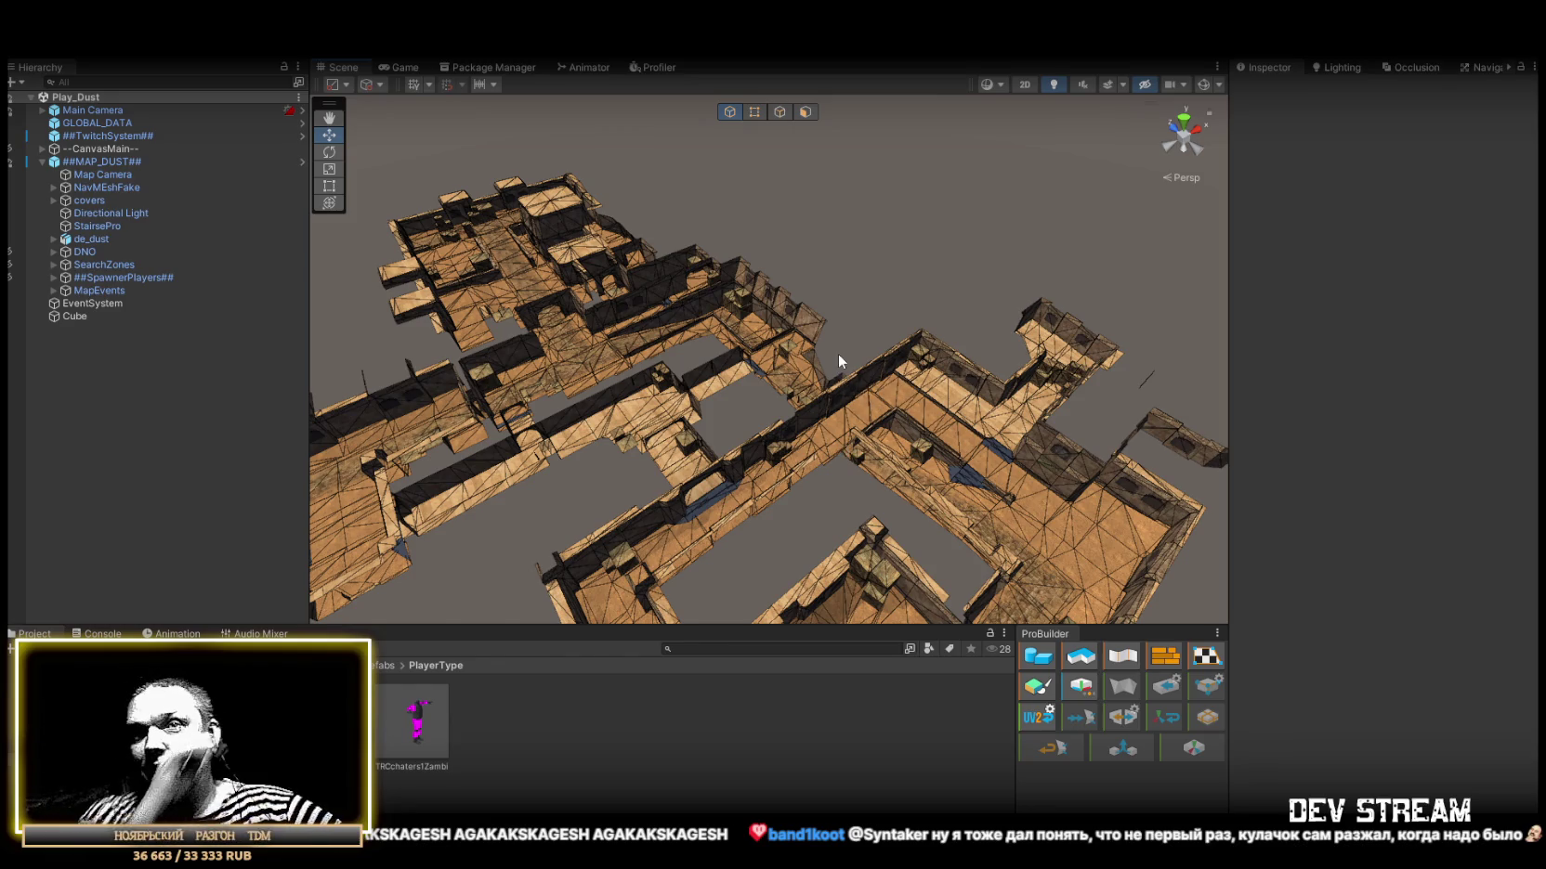
# Orbit and zoom the Scene view over the Play_Dust map.
pyautogui.moveTo(797, 302)
pyautogui.mouseDown()
pyautogui.moveTo(852, 320)
pyautogui.moveTo(594, 285)
pyautogui.moveTo(589, 235)
pyautogui.moveTo(700, 231)
pyautogui.mouseUp()
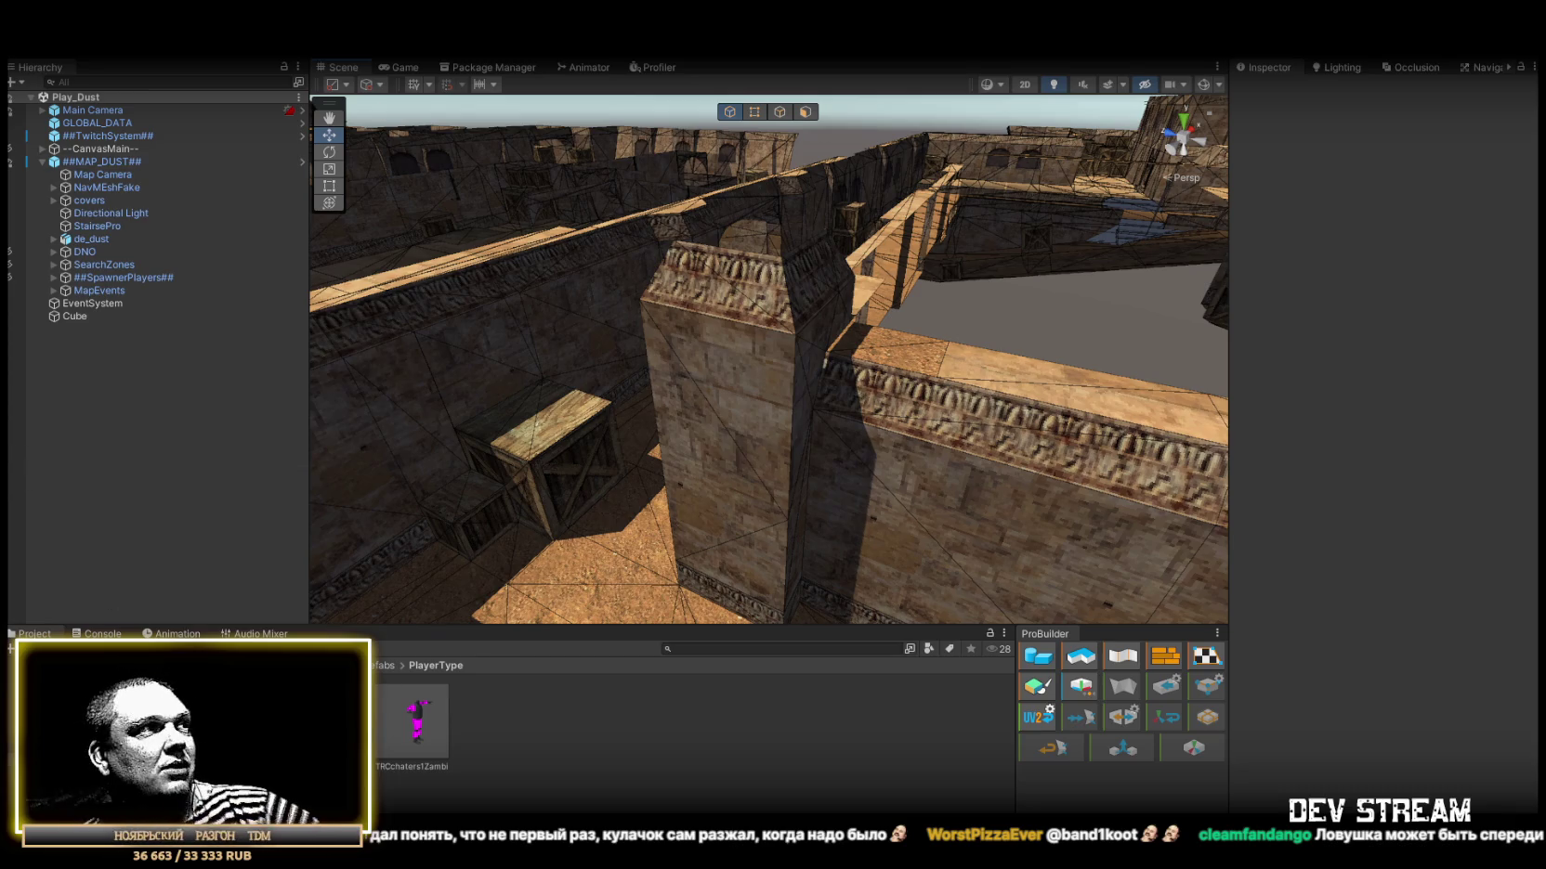
pyautogui.scroll(-10, 686, 371)
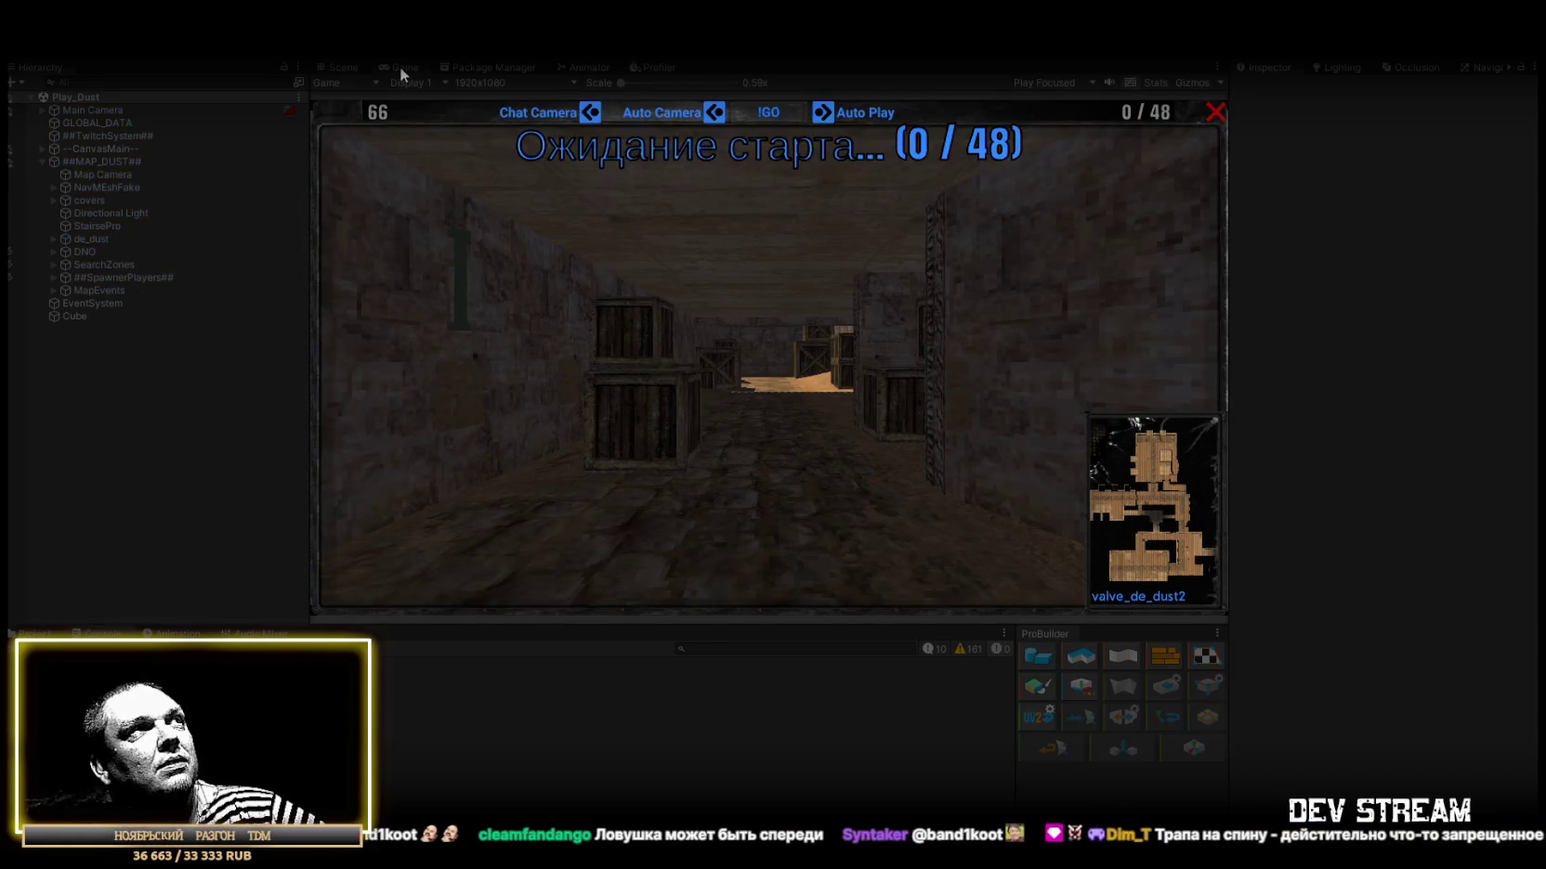
# Maximize the Game view, watch the match to map voting, then exit Play mode.
pyautogui.doubleClick(402, 69)
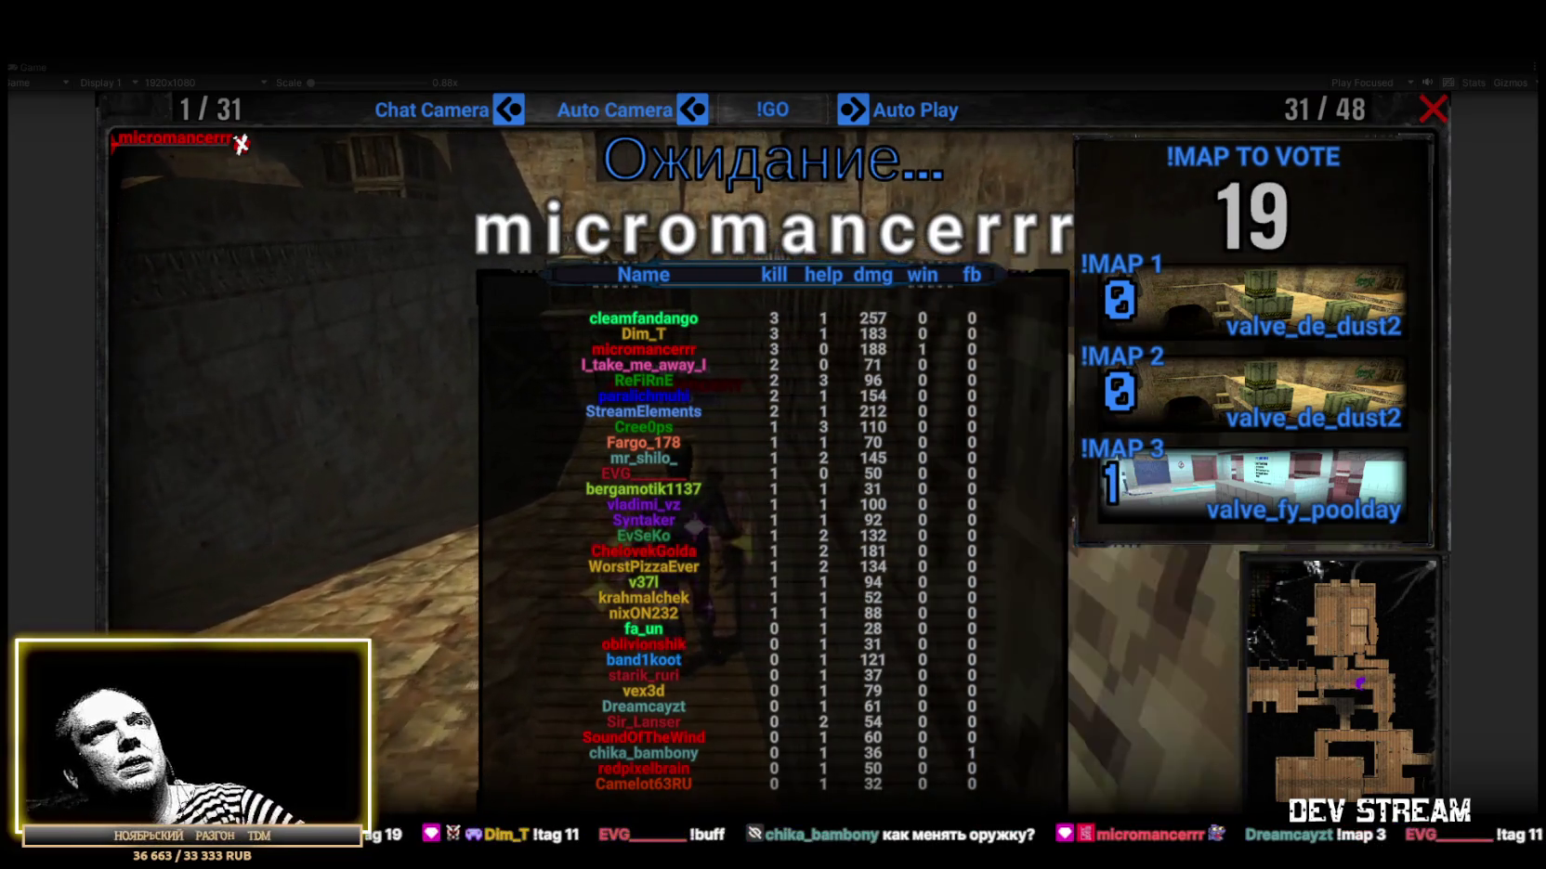
pyautogui.click(1085, 214)
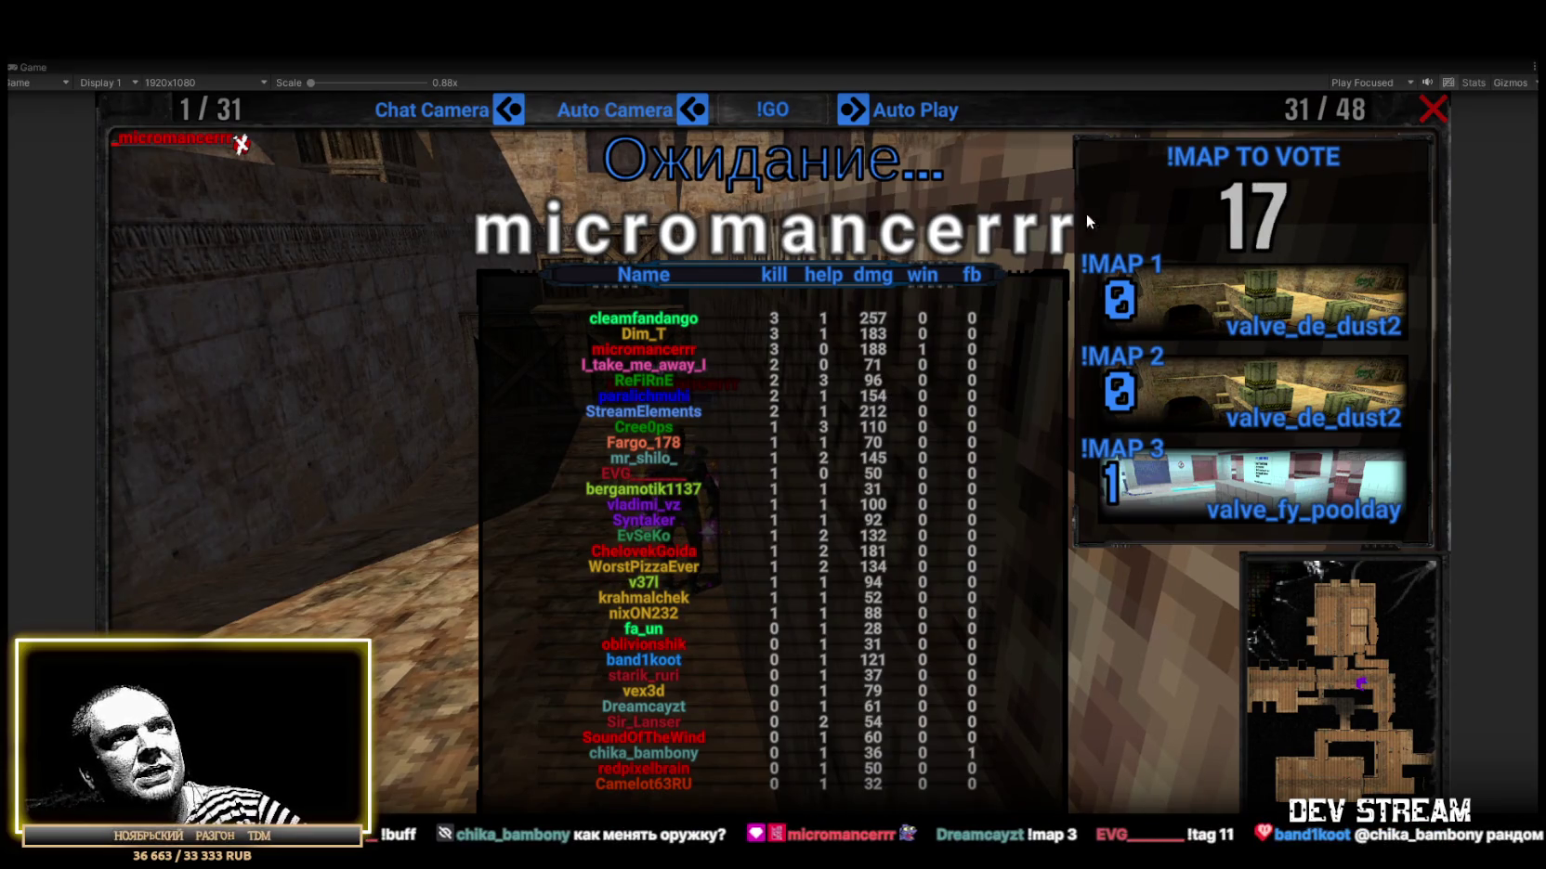
pyautogui.click(1431, 124)
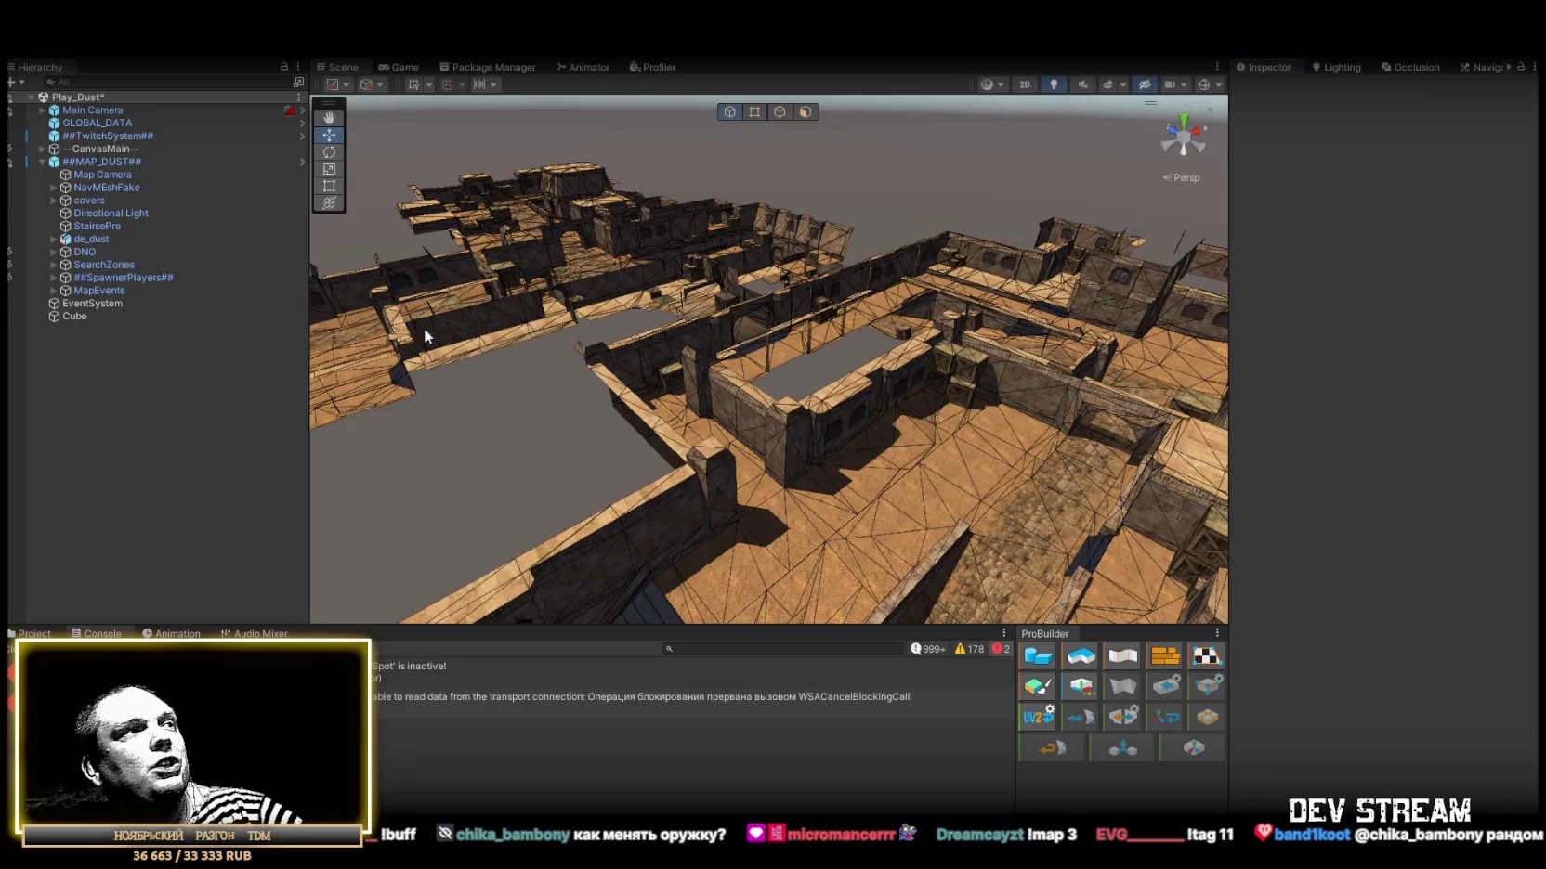
# Clear the console log, show the PlayerType folder, and leave the Dust match for the main menu.
pyautogui.click(11, 650)
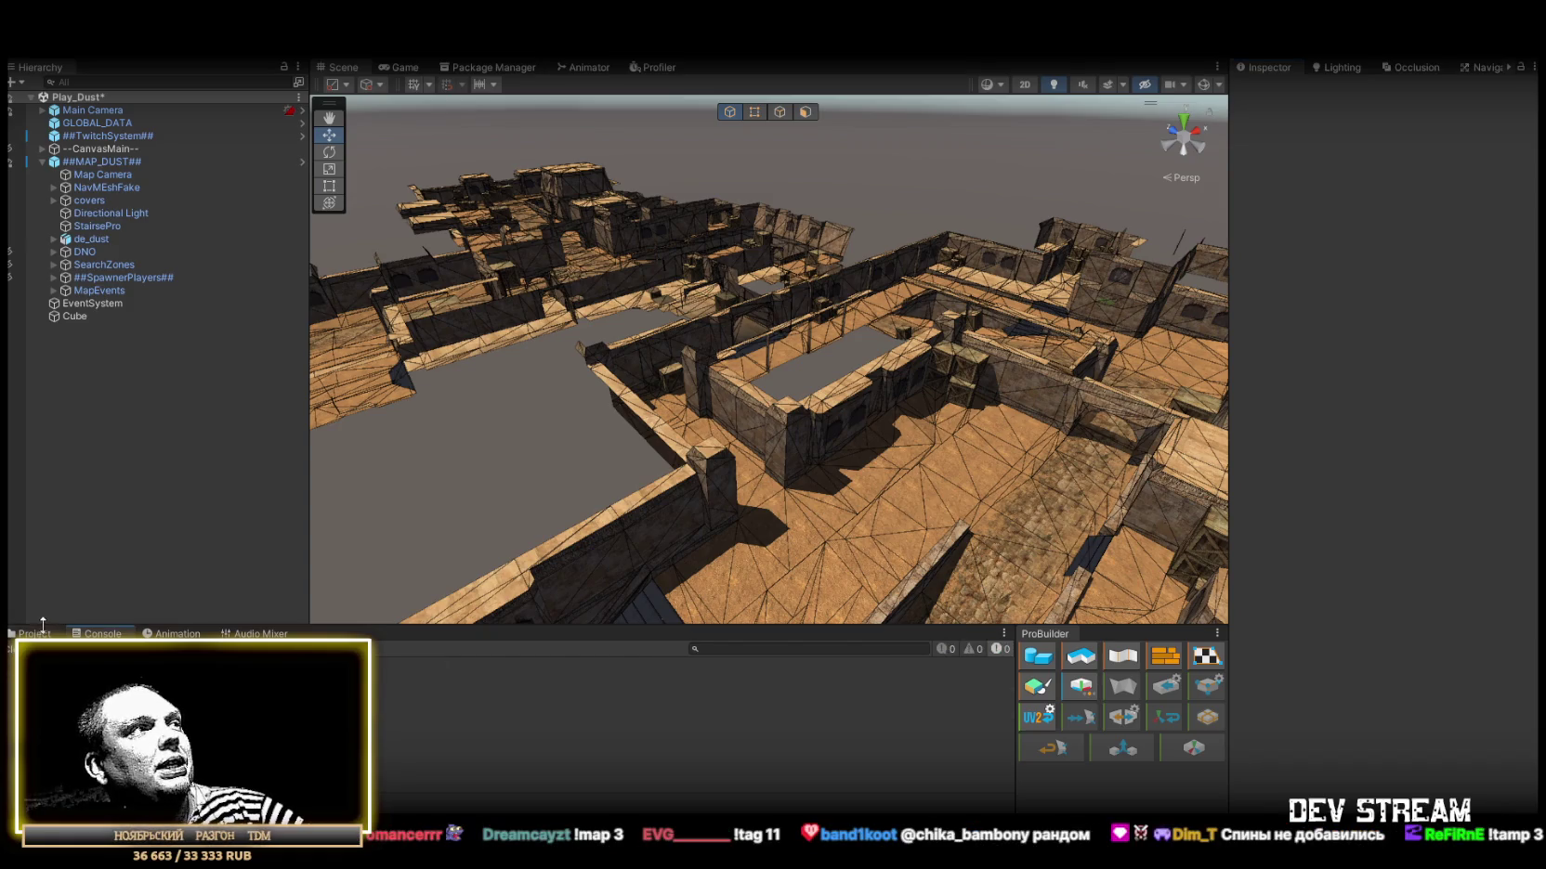
pyautogui.click(39, 631)
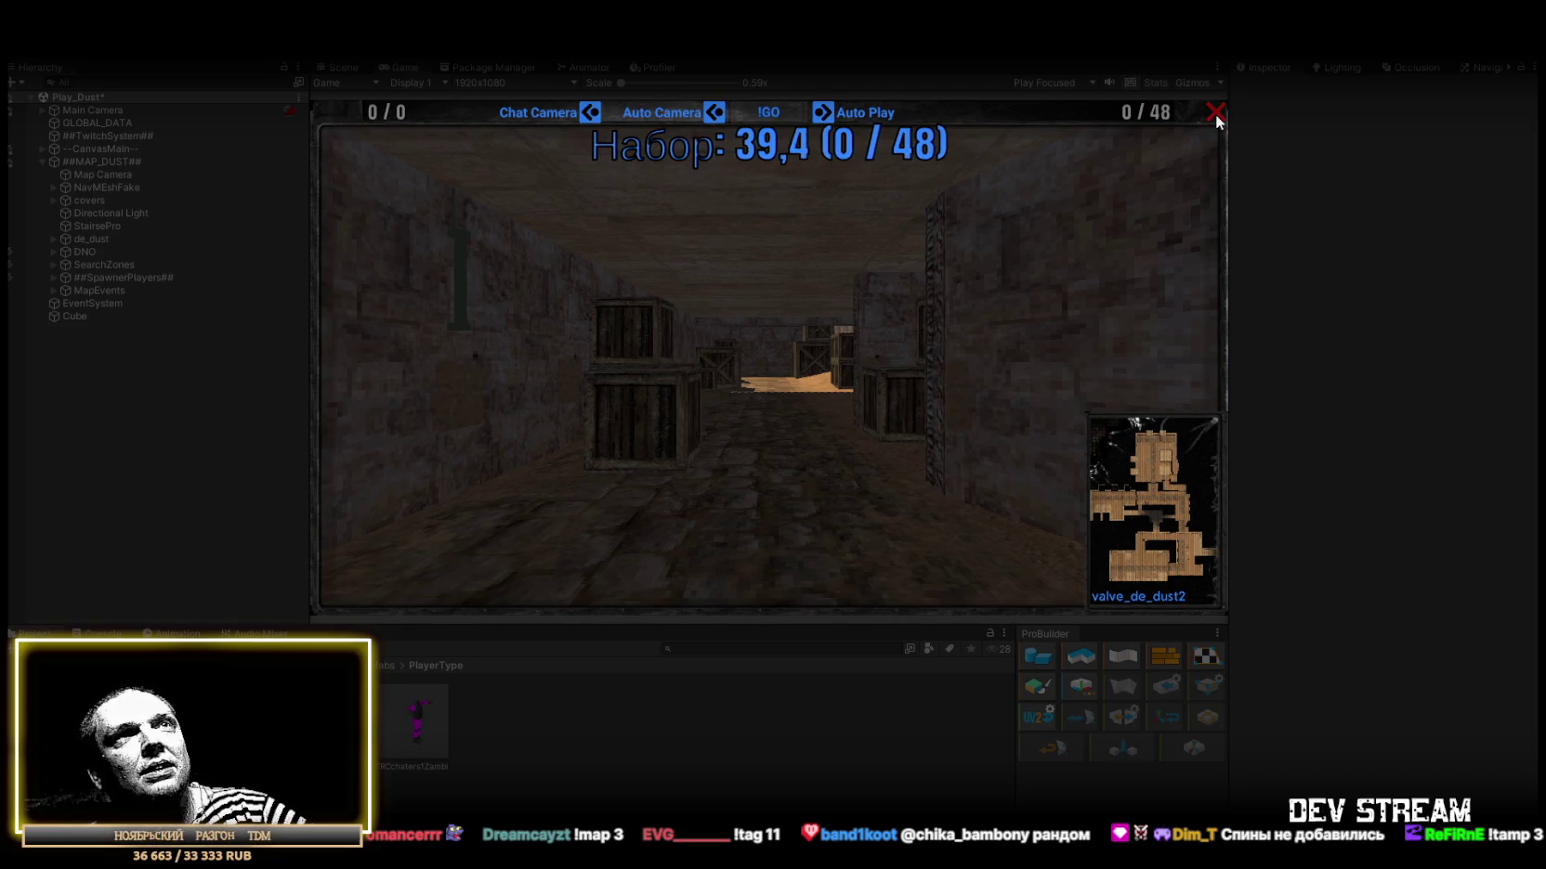
pyautogui.click(1215, 116)
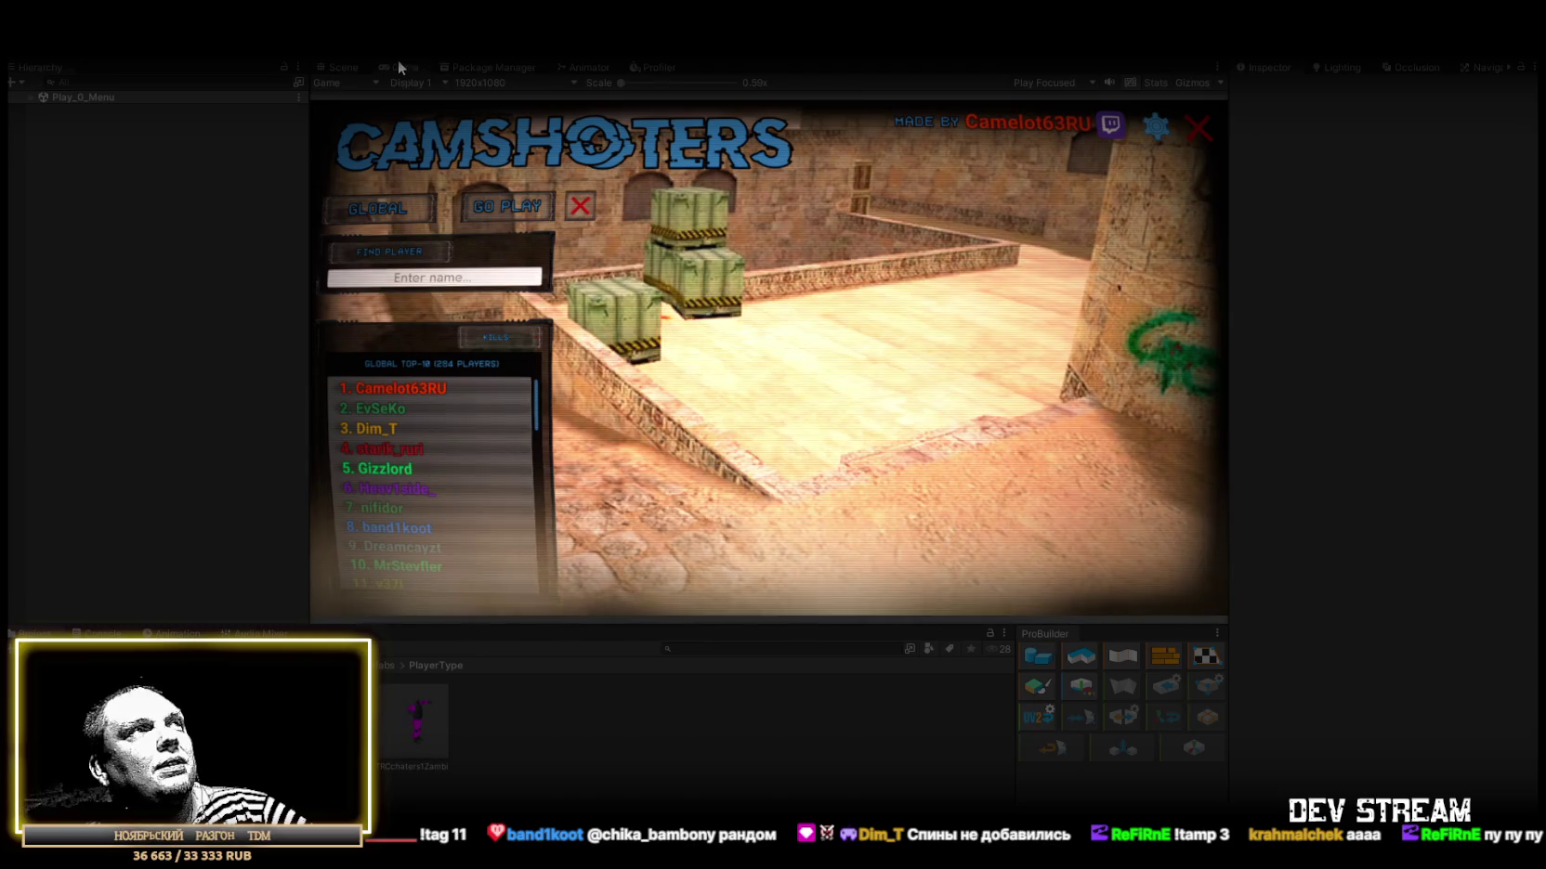
# Maximize the Game view and browse the top-10 leaderboard players' stats profiles.
pyautogui.doubleClick(398, 67)
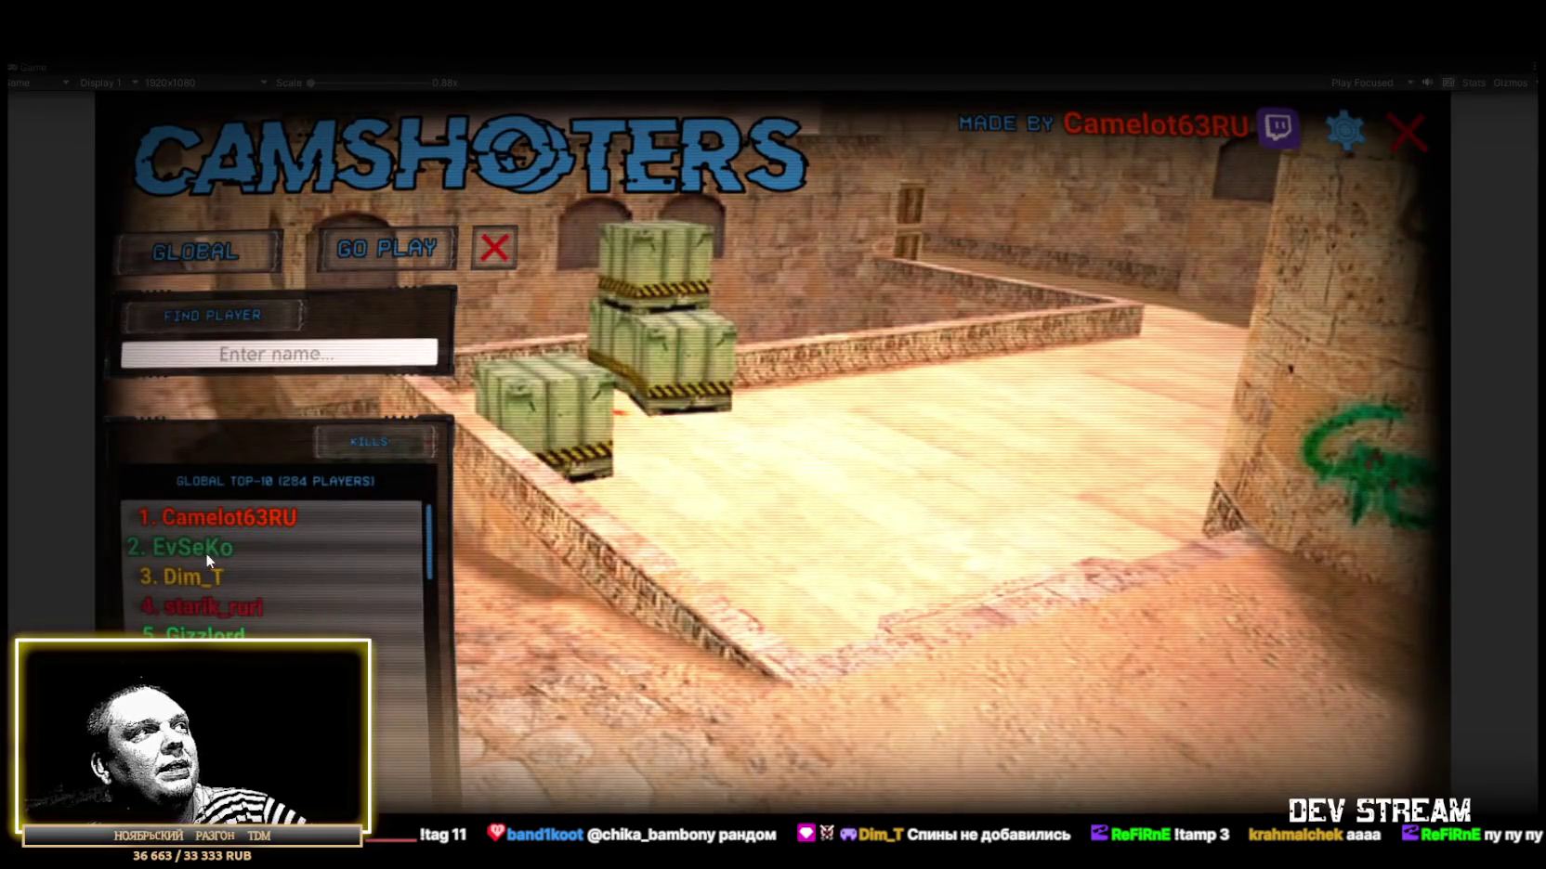
pyautogui.click(205, 553)
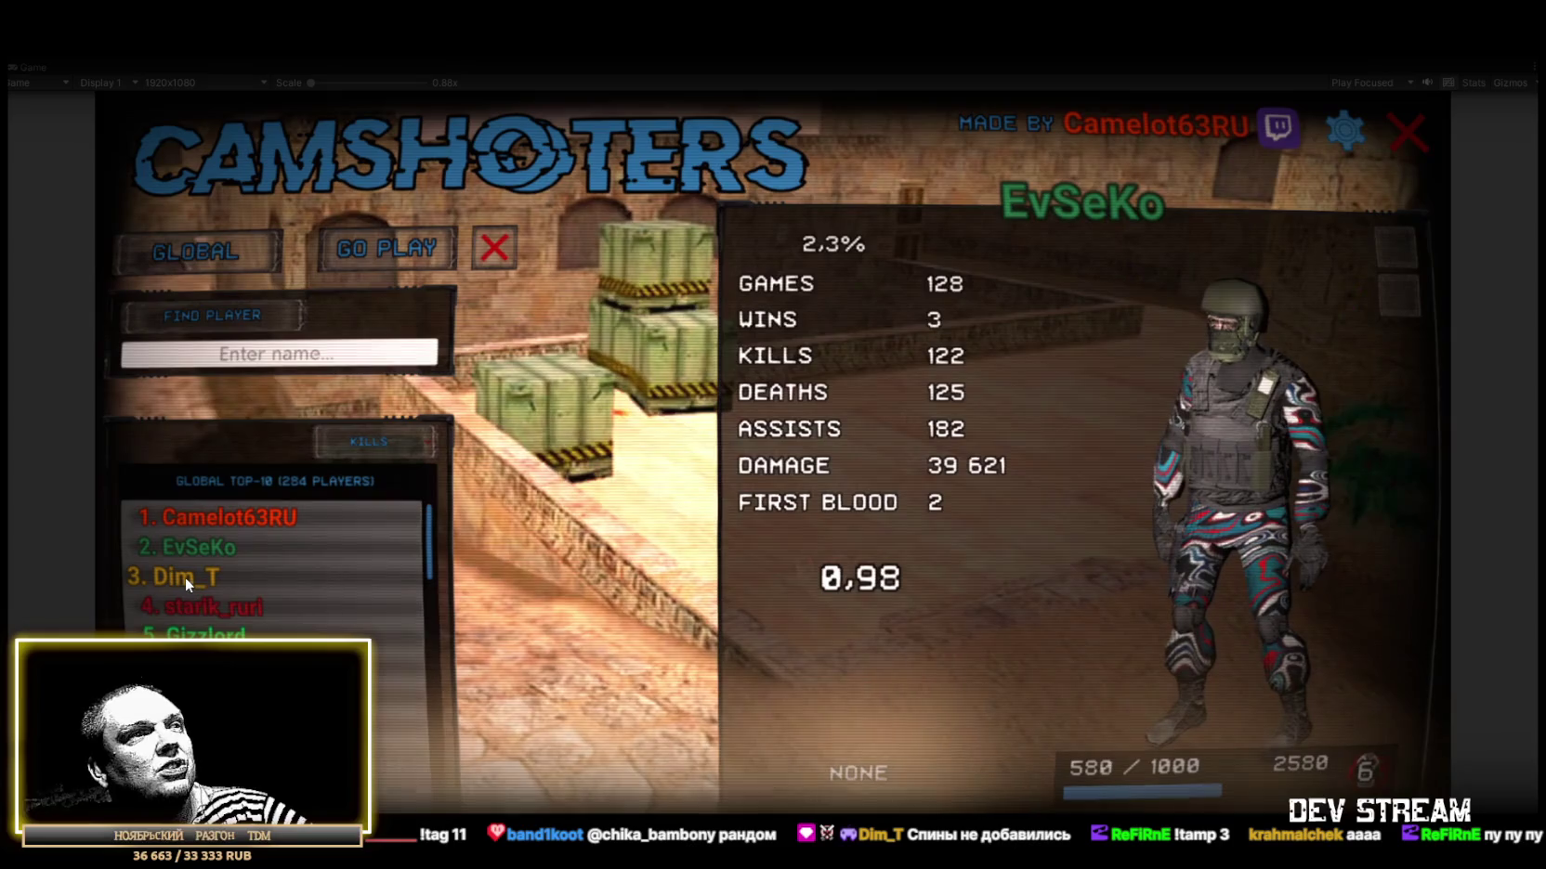
pyautogui.click(214, 520)
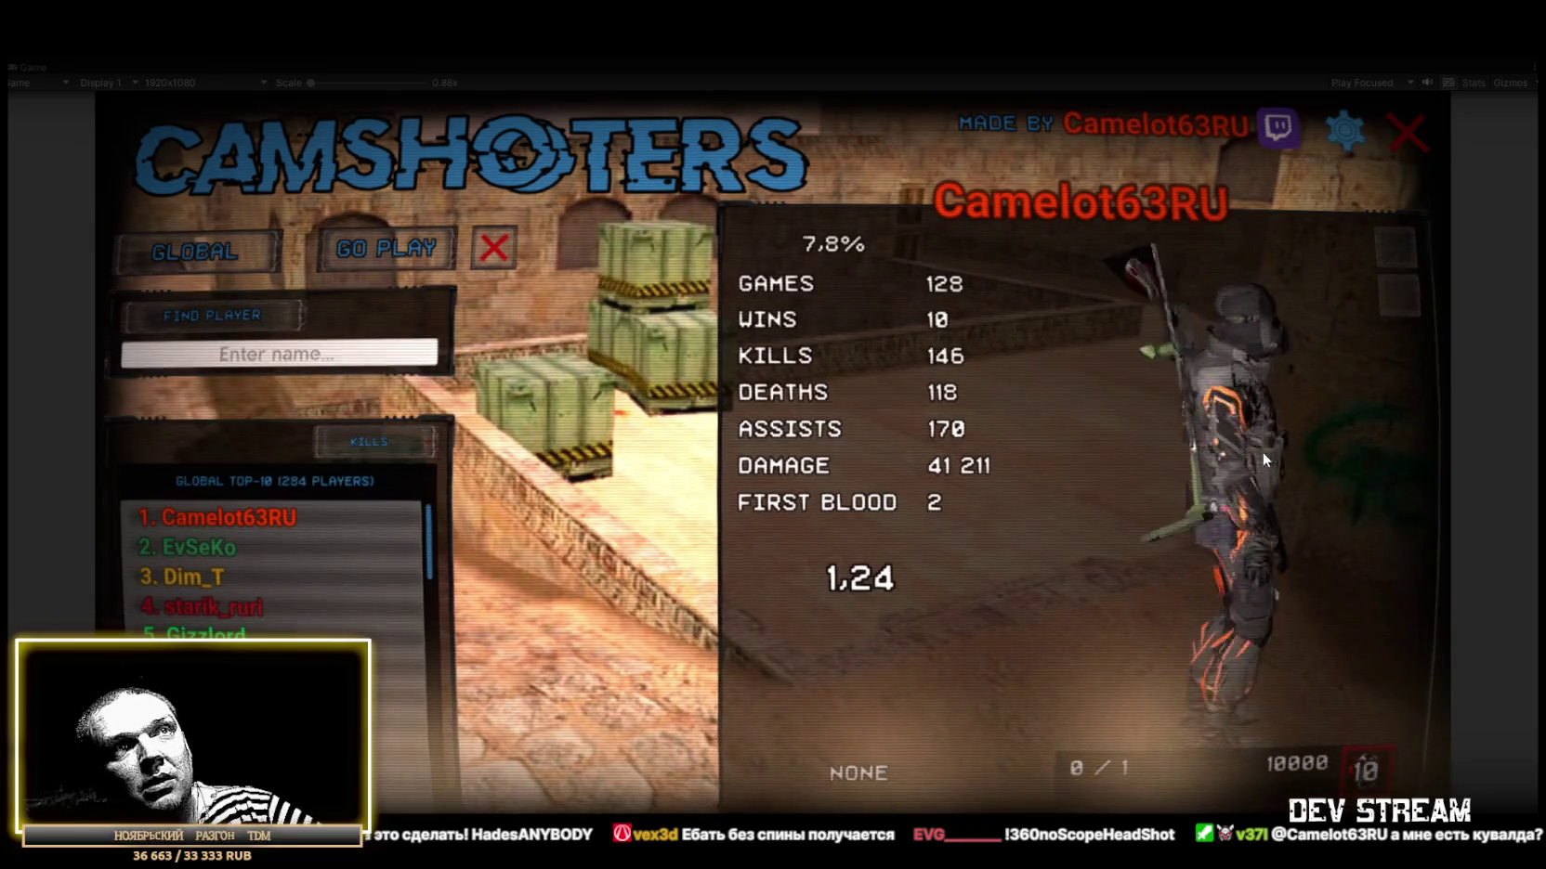
pyautogui.click(203, 548)
pyautogui.click(201, 578)
pyautogui.click(221, 630)
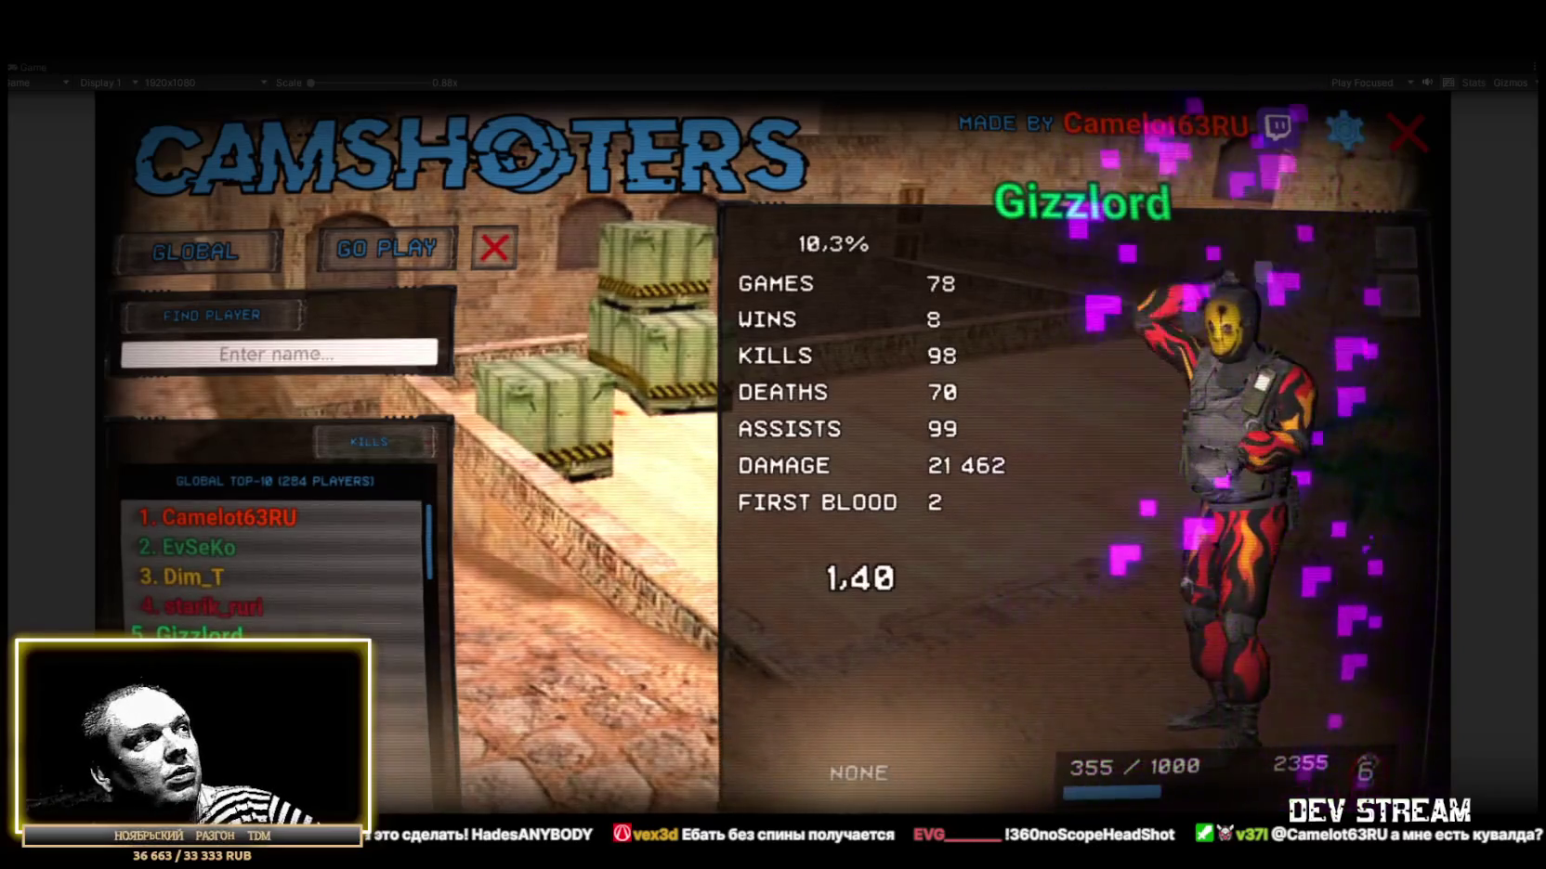
pyautogui.click(205, 664)
pyautogui.click(205, 693)
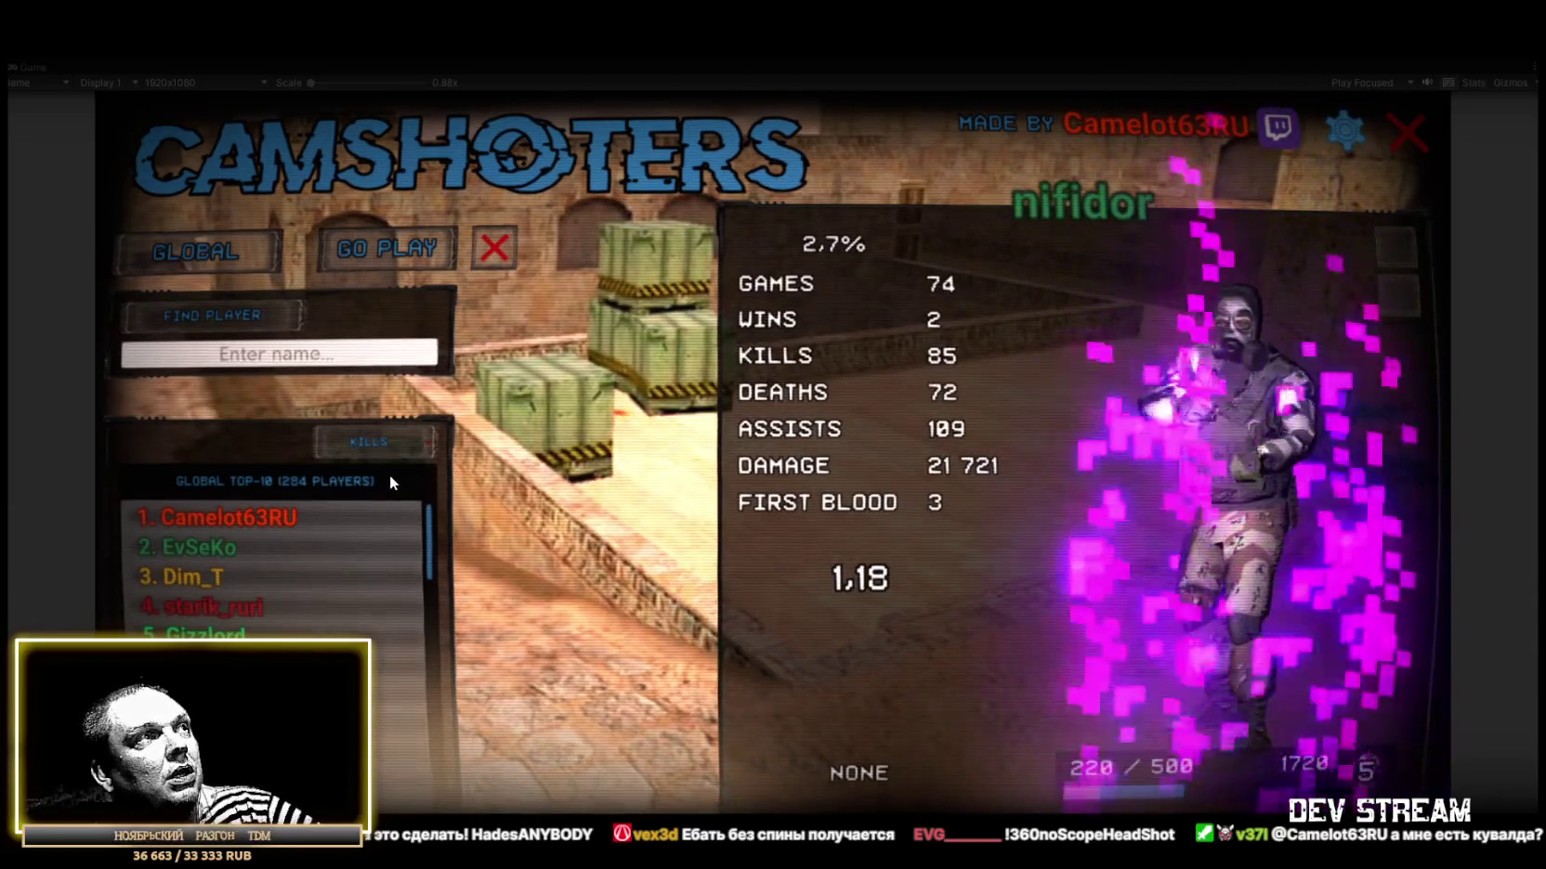
# Browse the second- through lower-ranked players' profiles in the kills ranking.
pyautogui.click(379, 443)
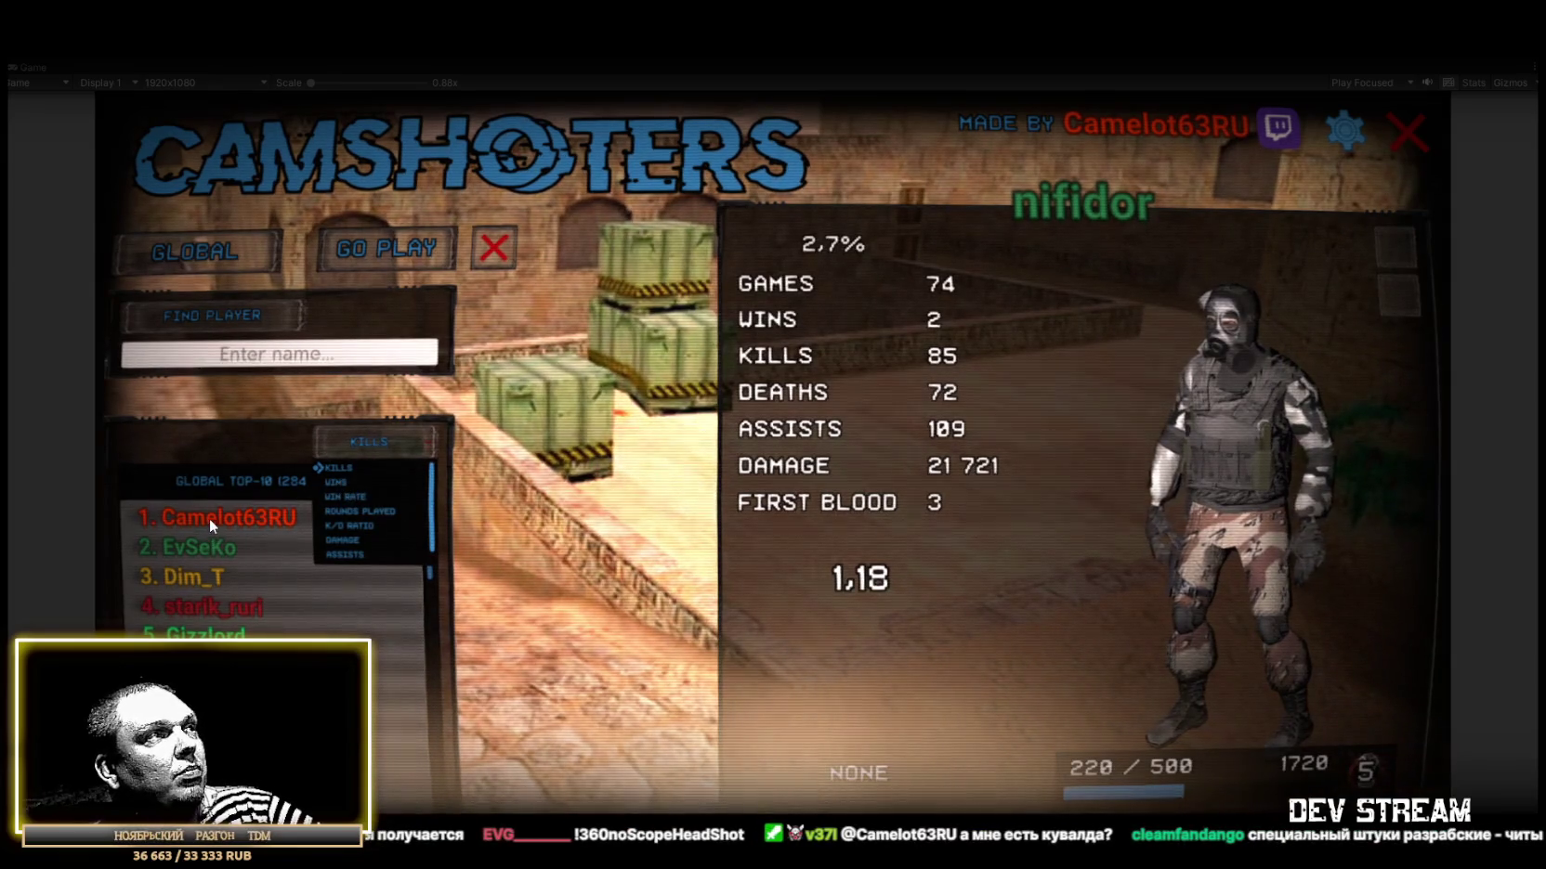
pyautogui.click(203, 549)
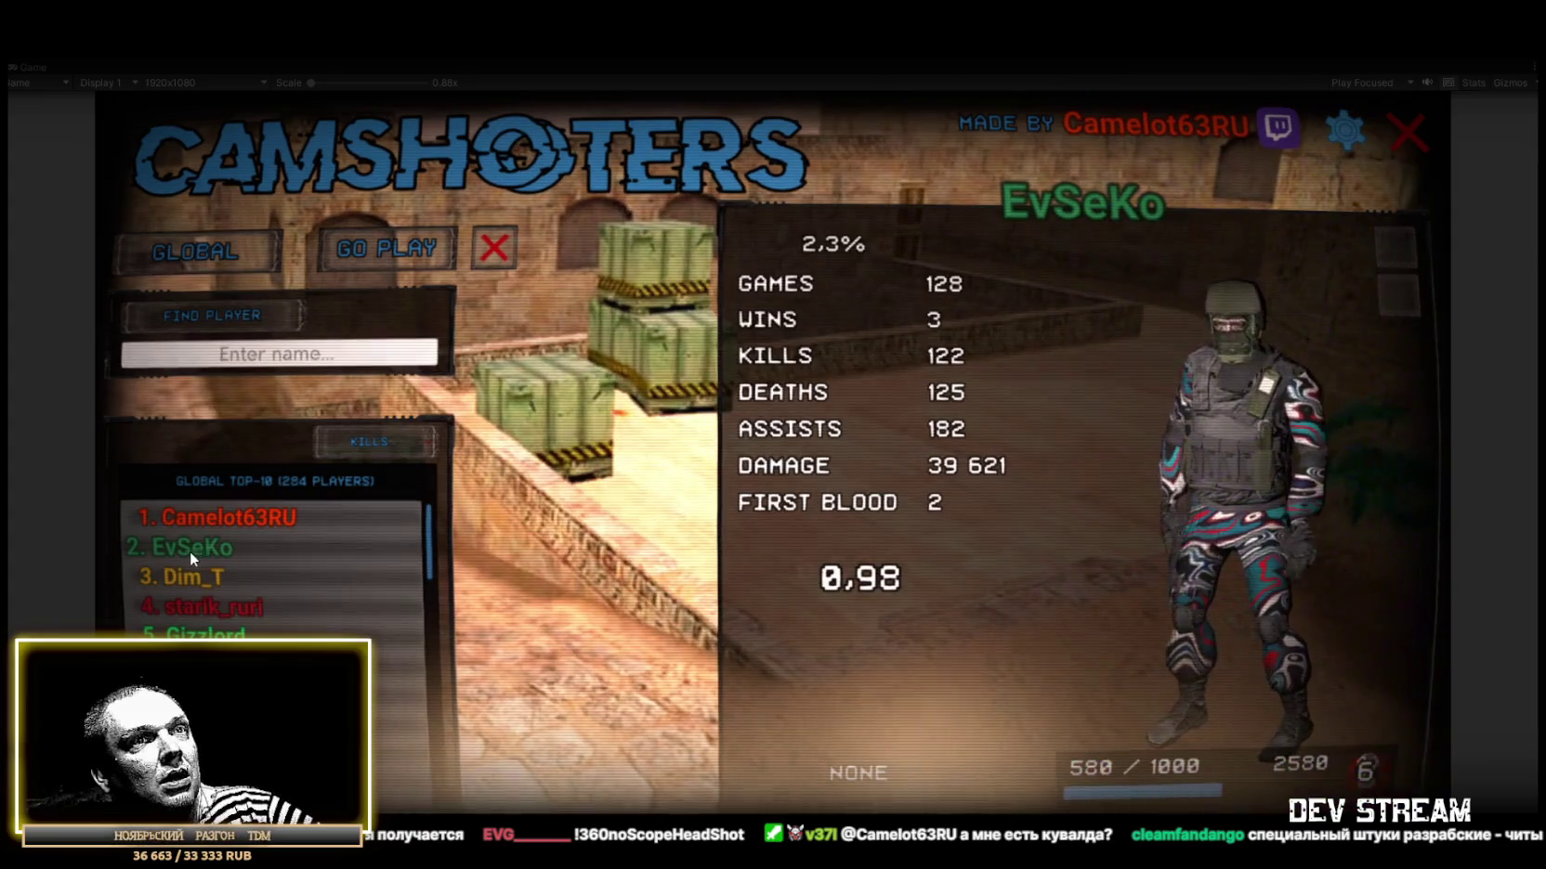
pyautogui.click(190, 575)
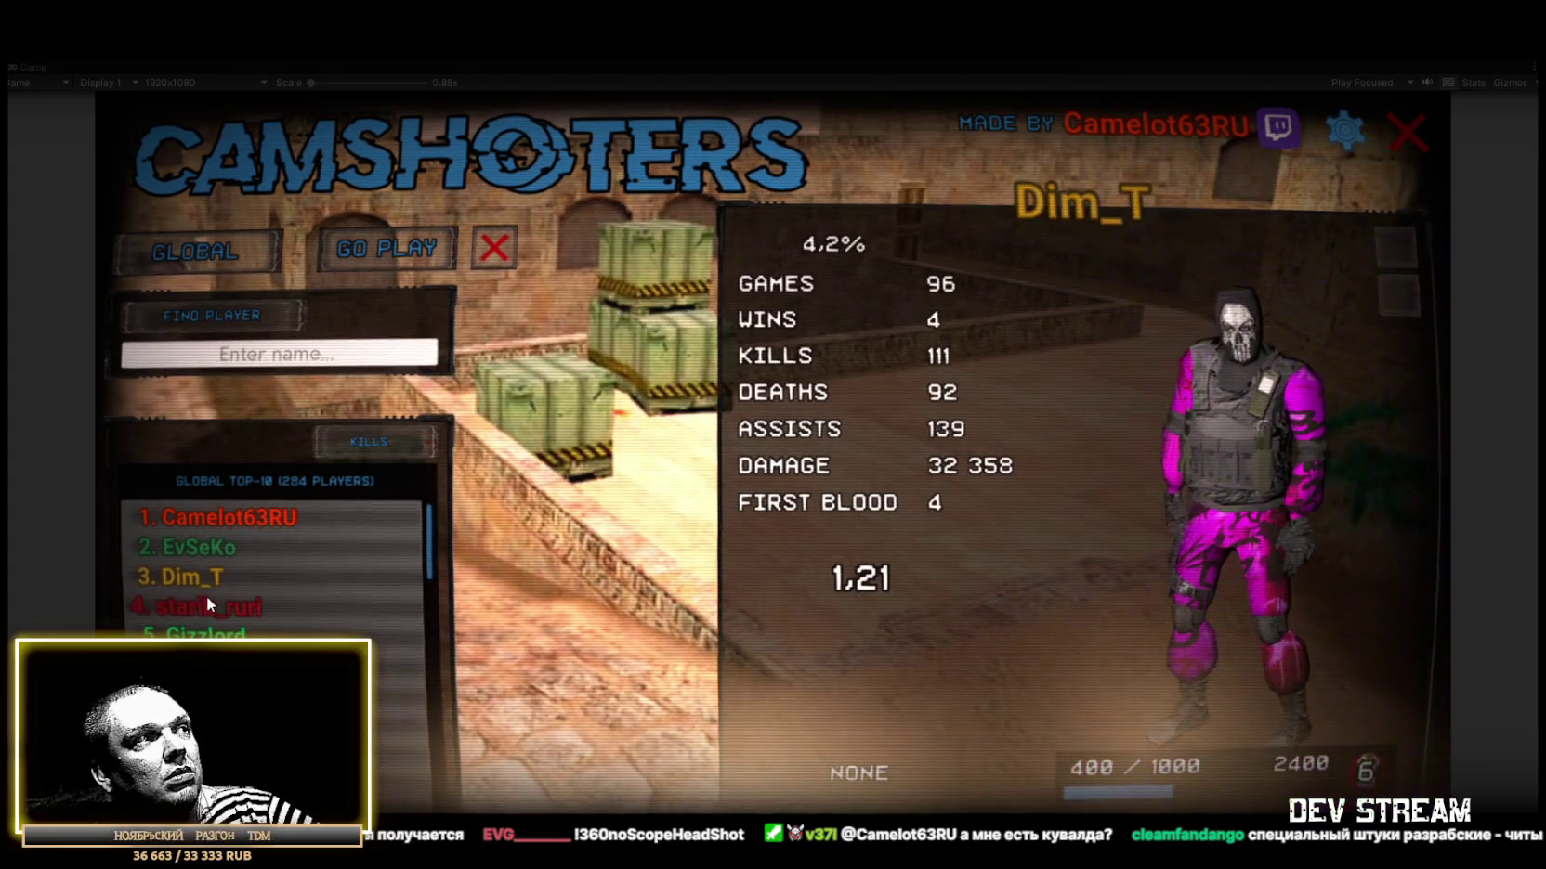
pyautogui.click(205, 608)
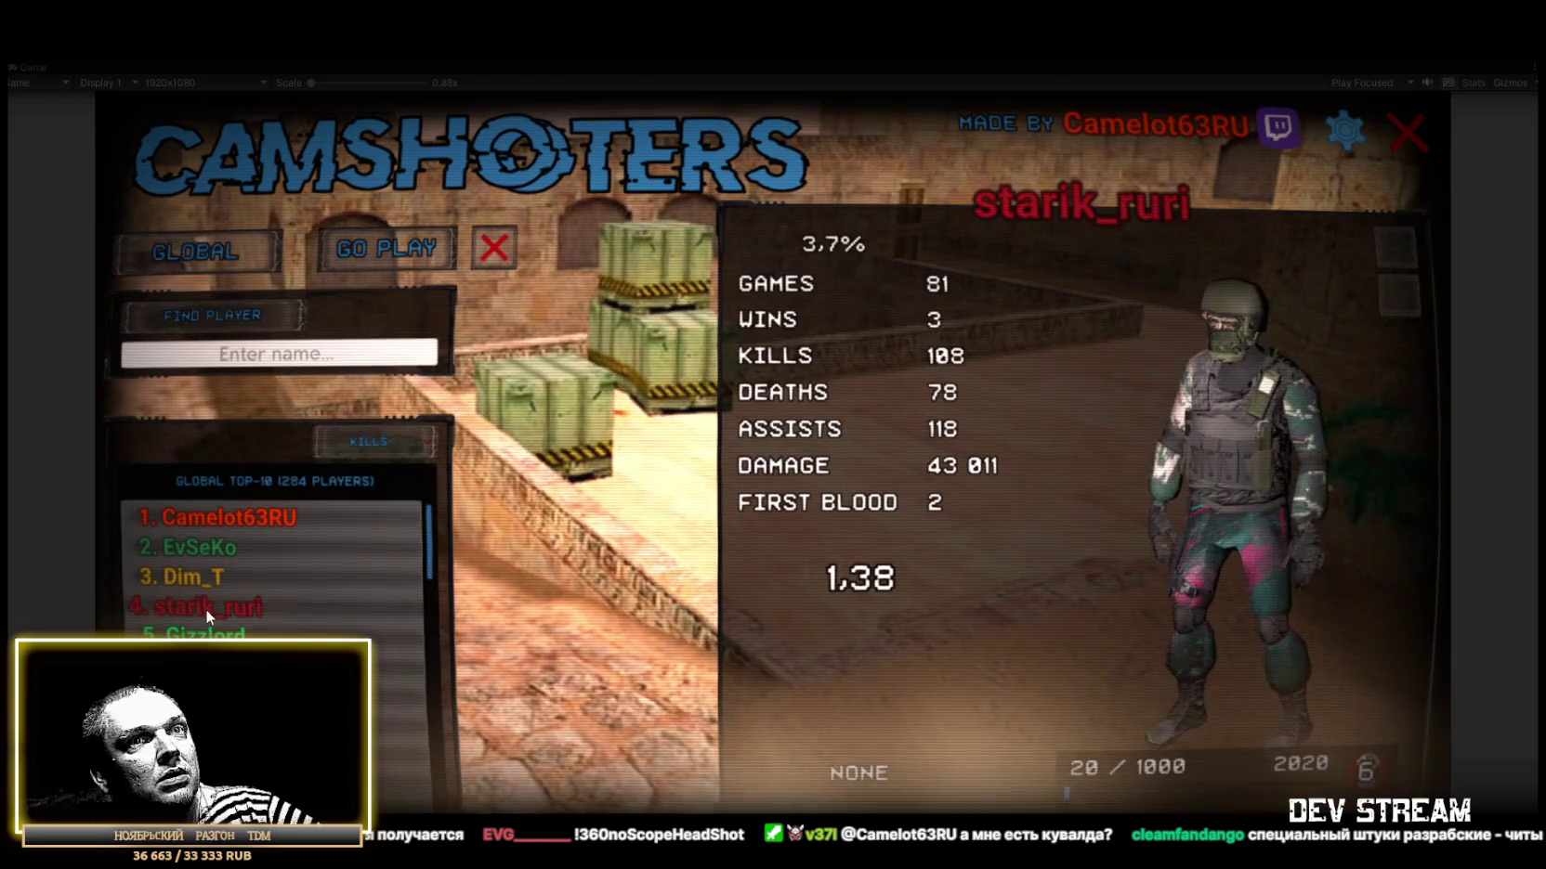
pyautogui.click(205, 636)
pyautogui.click(205, 666)
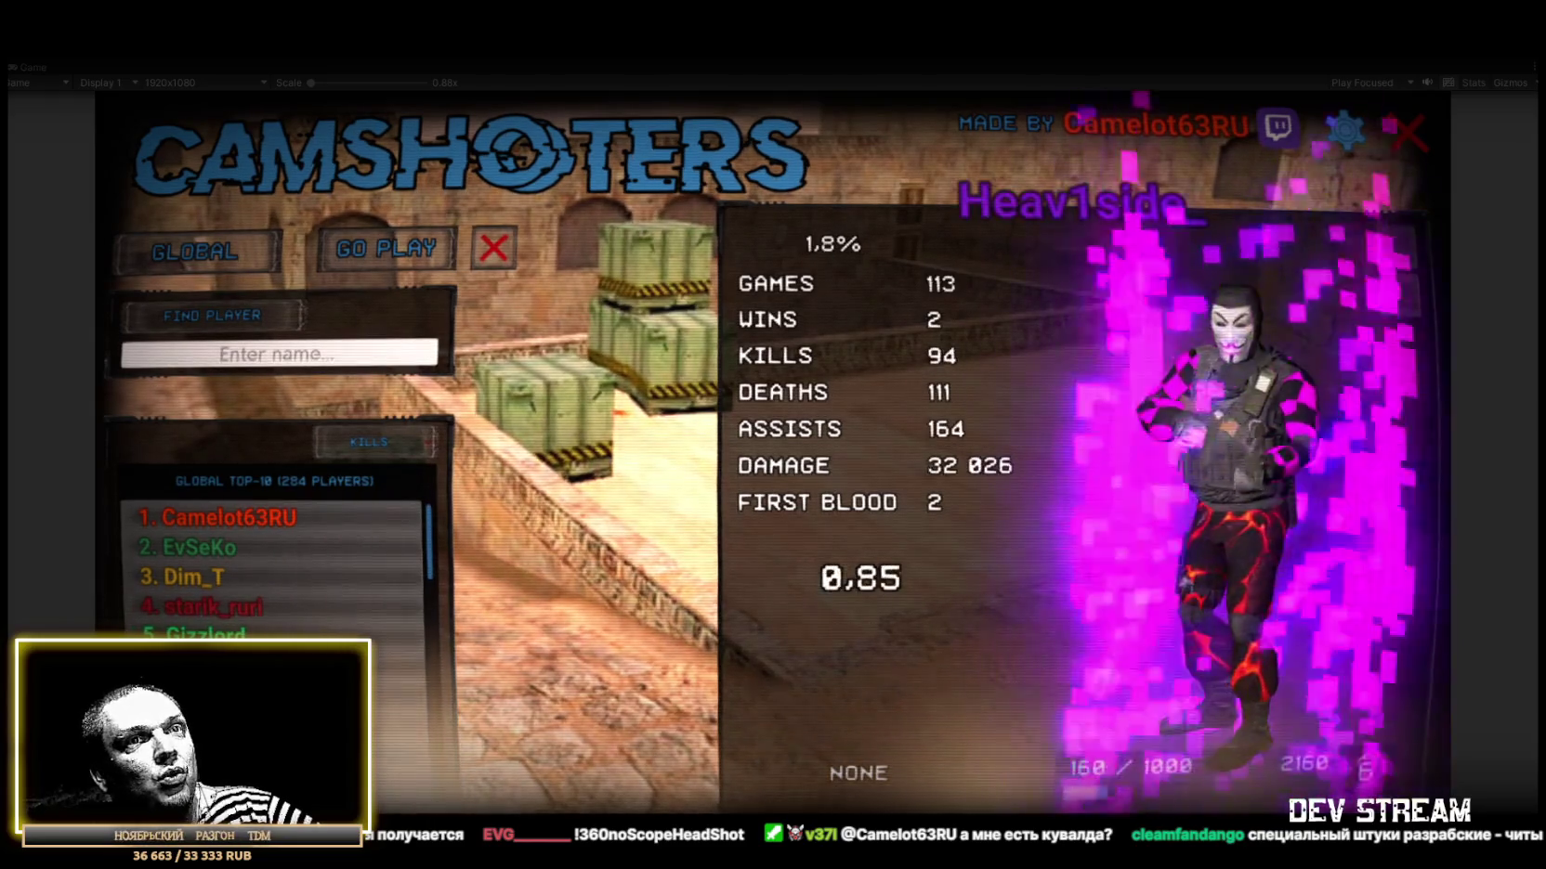
pyautogui.scroll(-2, 206, 622)
pyautogui.click(206, 625)
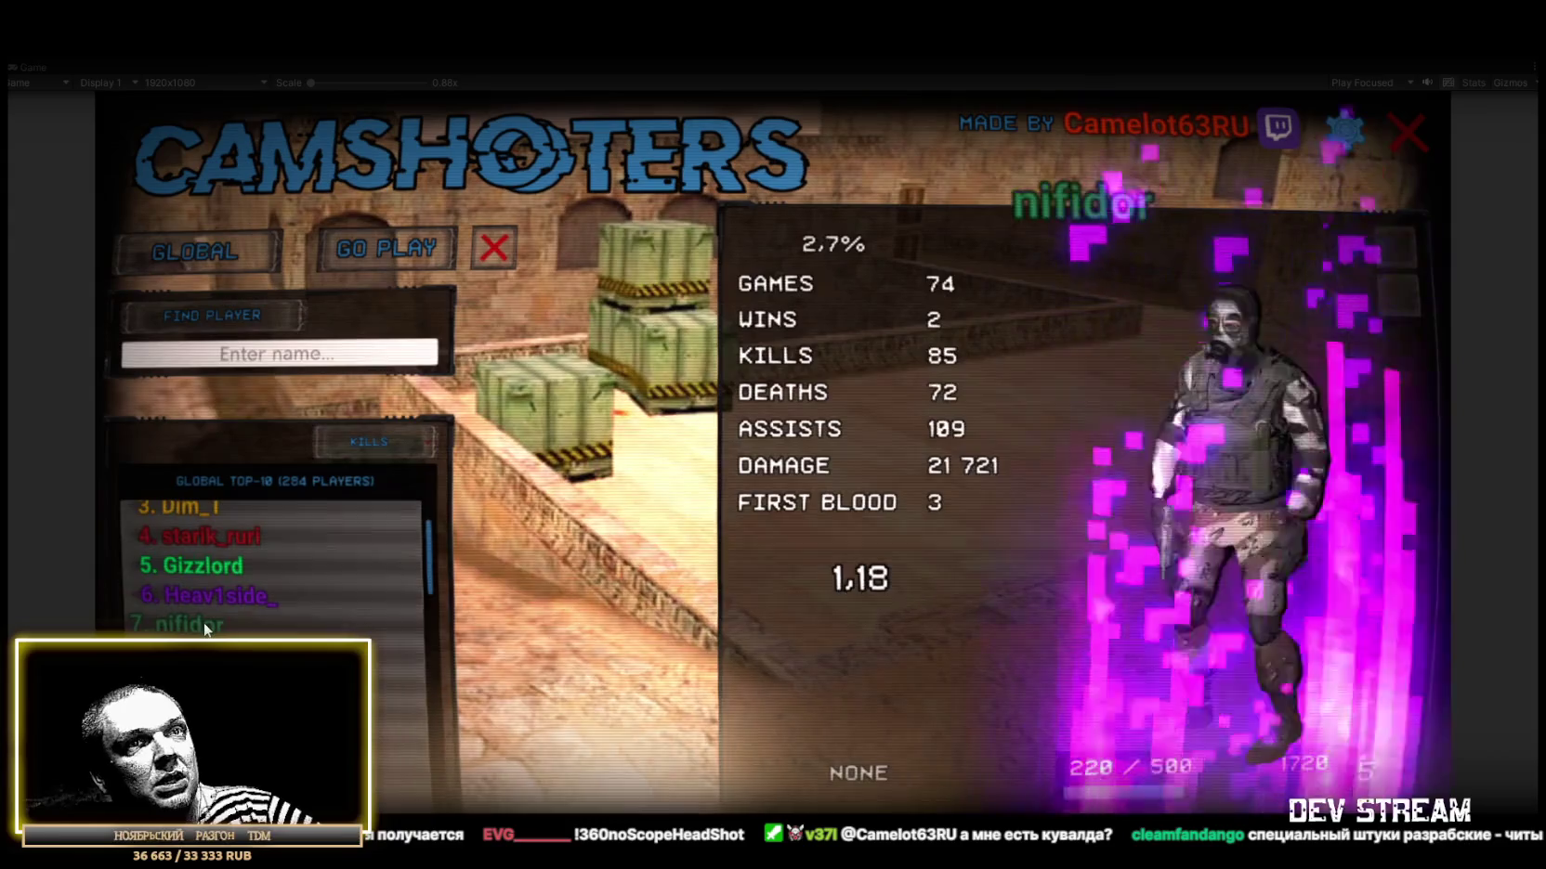
pyautogui.click(204, 655)
pyautogui.click(204, 685)
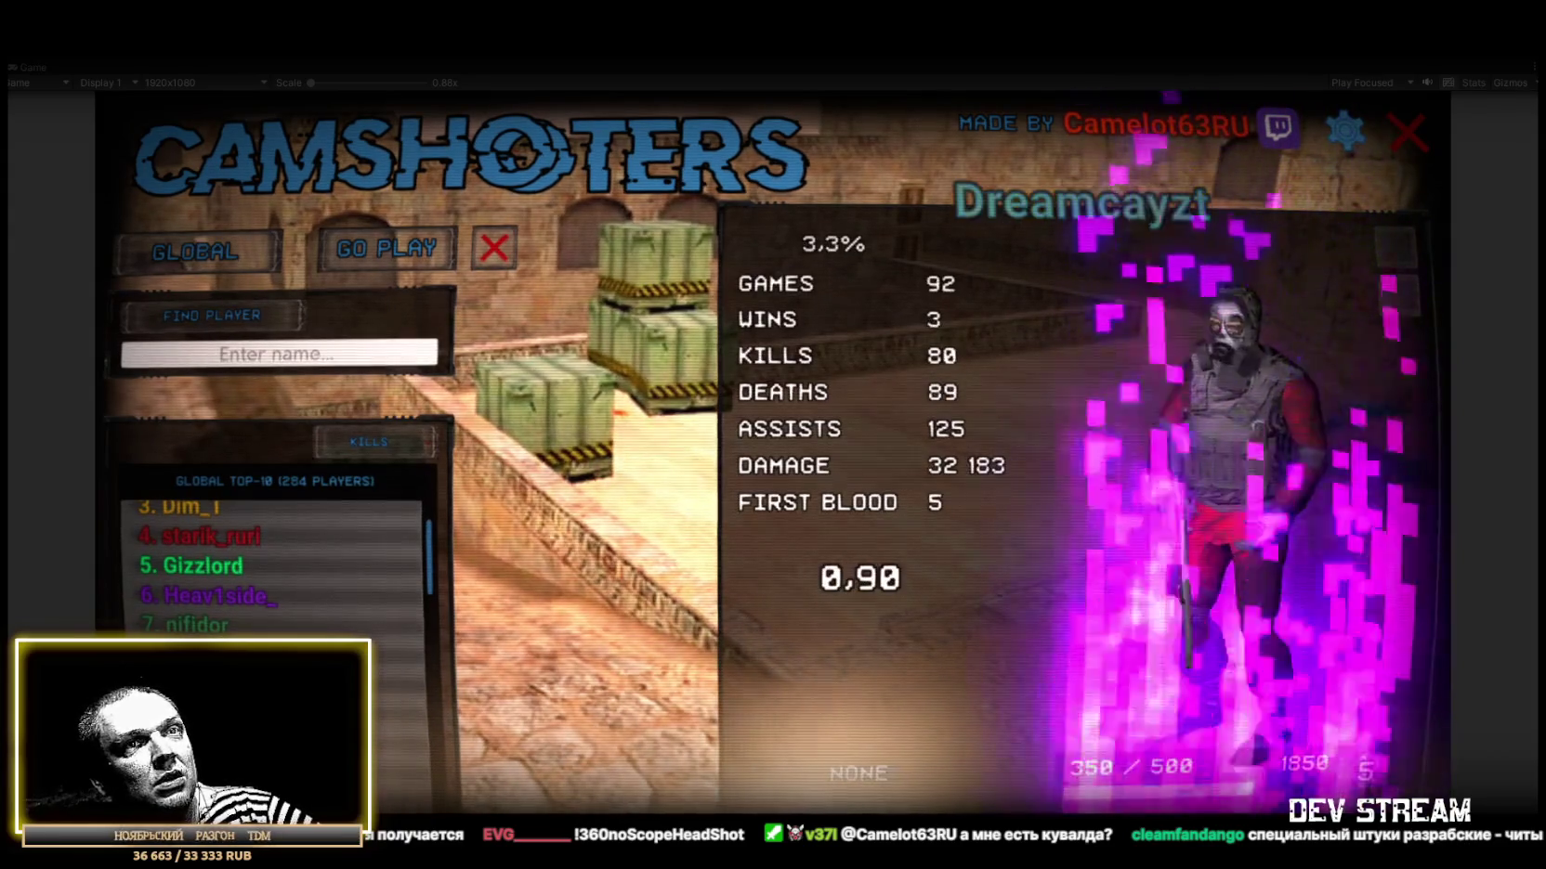
# Sort the top-10 leaderboard by WINS, view the leaders' profiles, and stop the game.
pyautogui.click(204, 715)
pyautogui.click(374, 447)
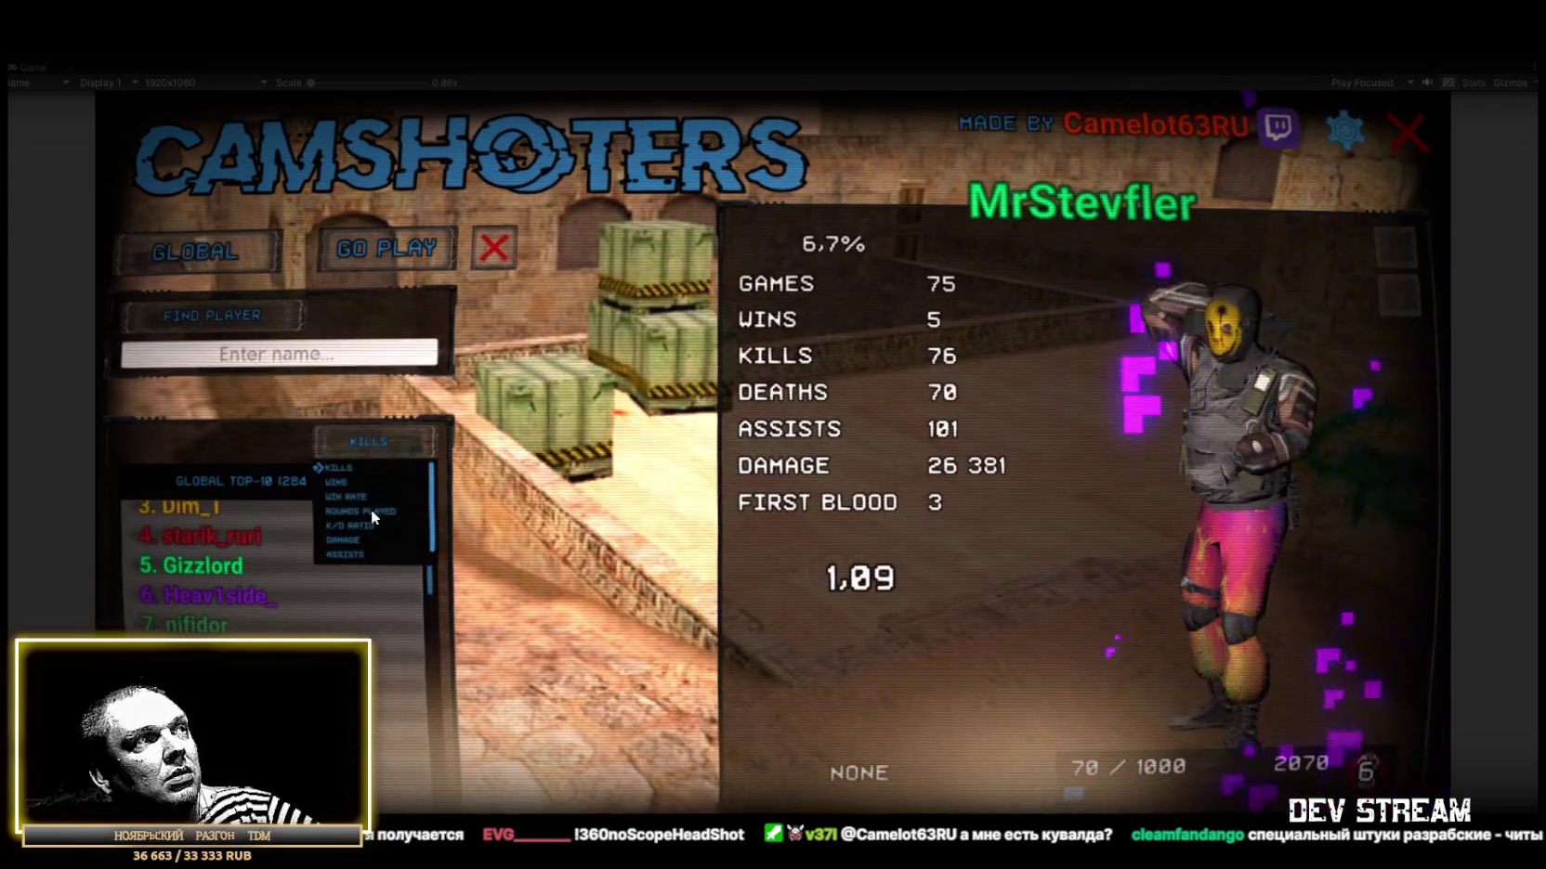
pyautogui.click(341, 484)
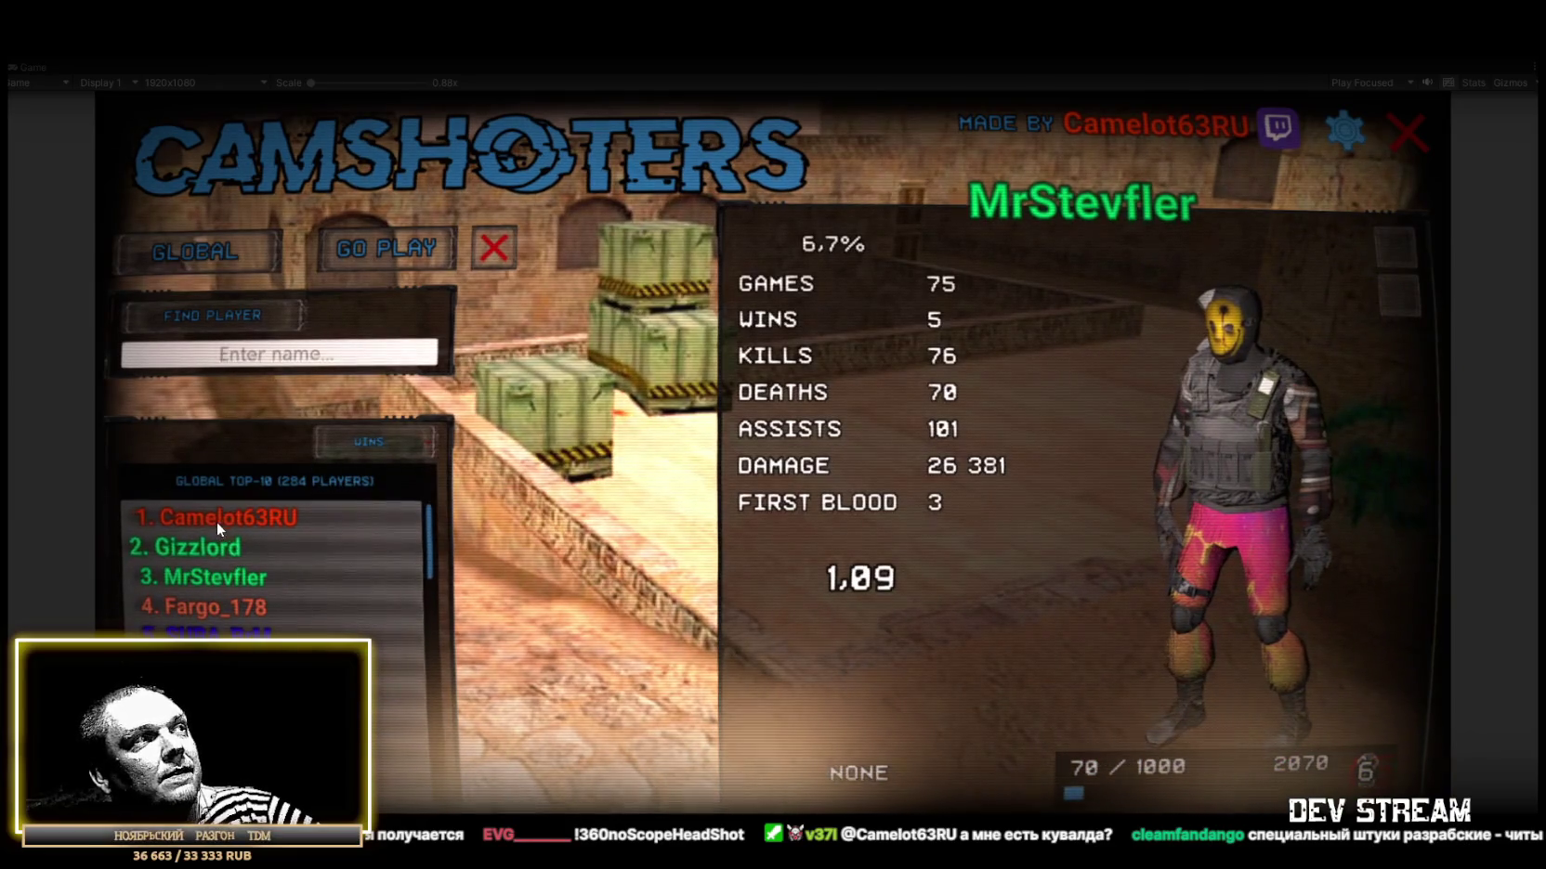
pyautogui.click(217, 526)
pyautogui.click(208, 550)
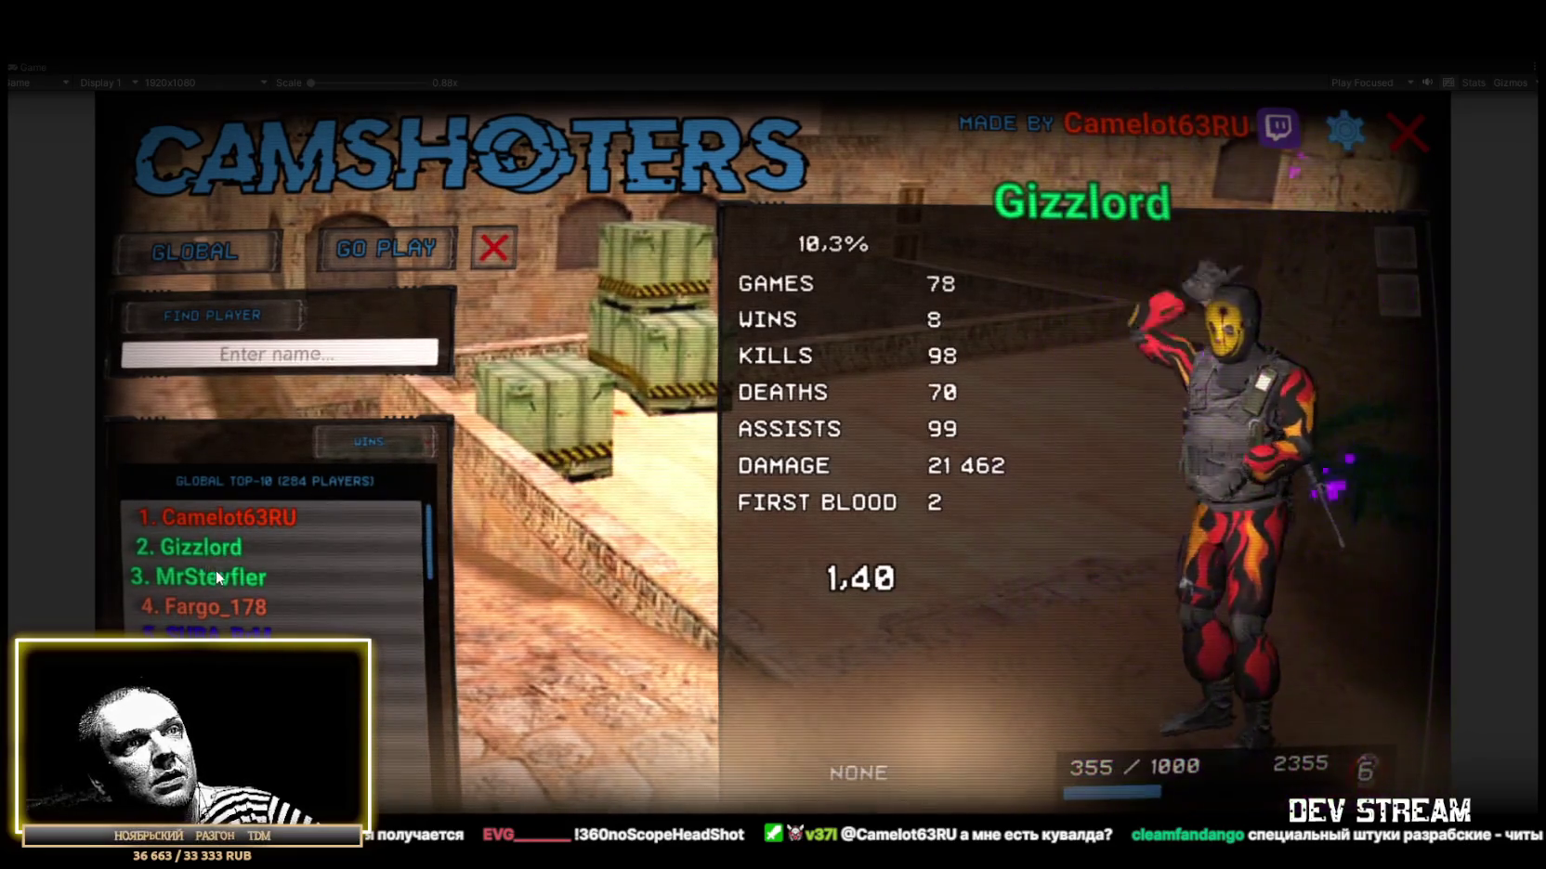
pyautogui.click(220, 577)
pyautogui.click(221, 604)
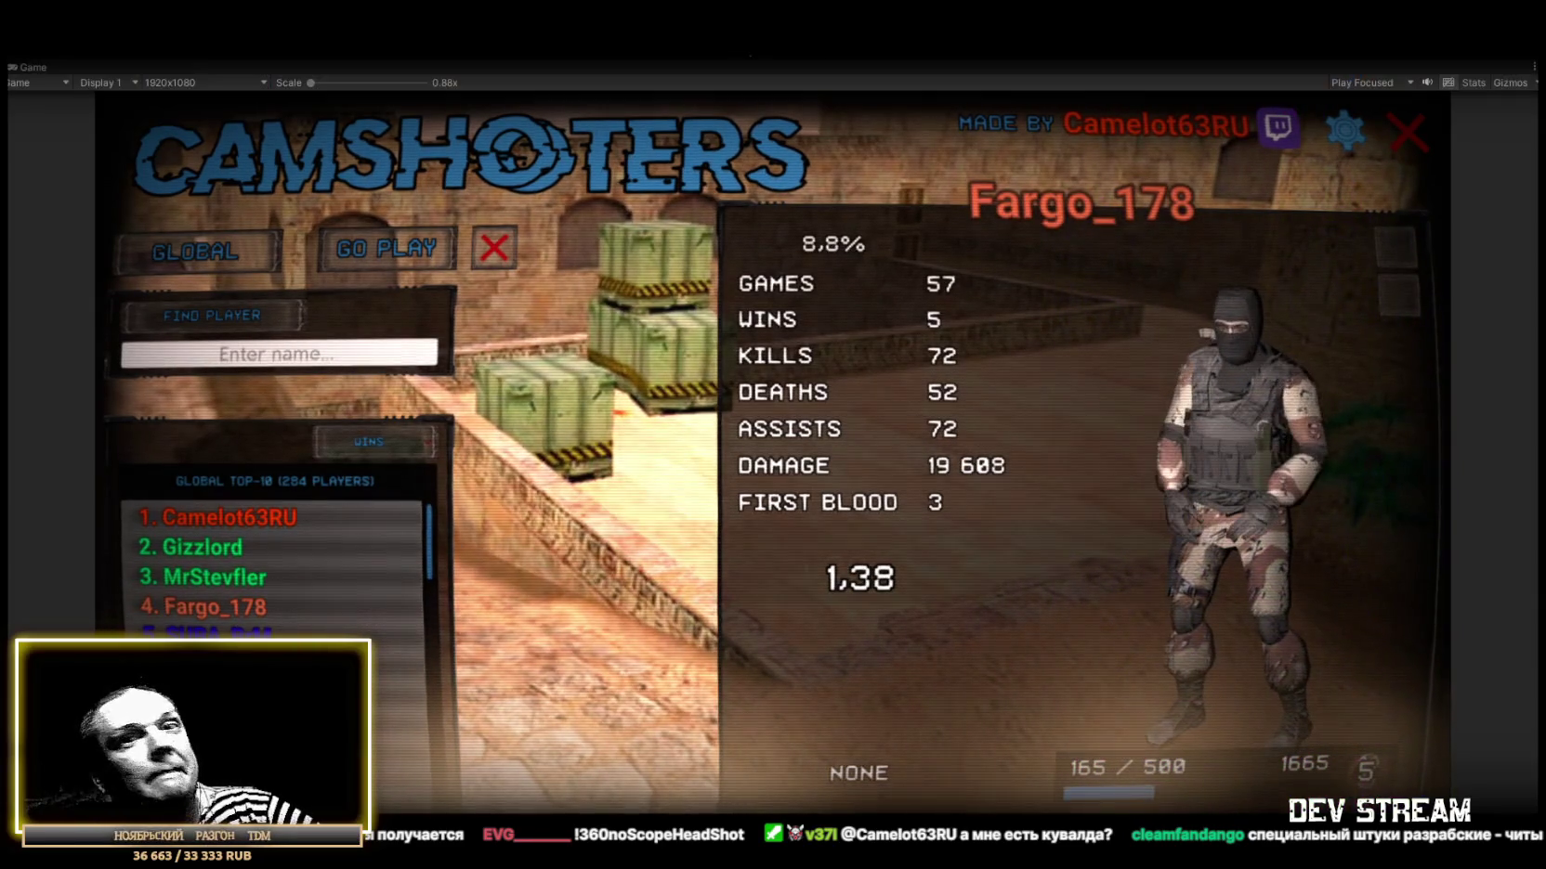
pyautogui.hotkey('ctrl', 'p')
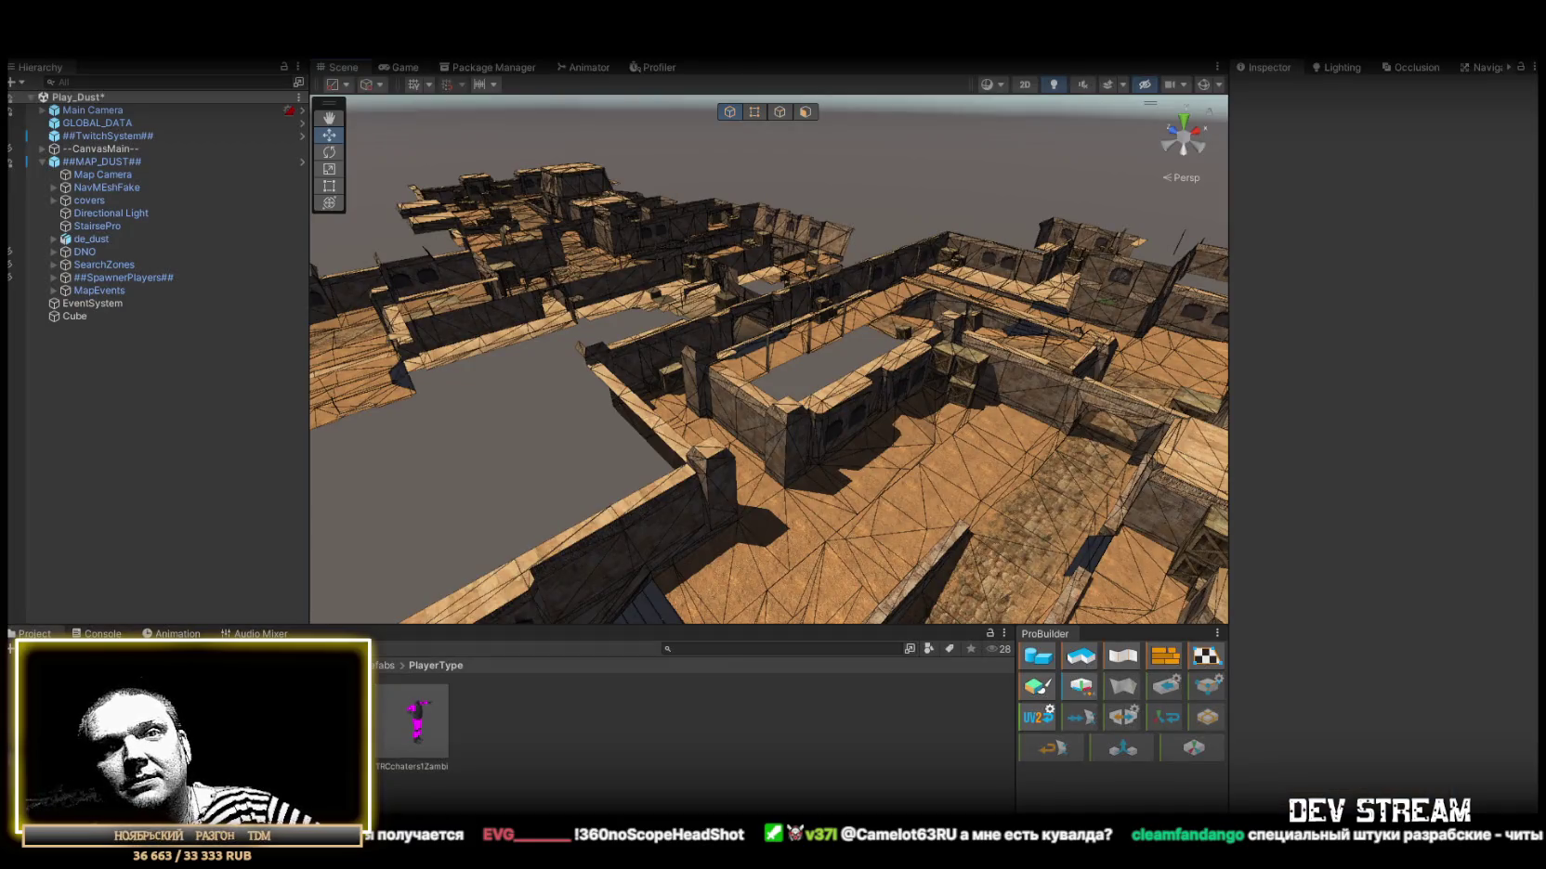
# Collapse the ##MAP_DUST## object's children in the Hierarchy.
pyautogui.click(41, 162)
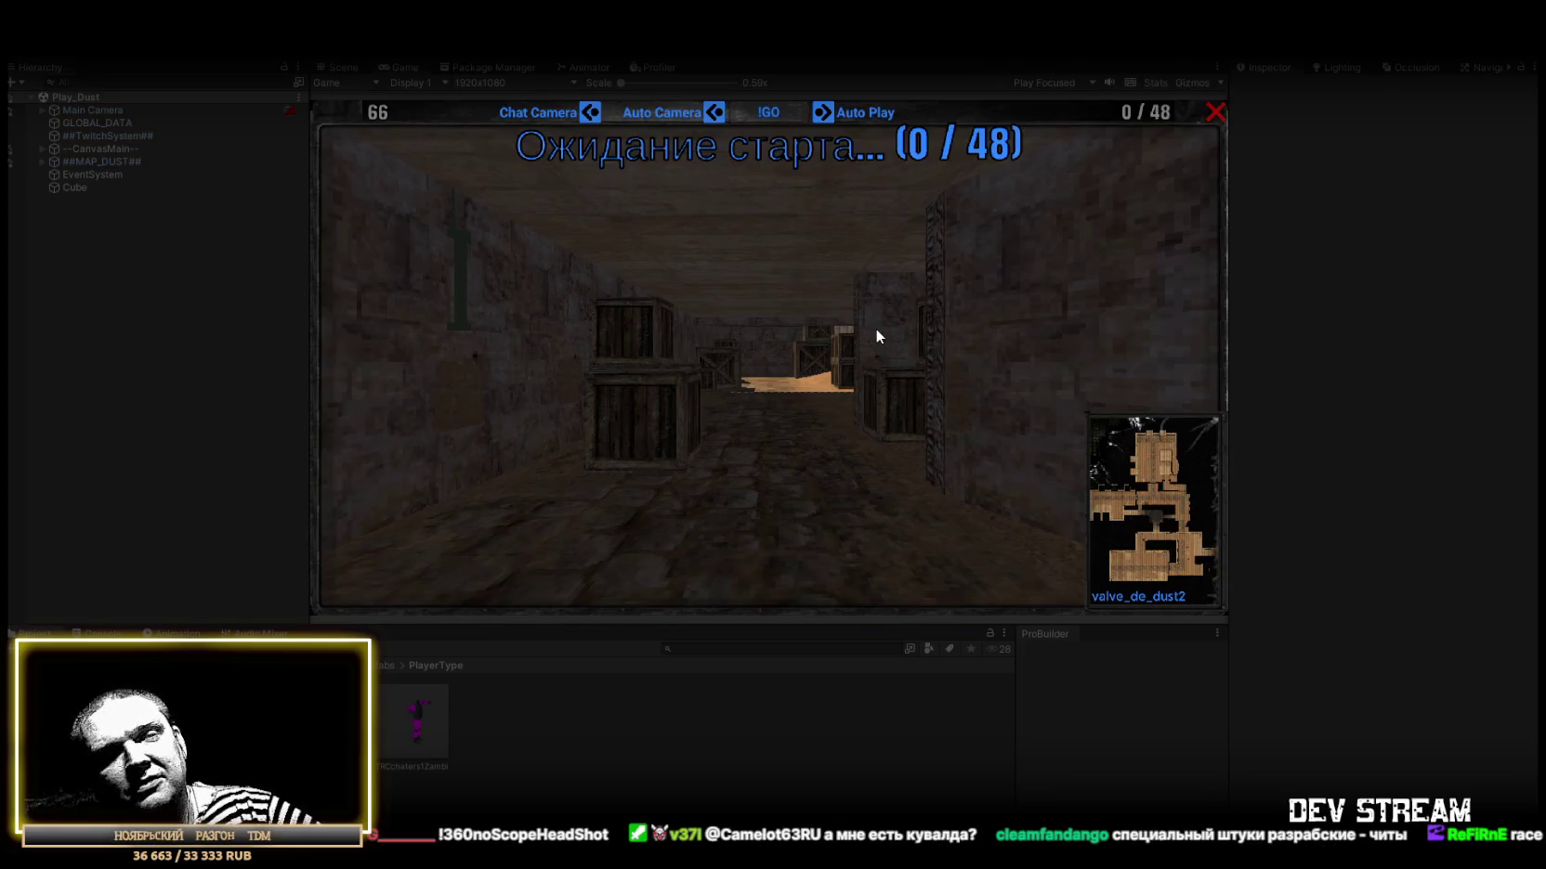
# Maximize the Game view so the Dust round with 31 players fills the editor.
pyautogui.doubleClick(399, 67)
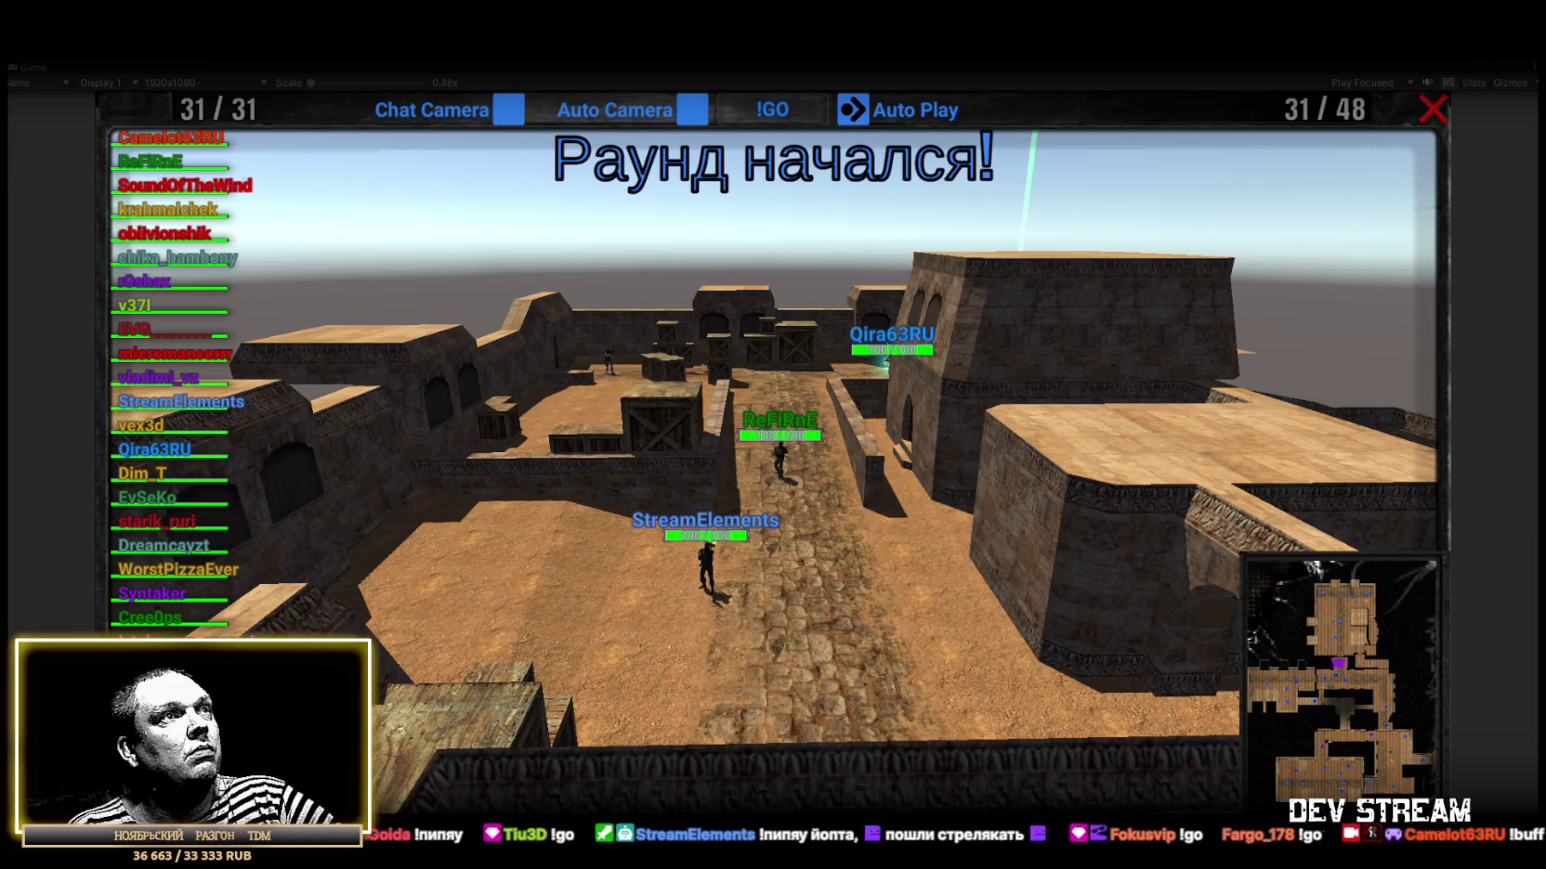
# Pick a player from the in-game list so the camera follows them until the round ends.
pyautogui.click(163, 138)
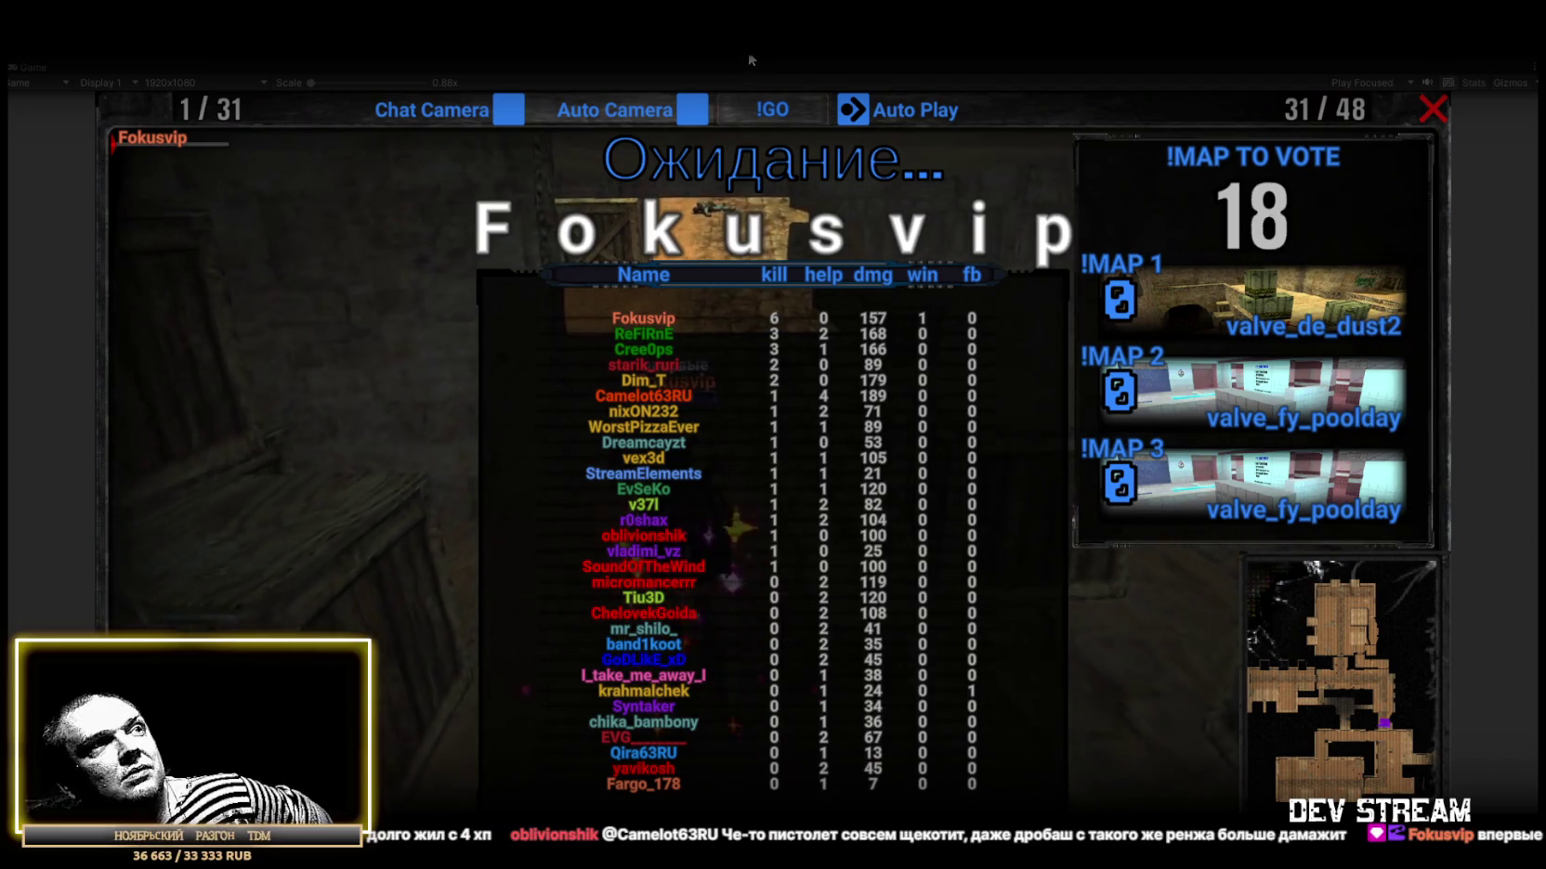
# Restore the editor layout, frame TwitchPlayer_v37l's ragdoll up close, and select its Kobura holster.
pyautogui.hotkey('ctrl', 'p')
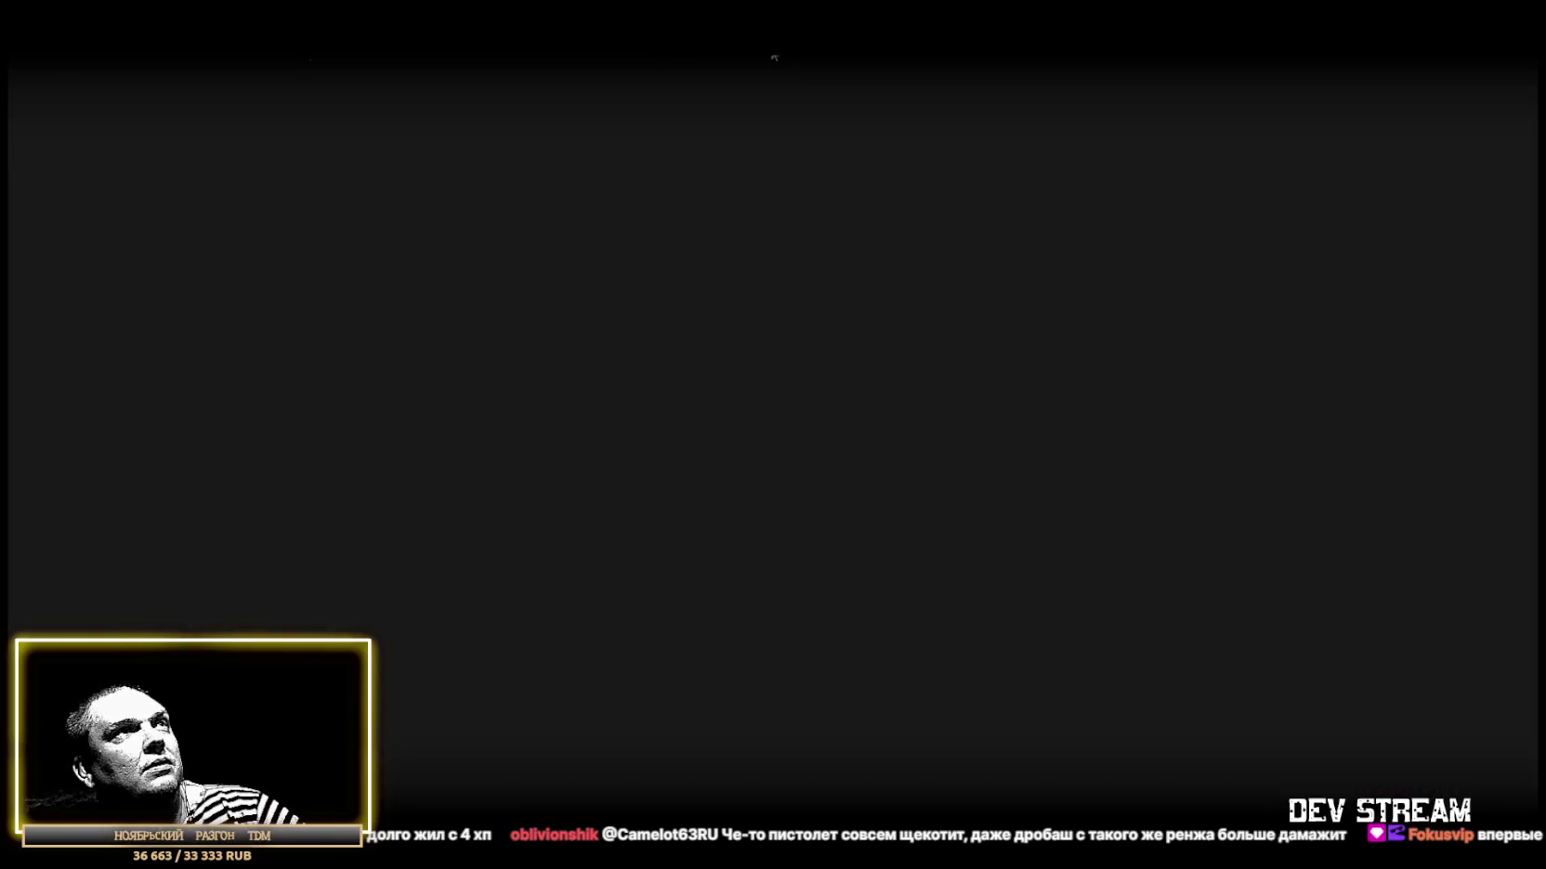
pyautogui.doubleClick(151, 291)
pyautogui.moveTo(722, 308)
pyautogui.mouseDown()
pyautogui.moveTo(841, 389)
pyautogui.moveTo(776, 366)
pyautogui.moveTo(761, 473)
pyautogui.moveTo(514, 560)
pyautogui.mouseUp()
pyautogui.scroll(5, 841, 389)
pyautogui.moveTo(542, 500)
pyautogui.mouseDown()
pyautogui.moveTo(542, 597)
pyautogui.moveTo(712, 94)
pyautogui.moveTo(1263, 326)
pyautogui.moveTo(1366, 320)
pyautogui.moveTo(929, 279)
pyautogui.moveTo(810, 247)
pyautogui.mouseUp()
pyautogui.click(766, 238)
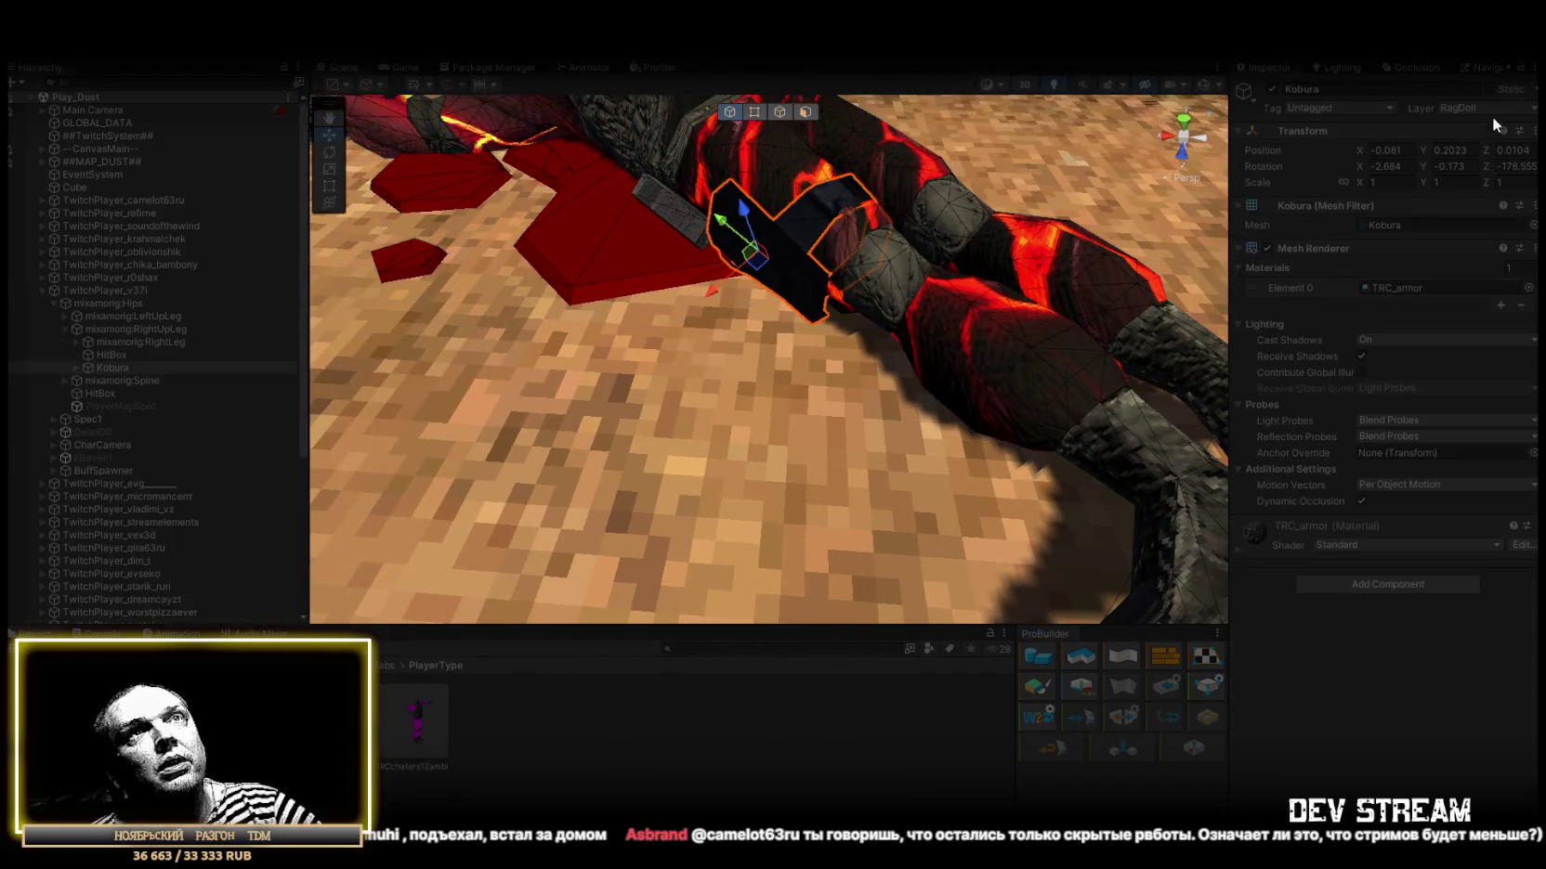
# Select the ragdoll's PodsumokFront chest pouch, then return to the Game view and stop Play mode.
pyautogui.moveTo(1021, 325); pyautogui.dragTo(772, 284)
pyautogui.click(771, 286)
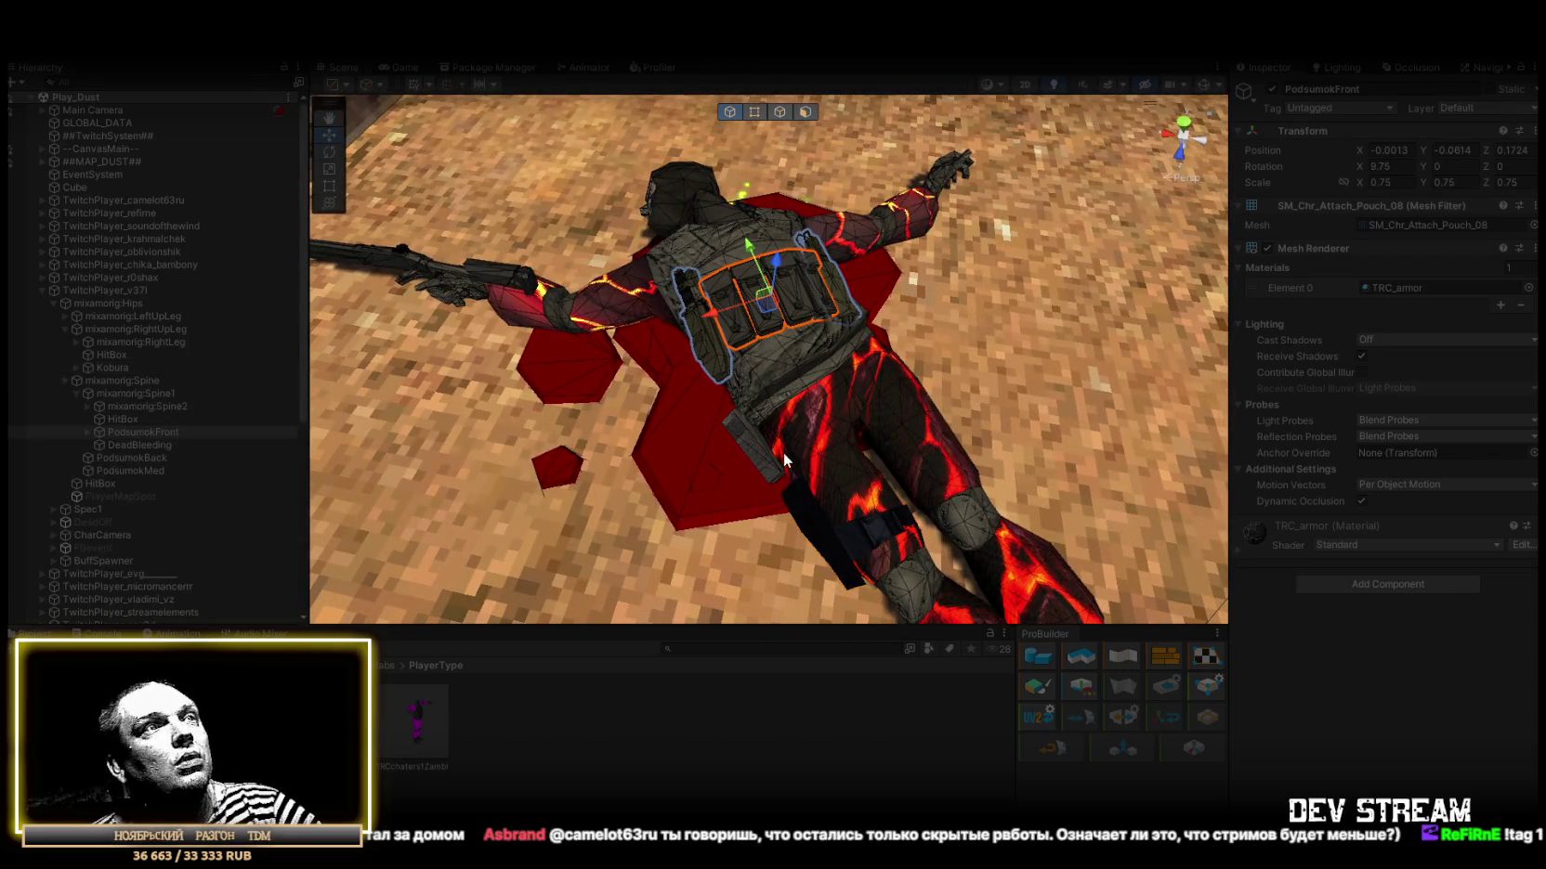
pyautogui.click(777, 57)
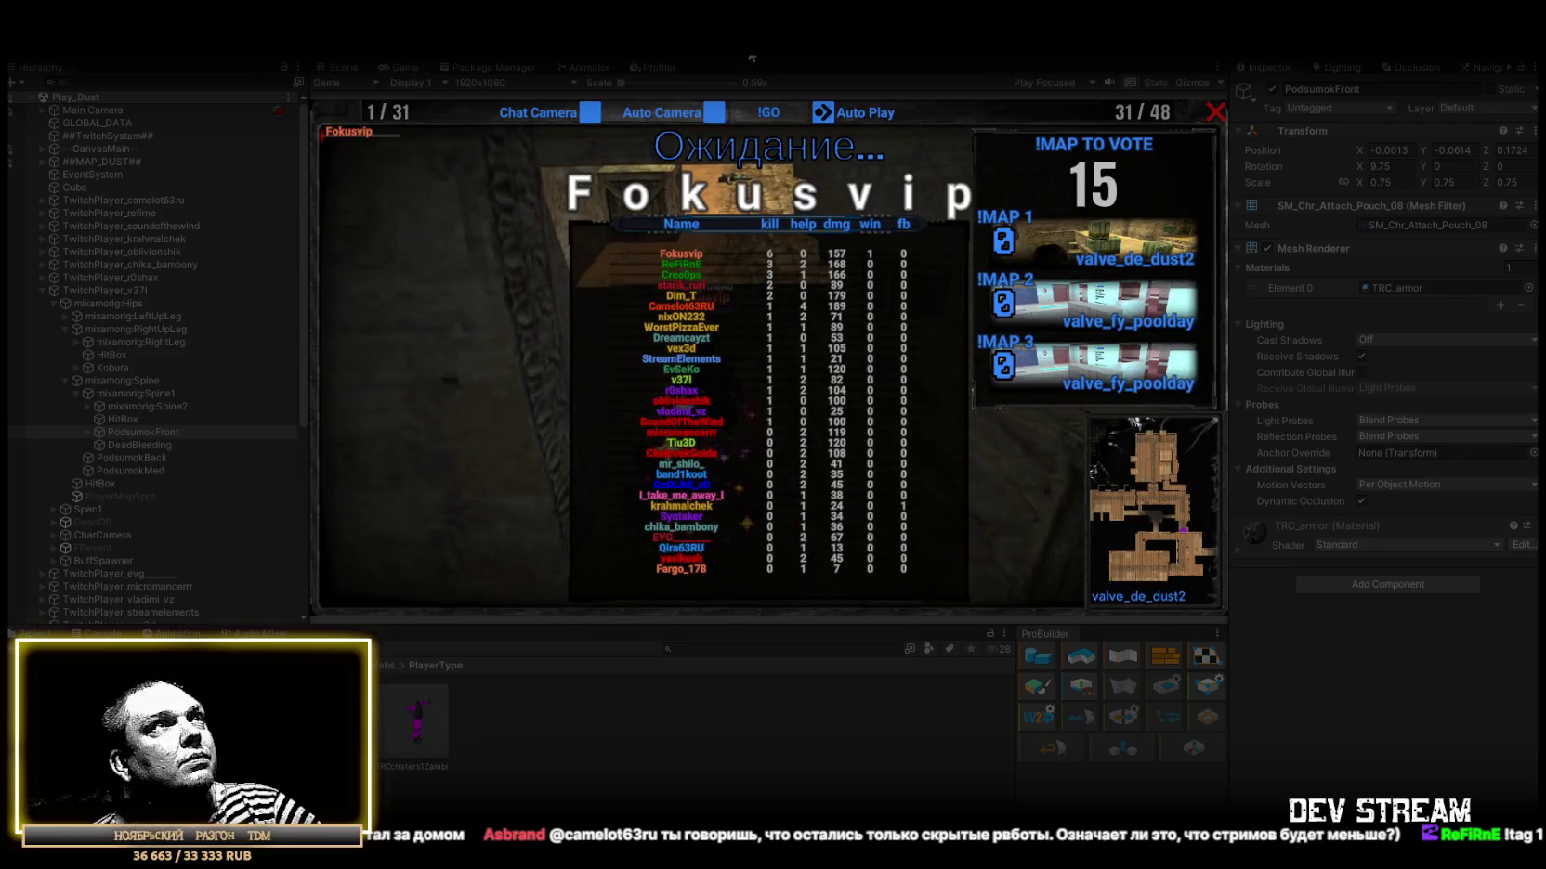
pyautogui.click(753, 58)
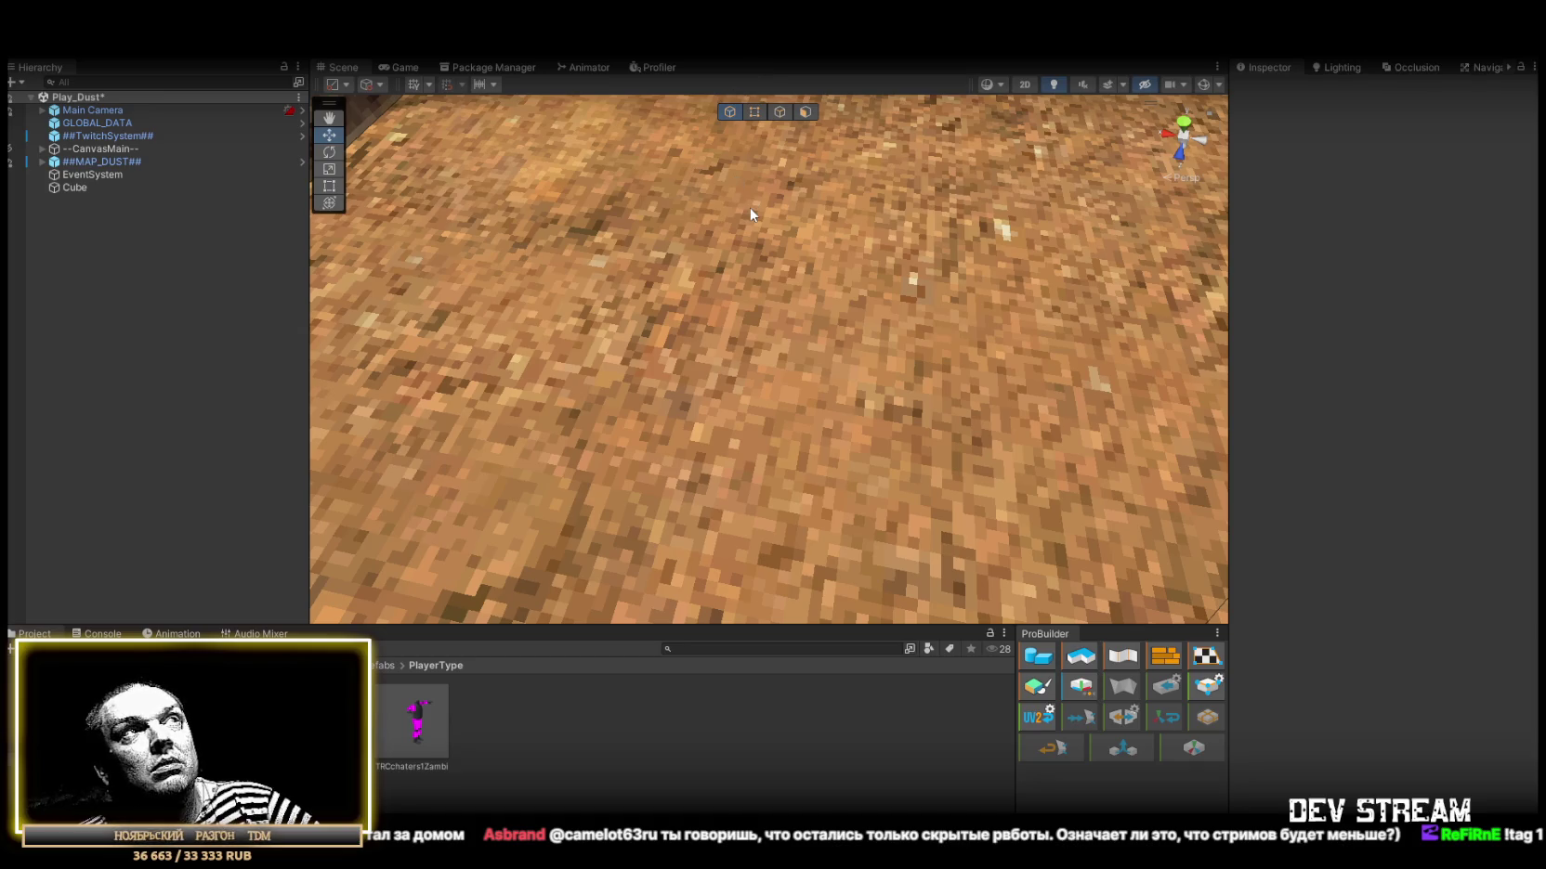
# Open the TRCchaters1 character prefab in Prefab Mode.
pyautogui.scroll(-10, 743, 205)
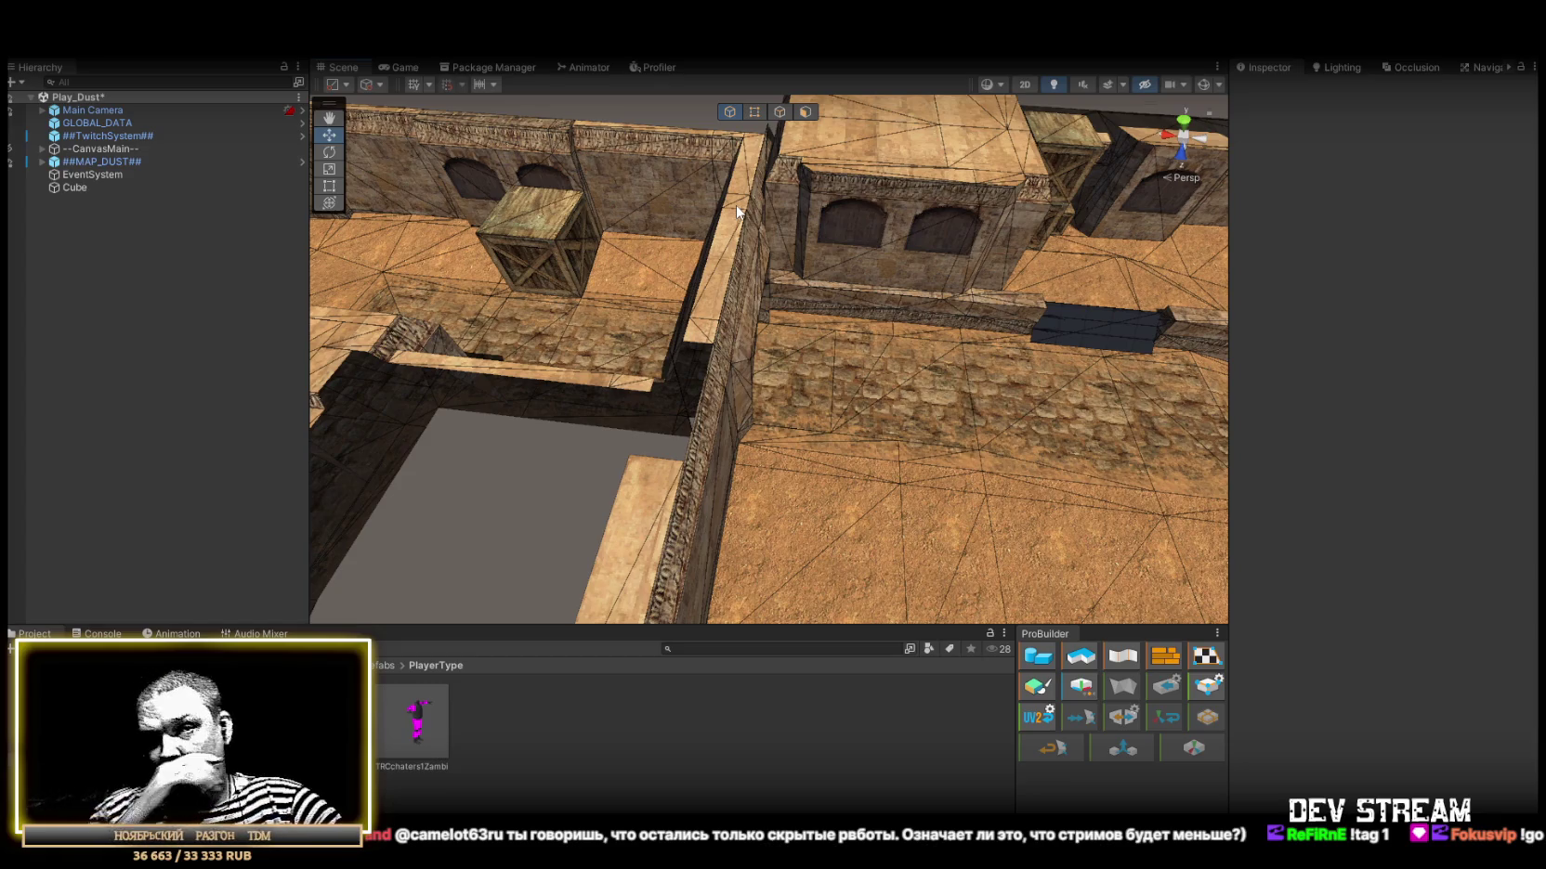
pyautogui.moveTo(574, 274); pyautogui.dragTo(678, 297)
pyautogui.click(339, 720)
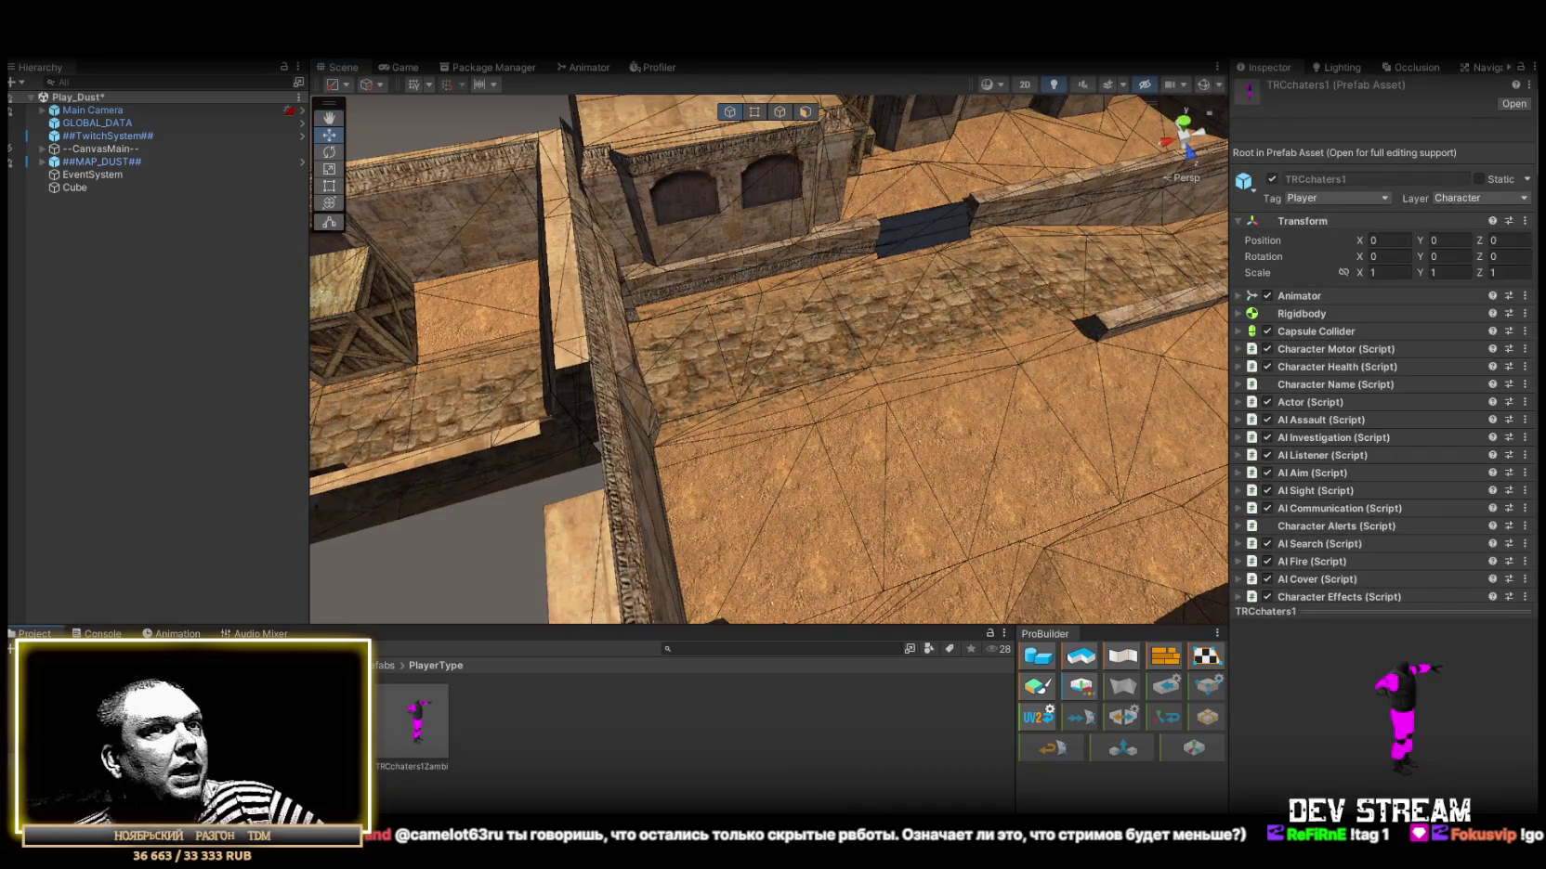
pyautogui.doubleClick(383, 723)
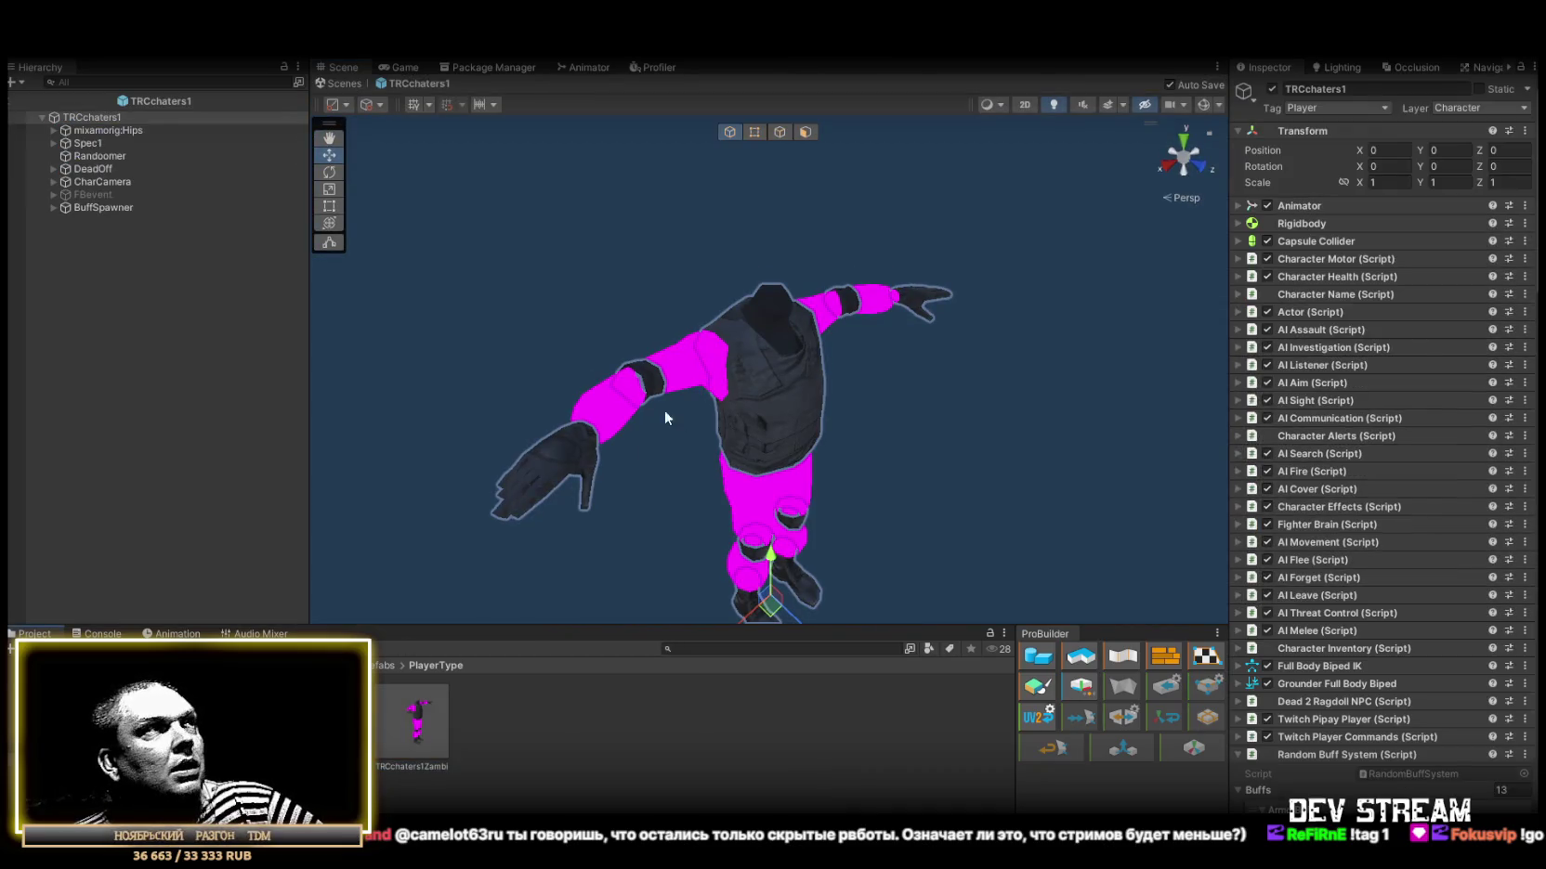
# Frame the character and expand mixamorig:Hips > RightUpLeg > RightLeg down to the Kobura object.
pyautogui.moveTo(666, 413); pyautogui.dragTo(676, 392)
pyautogui.press('f')
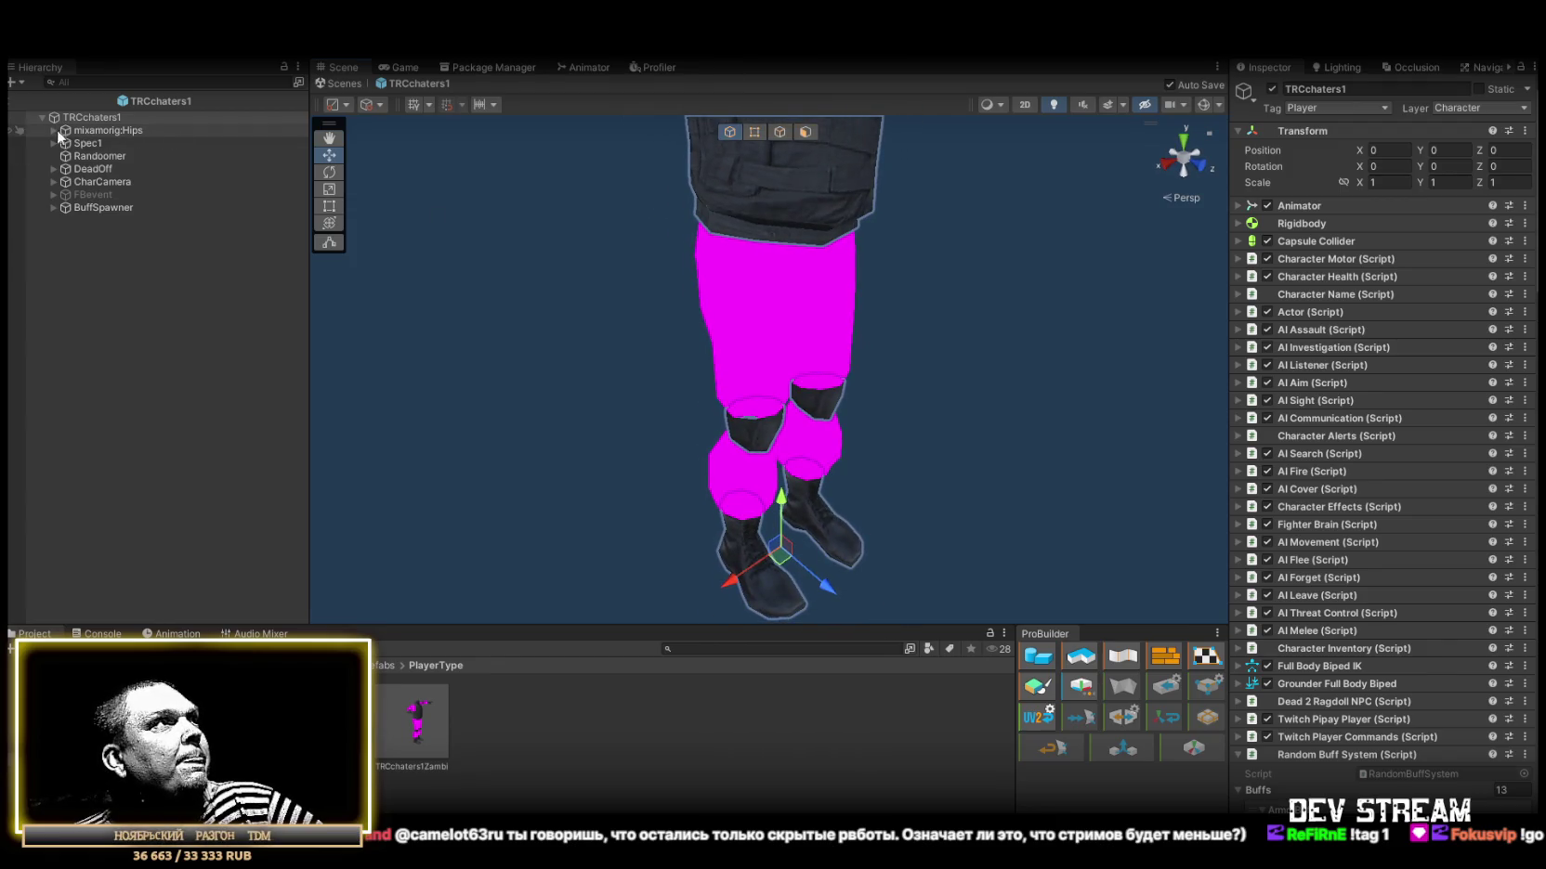
pyautogui.click(53, 130)
pyautogui.click(65, 155)
pyautogui.click(78, 168)
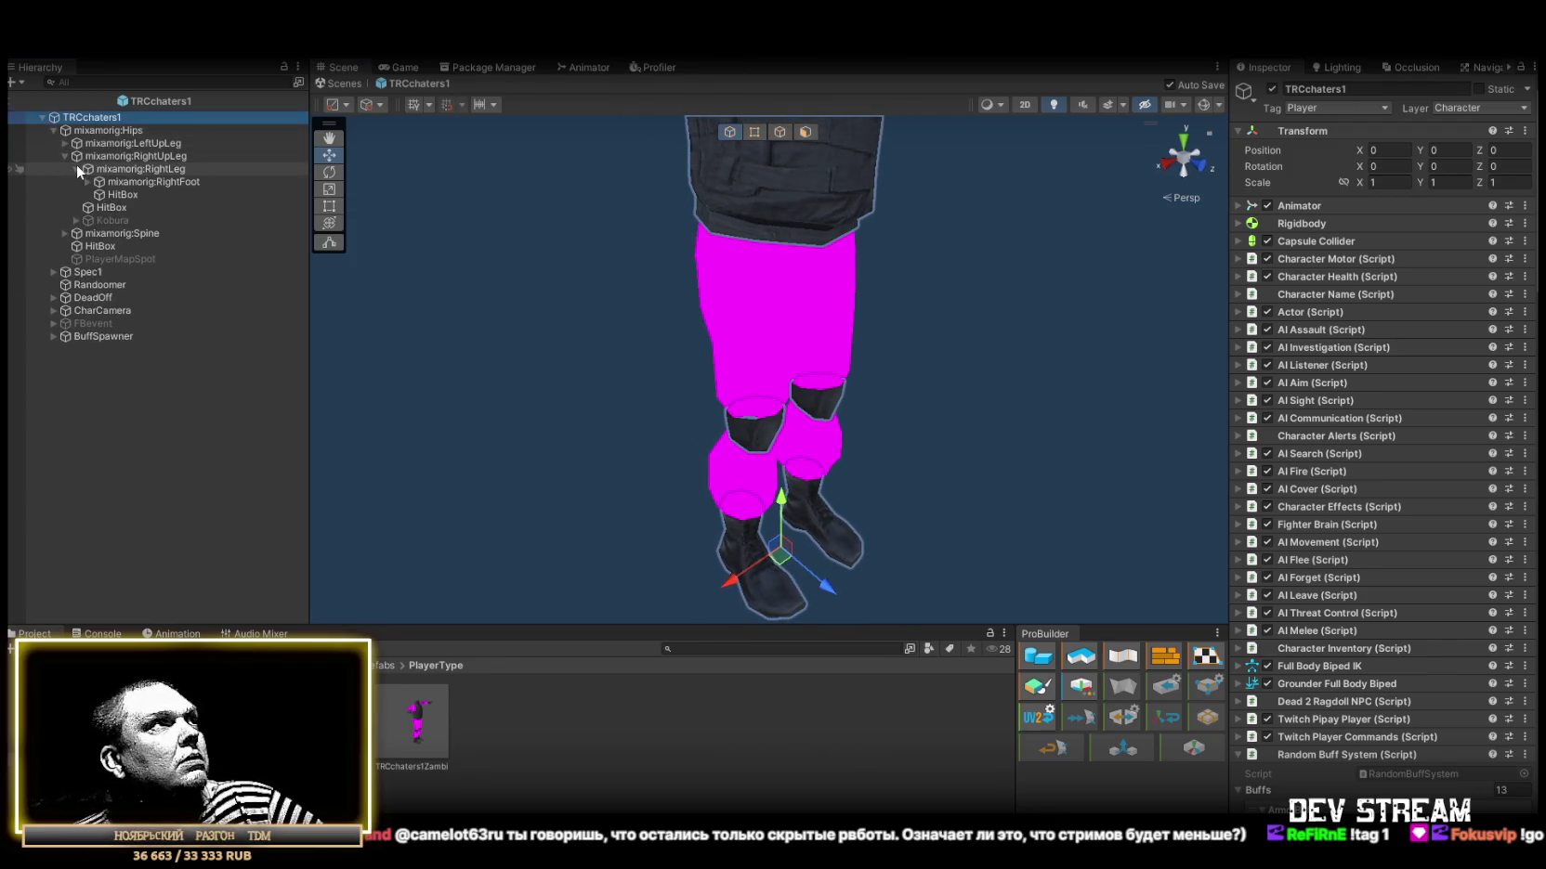
pyautogui.click(106, 221)
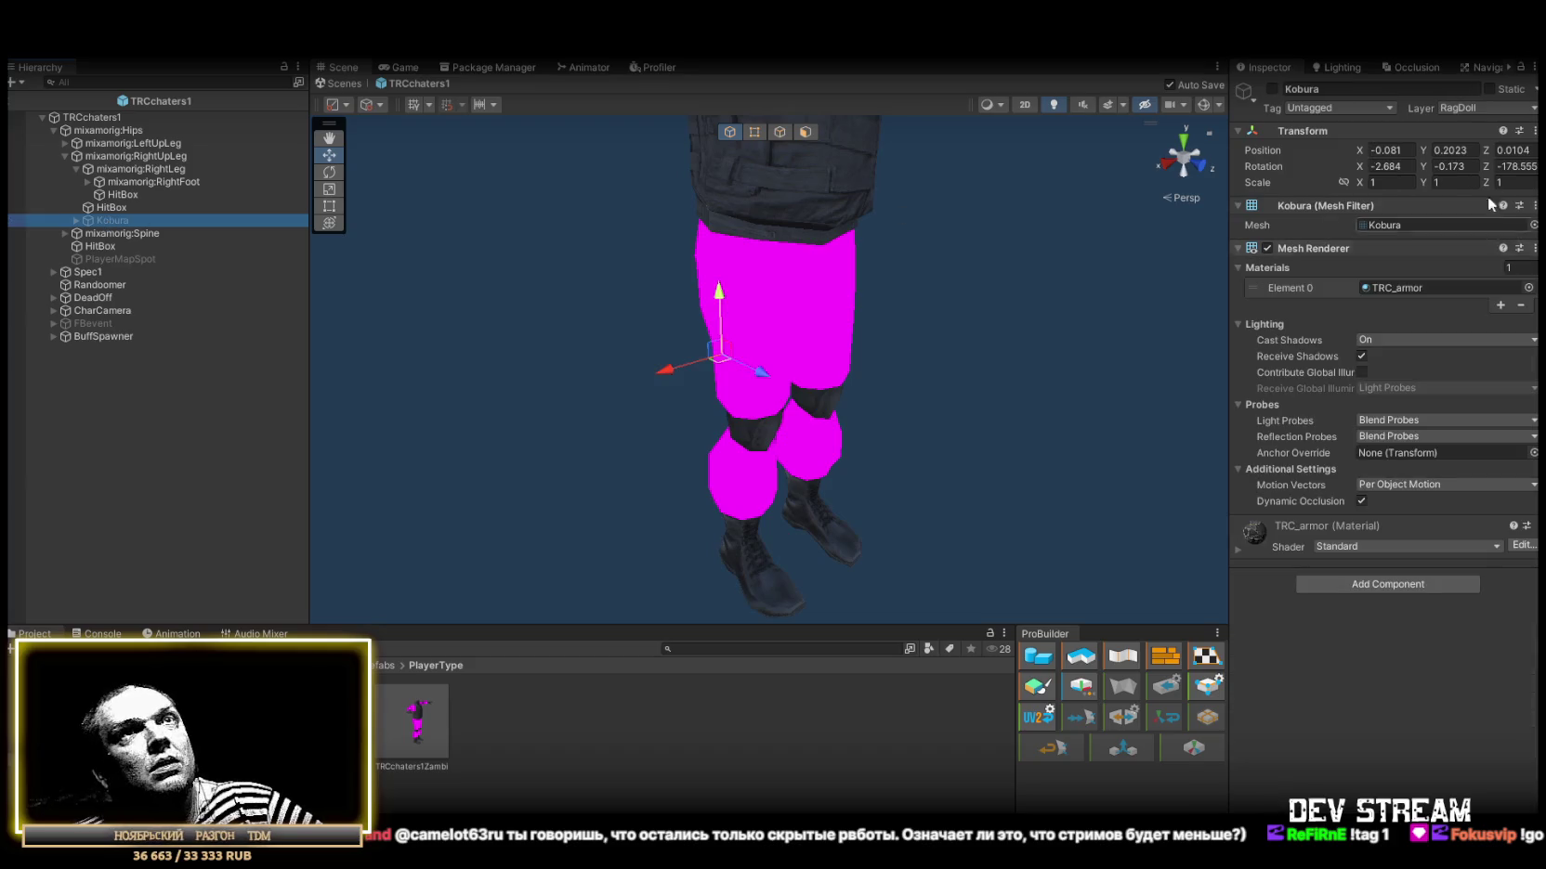
# Move Kobura and its children to layer 10: Character after comparing PodsumokMed's layer.
pyautogui.click(1478, 110)
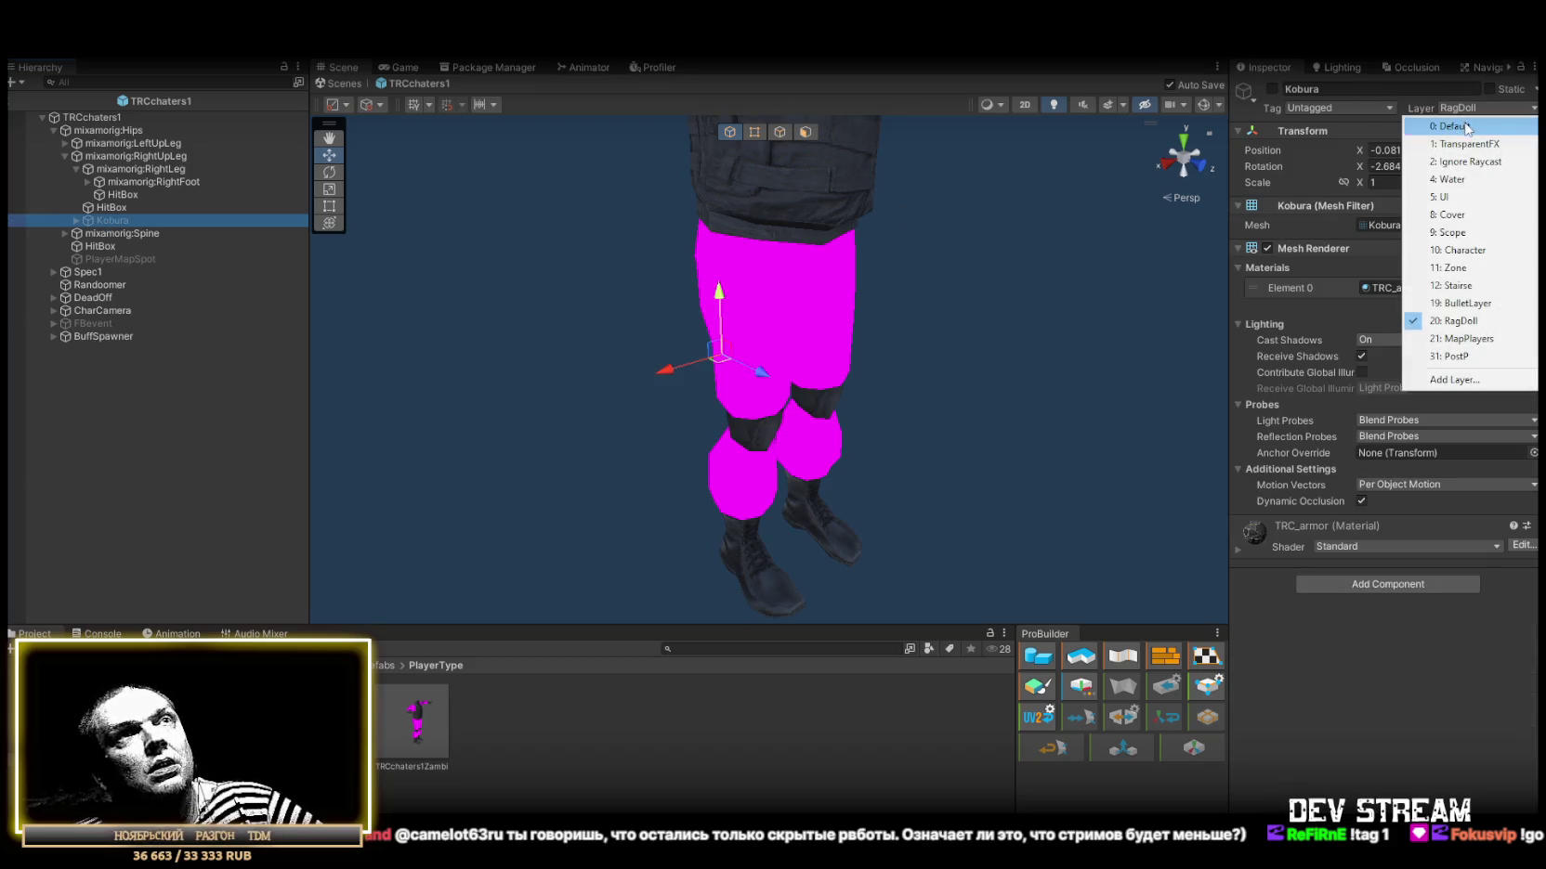
pyautogui.click(63, 234)
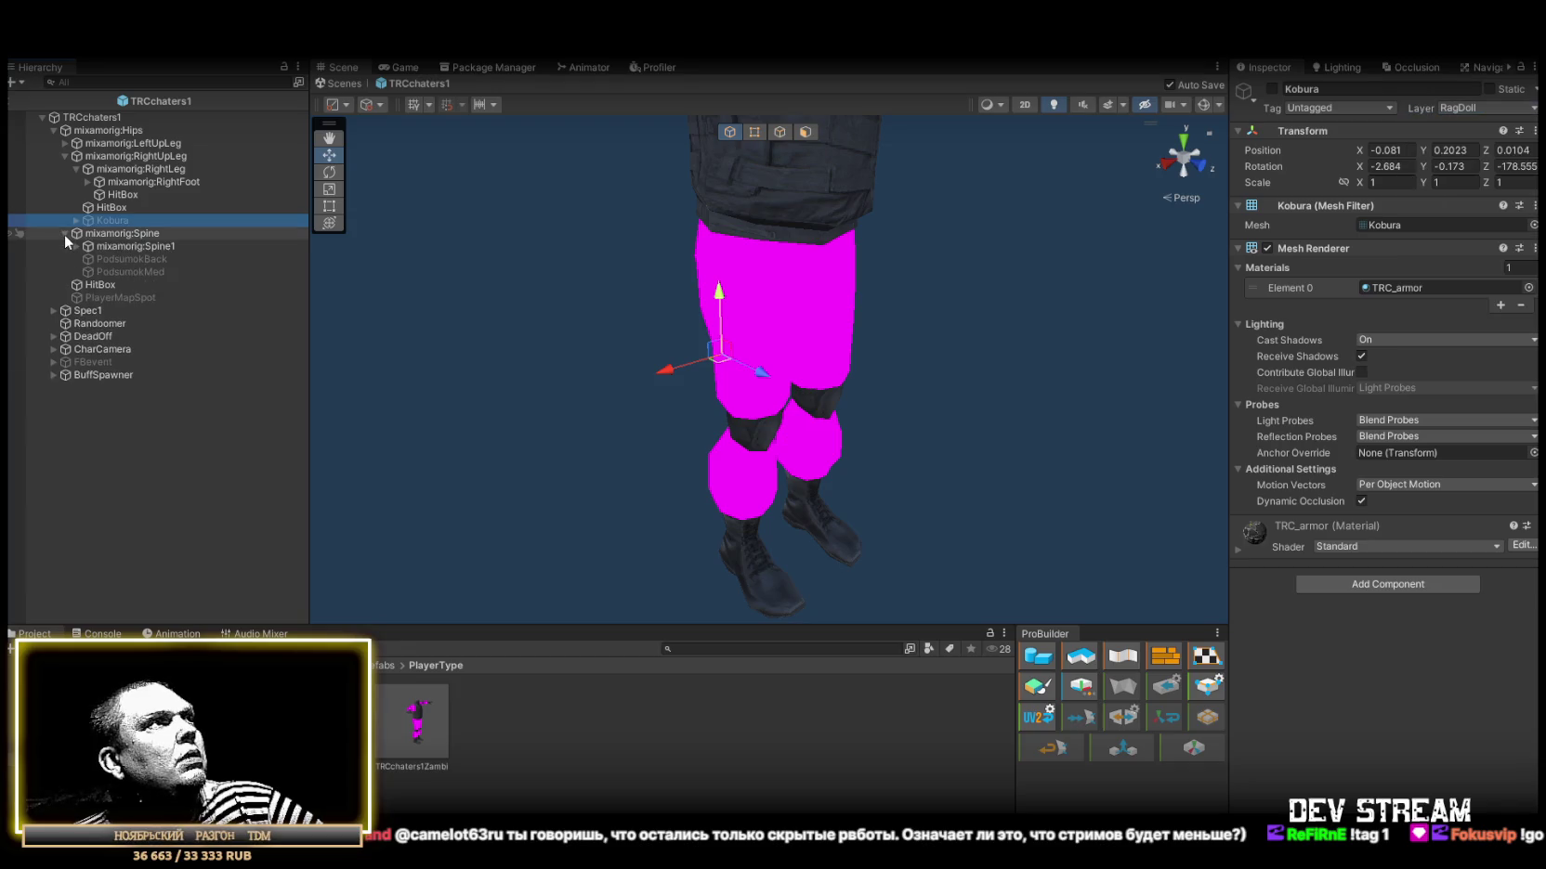
pyautogui.click(140, 274)
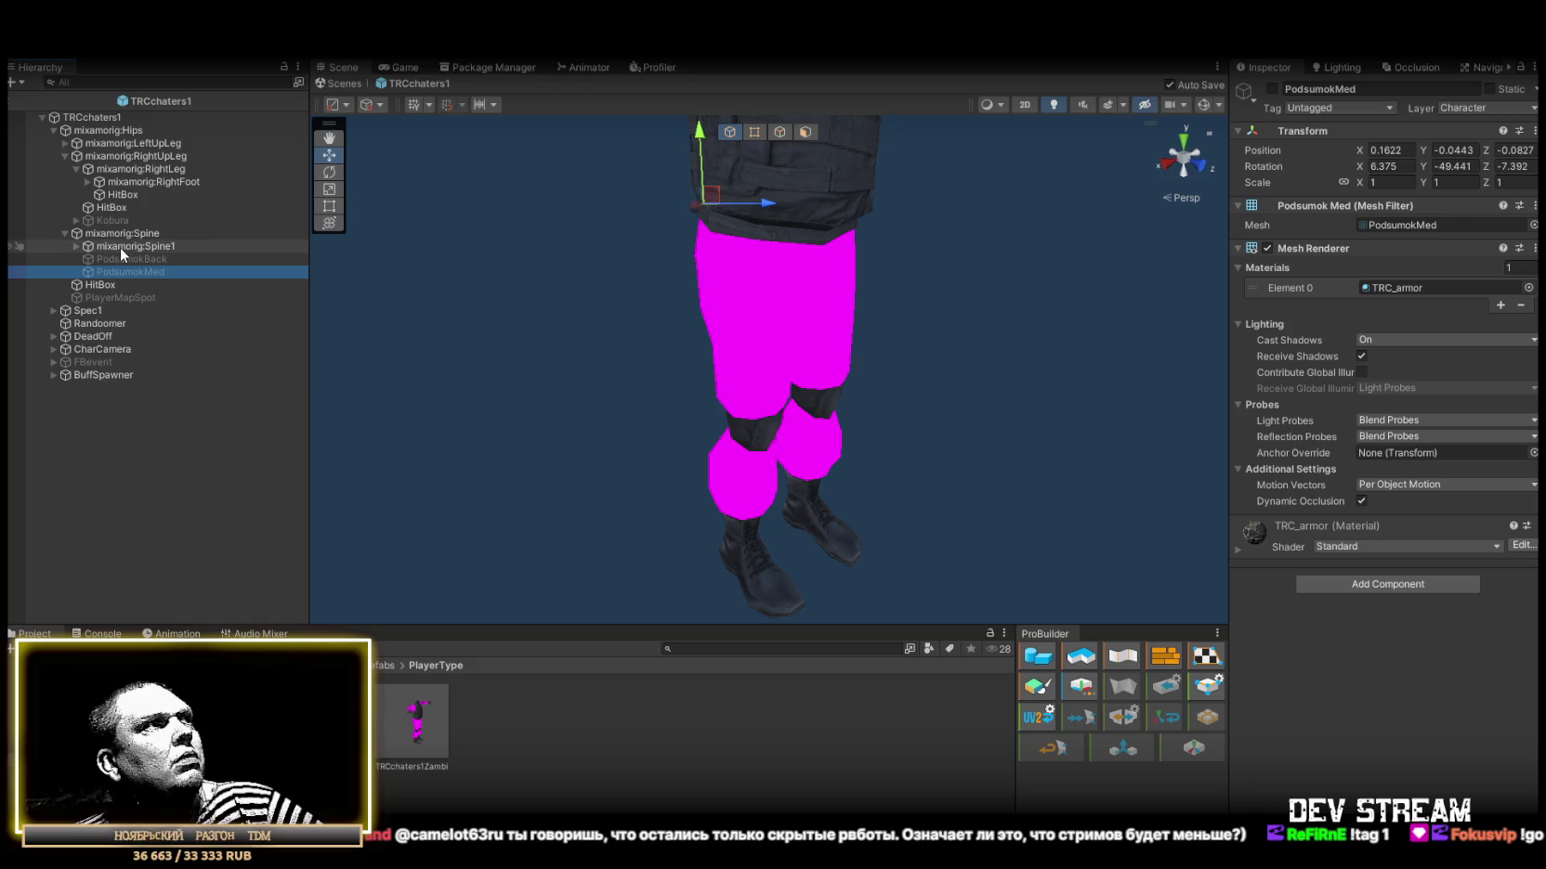
pyautogui.click(102, 221)
pyautogui.click(1468, 106)
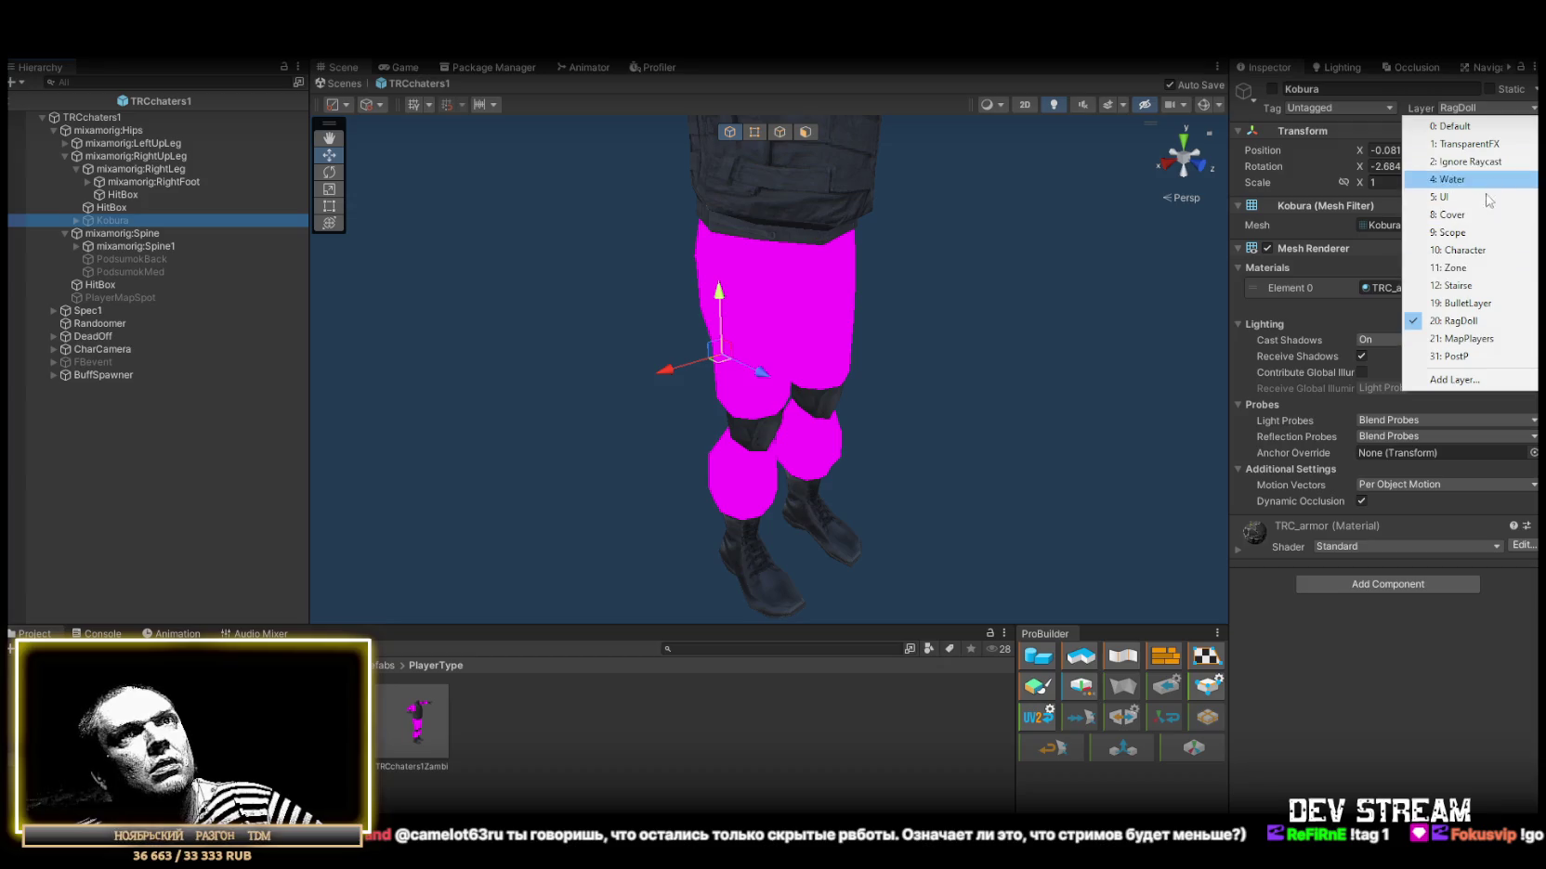
pyautogui.click(1473, 251)
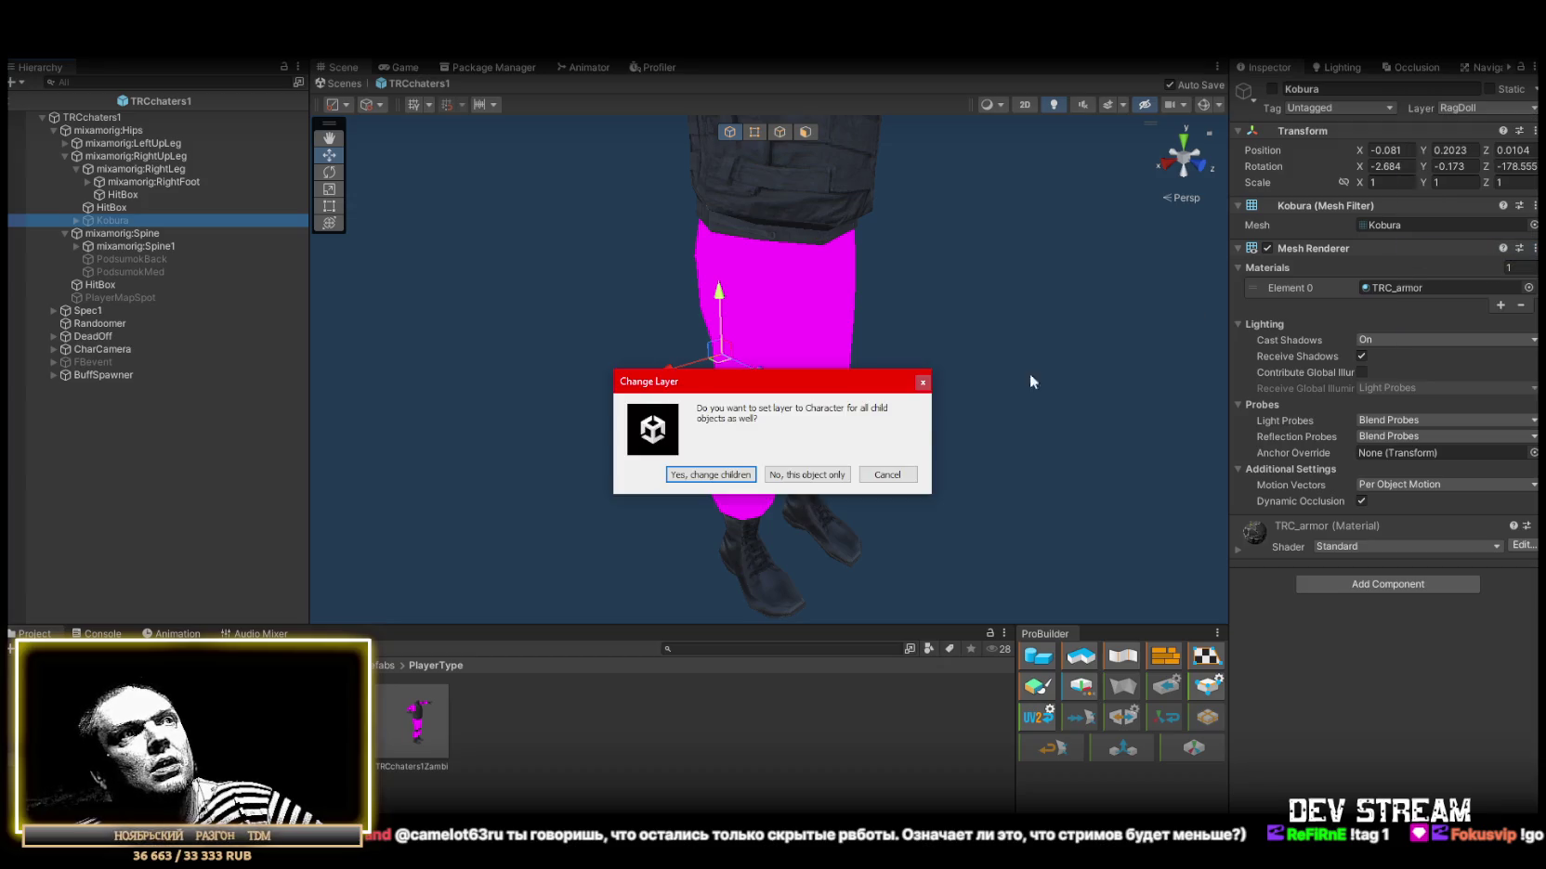
pyautogui.click(698, 475)
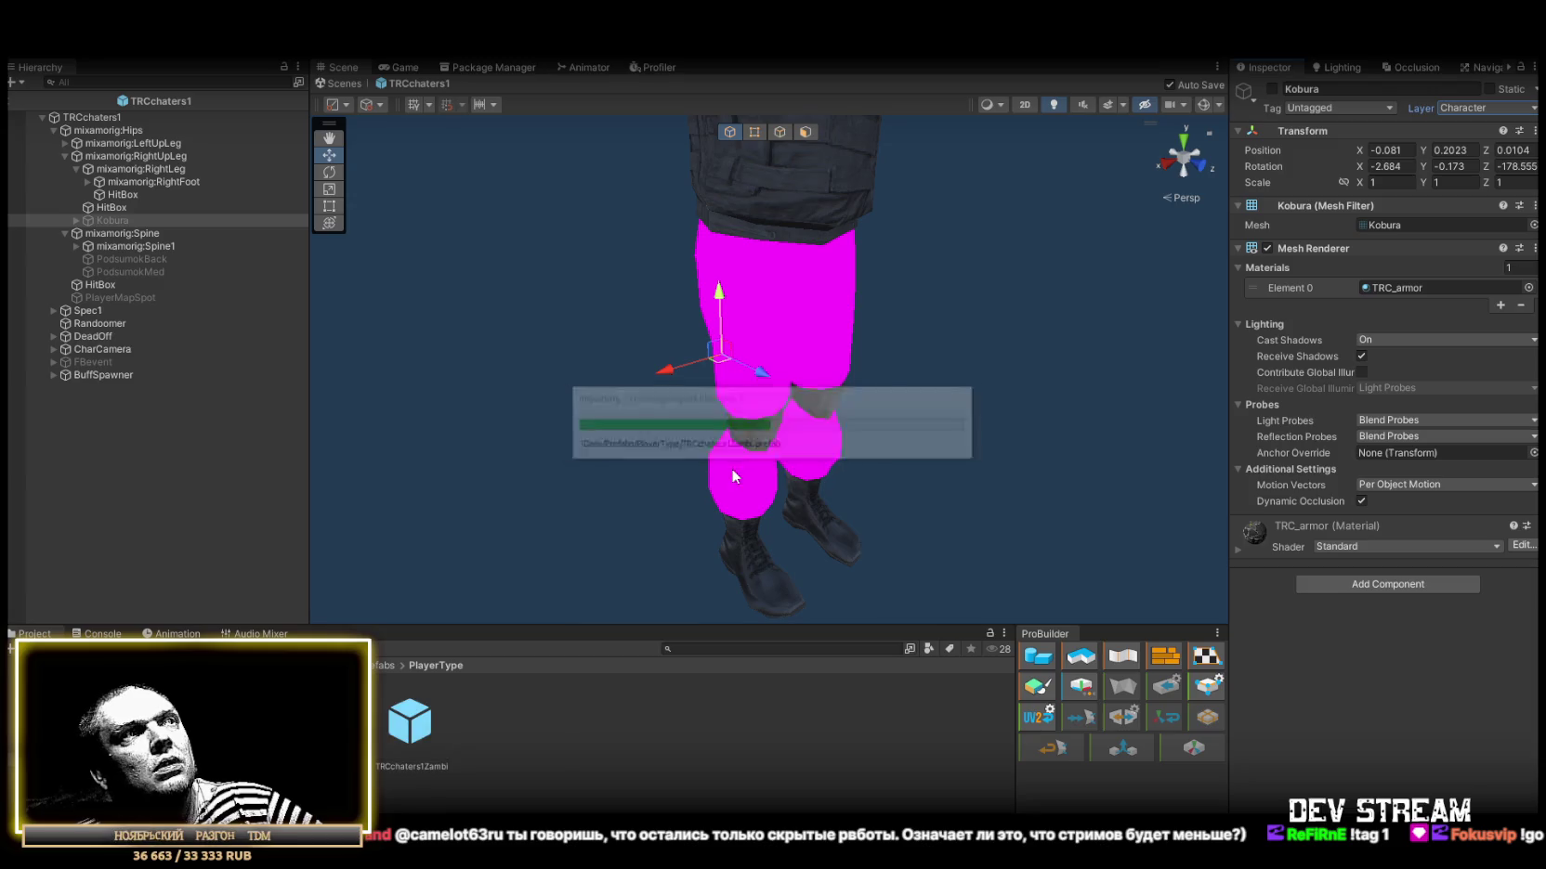
# Clear the Console log and return to the Project window.
pyautogui.click(102, 633)
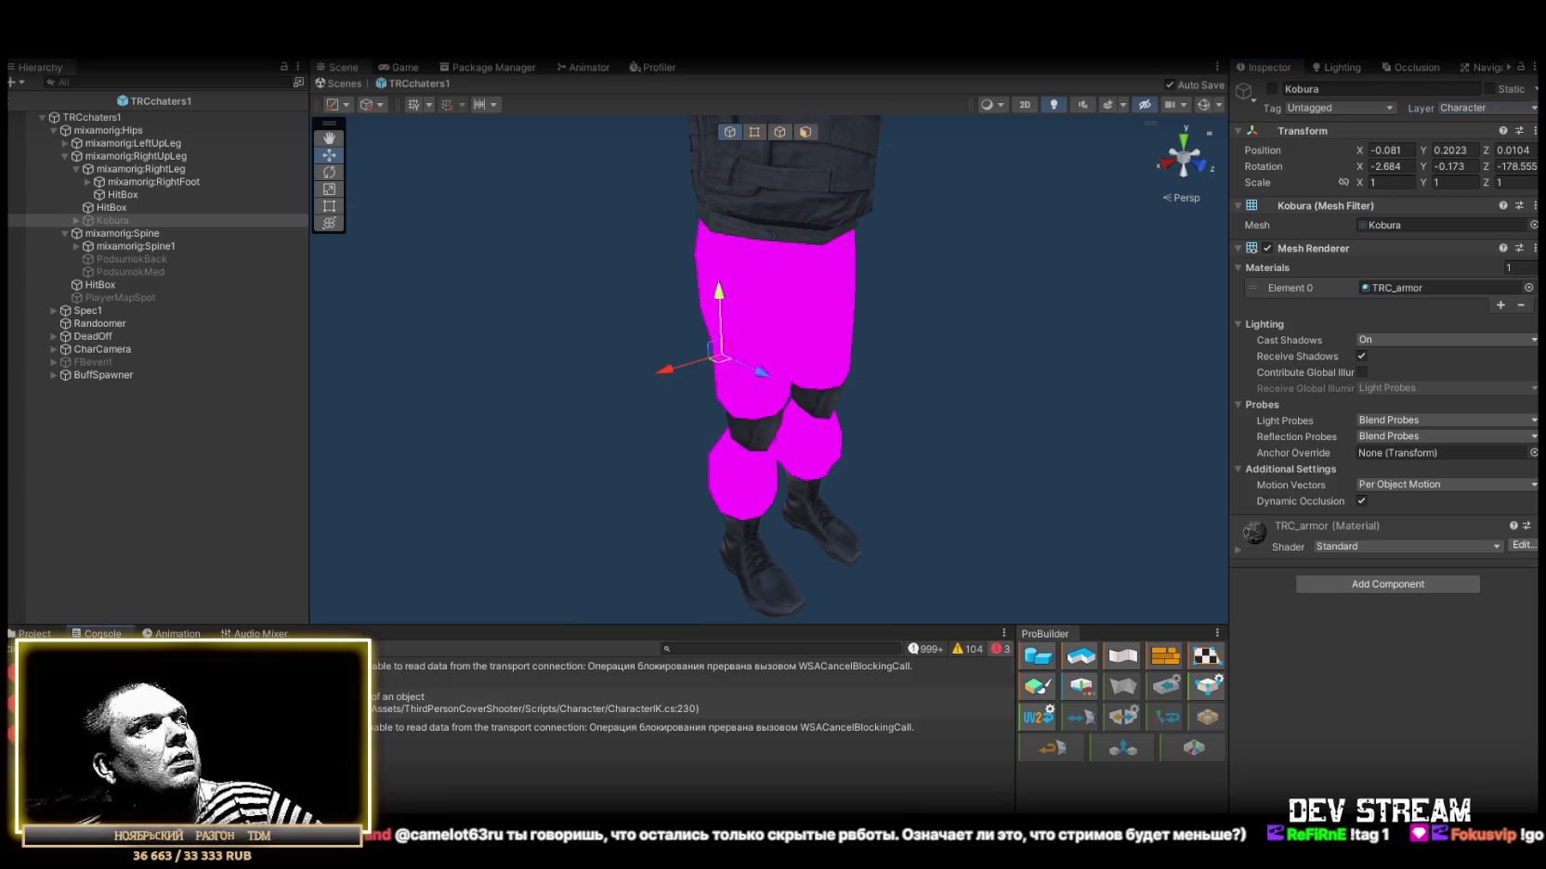
pyautogui.click(20, 648)
pyautogui.click(34, 633)
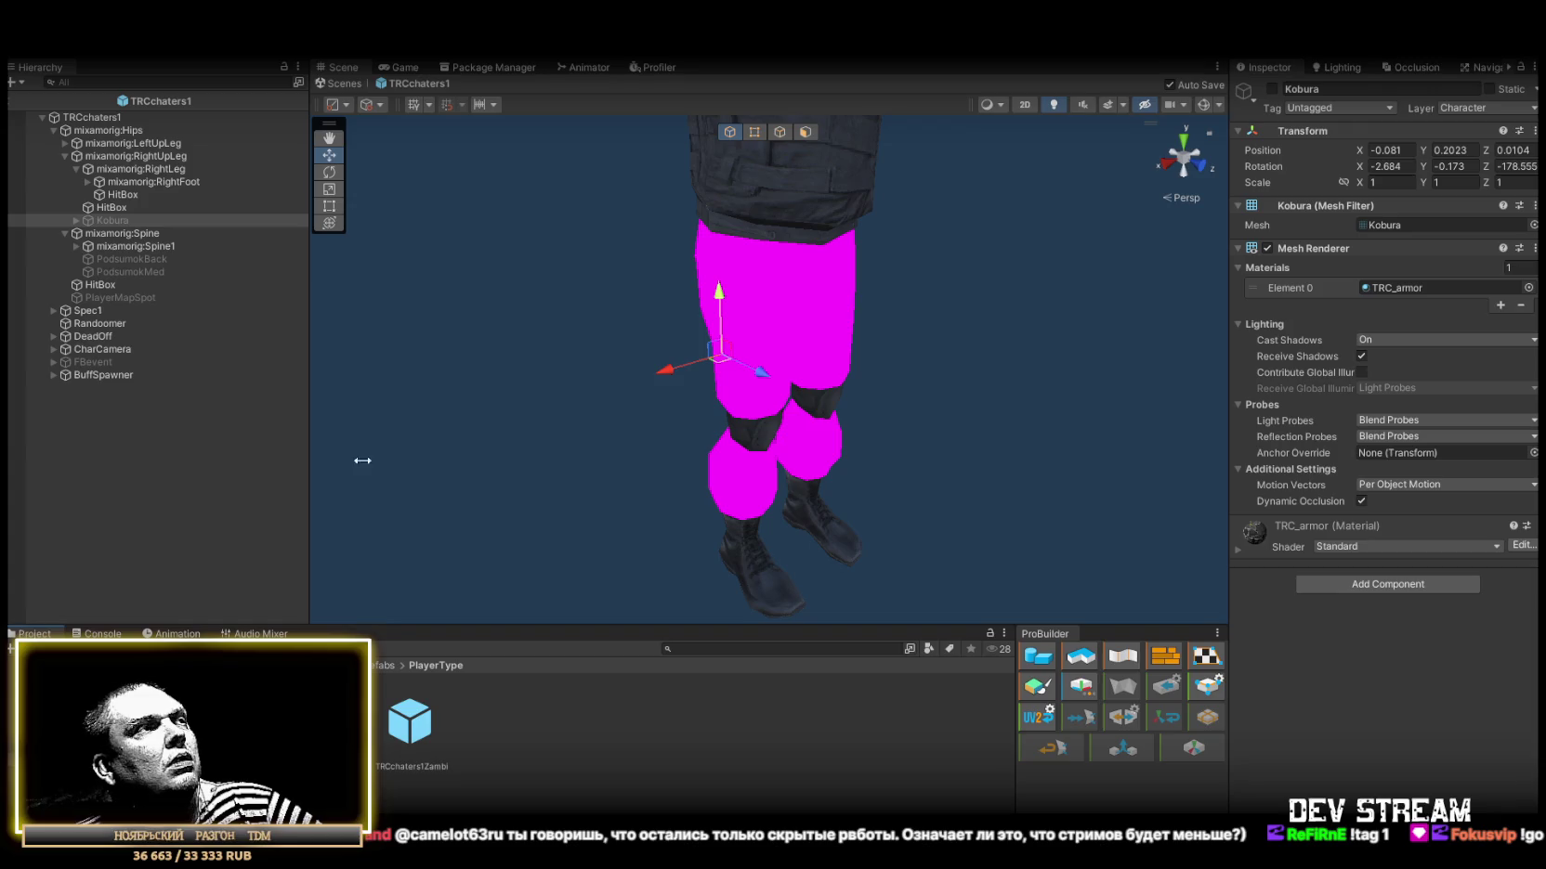
# Exit prefab mode back to the Play_Dust scene and orbit out over the Dust map.
pyautogui.click(345, 84)
pyautogui.moveTo(793, 345); pyautogui.dragTo(770, 346)
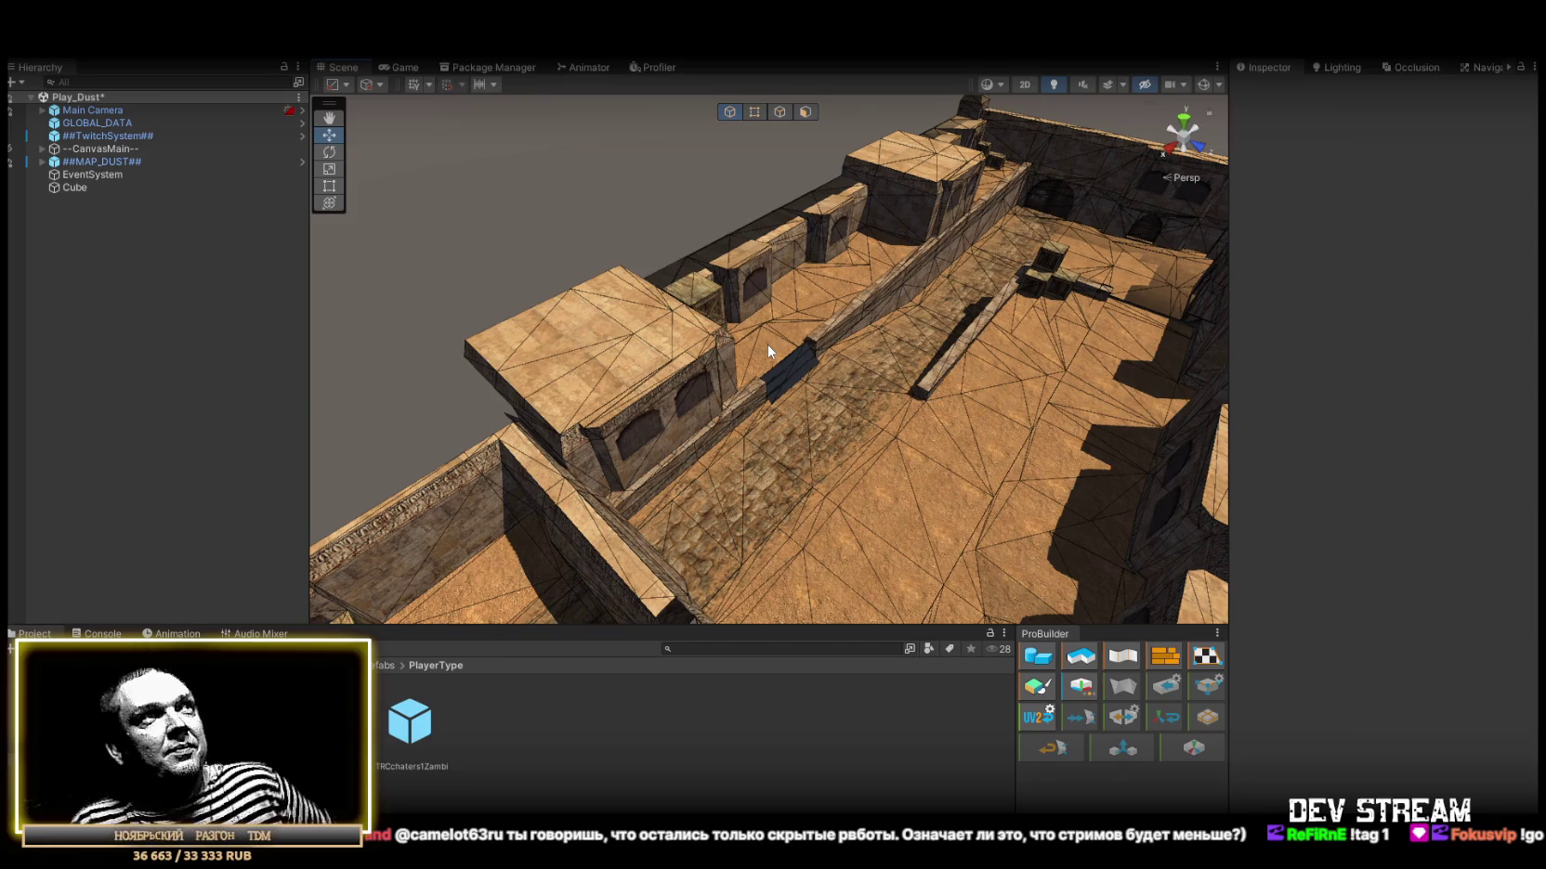
pyautogui.moveTo(496, 186); pyautogui.dragTo(1068, 277)
# Save the Play_Dust scene and pull back to view the whole map from above.
pyautogui.hotkey('ctrl', 's')
pyautogui.moveTo(754, 241)
pyautogui.mouseDown()
pyautogui.moveTo(719, 299)
pyautogui.moveTo(752, 356)
pyautogui.mouseUp()
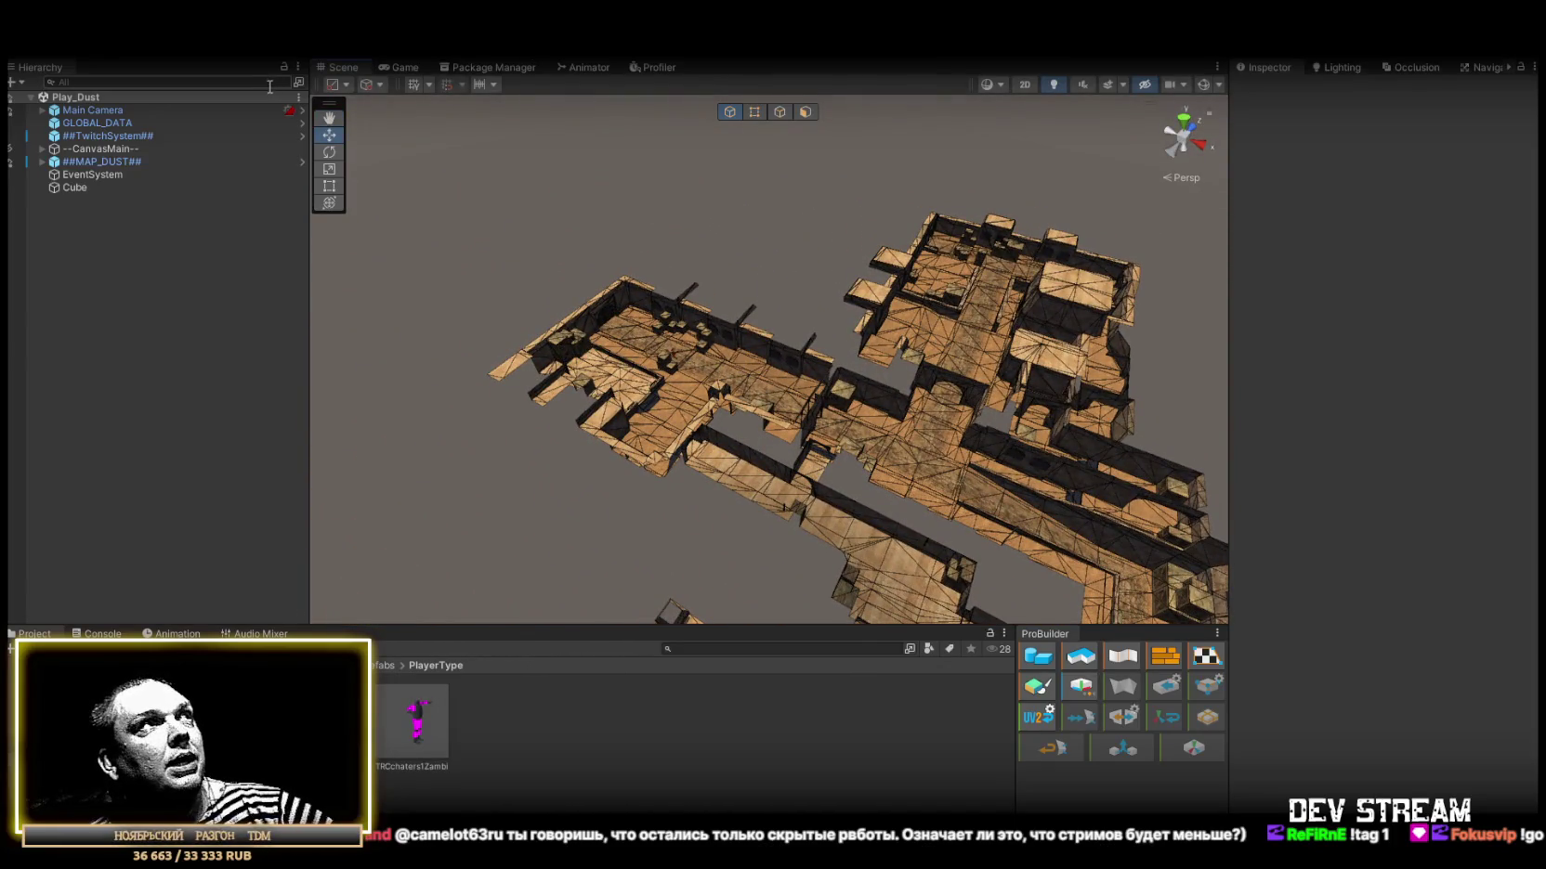
pyautogui.click(26, 47)
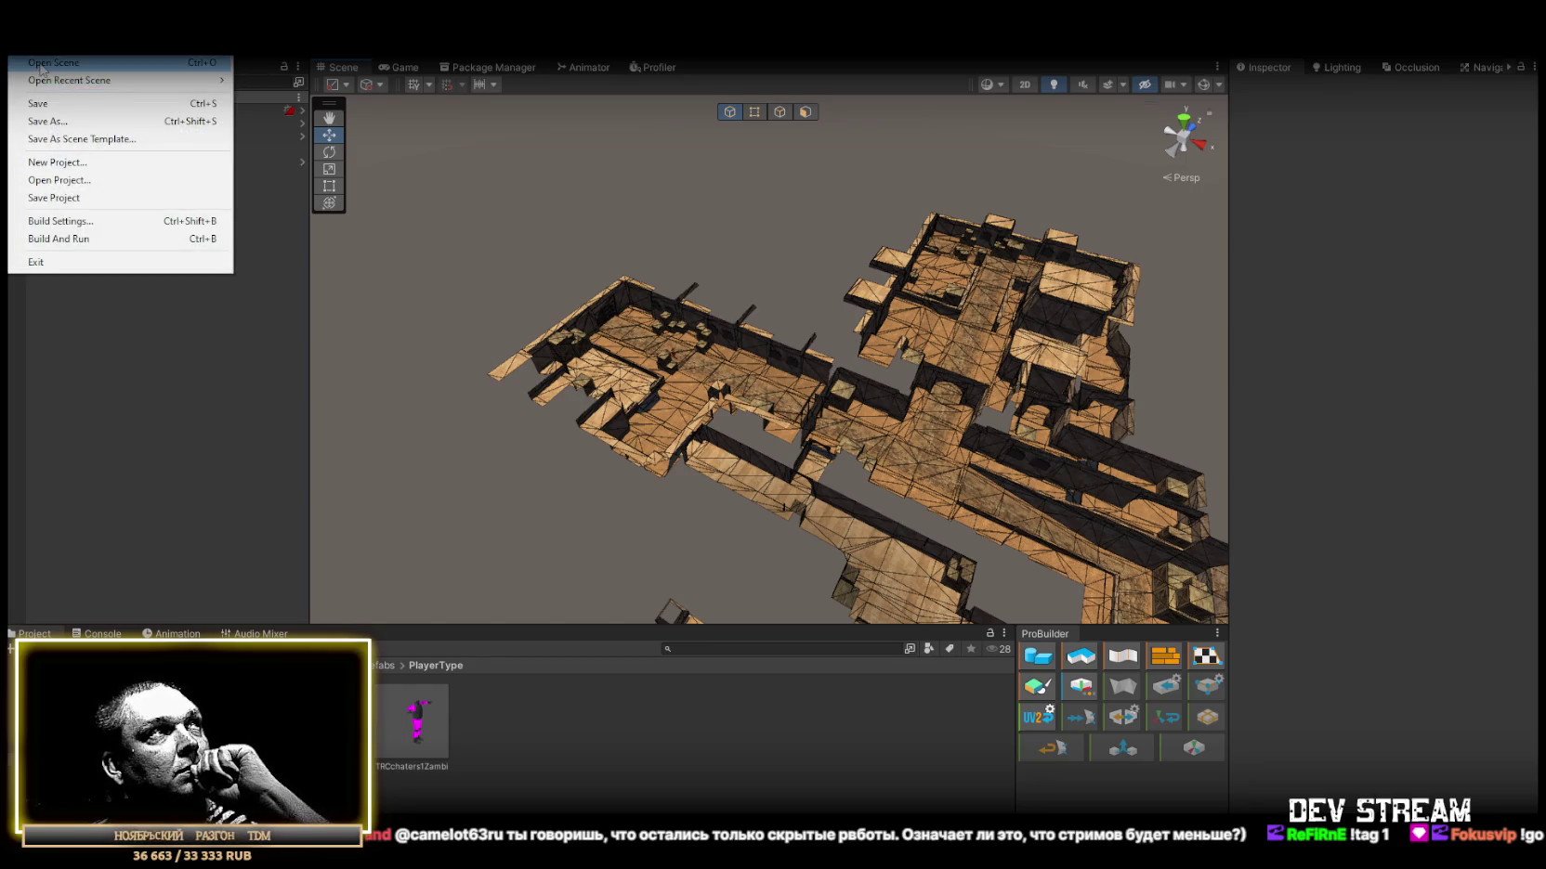
# Apply all prefab overrides on ##MAP_DUST## and check the --CanvasMain-- UI objects for overrides.
pyautogui.click(97, 161)
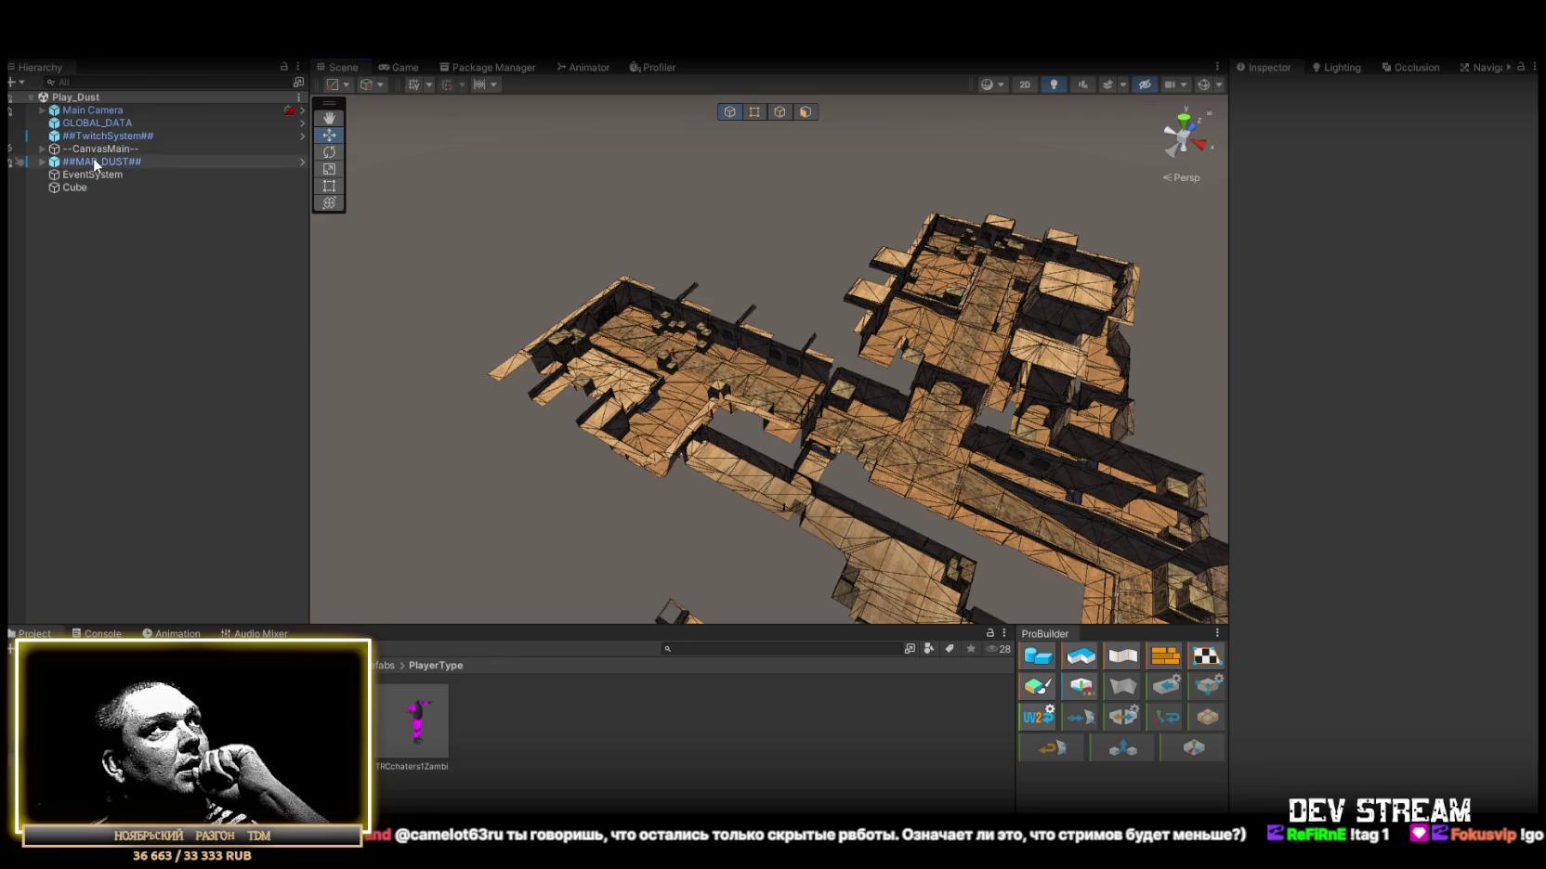
pyautogui.click(1468, 124)
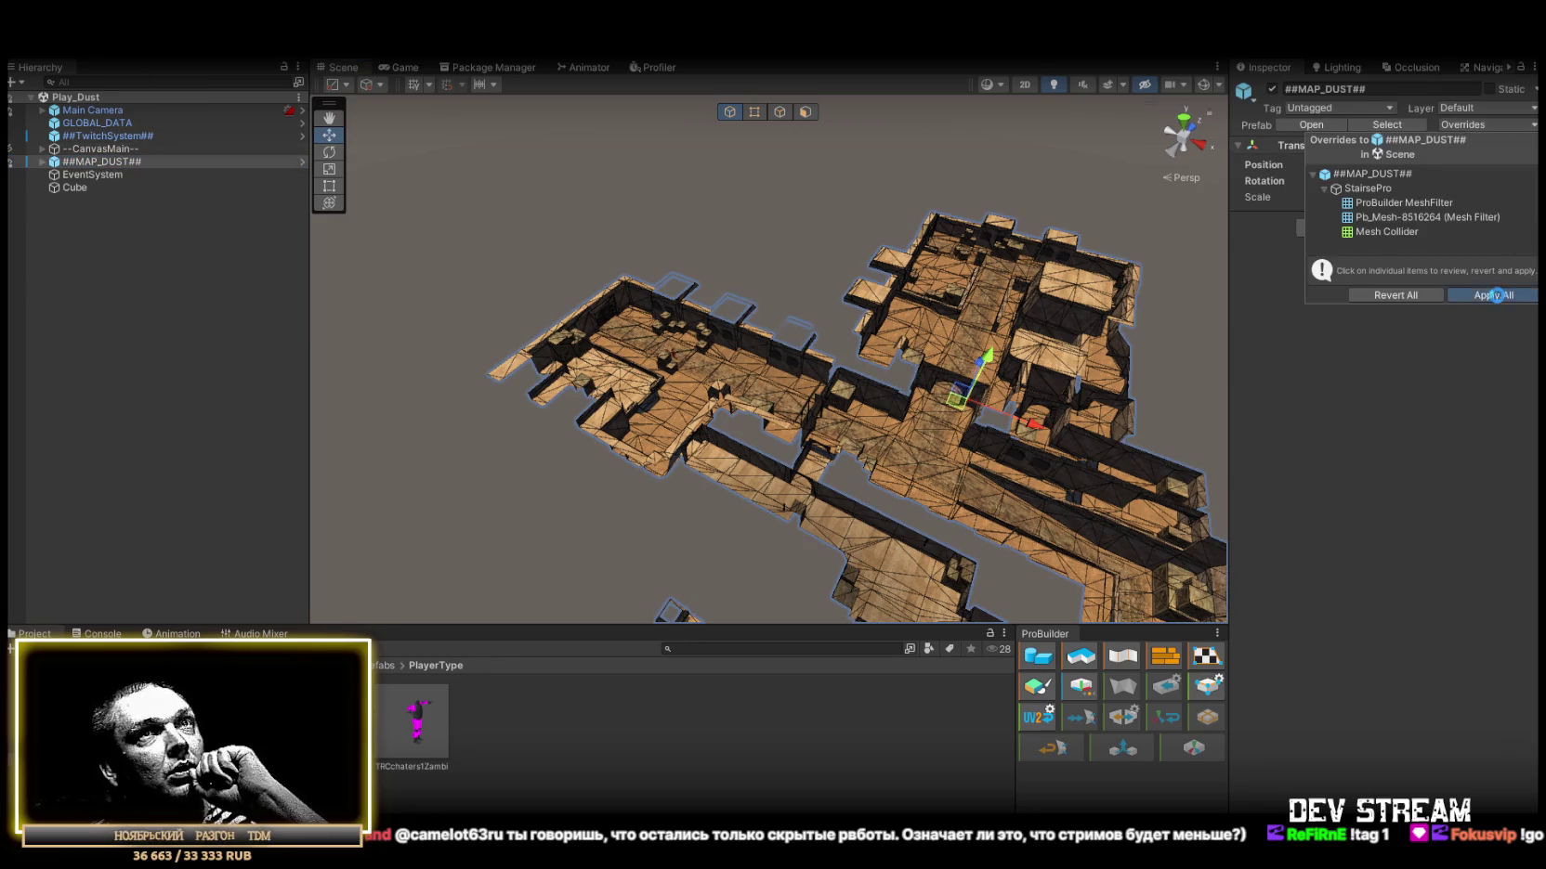
pyautogui.click(1496, 296)
pyautogui.click(42, 148)
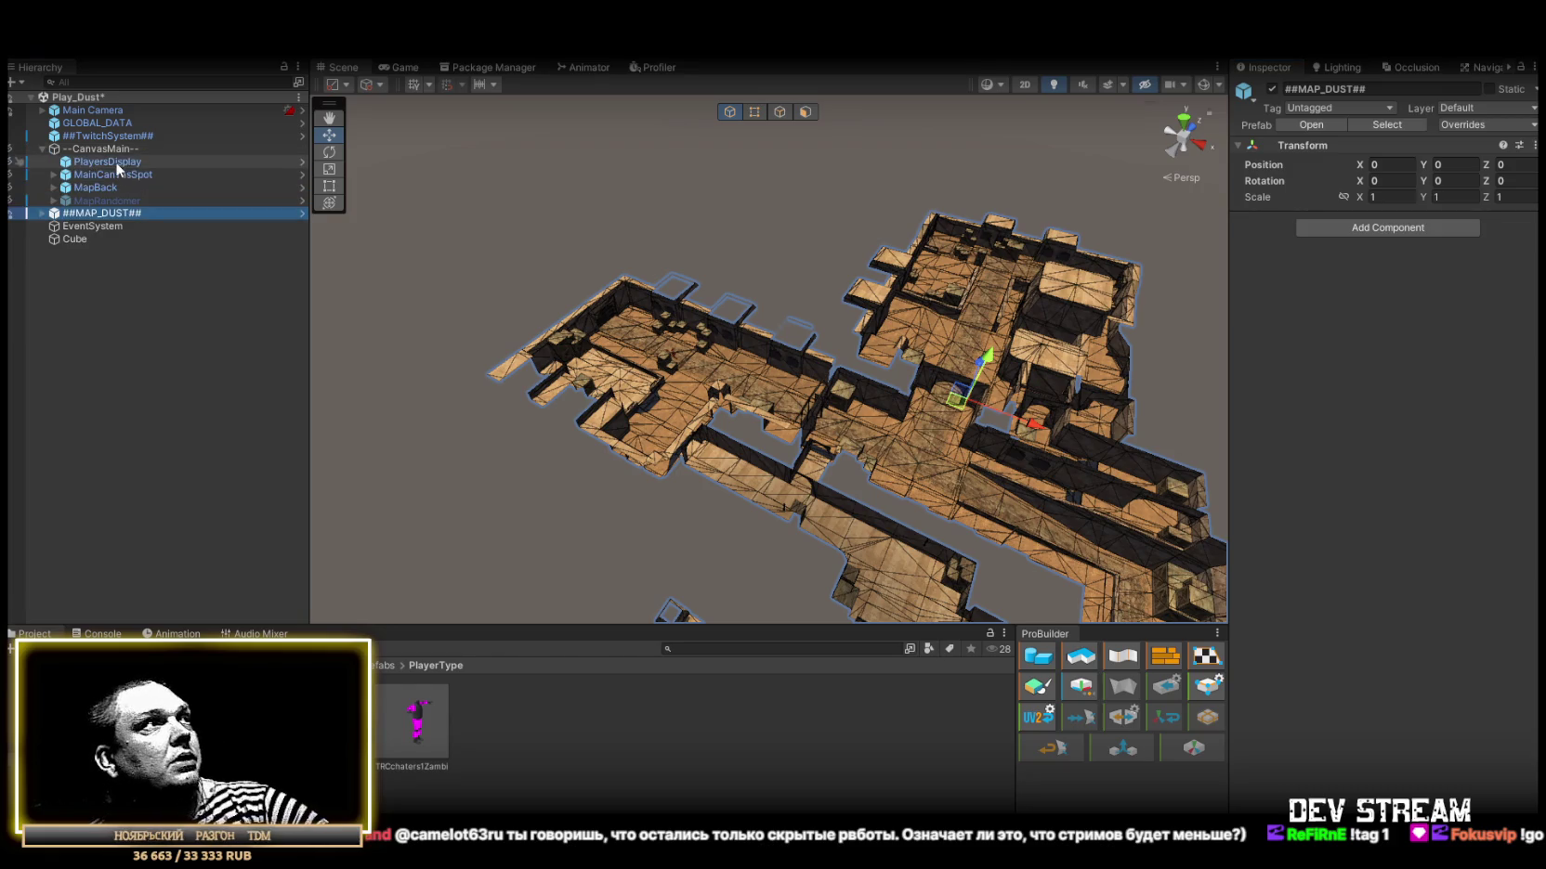
pyautogui.click(115, 164)
pyautogui.keyDown('shift'); pyautogui.click(99, 201); pyautogui.keyUp('shift')
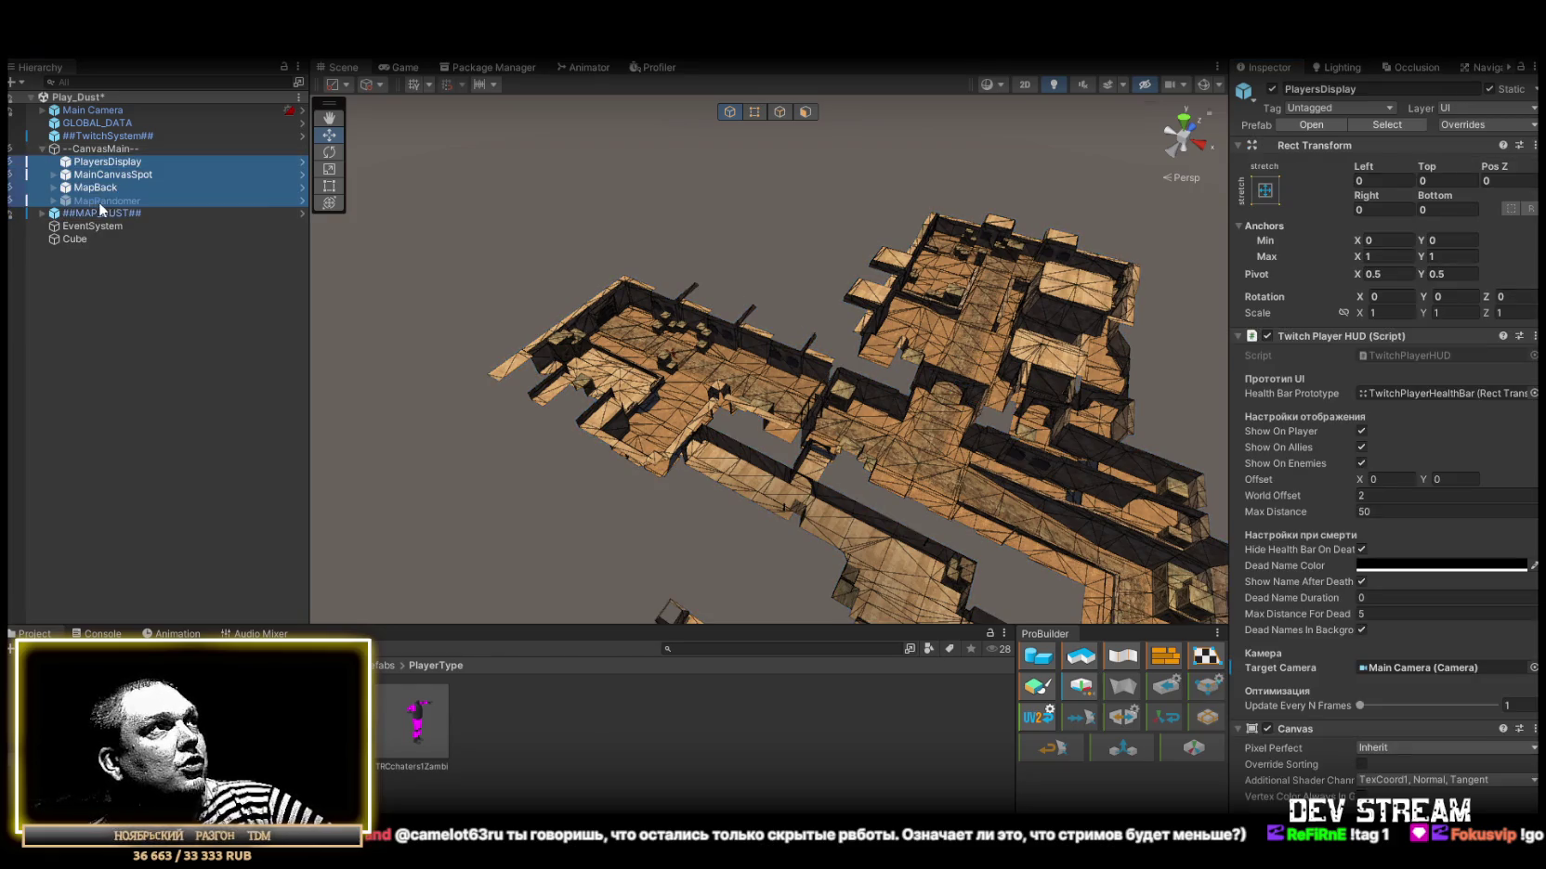
pyautogui.click(1478, 119)
pyautogui.press('Escape')
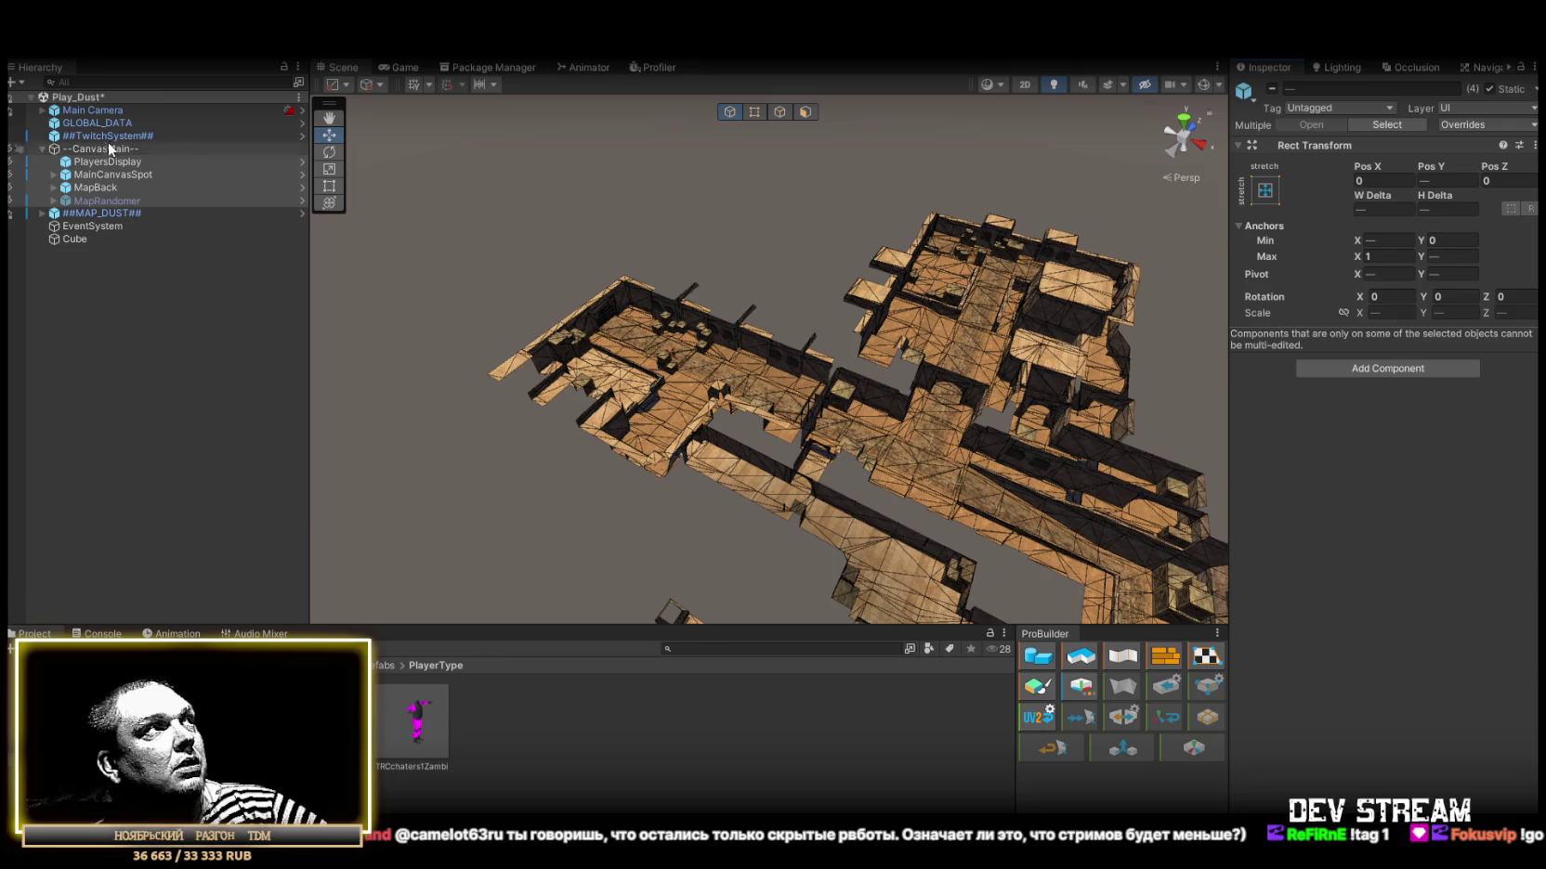
# Apply all prefab overrides on ##TwitchSystem##, then start opening another scene via File > Open Scene.
pyautogui.click(92, 136)
pyautogui.click(1492, 124)
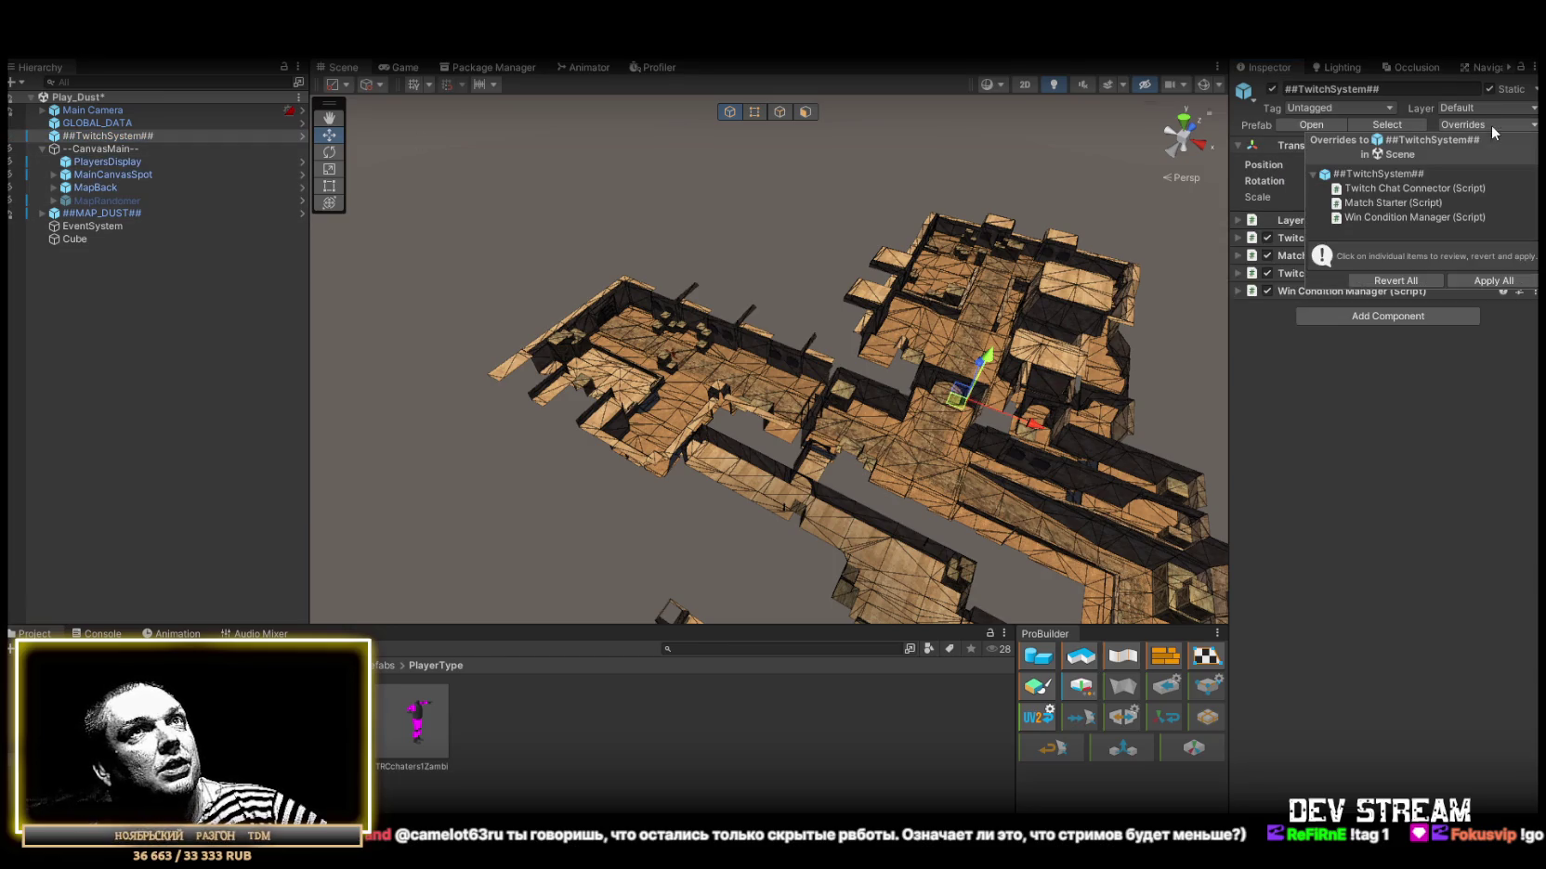
pyautogui.click(1509, 280)
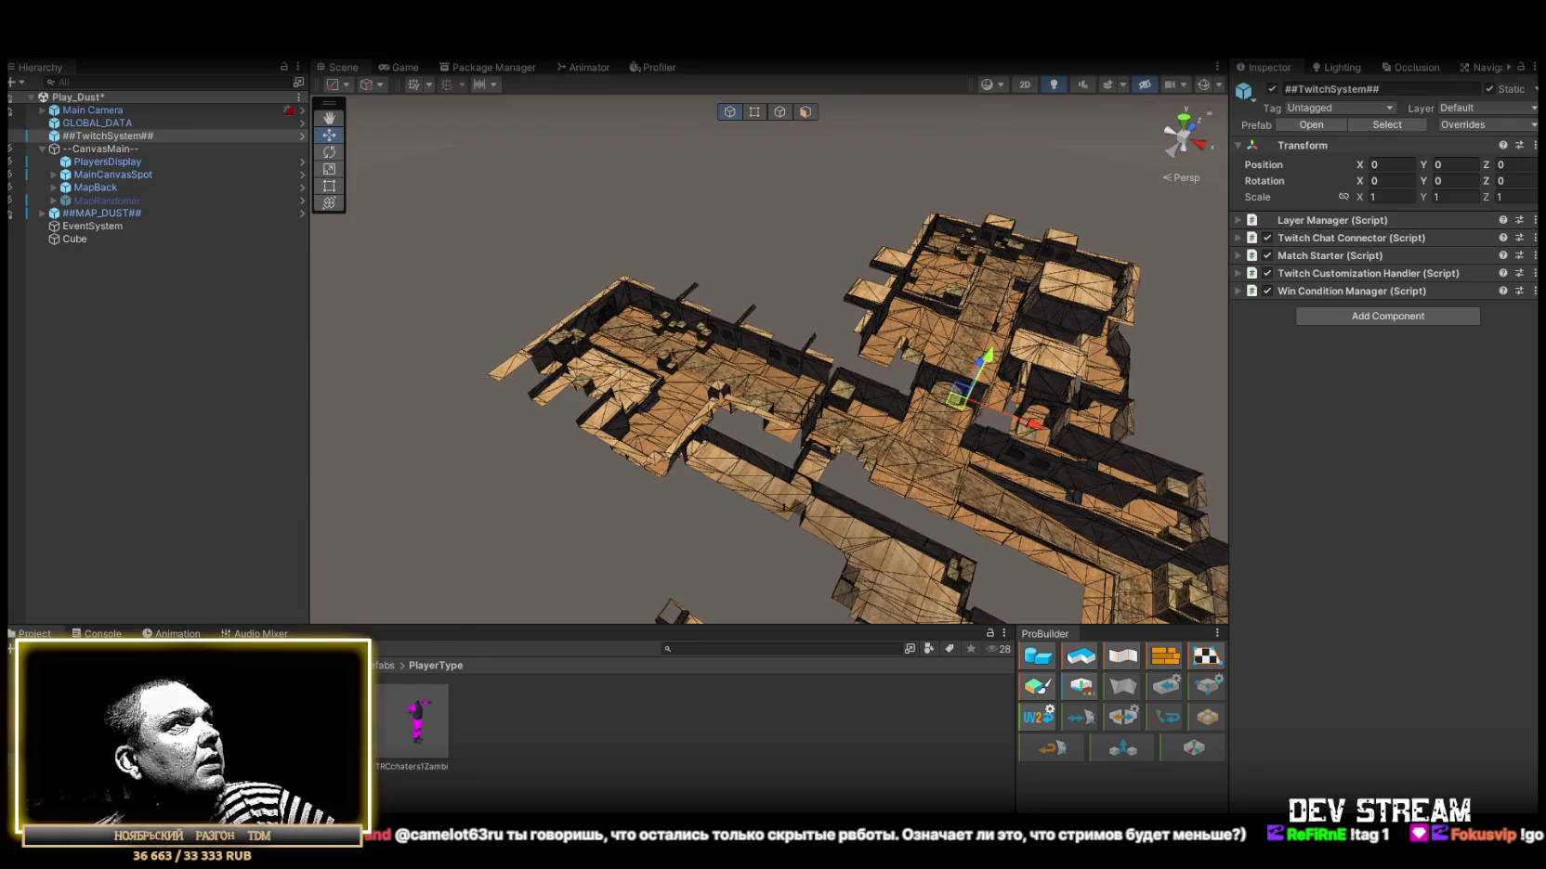
pyautogui.click(20, 47)
pyautogui.click(47, 80)
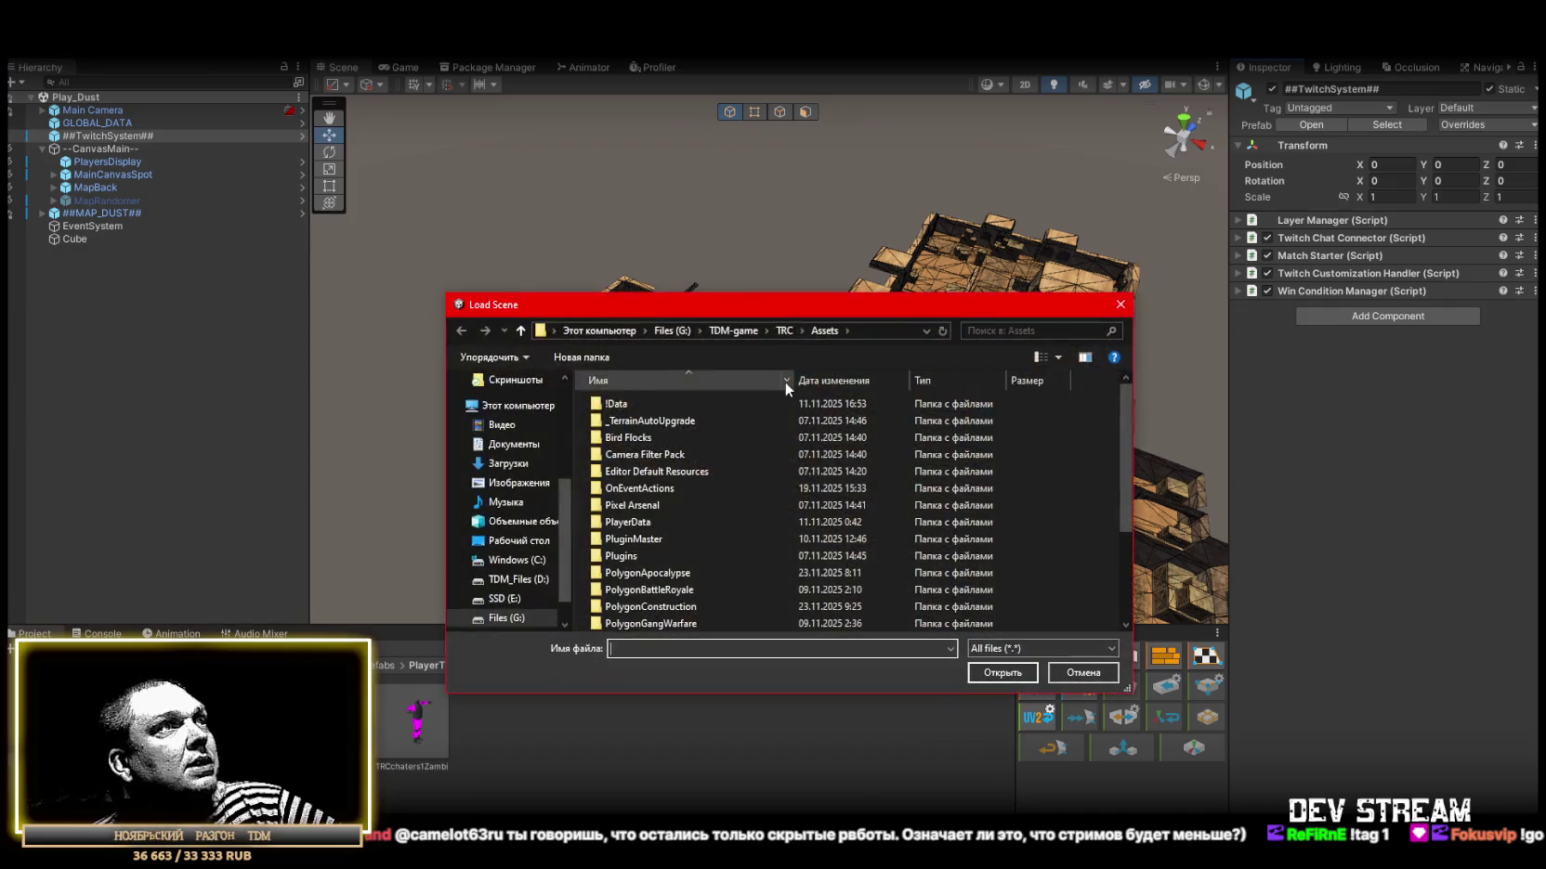
# Load Play_Dust2.unity from !Data > !SceneRdy and orbit around the Dust2 map.
pyautogui.doubleClick(657, 401)
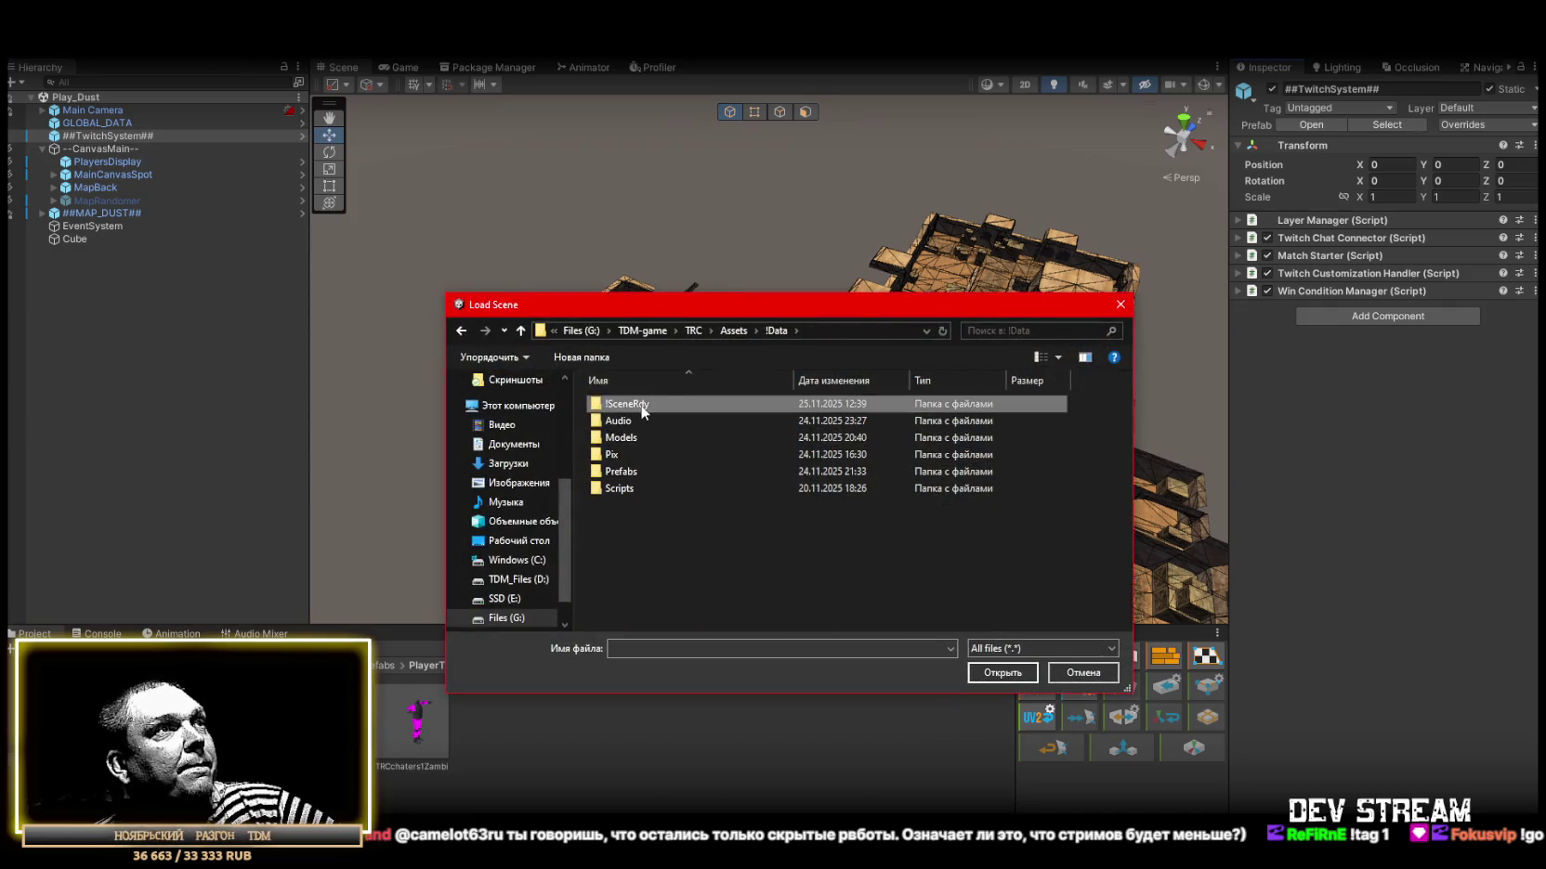
pyautogui.doubleClick(641, 405)
pyautogui.click(650, 522)
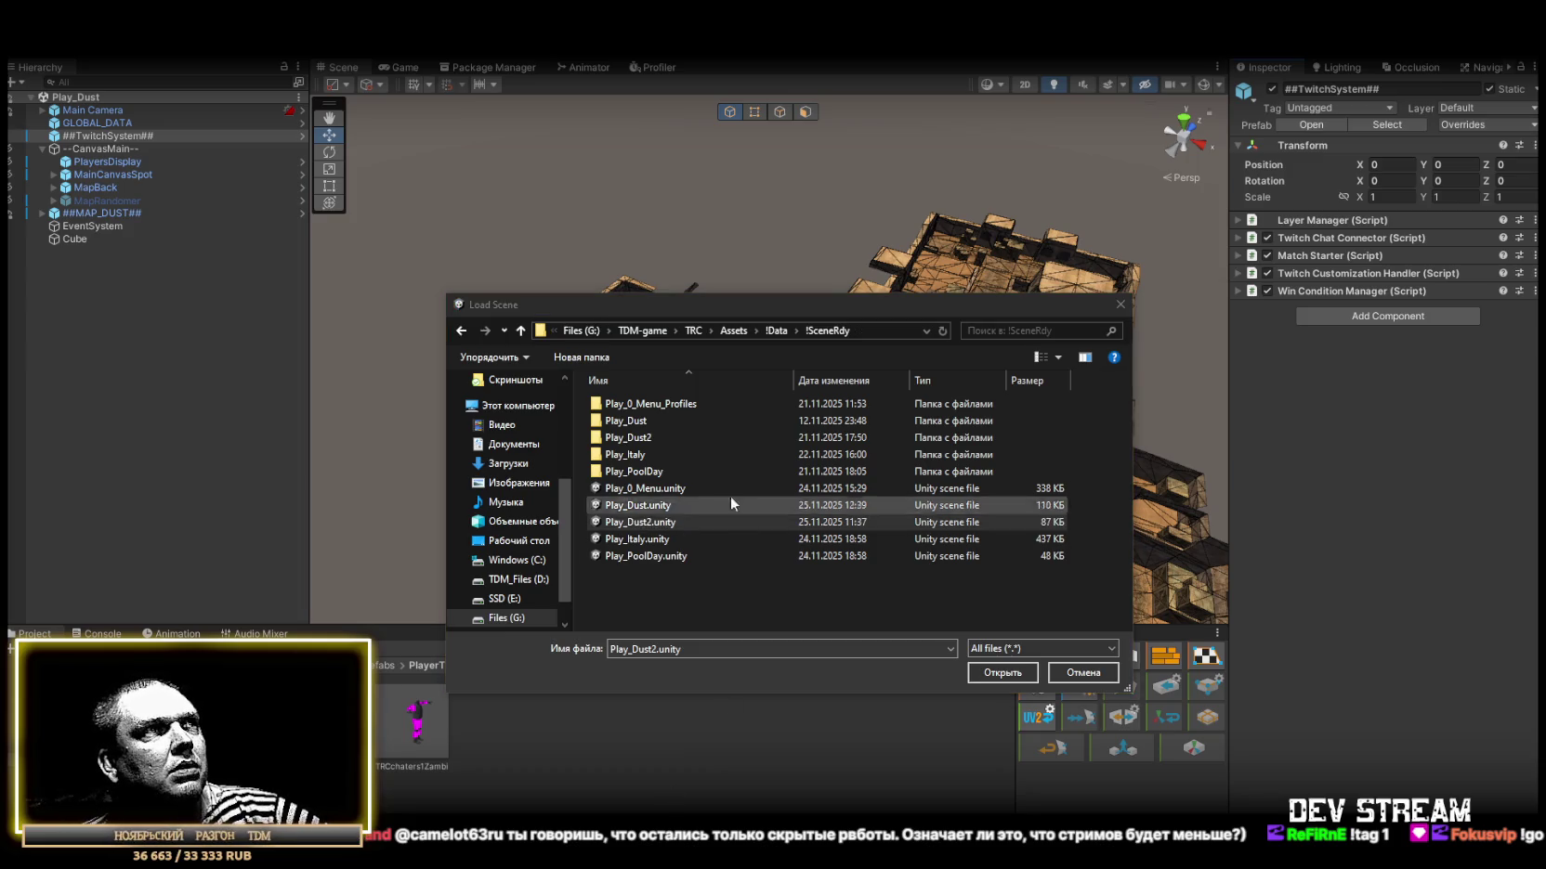
pyautogui.click(800, 541)
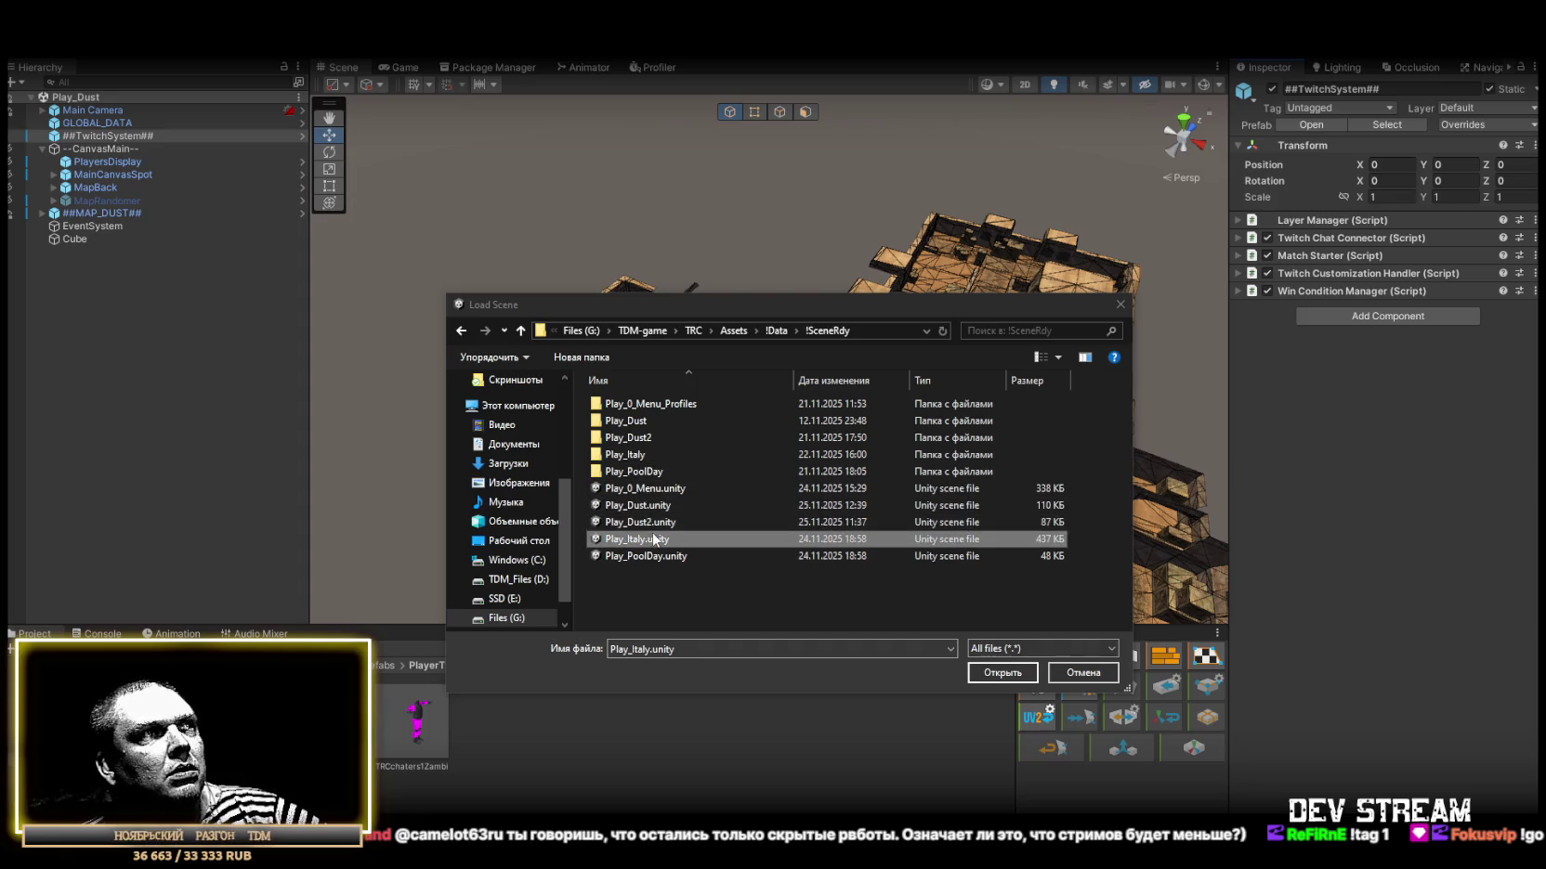
pyautogui.click(713, 524)
pyautogui.click(1010, 674)
pyautogui.moveTo(758, 399)
pyautogui.mouseDown()
pyautogui.moveTo(1090, 303)
pyautogui.moveTo(1022, 281)
pyautogui.mouseUp()
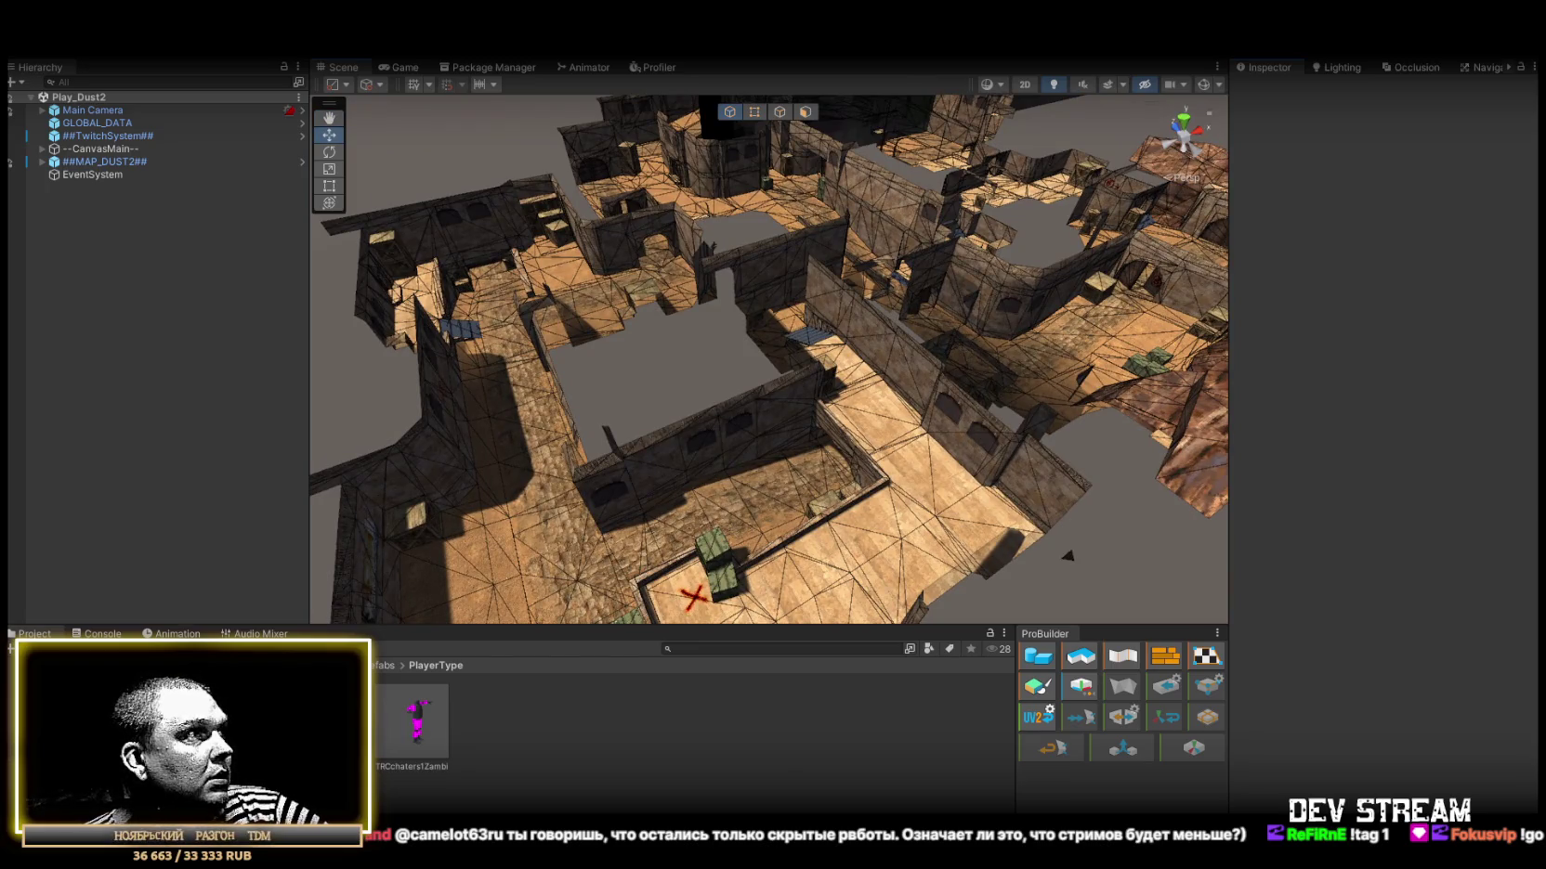
# Drop the Dust map prefab into the scene and duplicate its MapEvents under ##MAP_DUST2##.
pyautogui.click(139, 718)
pyautogui.scroll(-1, 598, 743)
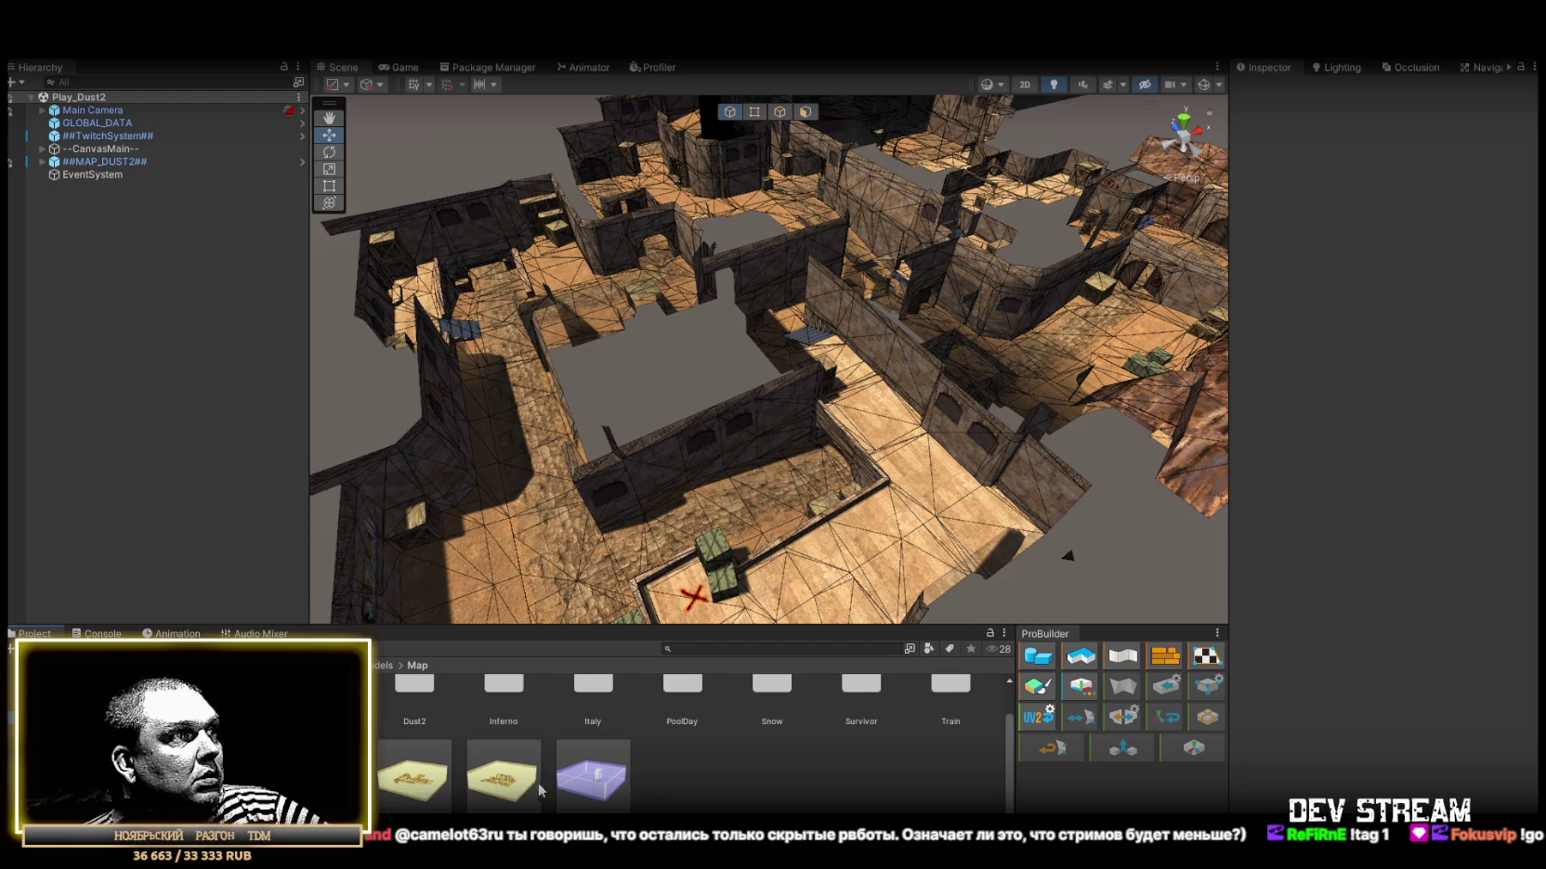
pyautogui.moveTo(402, 801)
pyautogui.mouseDown()
pyautogui.moveTo(121, 165)
pyautogui.moveTo(97, 174)
pyautogui.mouseUp()
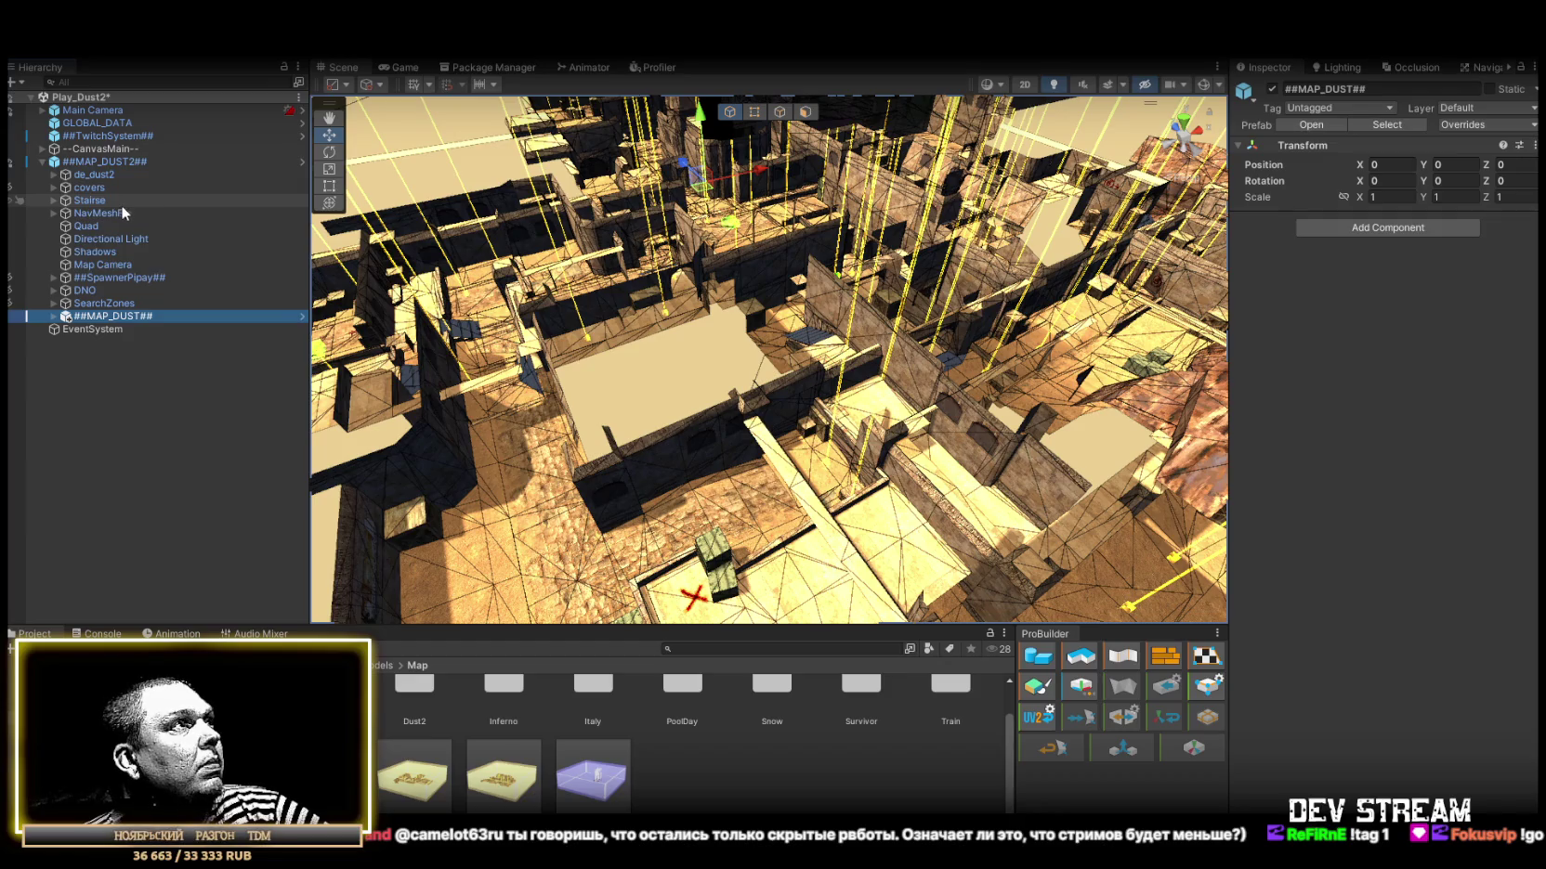
pyautogui.click(53, 316)
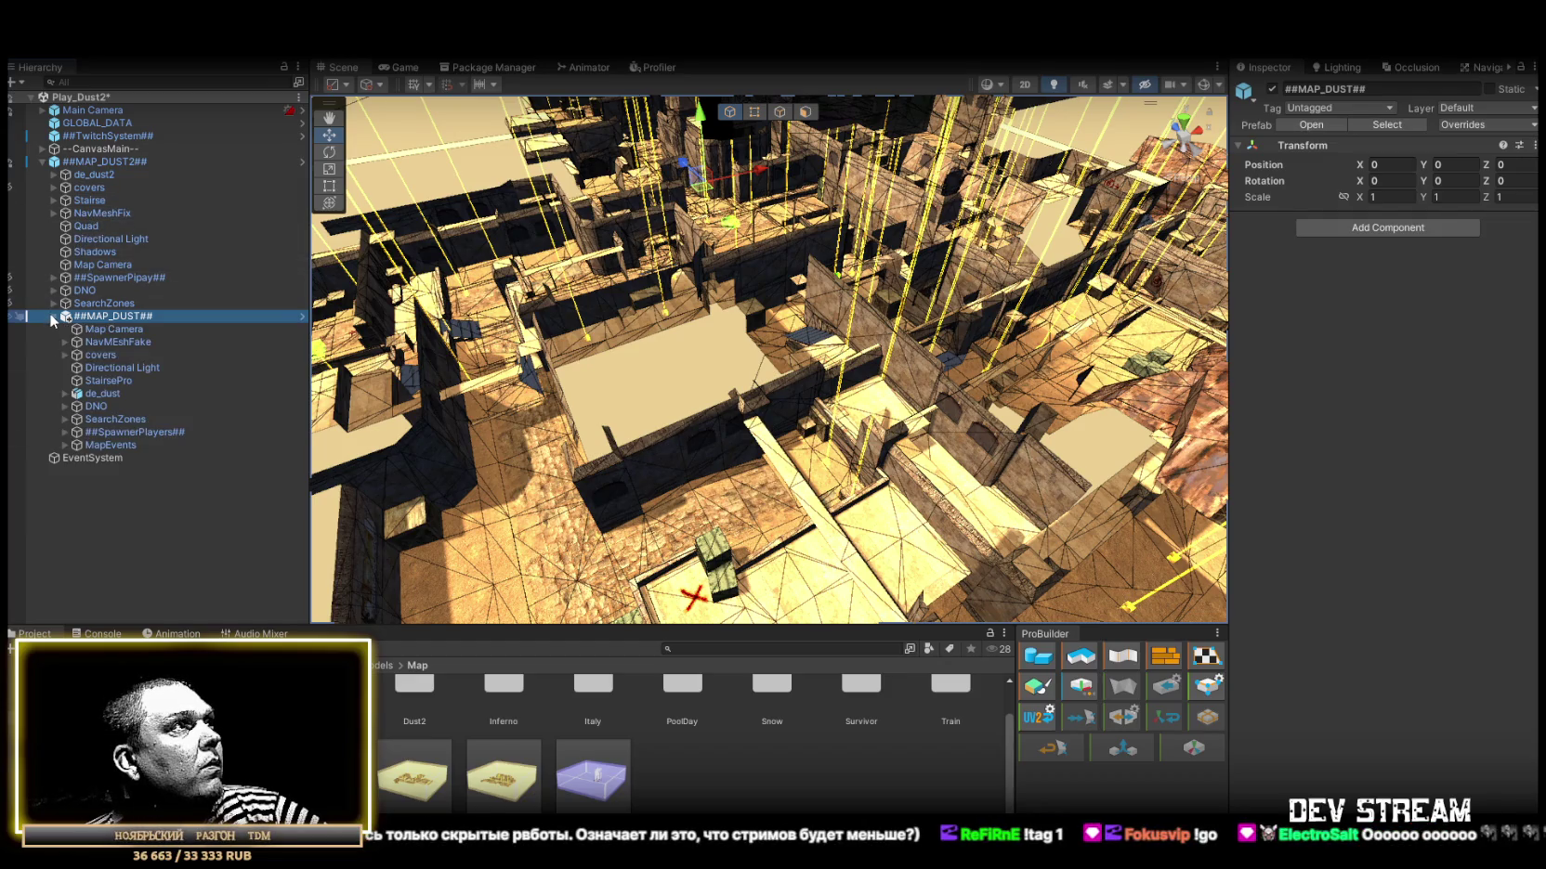
pyautogui.click(118, 444)
pyautogui.hotkey('ctrl', 'd')
pyautogui.moveTo(148, 454)
pyautogui.mouseDown()
pyautogui.moveTo(119, 395)
pyautogui.moveTo(103, 445)
pyautogui.moveTo(97, 310)
pyautogui.mouseUp()
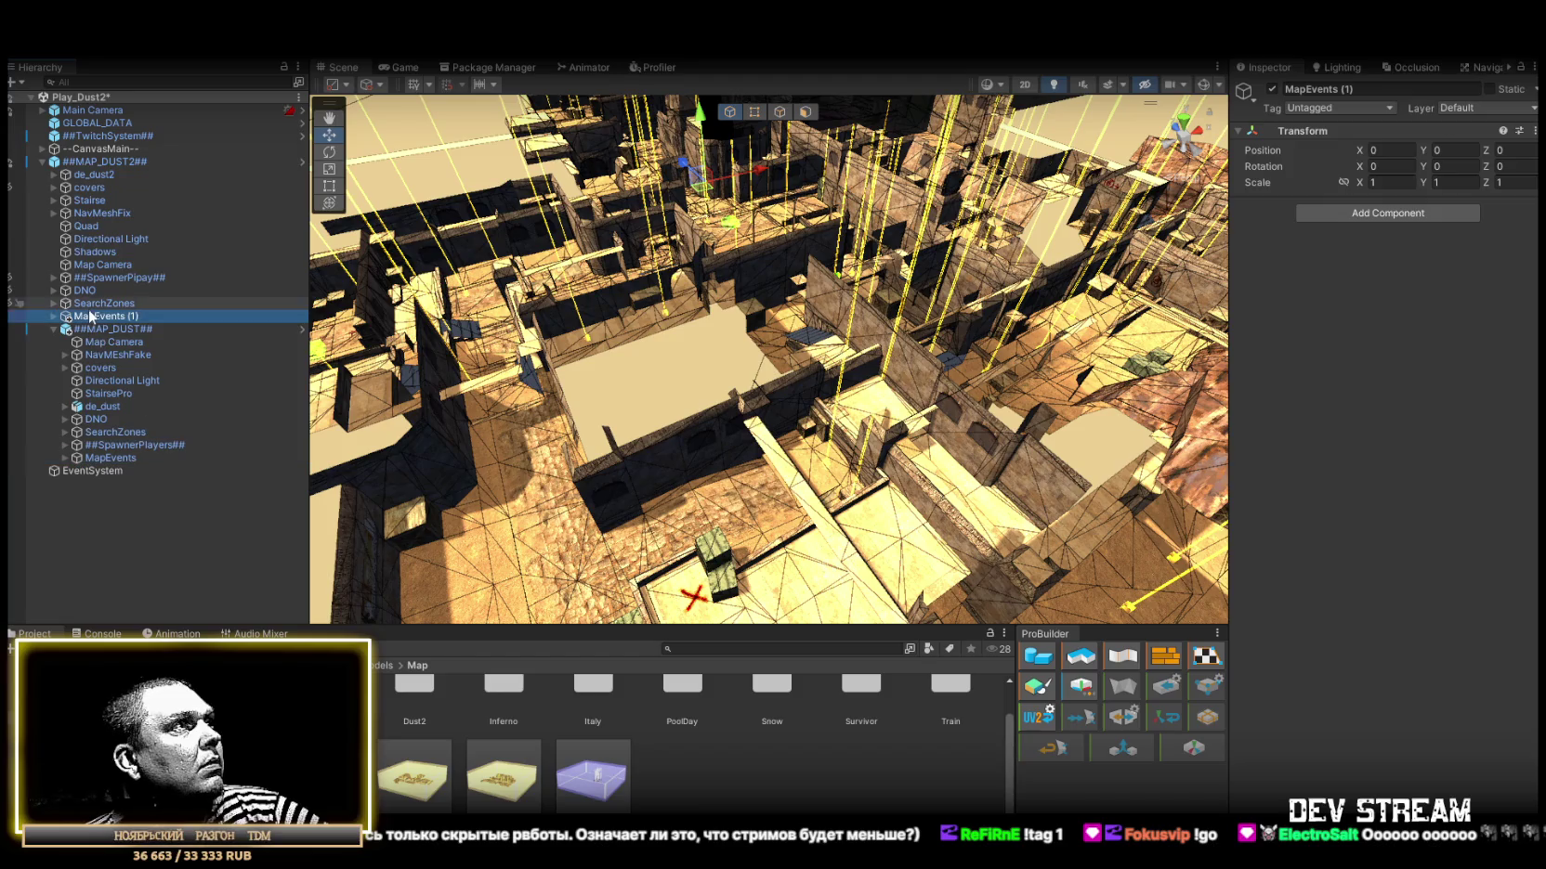
# Delete the ##MAP_DUST## instance, rename the copy to MapEvents, and frame PlantA.
pyautogui.click(95, 331)
pyautogui.press('Delete')
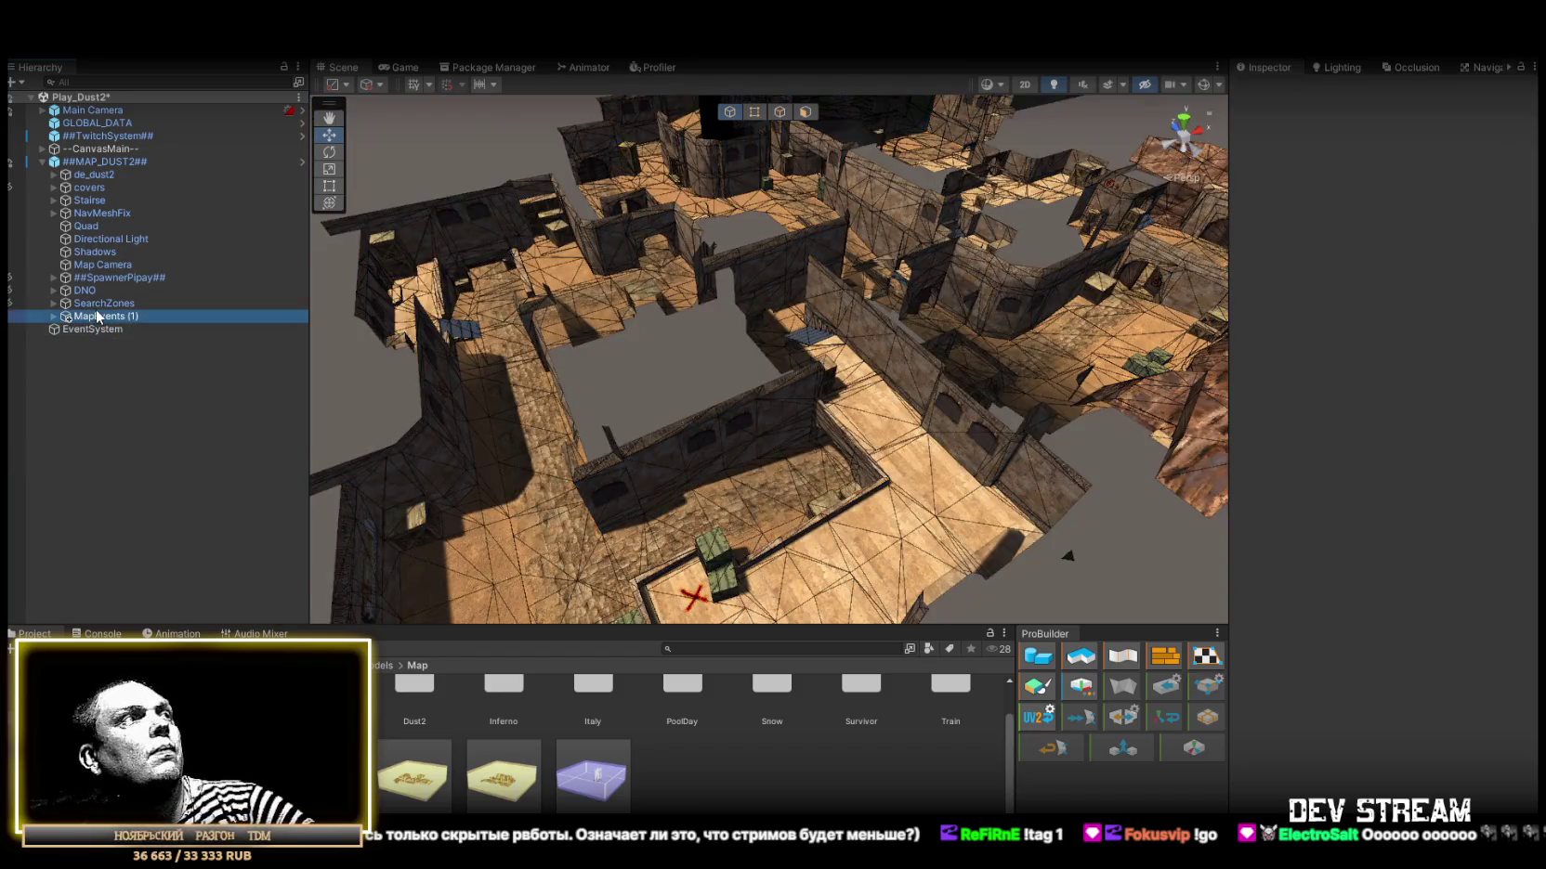
pyautogui.click(101, 316)
pyautogui.click(135, 318)
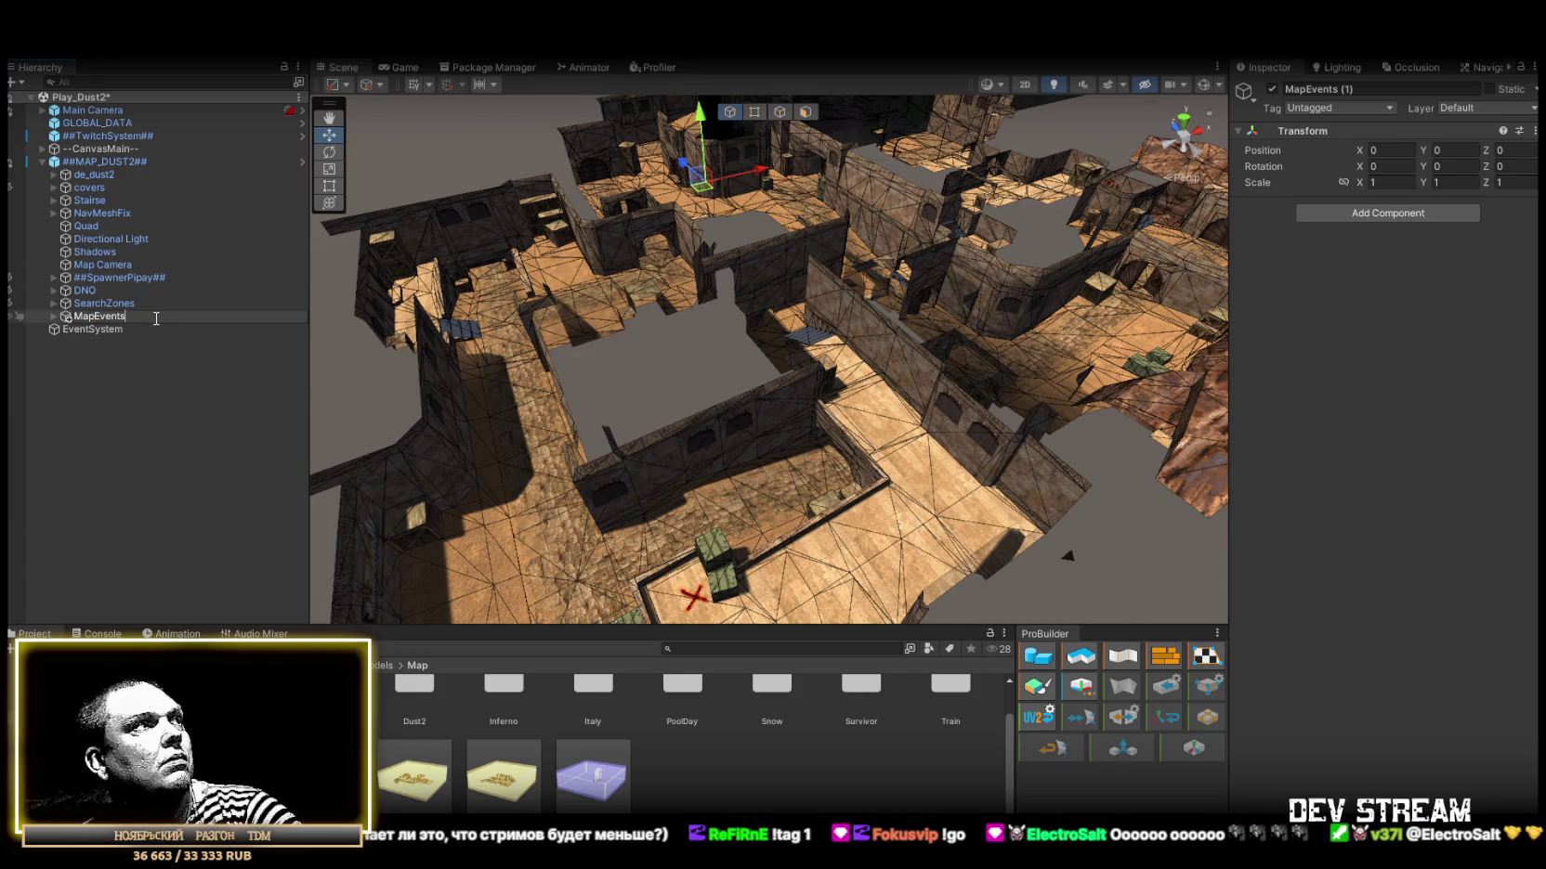
pyautogui.press('BackSpace')
pyautogui.press('BackSpace')
pyautogui.press('BackSpace')
pyautogui.press('Return')
pyautogui.doubleClick(88, 329)
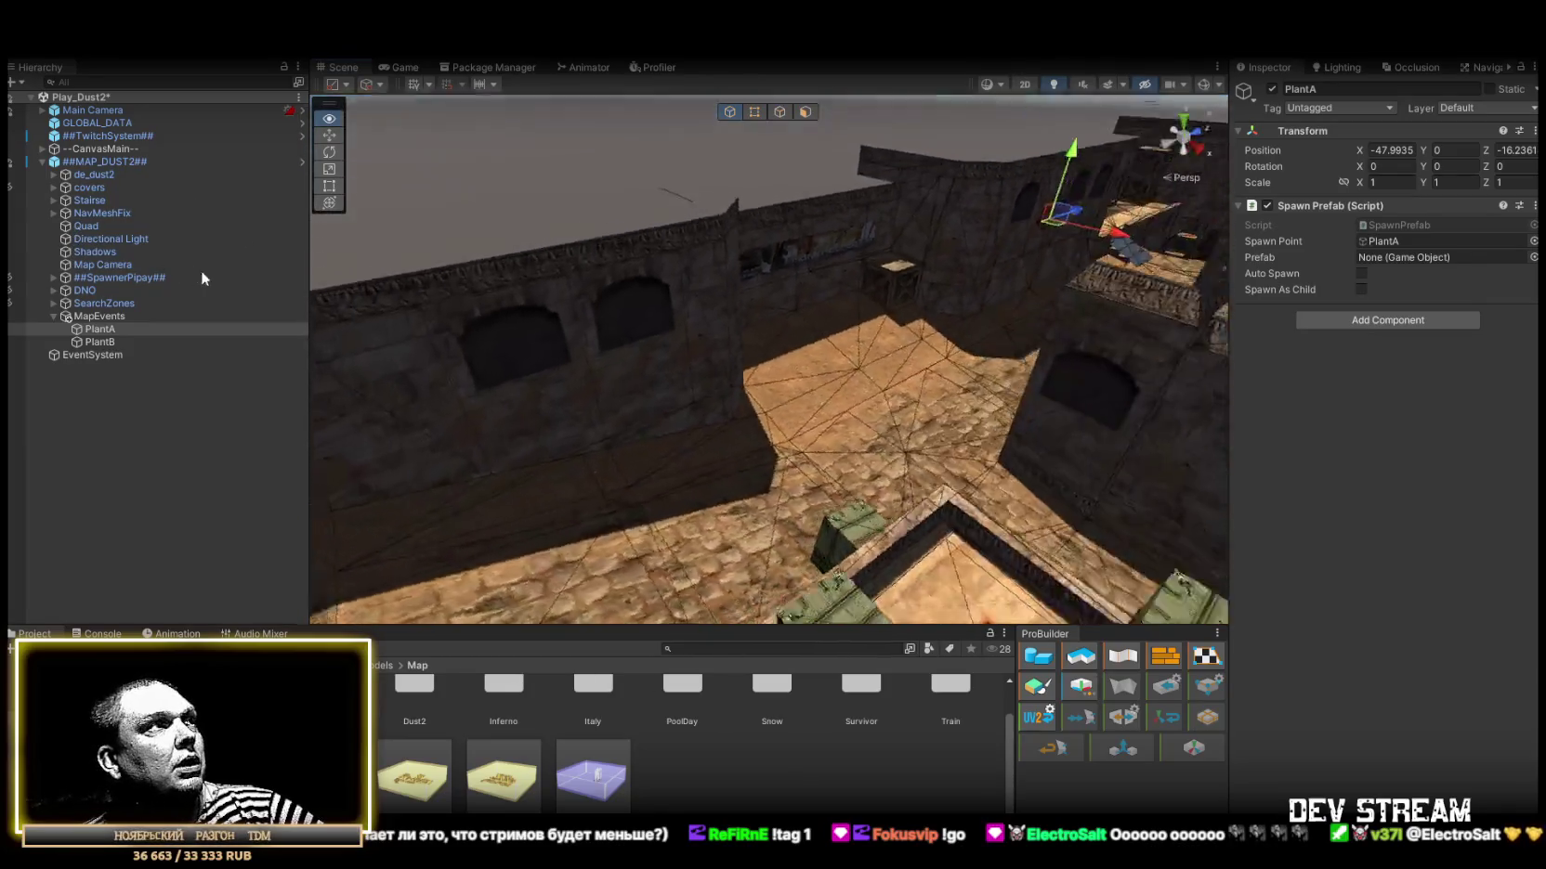
# Move PlantA beside the red X, then place PlantB on it at X 40.3, Y -7.63, Z -67.21.
pyautogui.moveTo(555, 188)
pyautogui.mouseDown()
pyautogui.moveTo(750, 437)
pyautogui.moveTo(797, 461)
pyautogui.moveTo(803, 535)
pyautogui.moveTo(711, 498)
pyautogui.mouseUp()
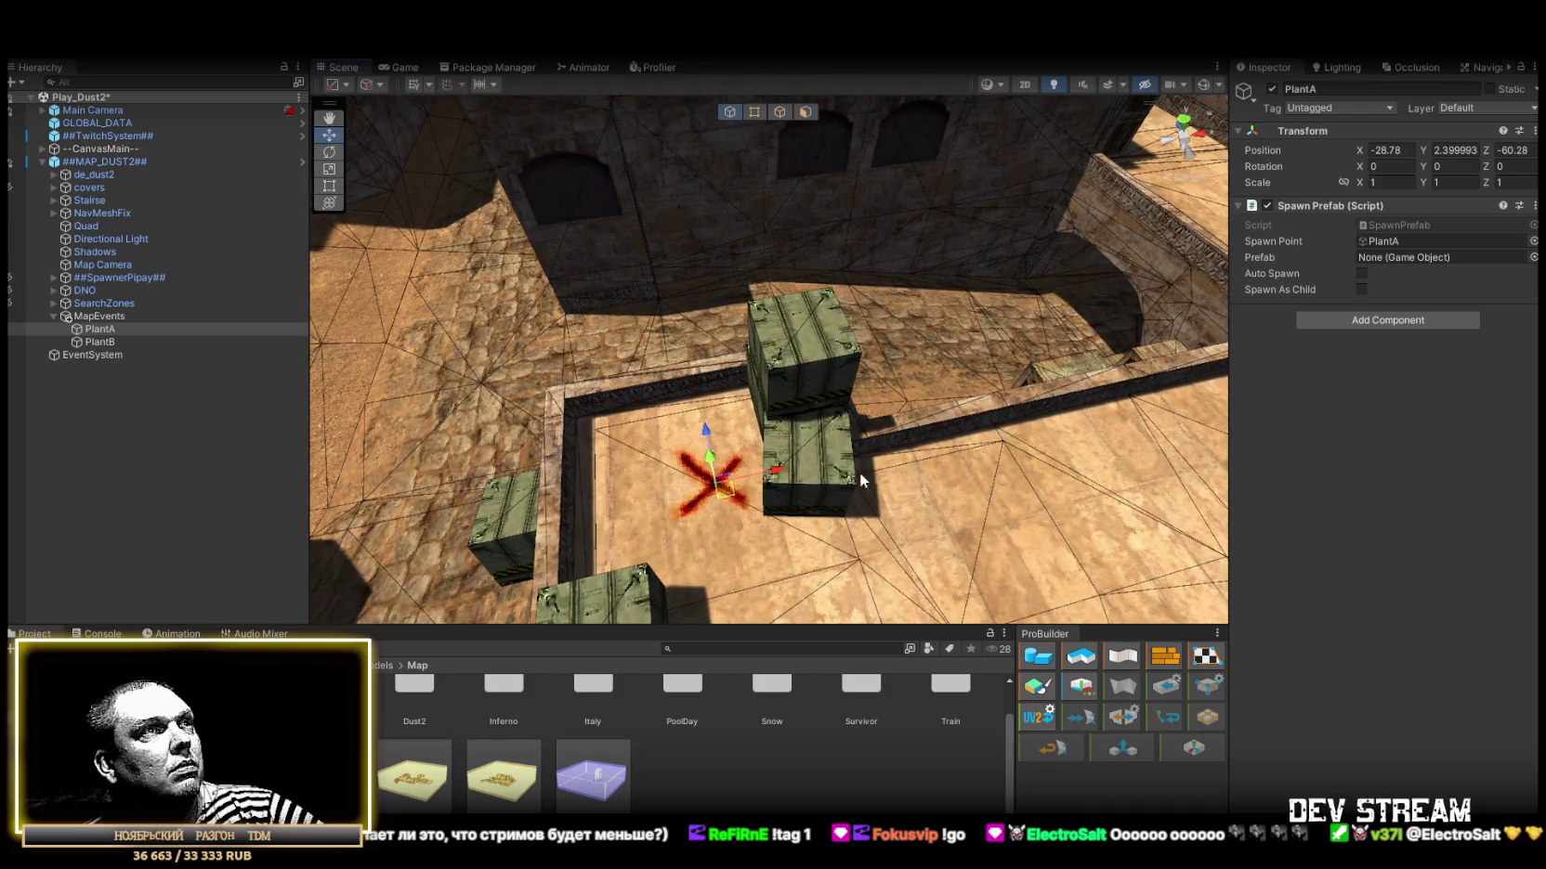
pyautogui.scroll(-5, 851, 479)
pyautogui.click(96, 342)
pyautogui.moveTo(1022, 335)
pyautogui.mouseDown()
pyautogui.moveTo(1115, 304)
pyautogui.moveTo(450, 420)
pyautogui.moveTo(980, 153)
pyautogui.moveTo(761, 500)
pyautogui.mouseUp()
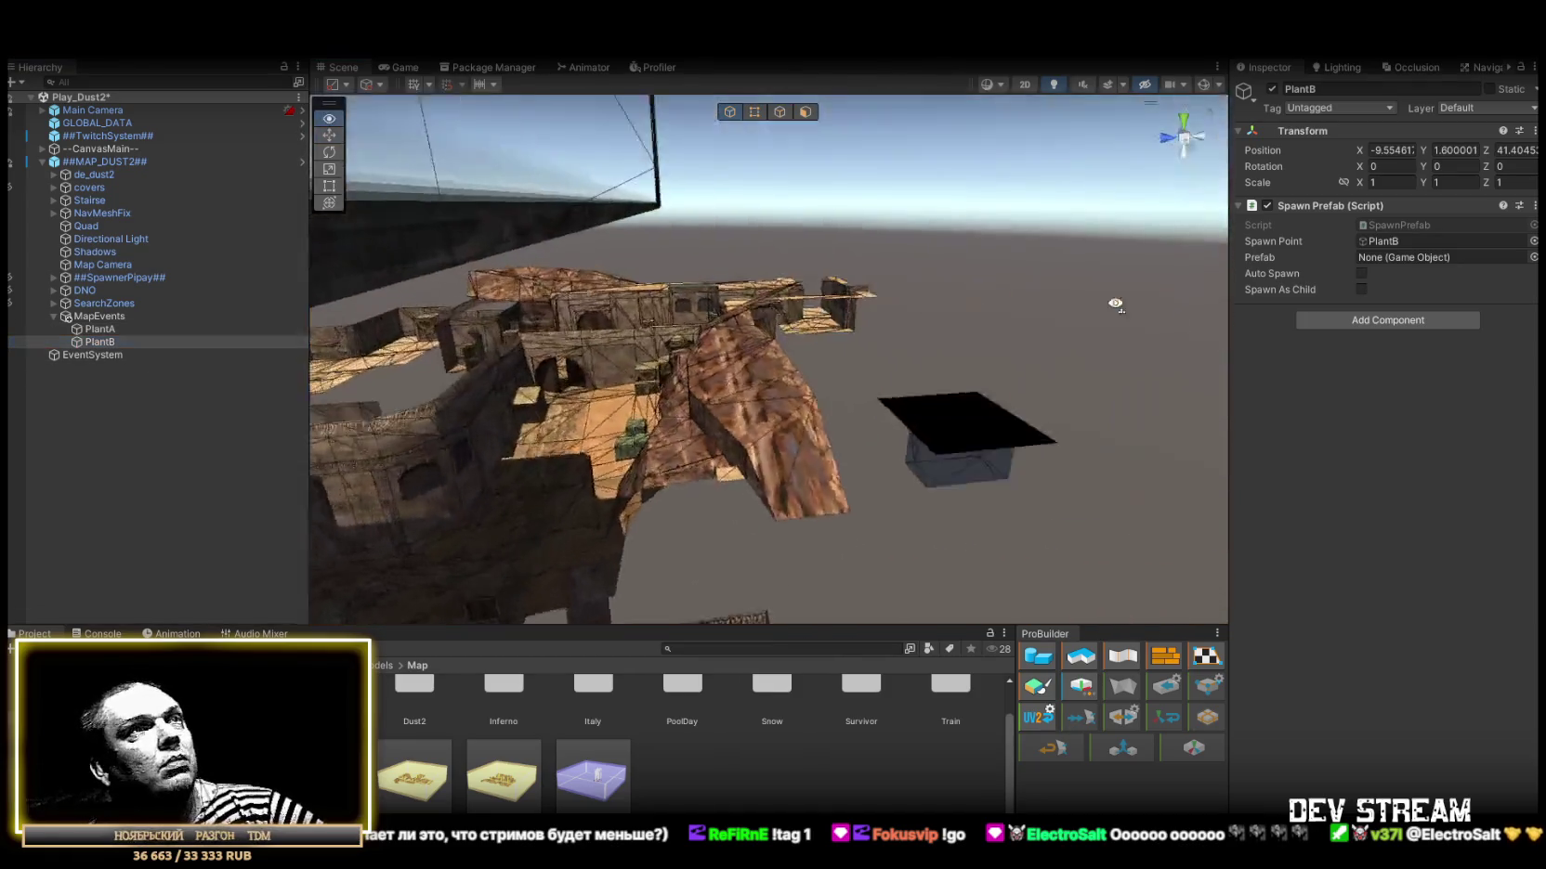
pyautogui.scroll(5, 783, 362)
pyautogui.scroll(5, 780, 474)
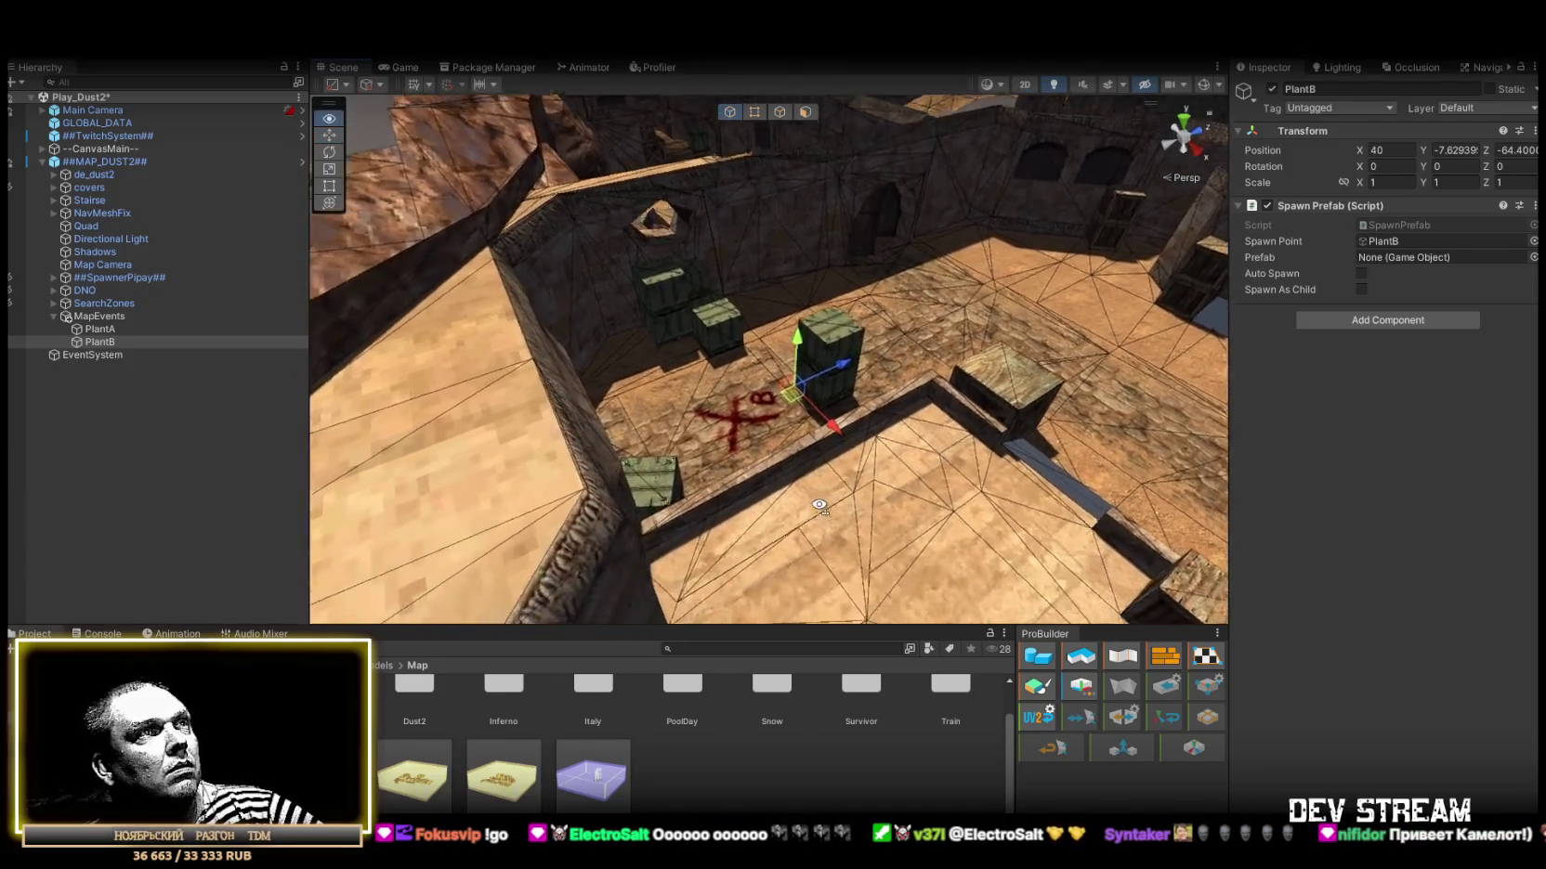
pyautogui.moveTo(814, 445); pyautogui.dragTo(723, 507)
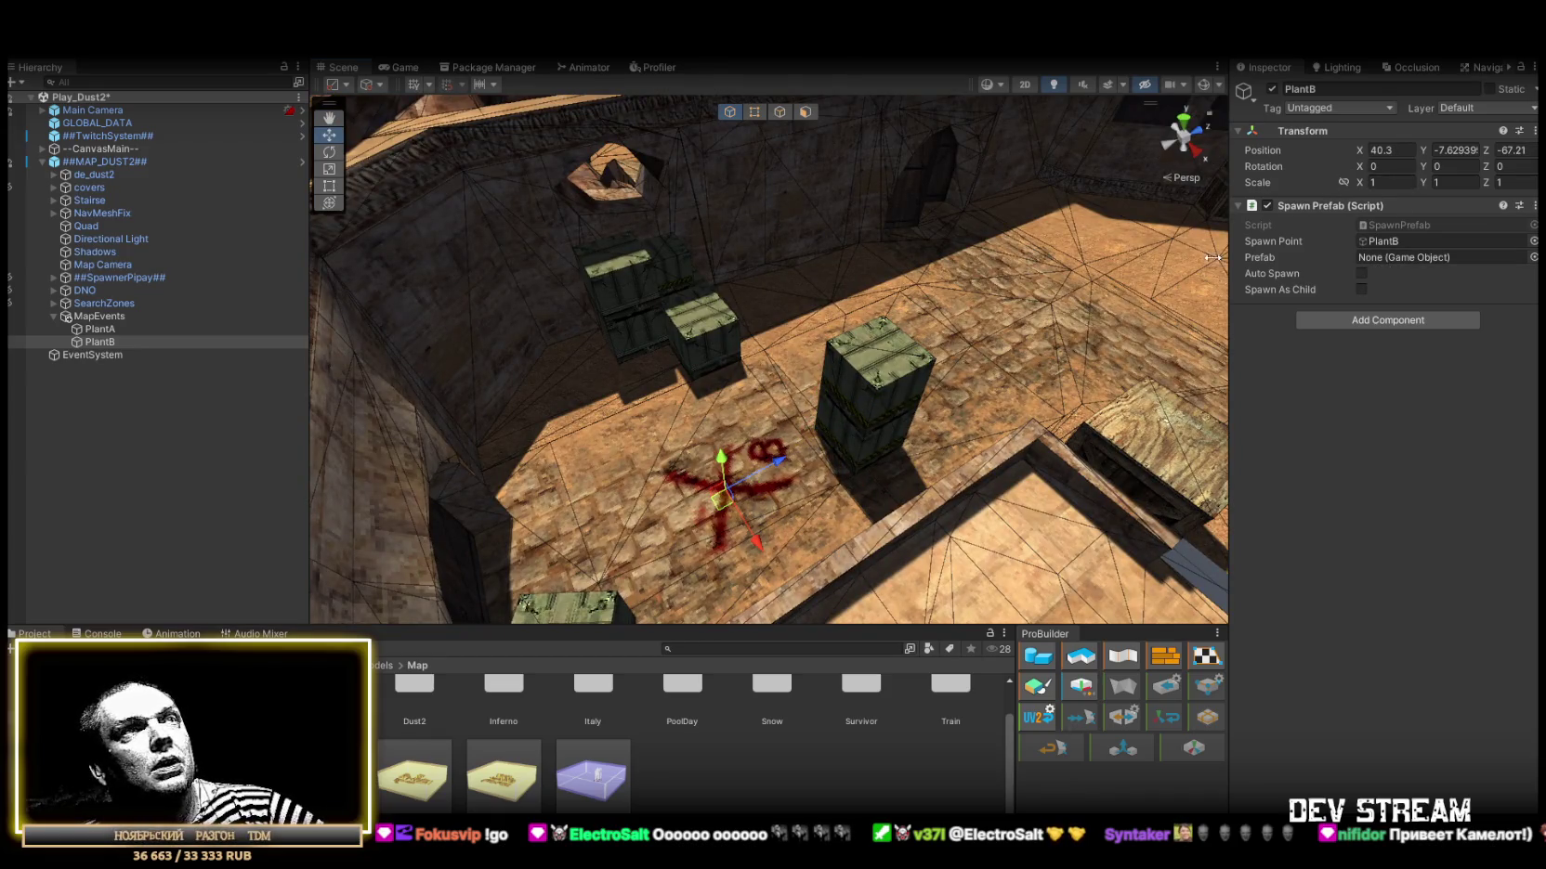
pyautogui.click(102, 162)
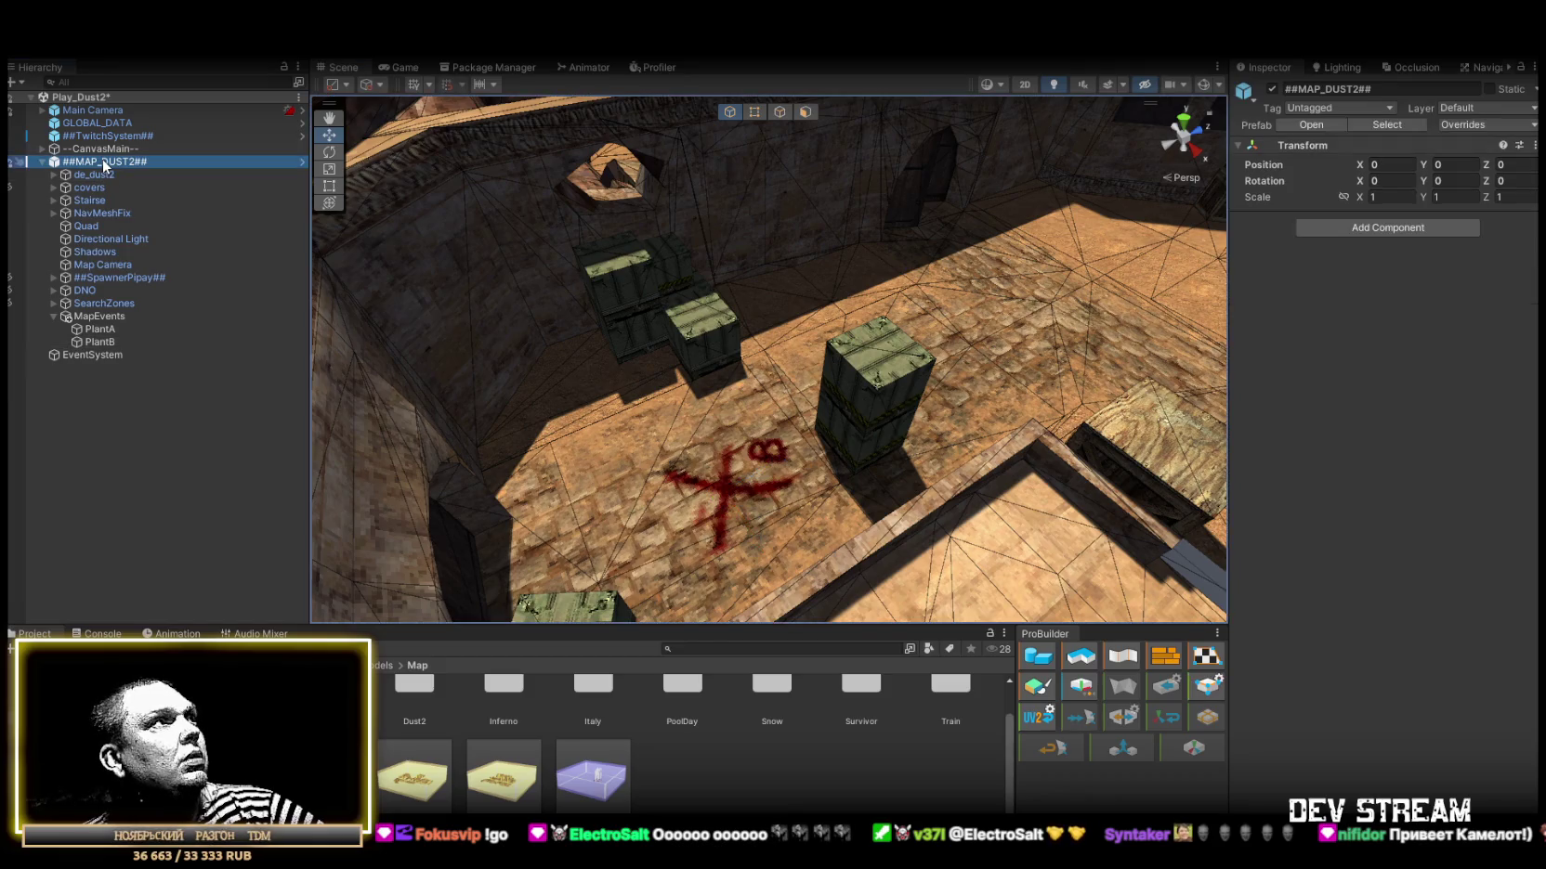
# In MapEventsManager, assign PlantA to the C4onA event and PlantB to the C4onB event.
pyautogui.click(41, 150)
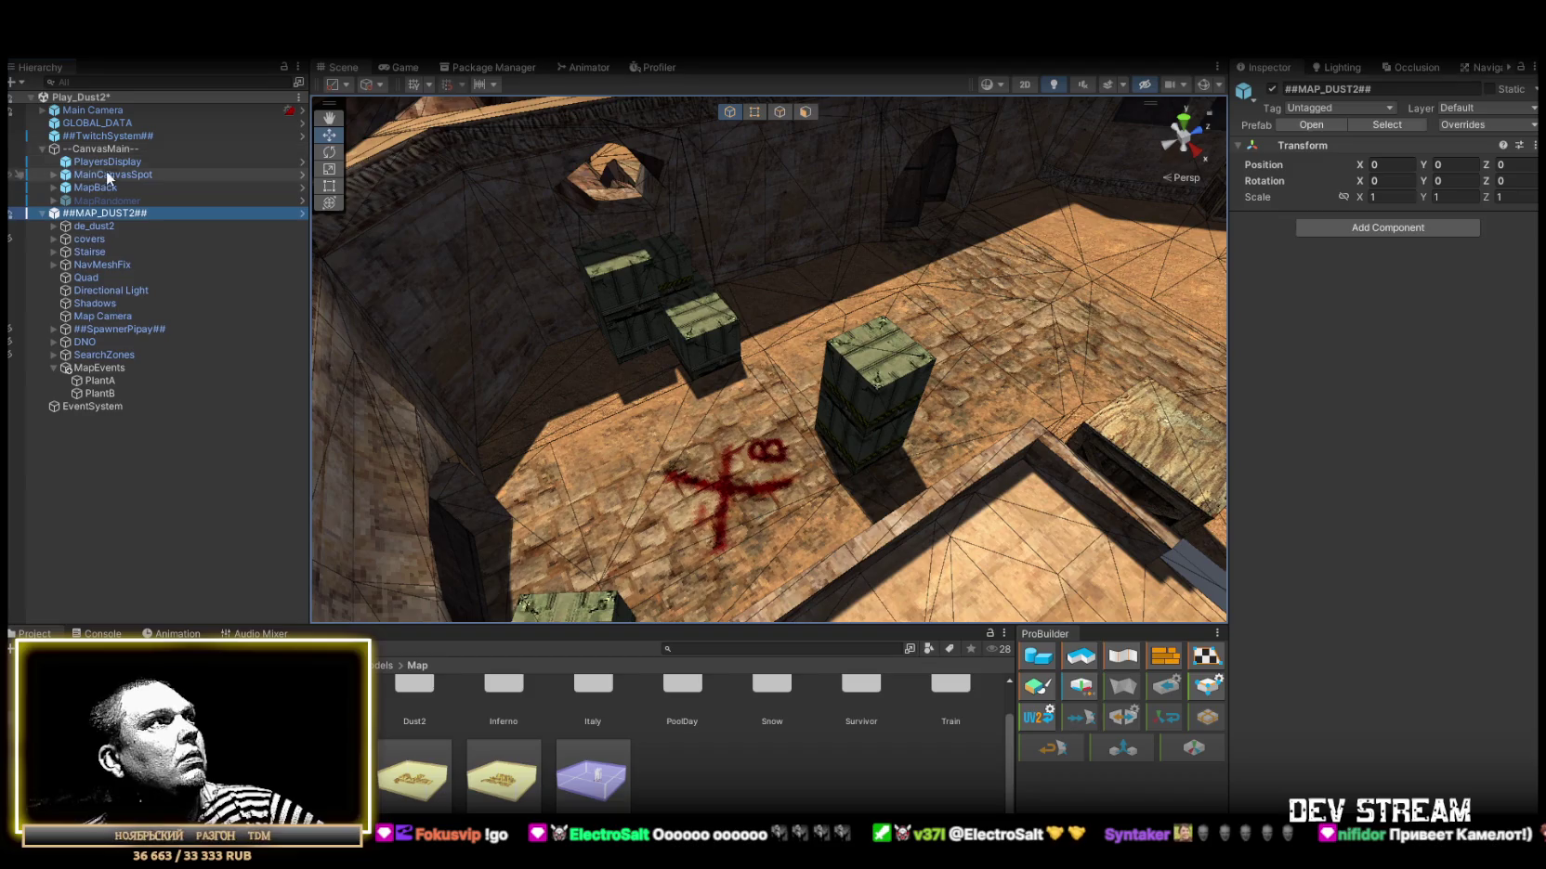
pyautogui.click(51, 175)
pyautogui.click(158, 187)
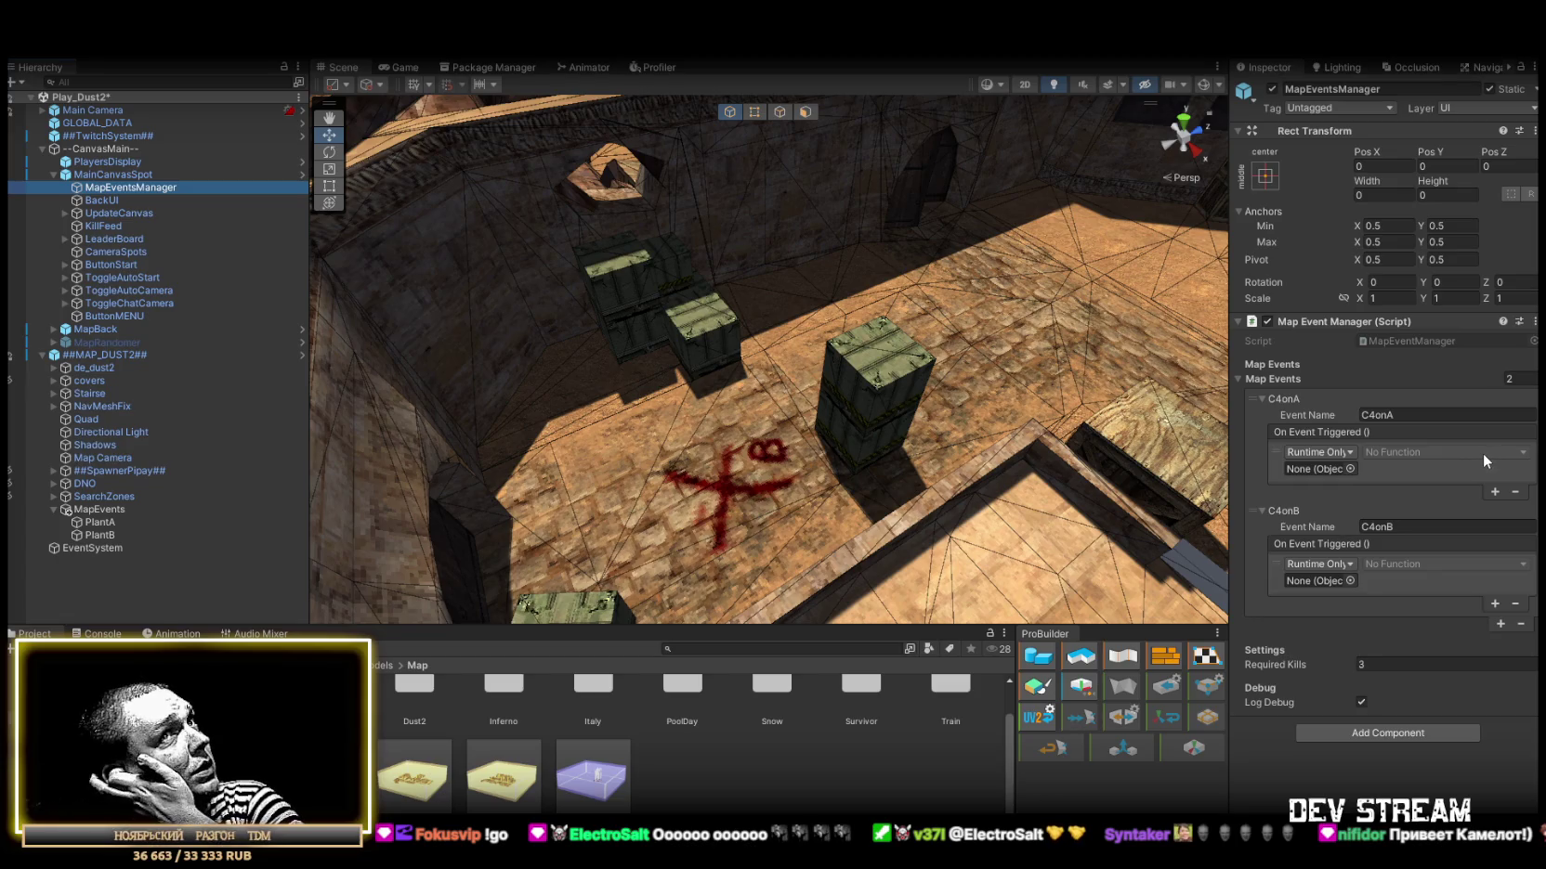
pyautogui.moveTo(1347, 413)
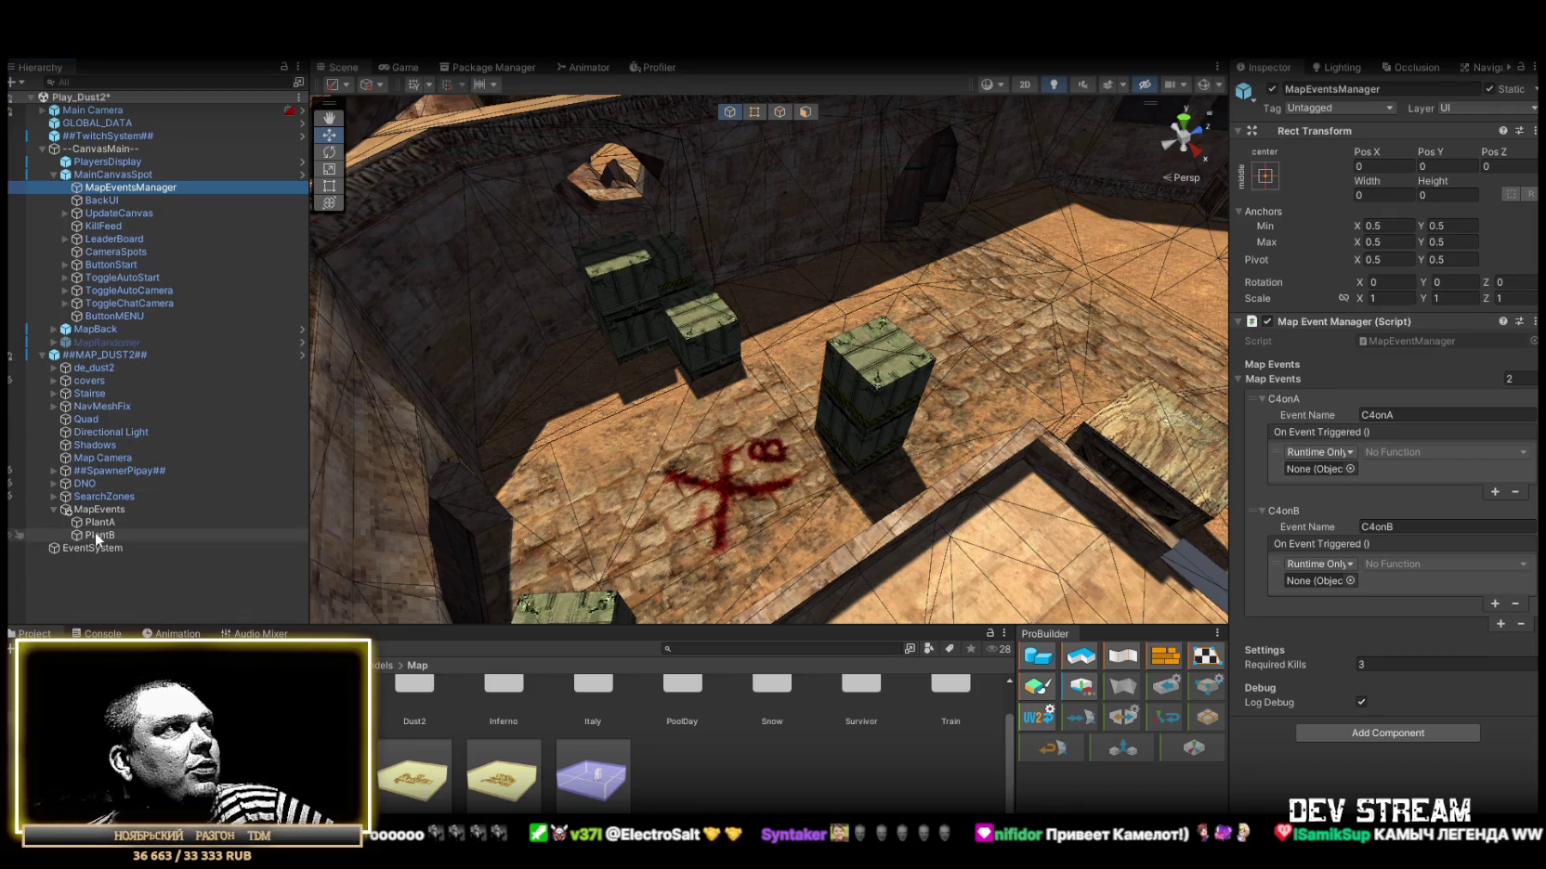
pyautogui.moveTo(94, 526); pyautogui.dragTo(1251, 428)
pyautogui.moveTo(1322, 475); pyautogui.dragTo(1326, 473)
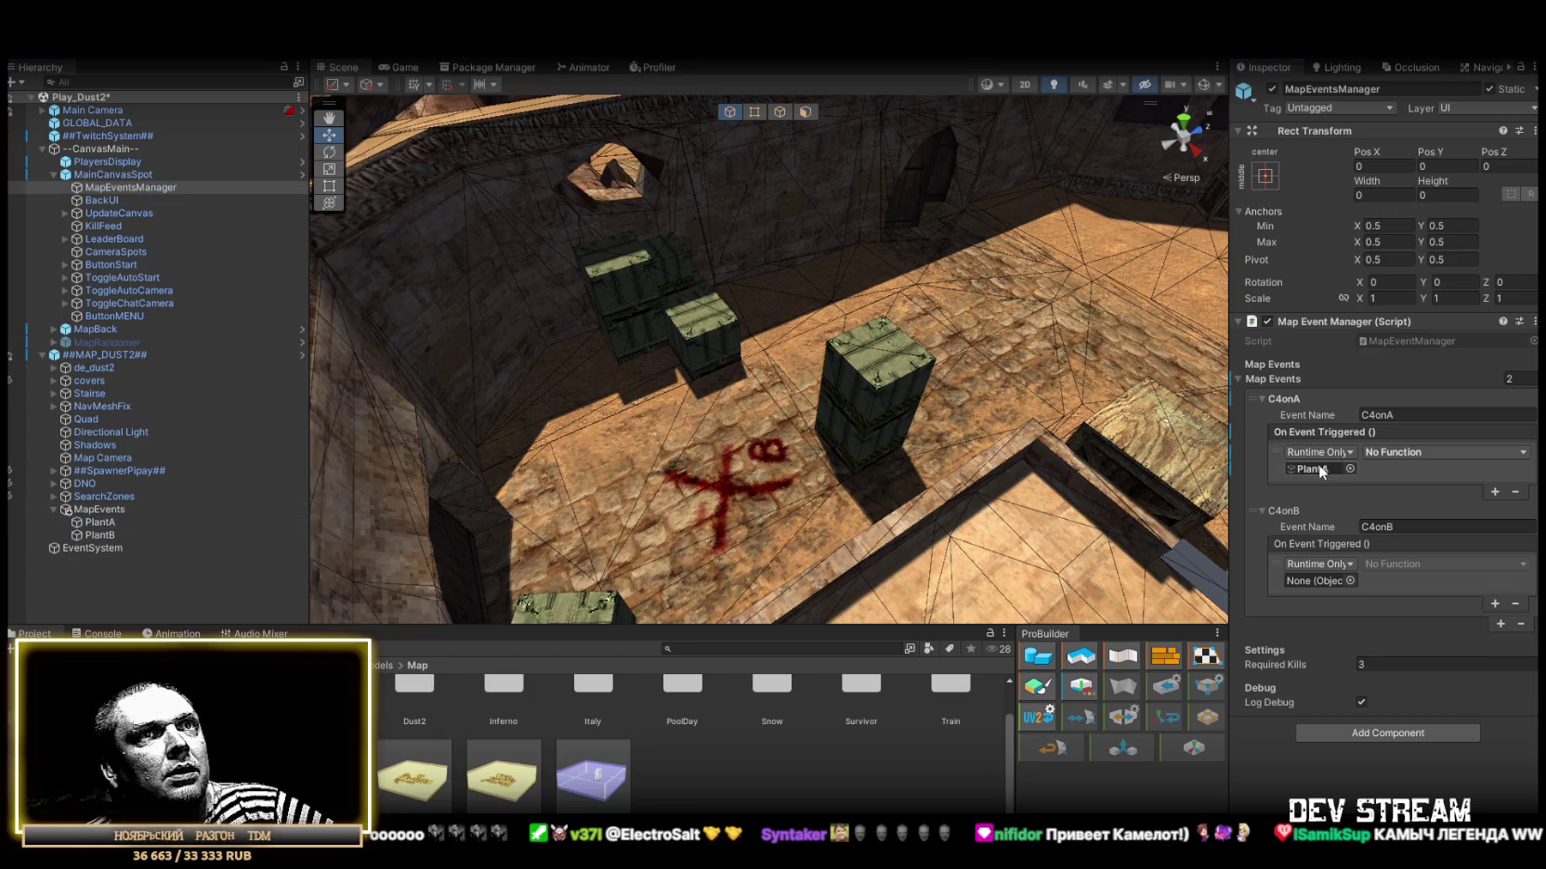
pyautogui.moveTo(92, 537); pyautogui.dragTo(1388, 543)
pyautogui.moveTo(1291, 587); pyautogui.dragTo(1291, 587)
# Set both C4onA and C4onB functions to SpawnPrefab > SetSpawn (GameObject).
pyautogui.click(1411, 453)
pyautogui.moveTo(1414, 512)
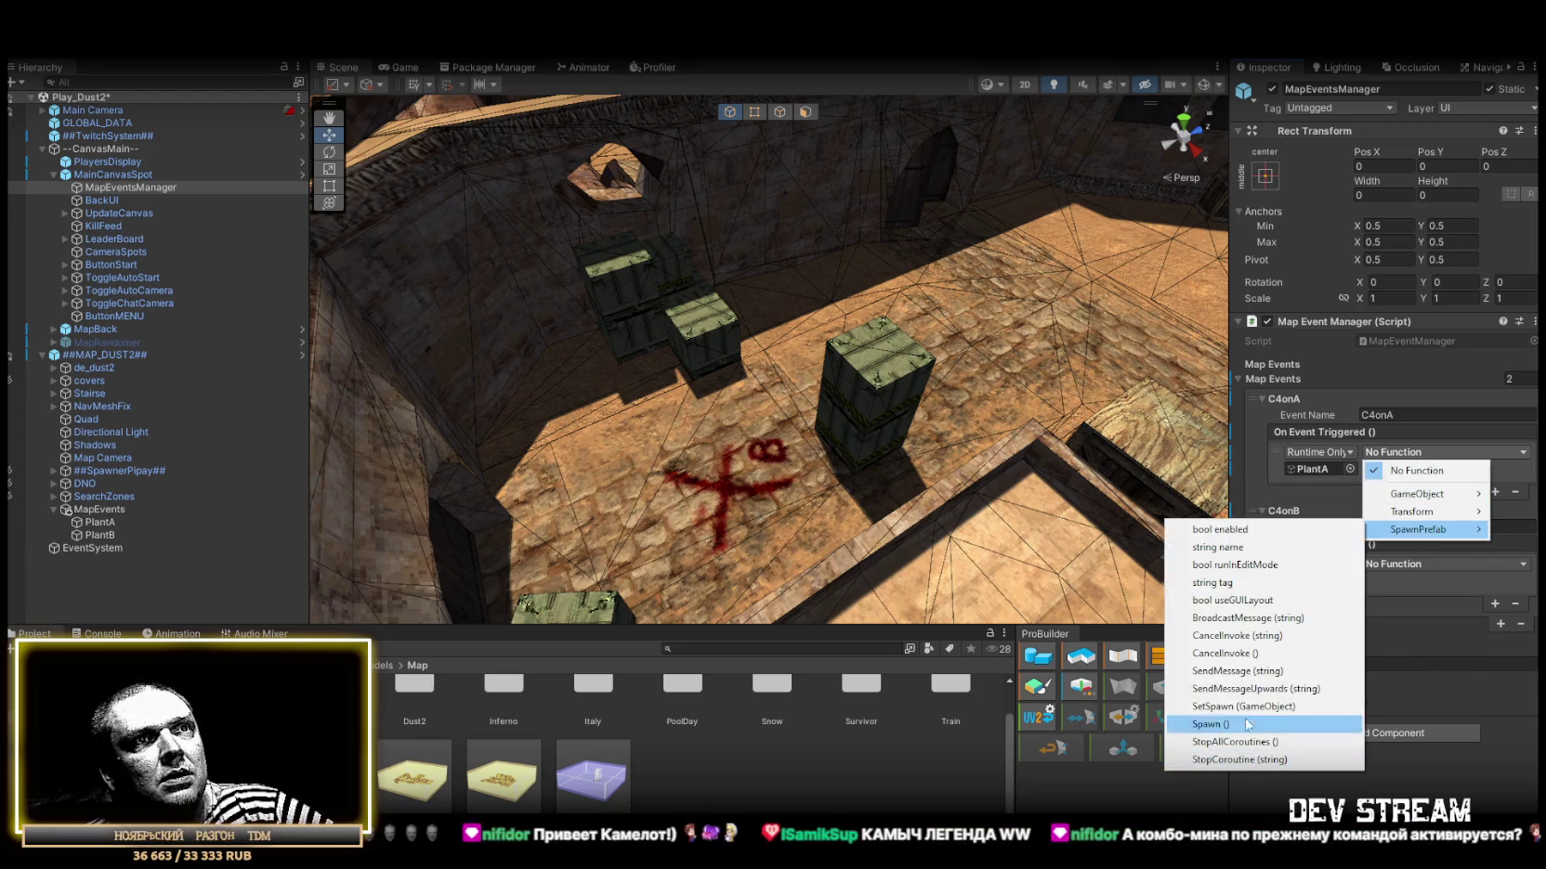
pyautogui.click(1245, 706)
pyautogui.click(1446, 562)
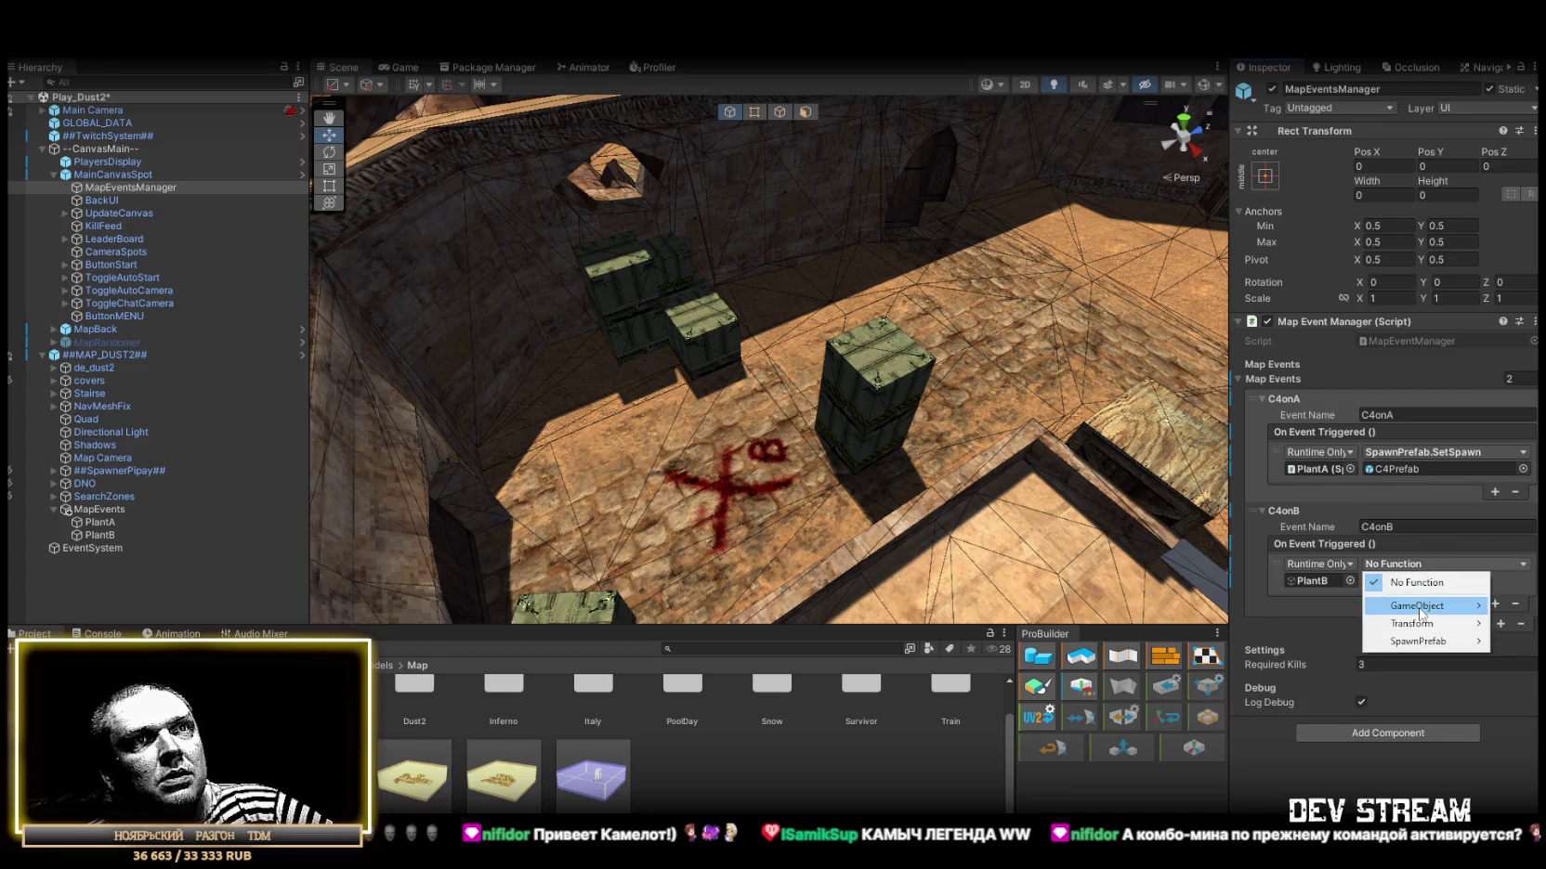
pyautogui.moveTo(1398, 650)
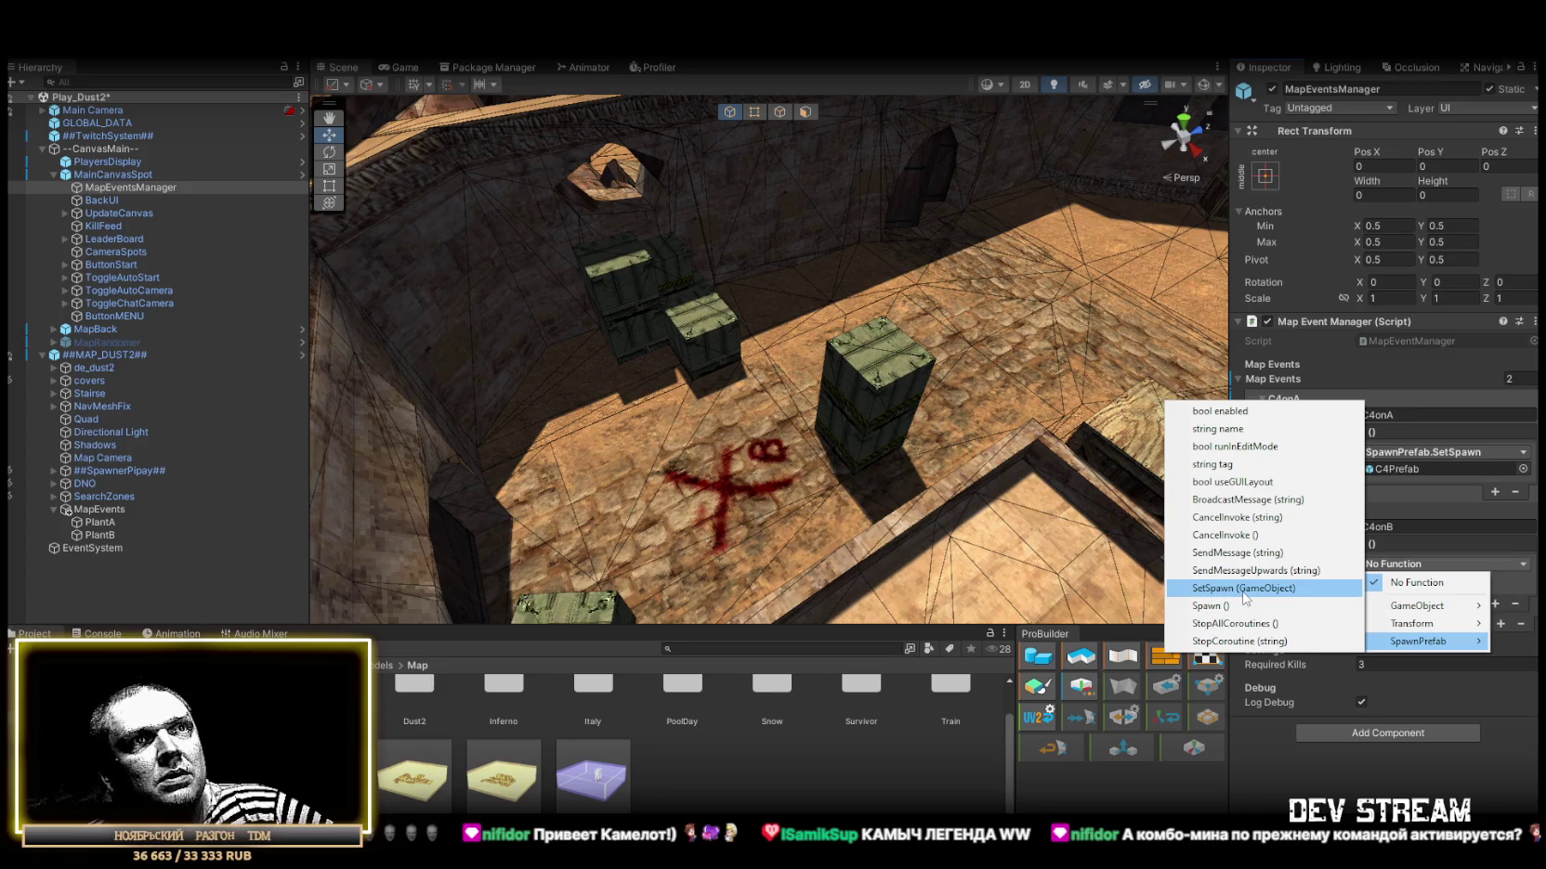
pyautogui.click(1243, 588)
pyautogui.moveTo(975, 429)
pyautogui.mouseDown()
pyautogui.moveTo(1021, 380)
pyautogui.moveTo(1006, 387)
pyautogui.mouseUp()
pyautogui.scroll(-5, 1039, 454)
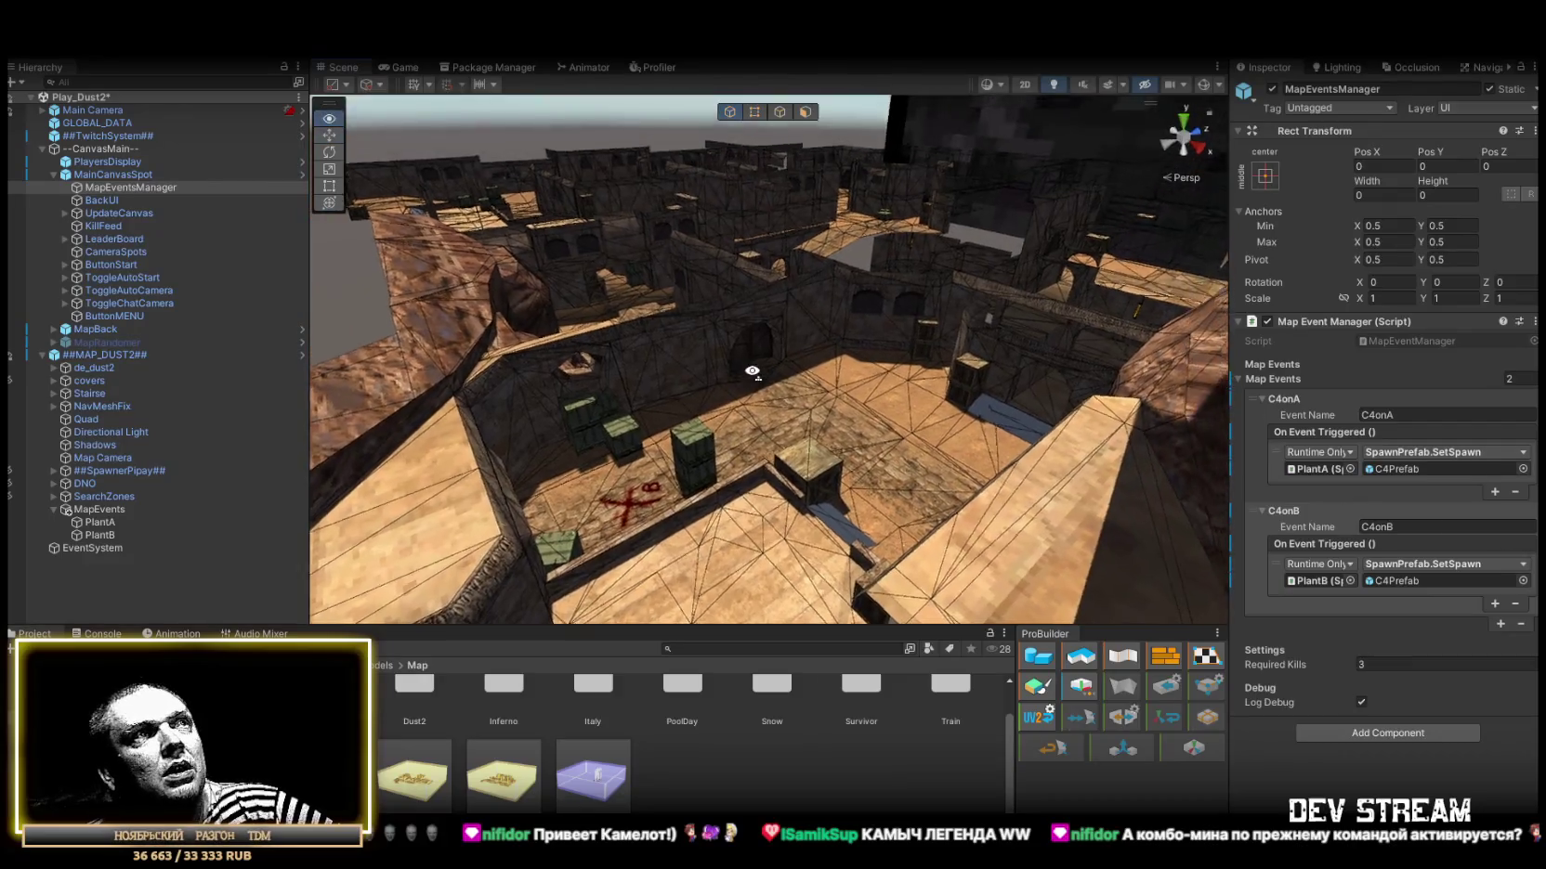
# Reframe the Dust2 map in the Scene view and select MainCanvasSpot before saving.
pyautogui.scroll(5, 1039, 454)
pyautogui.moveTo(1039, 454); pyautogui.dragTo(1126, 429)
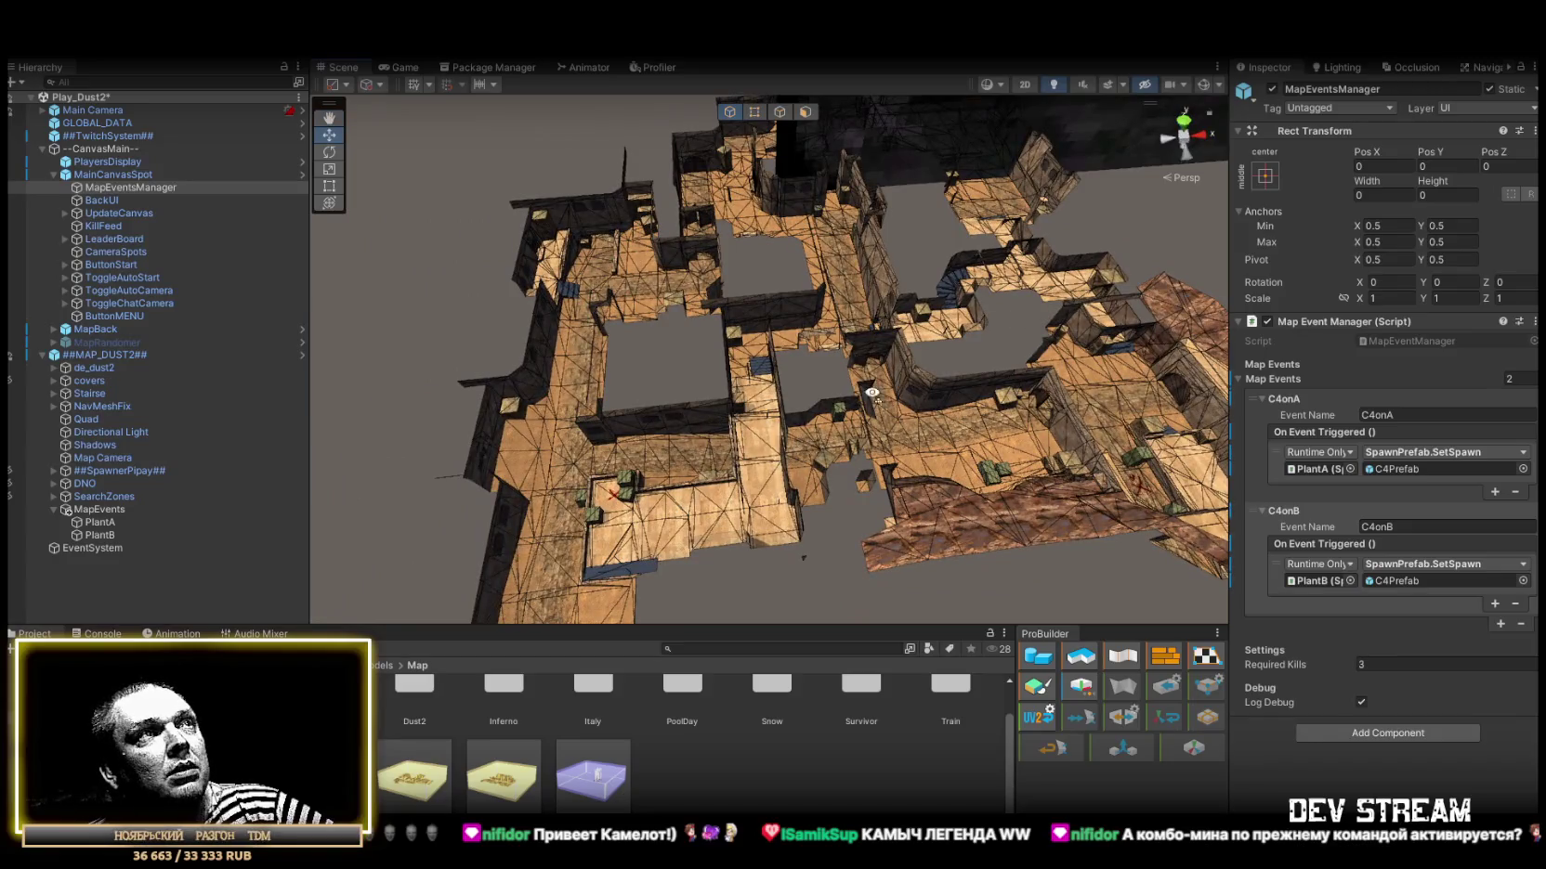
pyautogui.moveTo(869, 394); pyautogui.dragTo(903, 369)
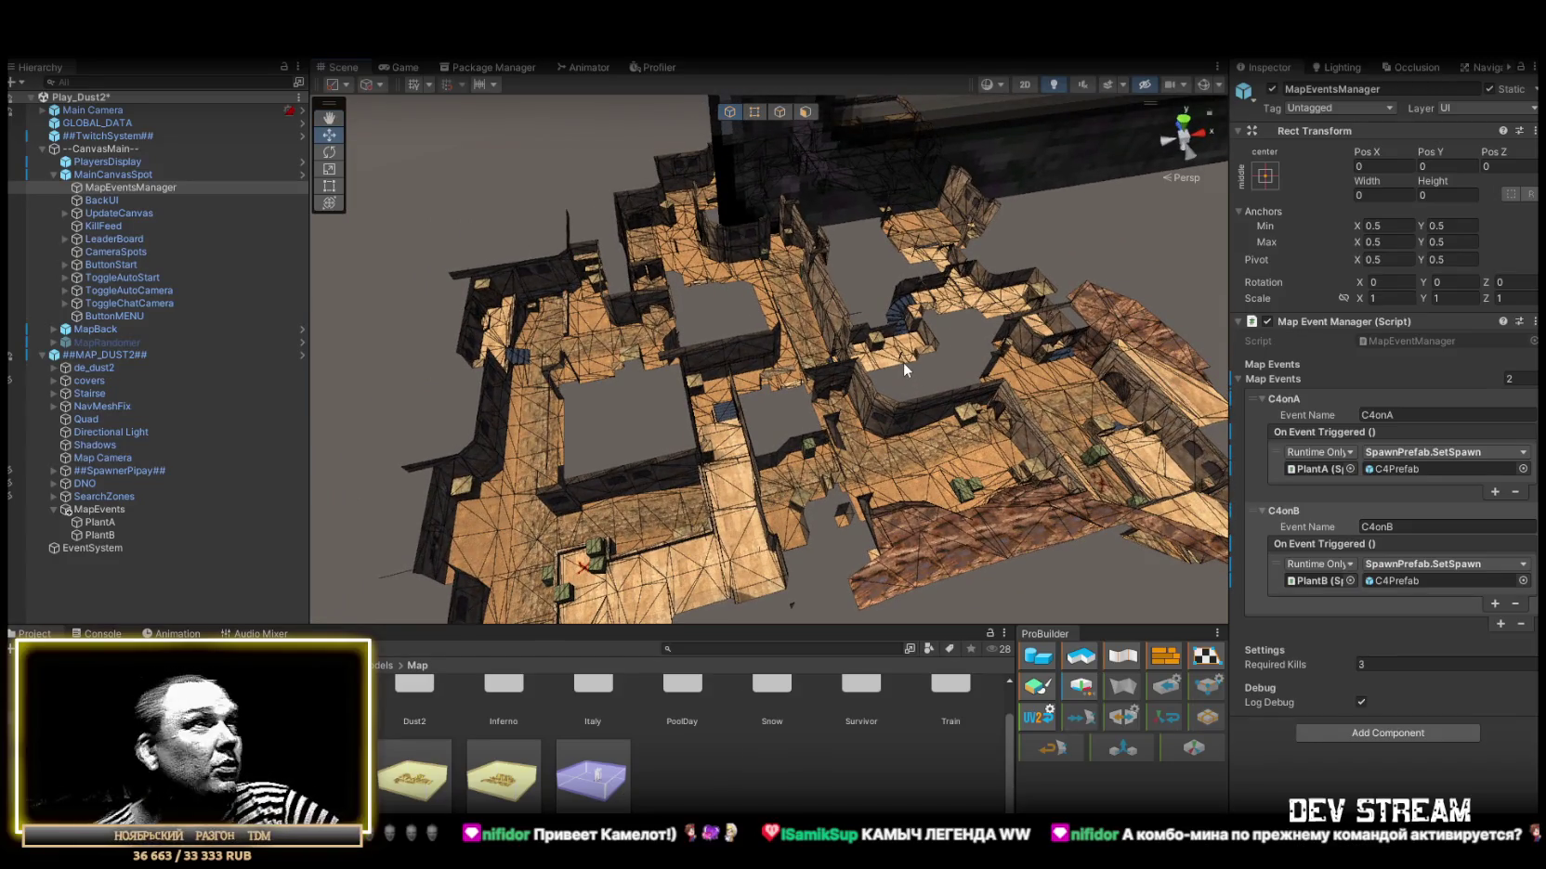
pyautogui.click(93, 173)
pyautogui.scroll(5, 915, 269)
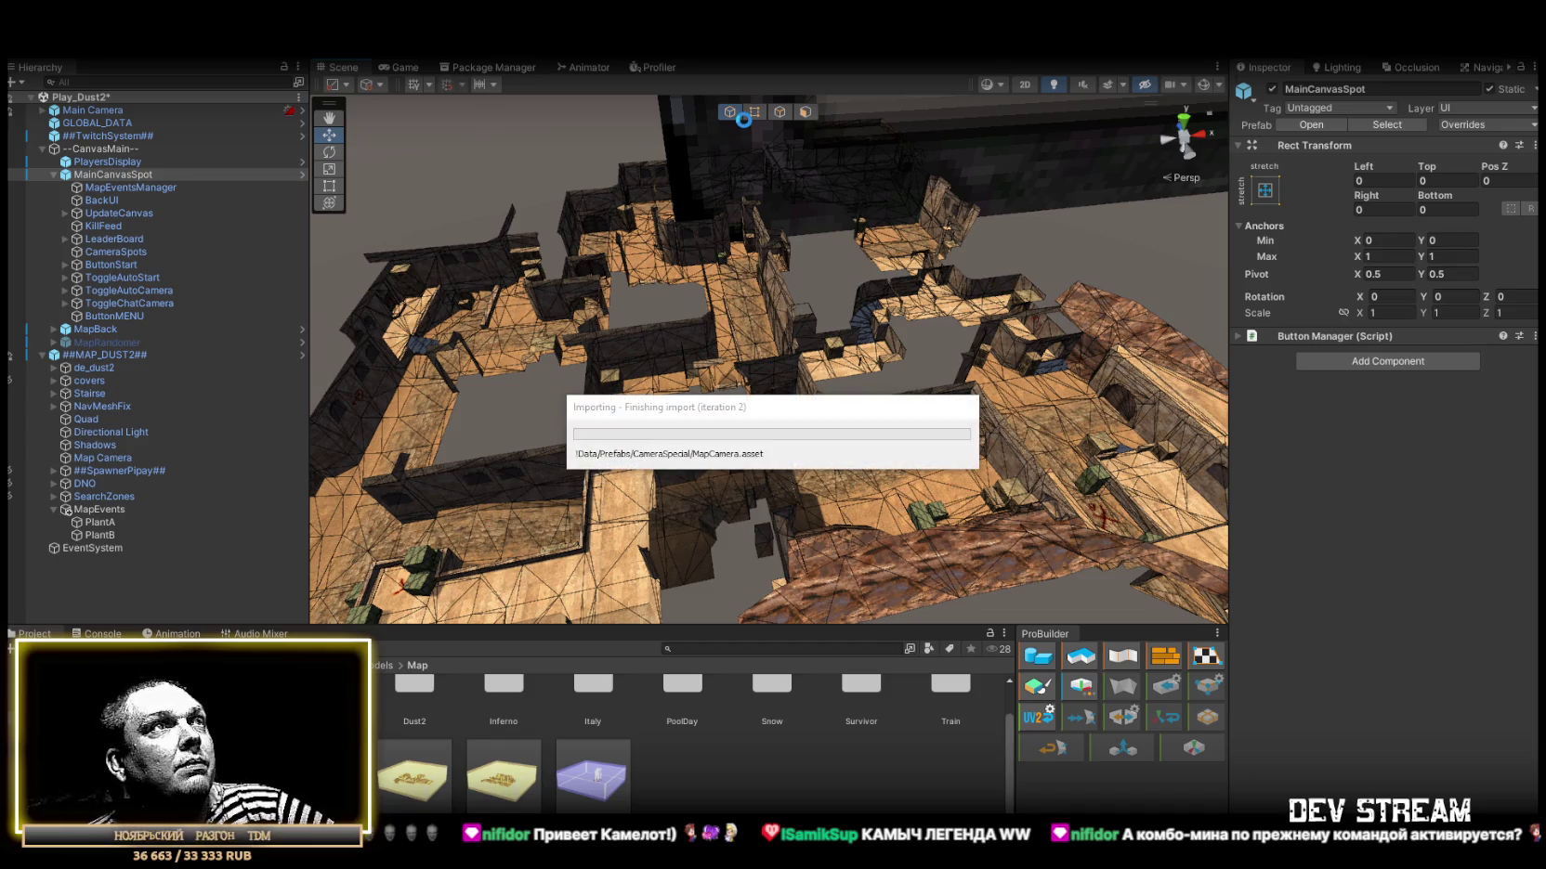
pyautogui.click(102, 175)
# Select ##MAP_DUST2## and use Overrides > Apply All to update its prefab asset.
pyautogui.click(92, 354)
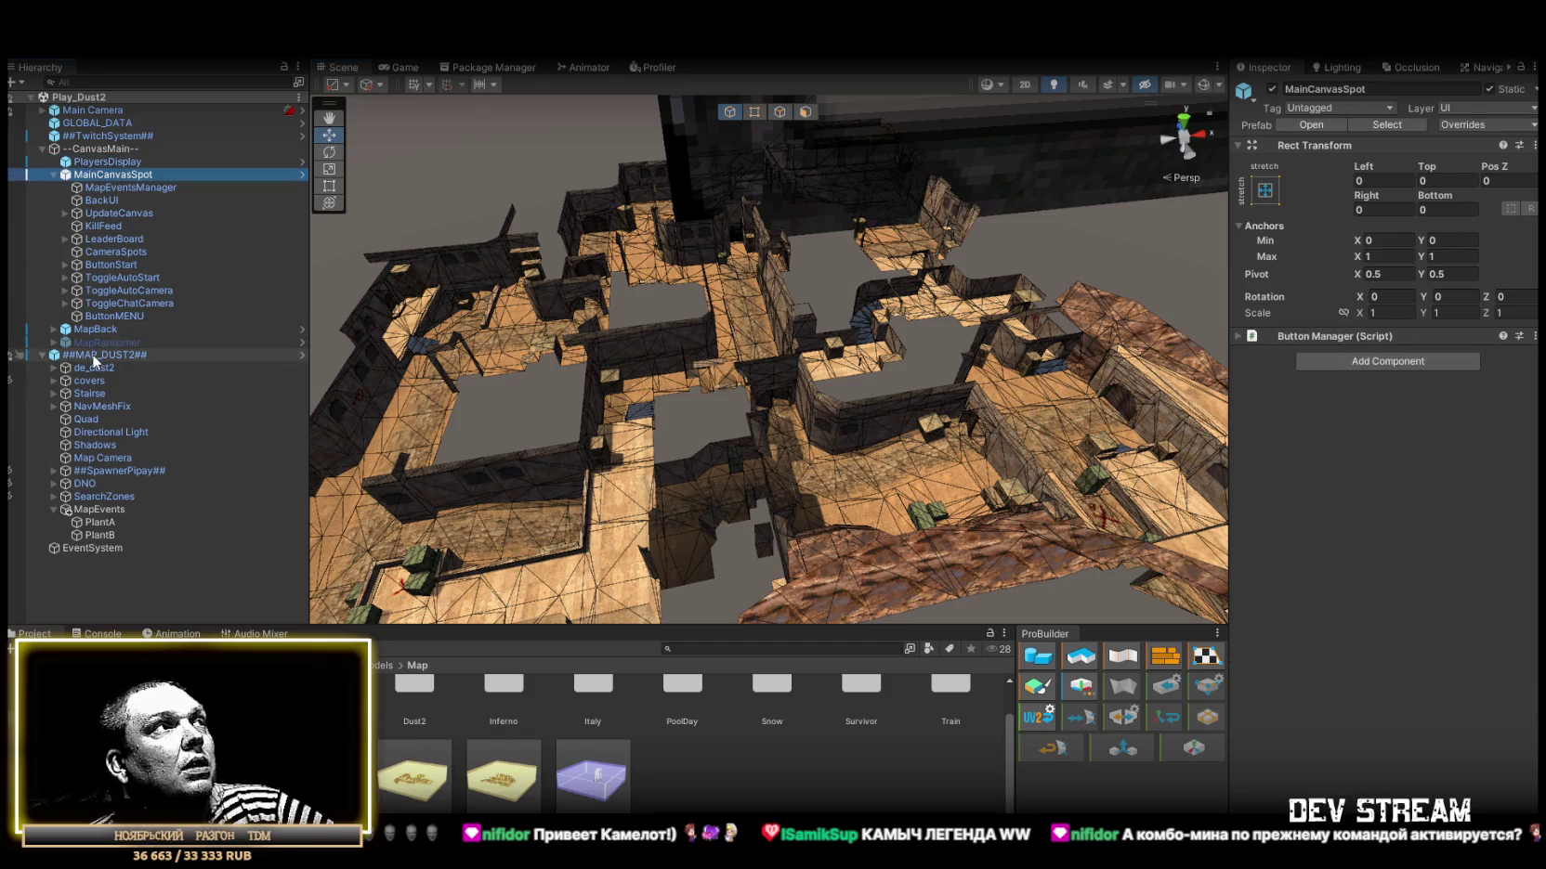
pyautogui.click(1476, 124)
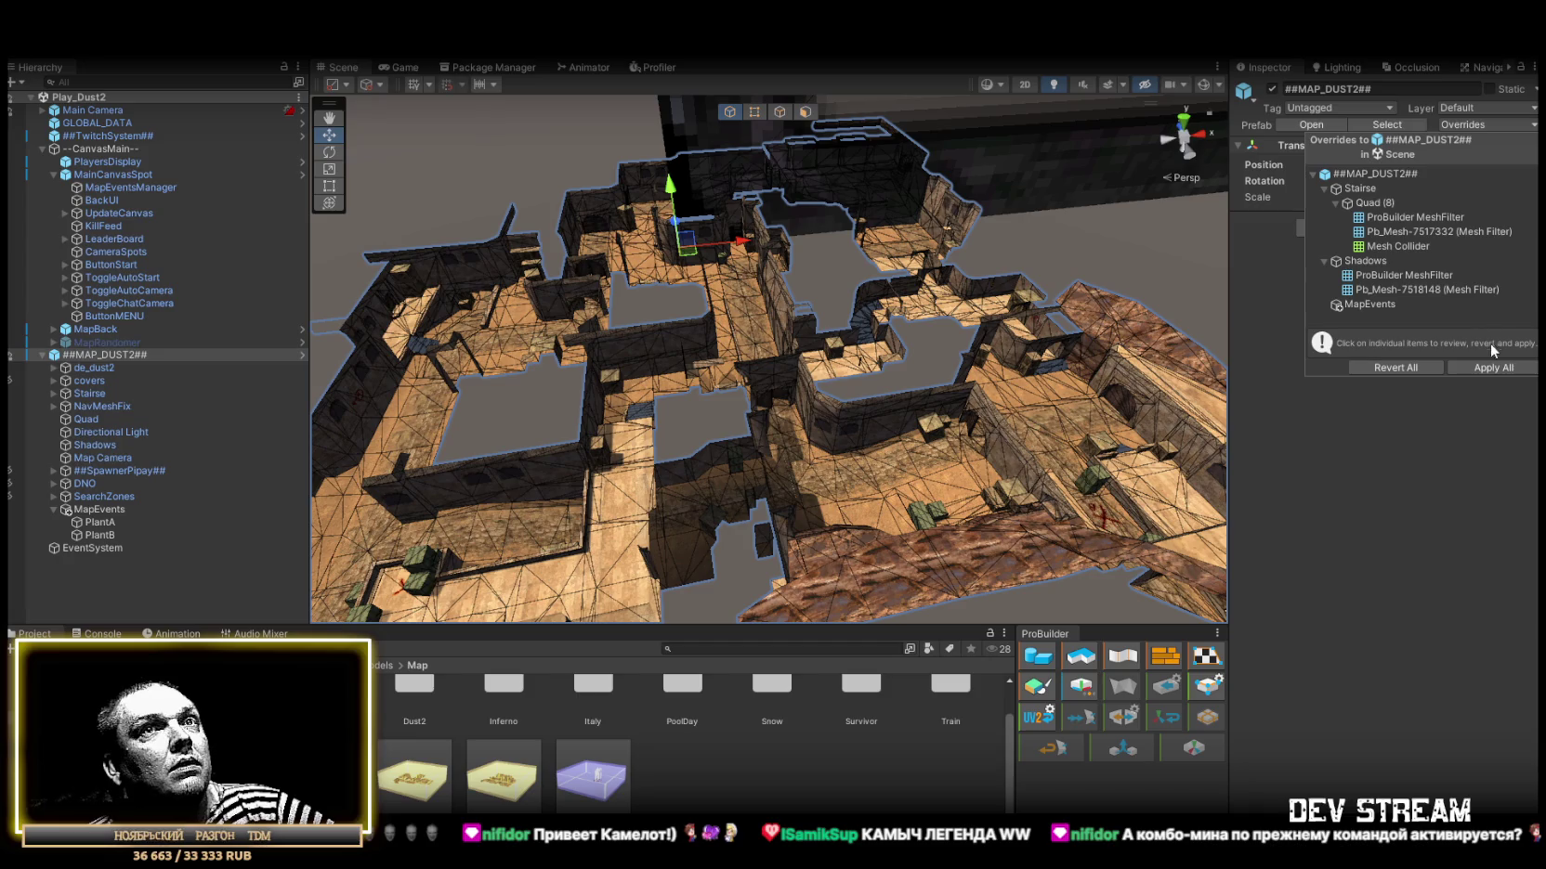
pyautogui.click(1489, 370)
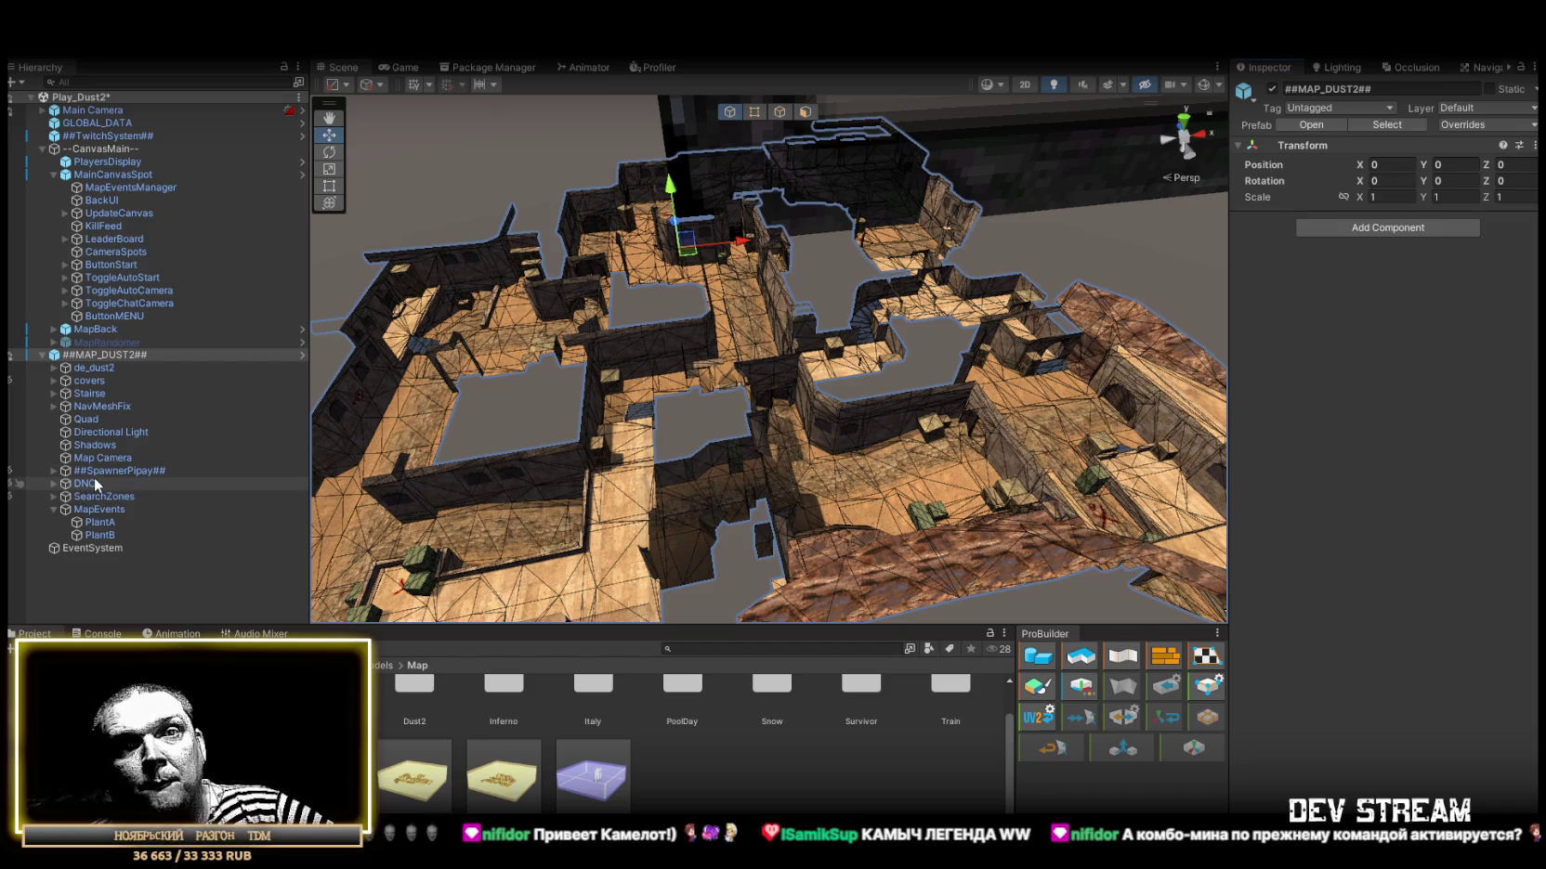
pyautogui.moveTo(595, 353)
pyautogui.mouseDown()
pyautogui.moveTo(637, 331)
pyautogui.moveTo(1007, 453)
pyautogui.moveTo(924, 435)
pyautogui.moveTo(924, 406)
pyautogui.moveTo(842, 392)
pyautogui.mouseUp()
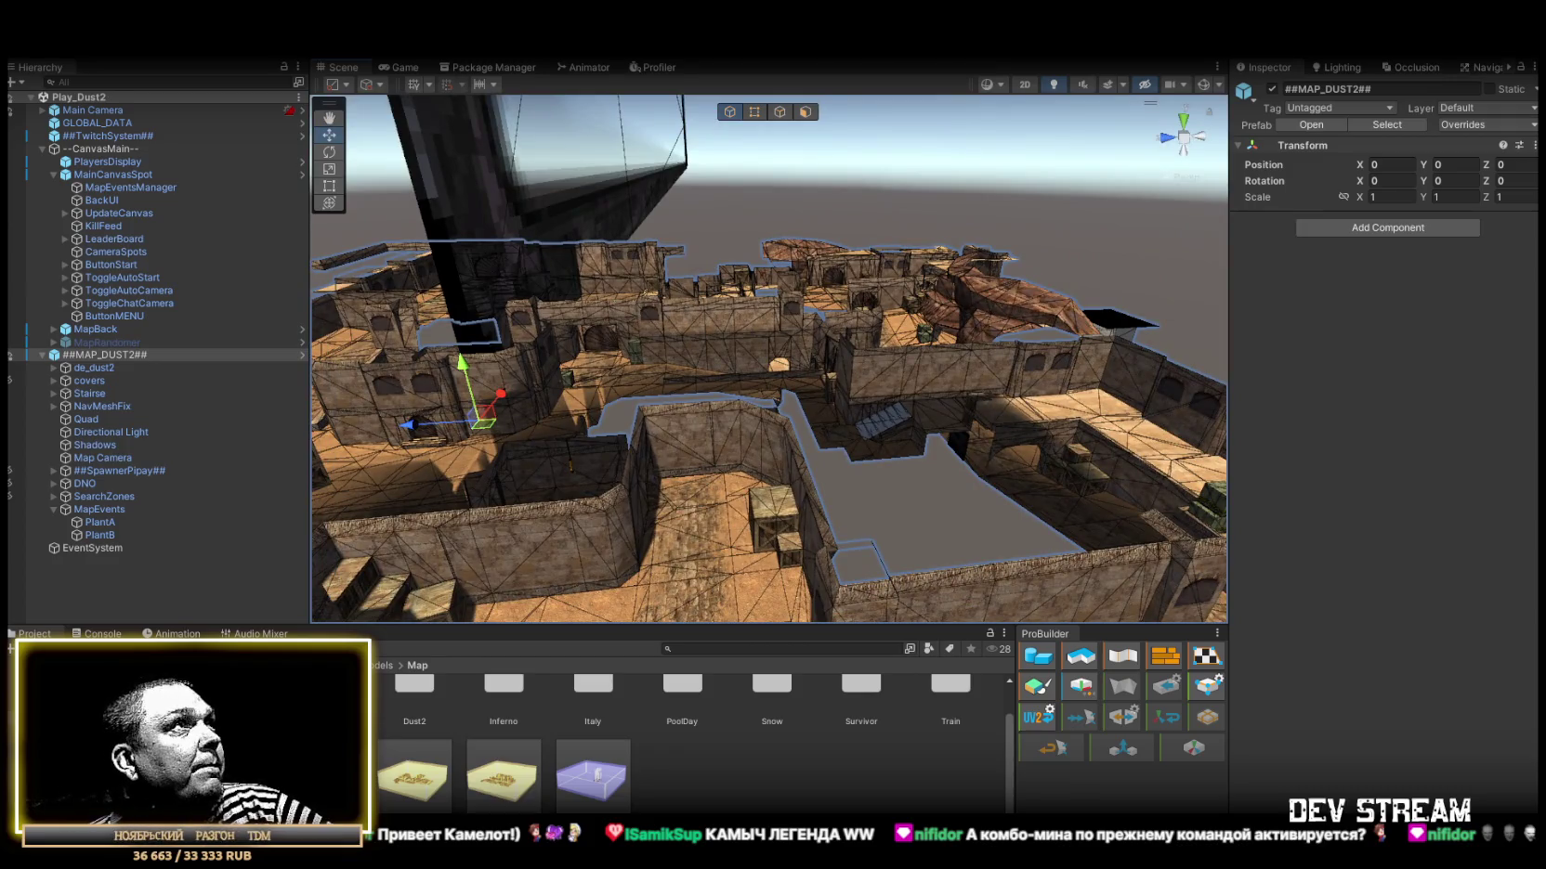
pyautogui.click(21, 45)
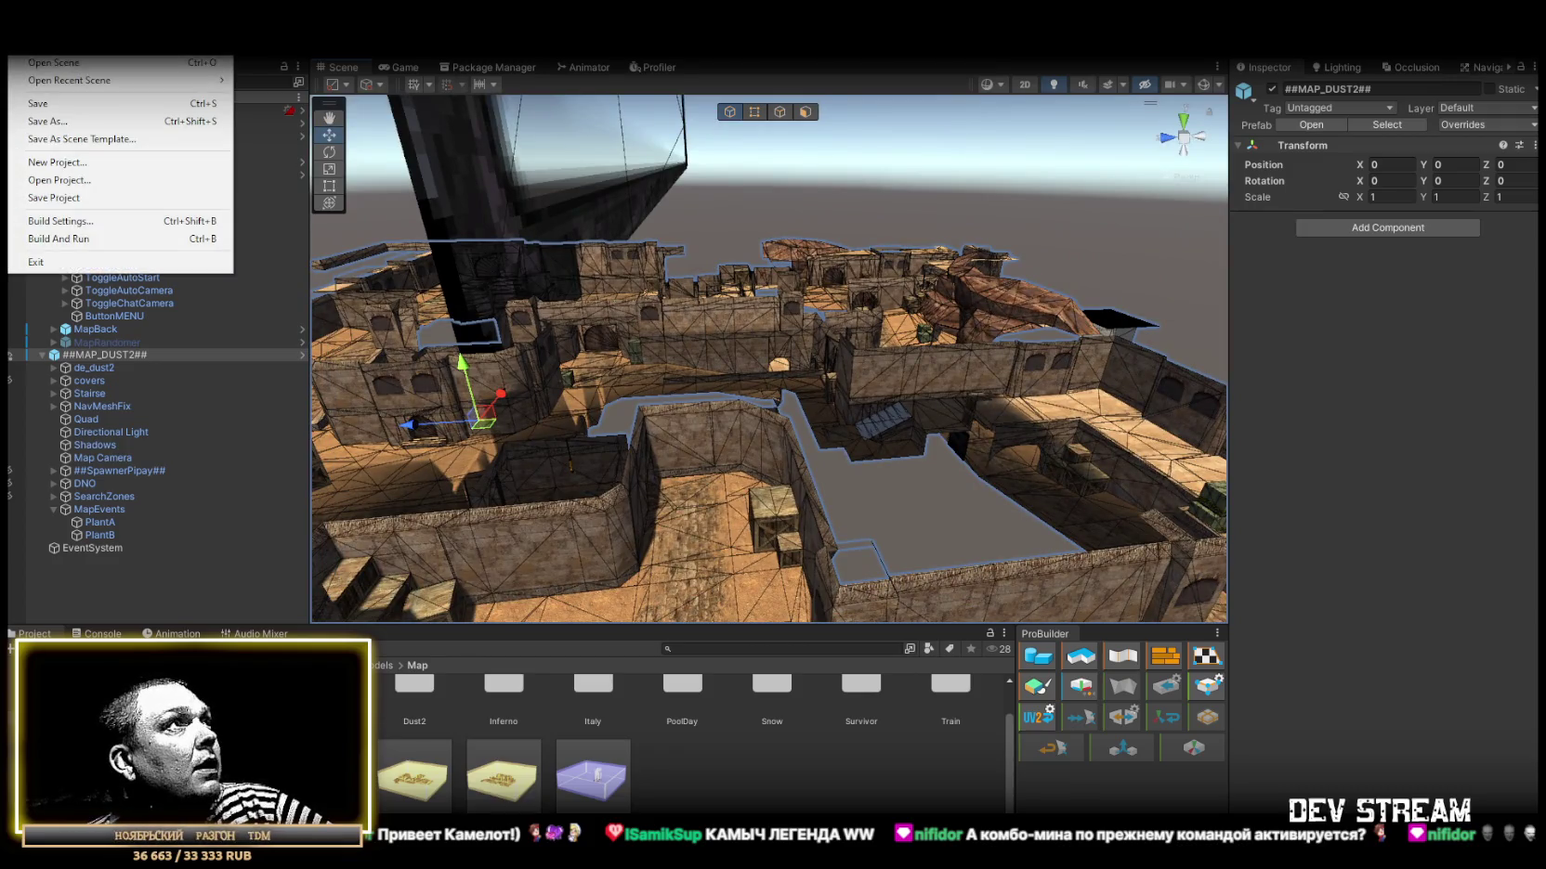
# Load Play_PoolDay.unity from !SceneRdy and expand ##MAP_POOLDAY## in the Hierarchy.
pyautogui.click(75, 67)
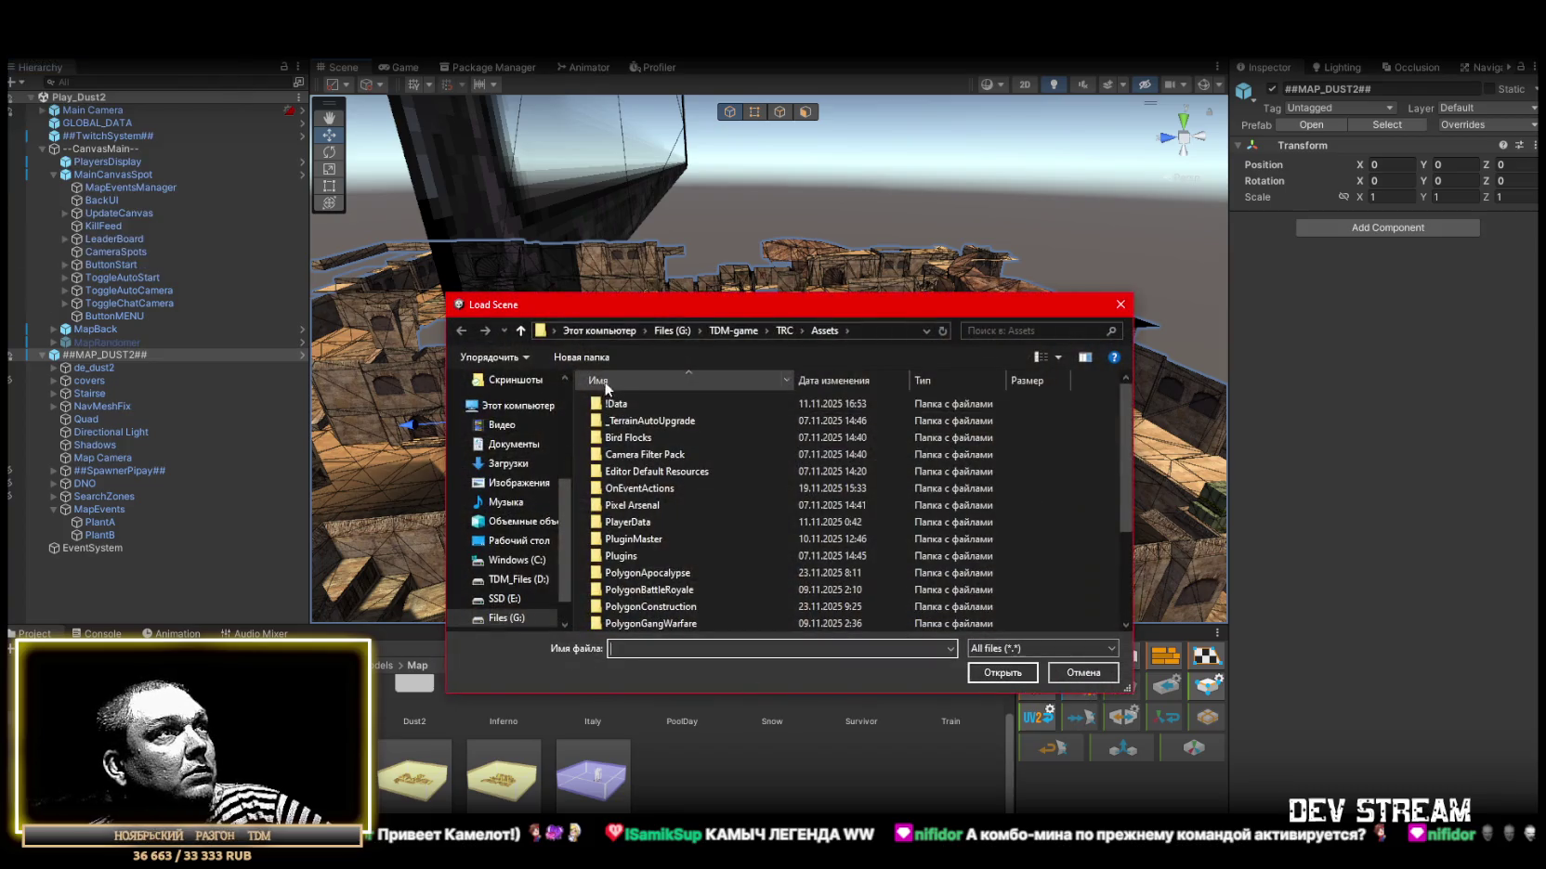
pyautogui.doubleClick(632, 404)
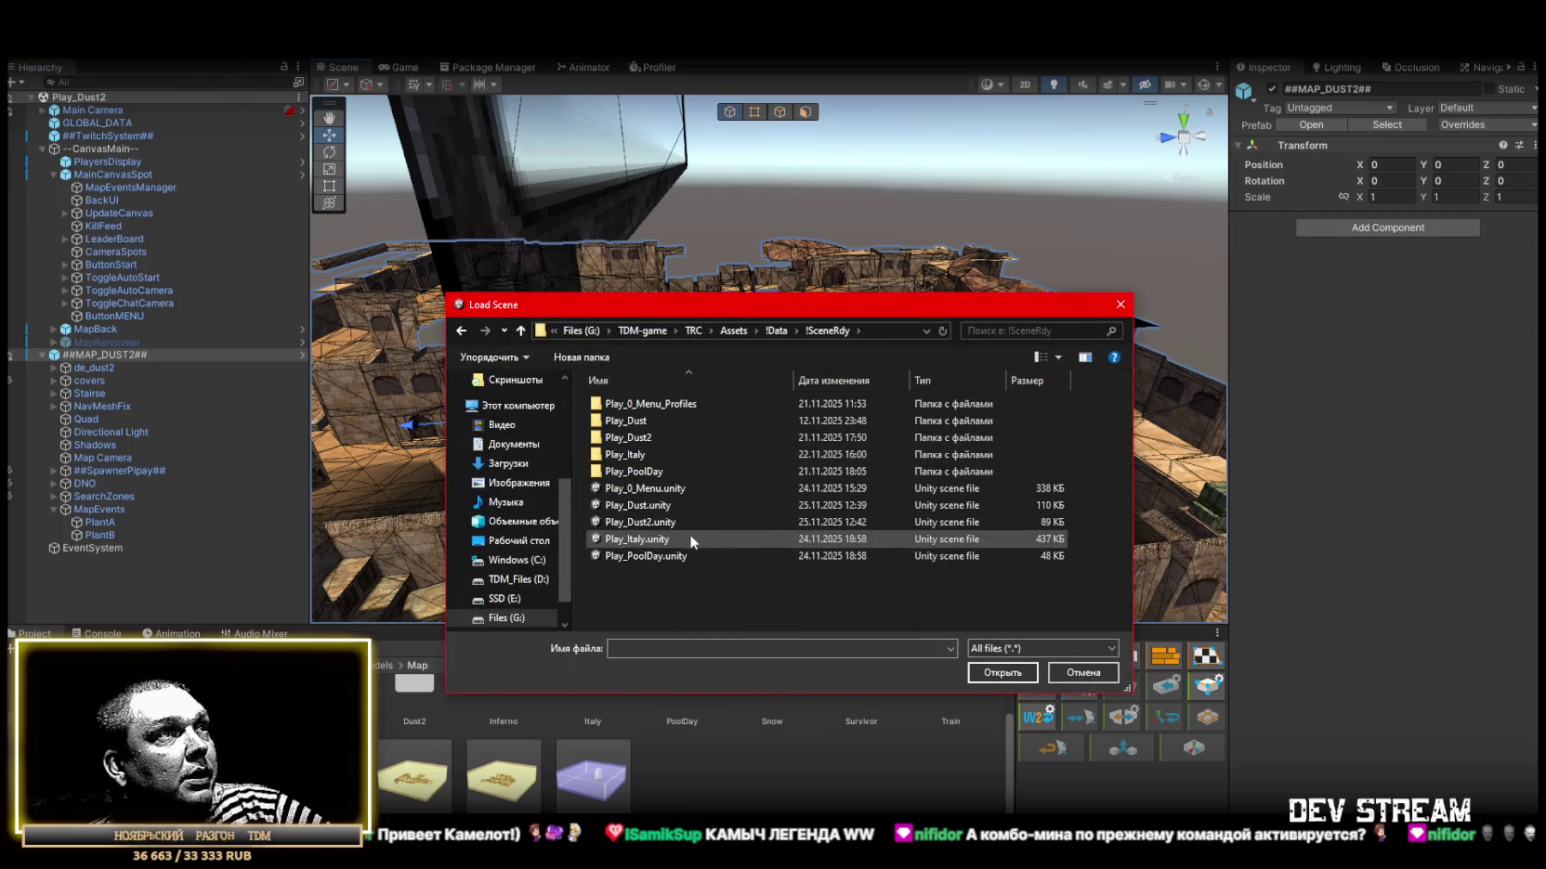
pyautogui.click(632, 558)
pyautogui.click(1006, 677)
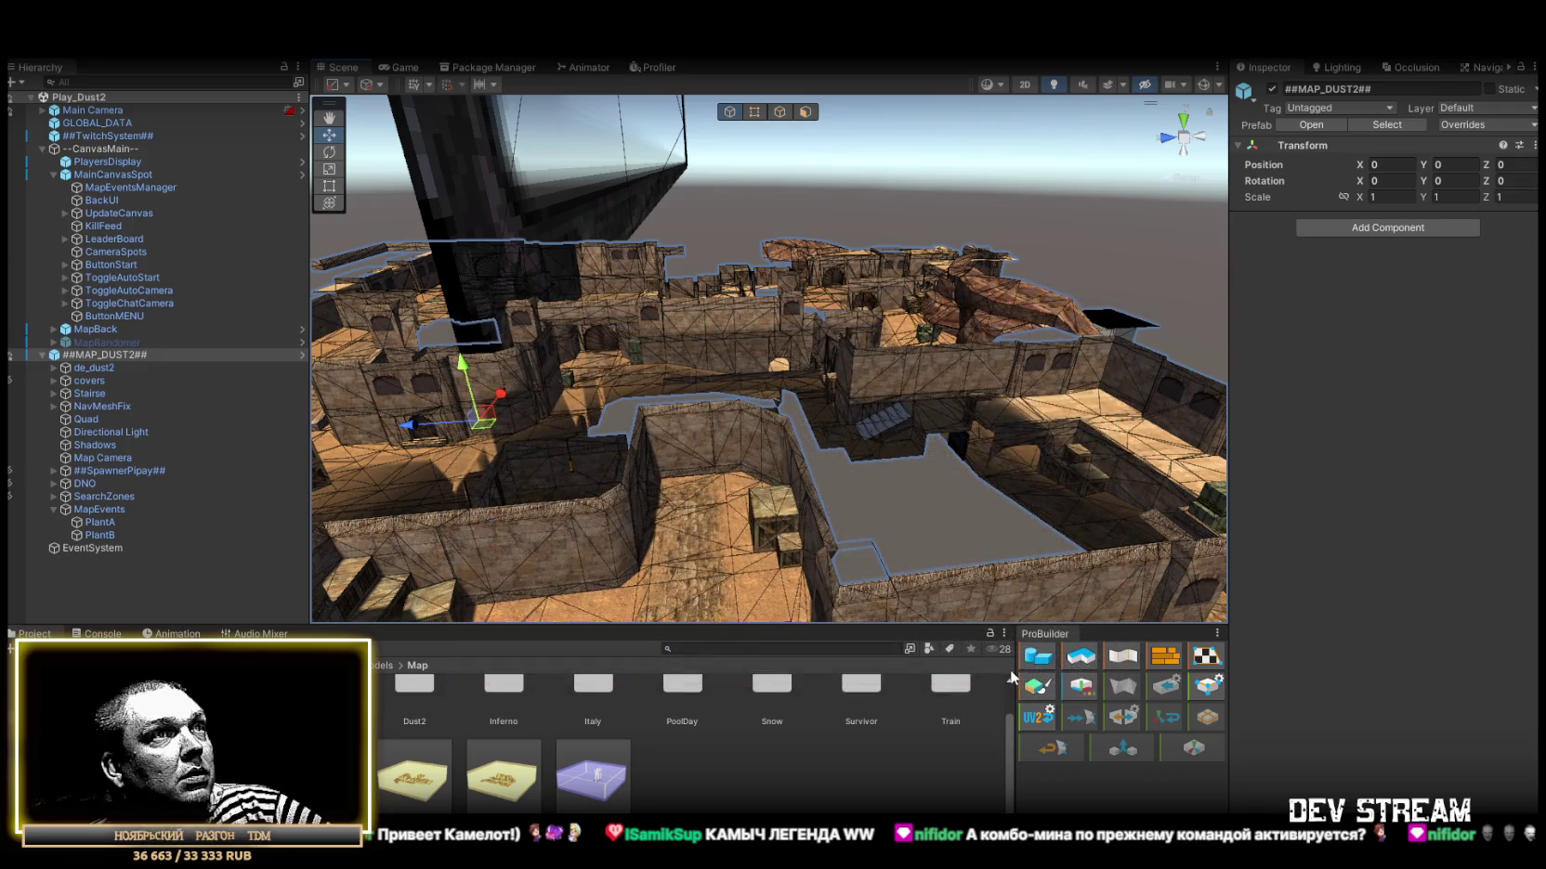
pyautogui.moveTo(850, 369); pyautogui.dragTo(754, 378)
pyautogui.click(43, 162)
# Inspect DNO, frame the PoolDay map, and expand ##MAP_POOLDAY## and Pool_Day.
pyautogui.click(88, 265)
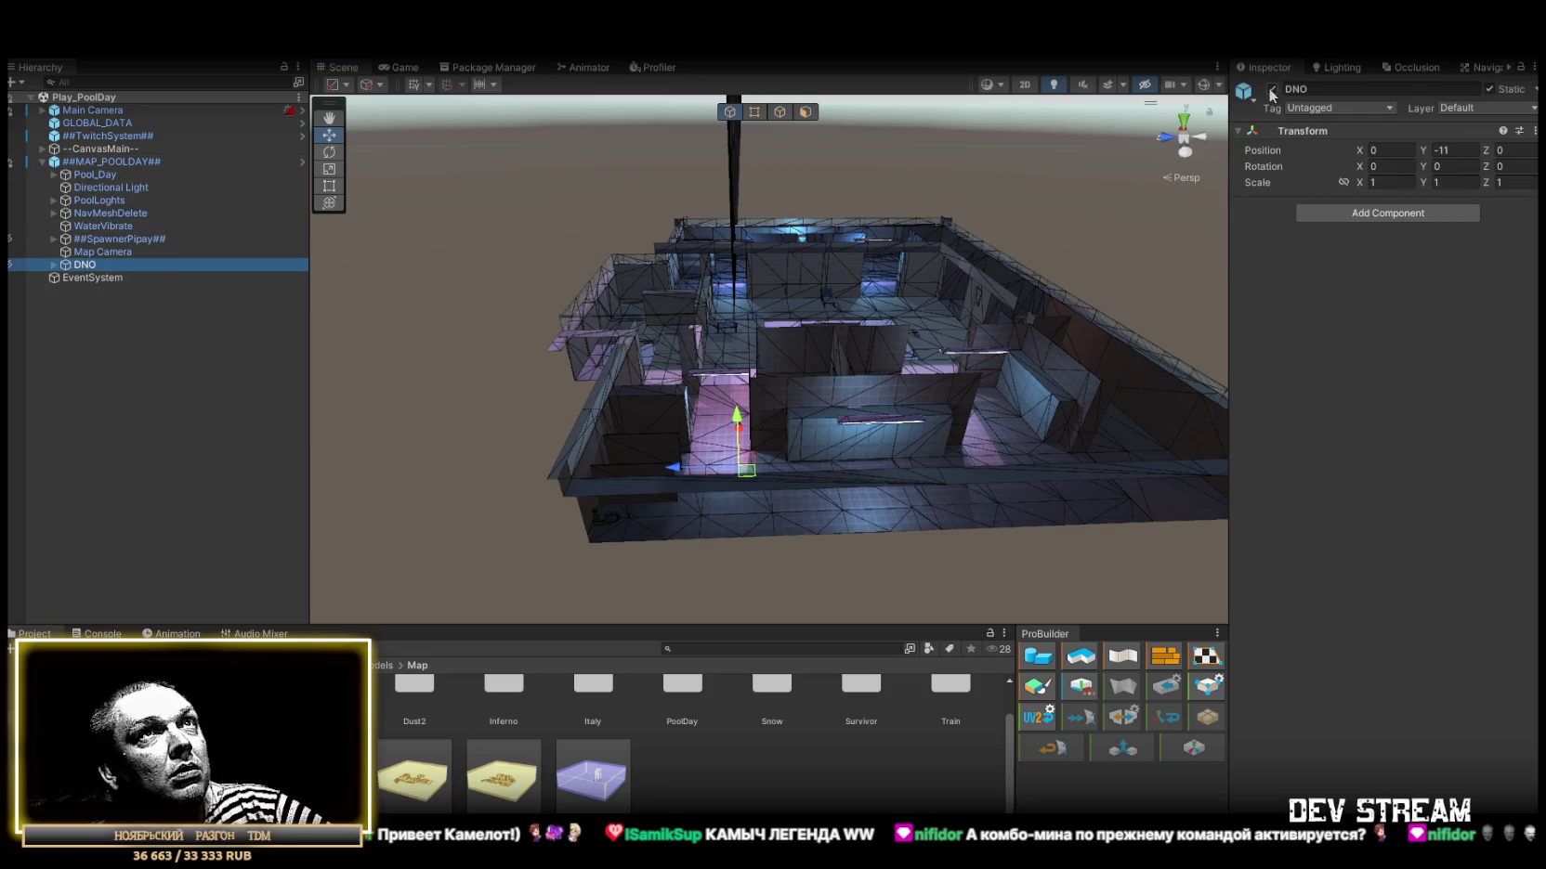
pyautogui.moveTo(595, 279)
pyautogui.mouseDown()
pyautogui.moveTo(597, 212)
pyautogui.moveTo(1084, 239)
pyautogui.moveTo(942, 283)
pyautogui.moveTo(1078, 316)
pyautogui.moveTo(1159, 307)
pyautogui.moveTo(766, 221)
pyautogui.moveTo(800, 235)
pyautogui.moveTo(797, 251)
pyautogui.moveTo(632, 304)
pyautogui.moveTo(436, 250)
pyautogui.mouseUp()
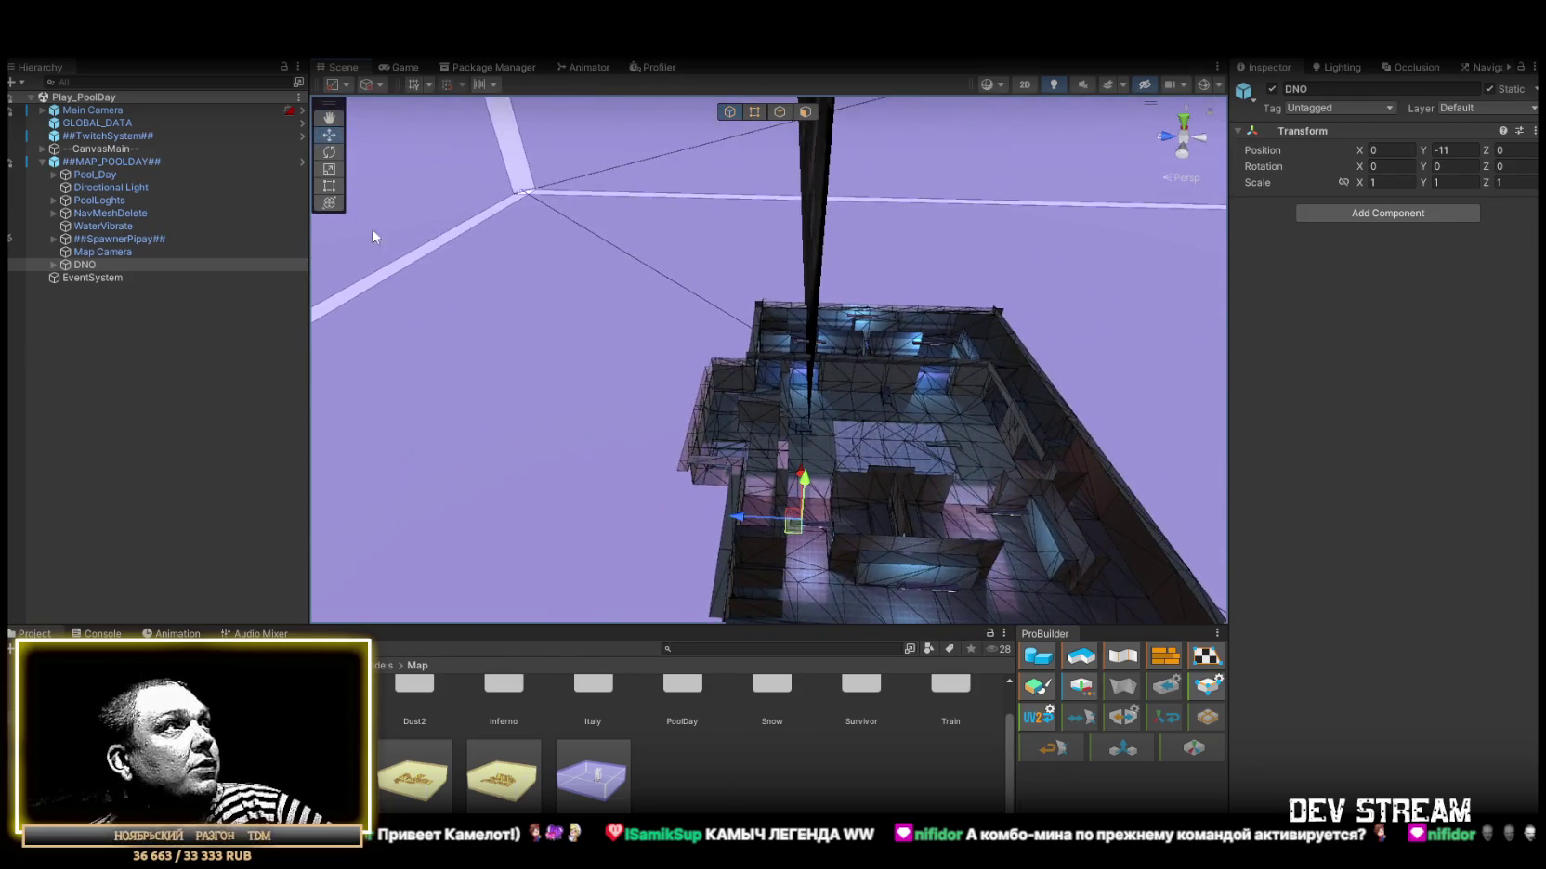
pyautogui.click(41, 163)
pyautogui.doubleClick(129, 163)
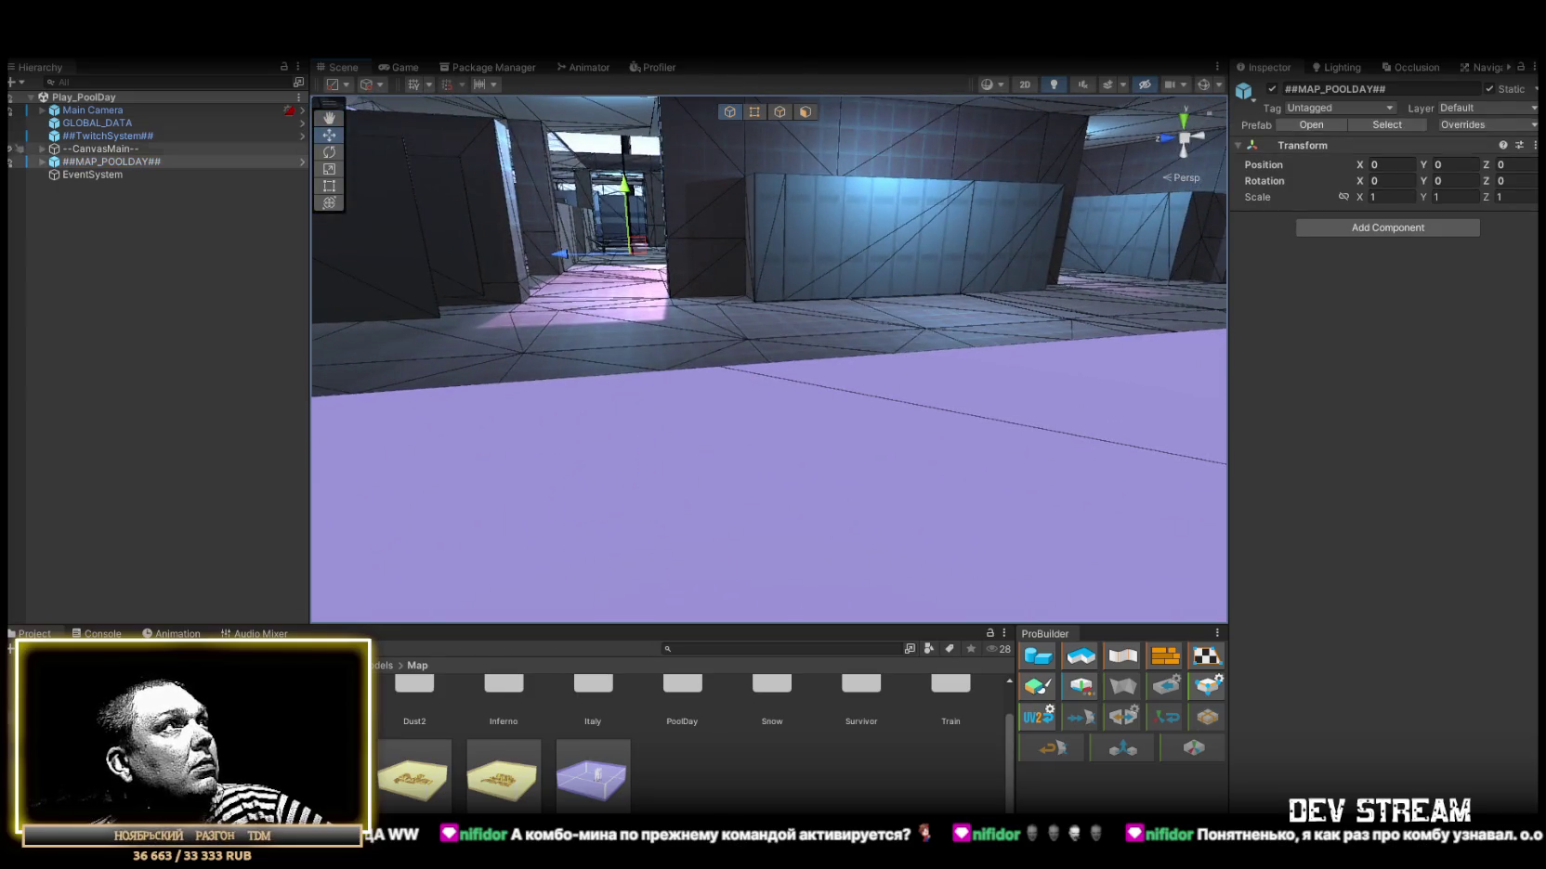
pyautogui.click(41, 162)
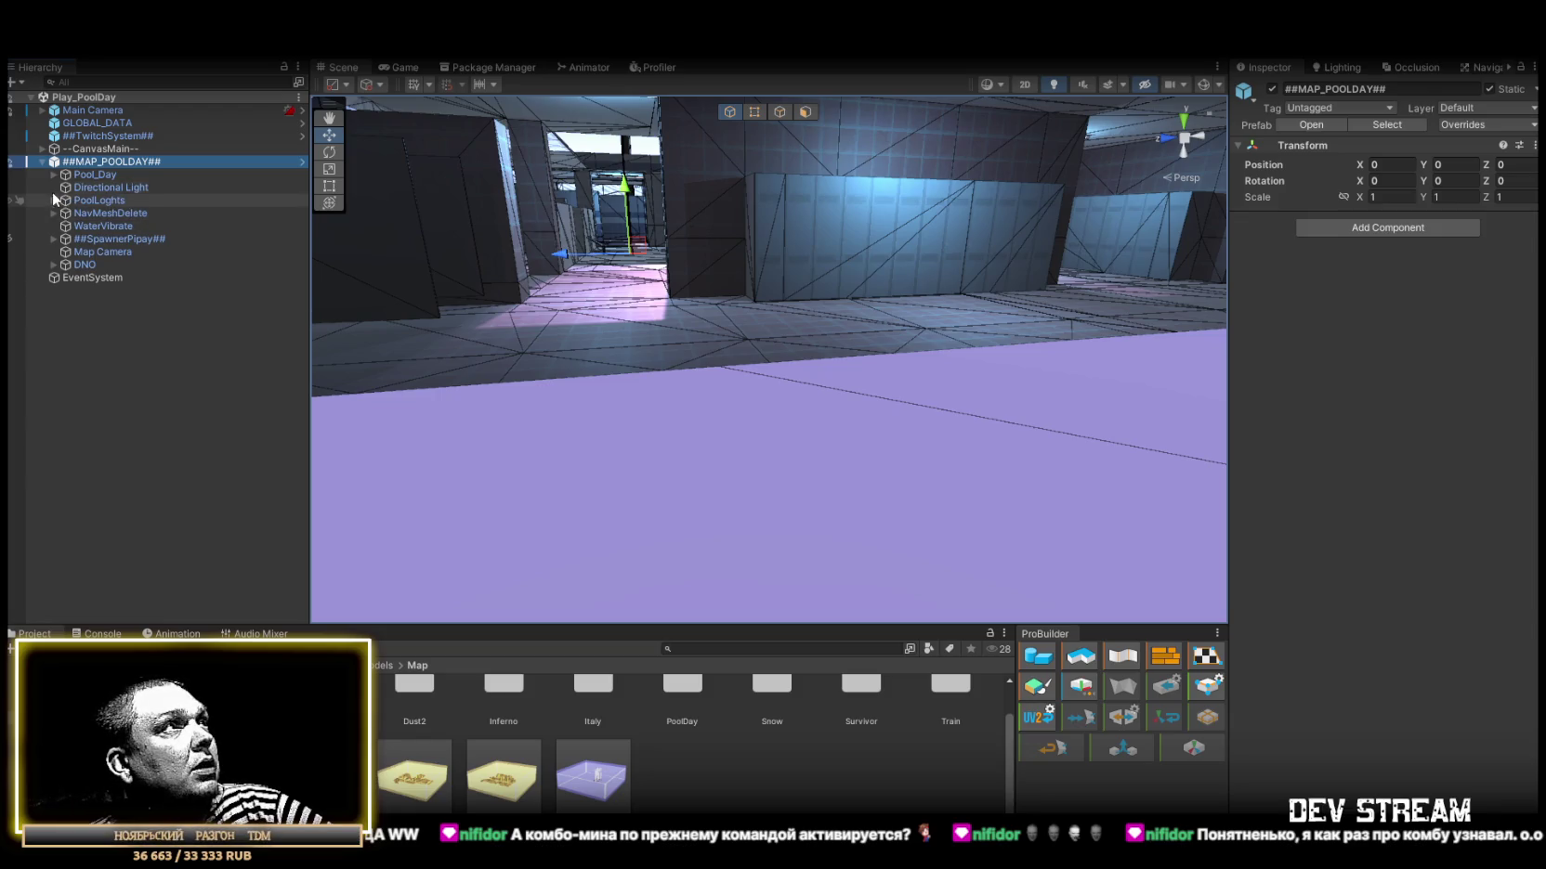
pyautogui.click(53, 174)
# Look through Window_Alpha, Water_Alpha, Directional Light and PoolLoghts, then select WaterVibrate.
pyautogui.click(97, 236)
pyautogui.click(112, 226)
pyautogui.moveTo(548, 279)
pyautogui.mouseDown()
pyautogui.moveTo(600, 226)
pyautogui.moveTo(567, 236)
pyautogui.mouseUp()
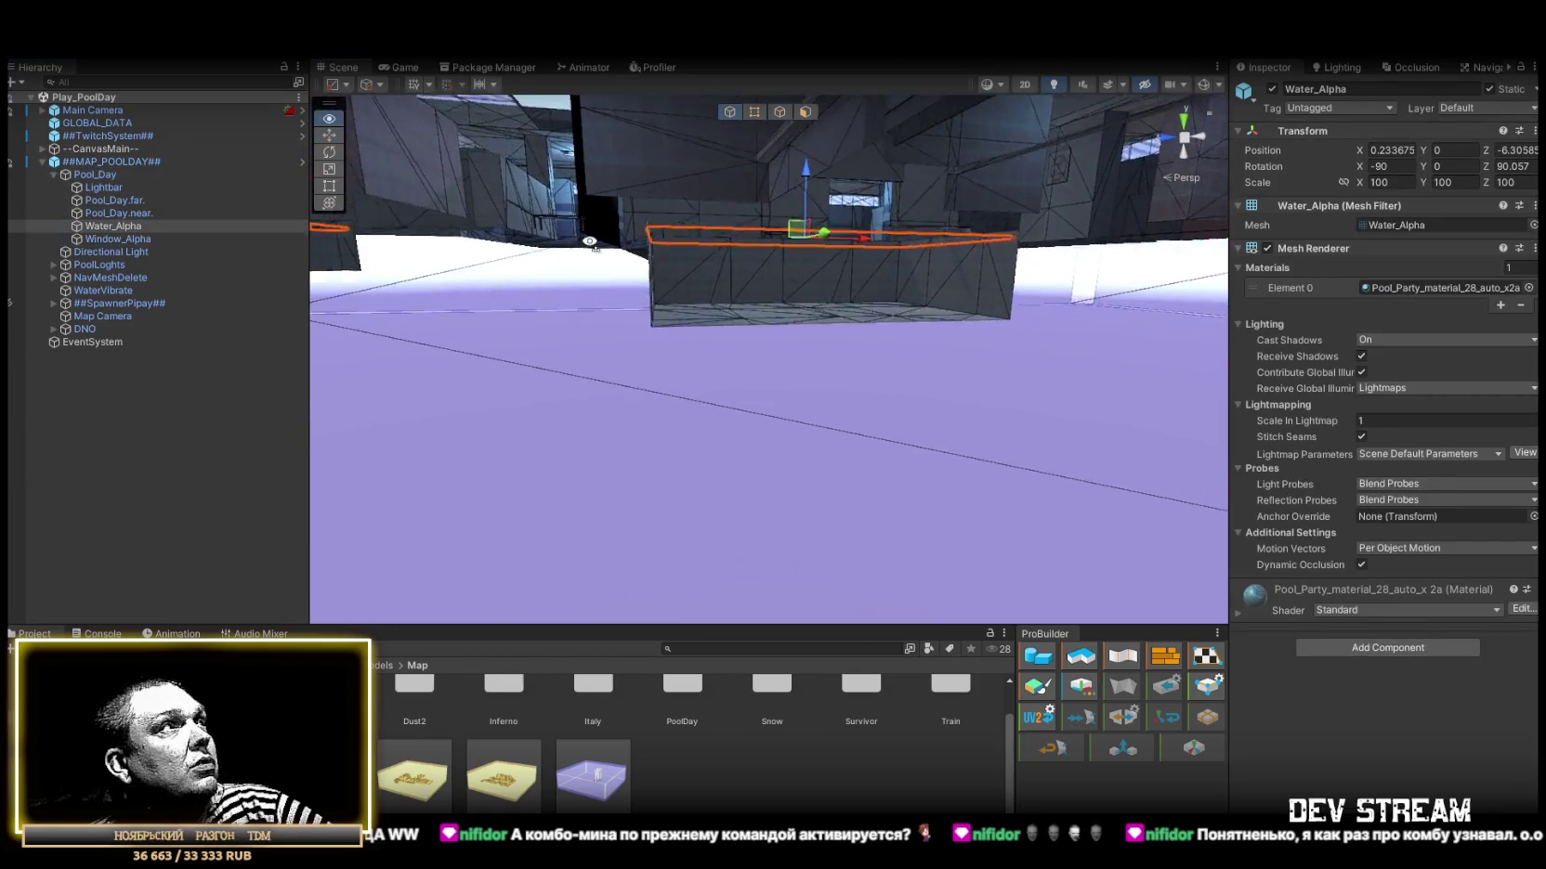
pyautogui.click(115, 251)
pyautogui.click(112, 264)
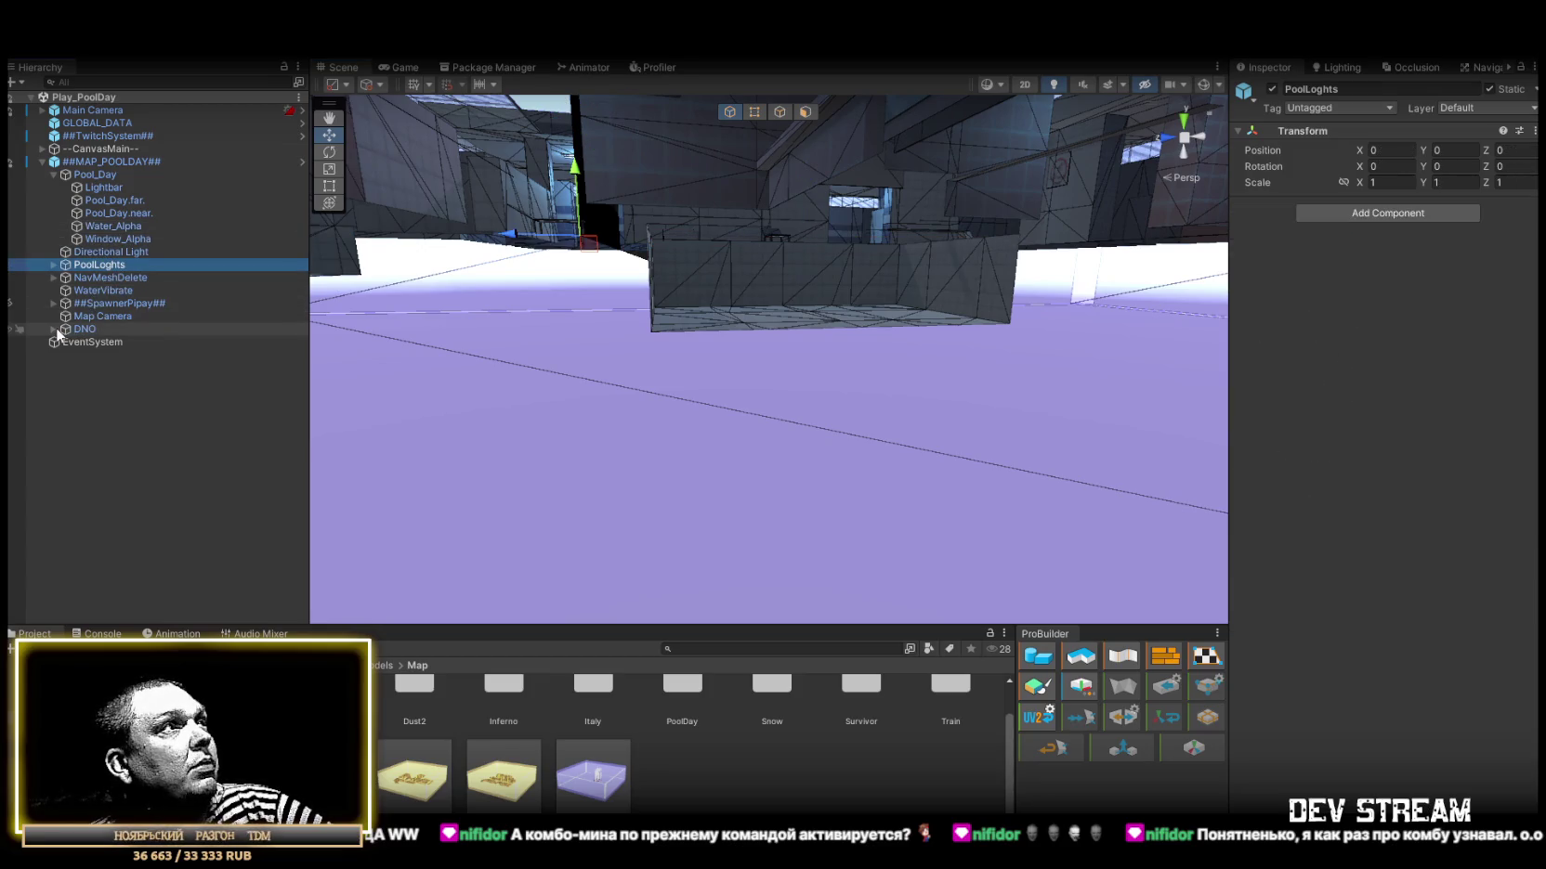
pyautogui.click(53, 303)
pyautogui.click(52, 303)
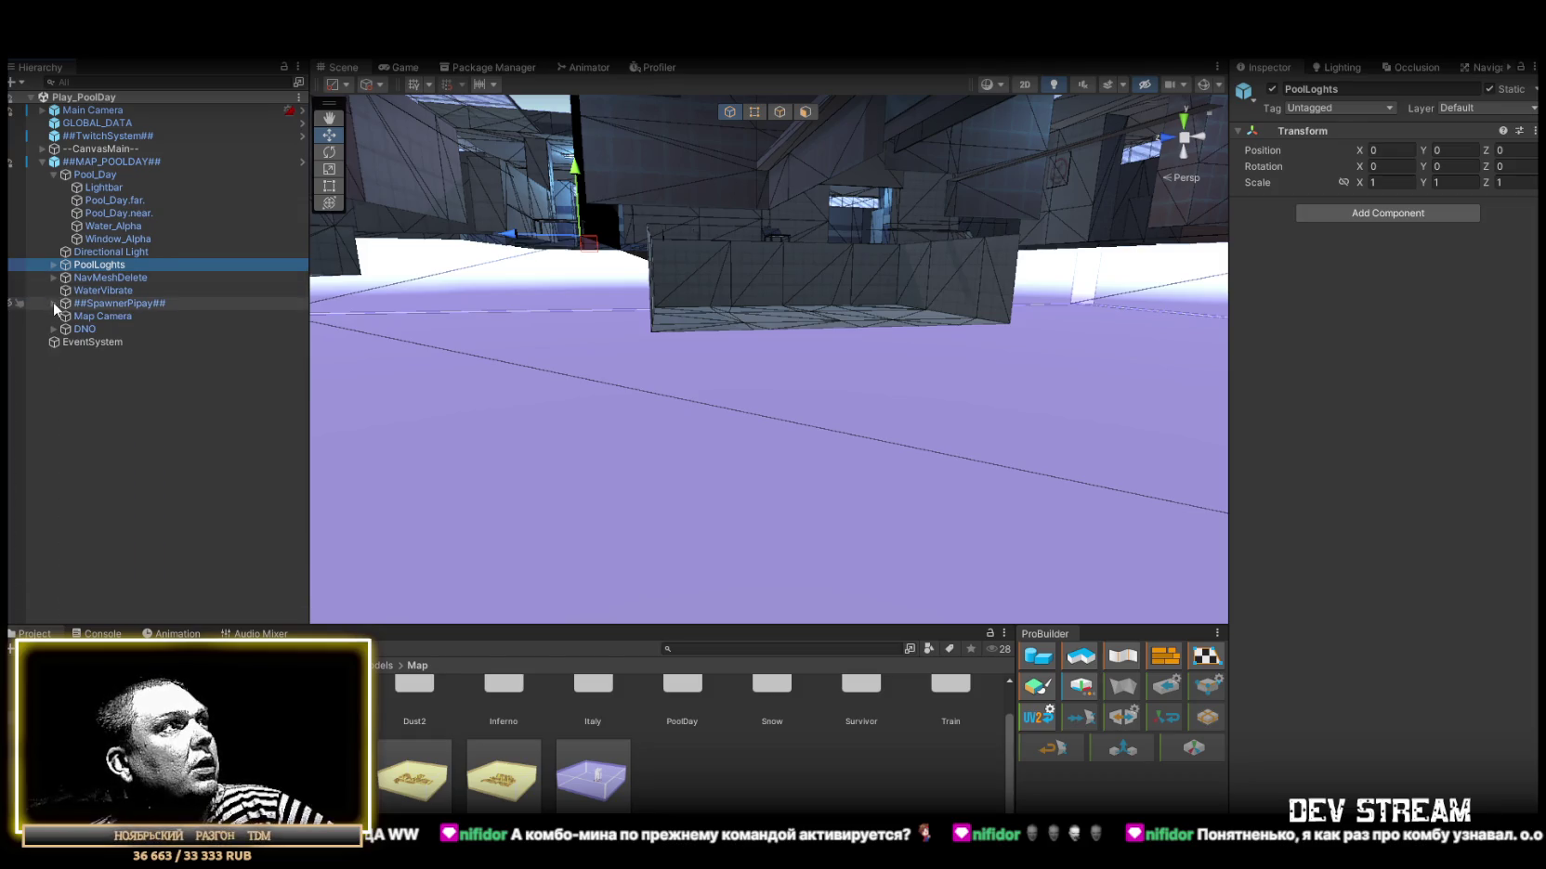
pyautogui.click(102, 290)
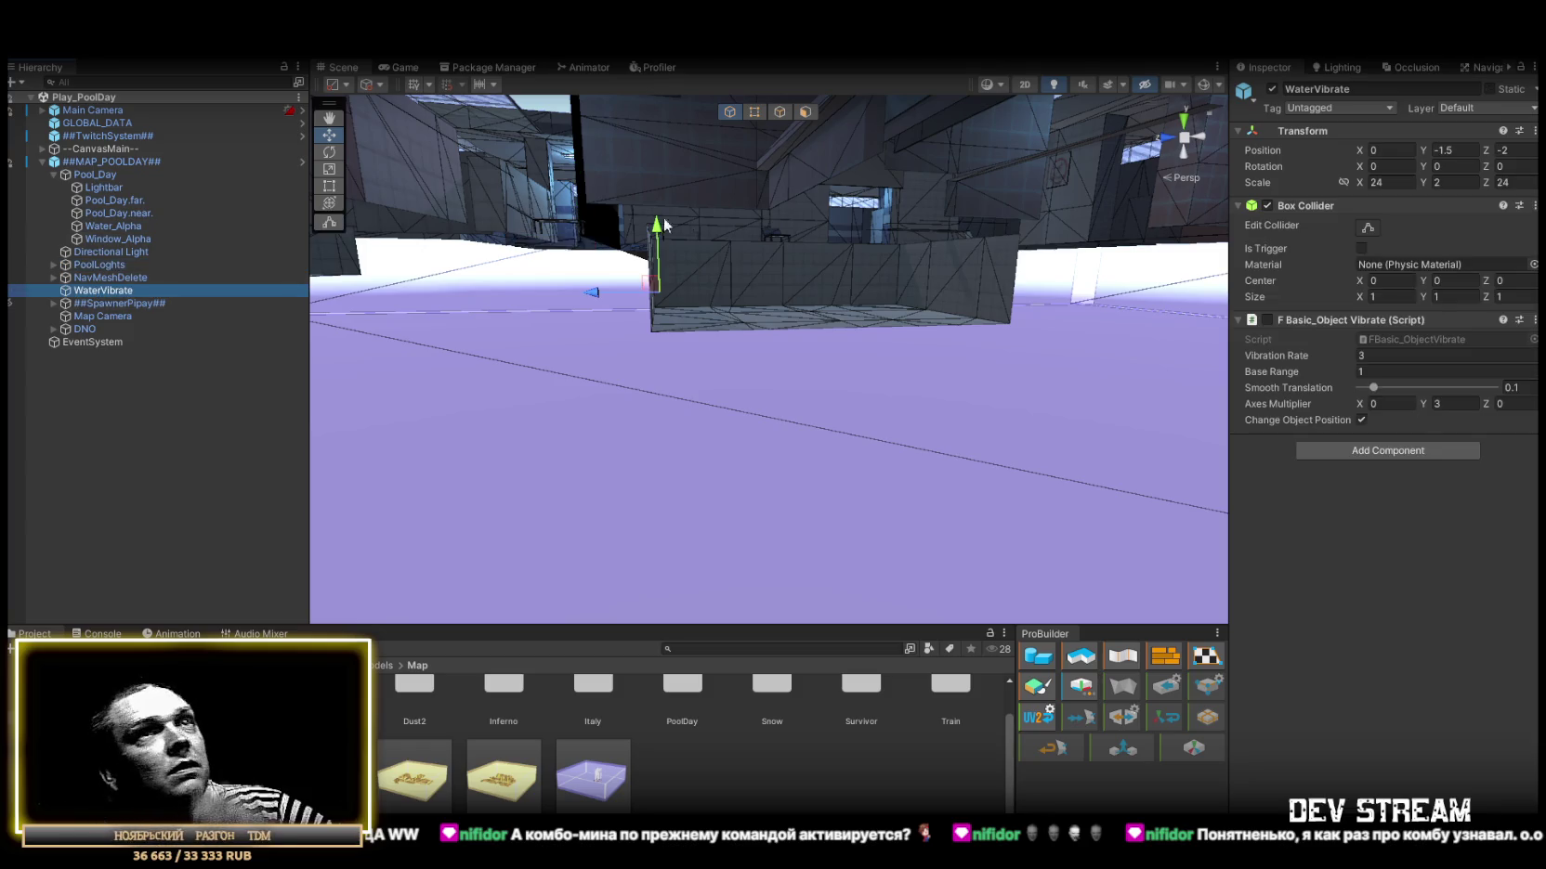
# Remove WaterVibrate's vibrate script and undo a trial drag of the box collider's bottom face.
pyautogui.click(1534, 320)
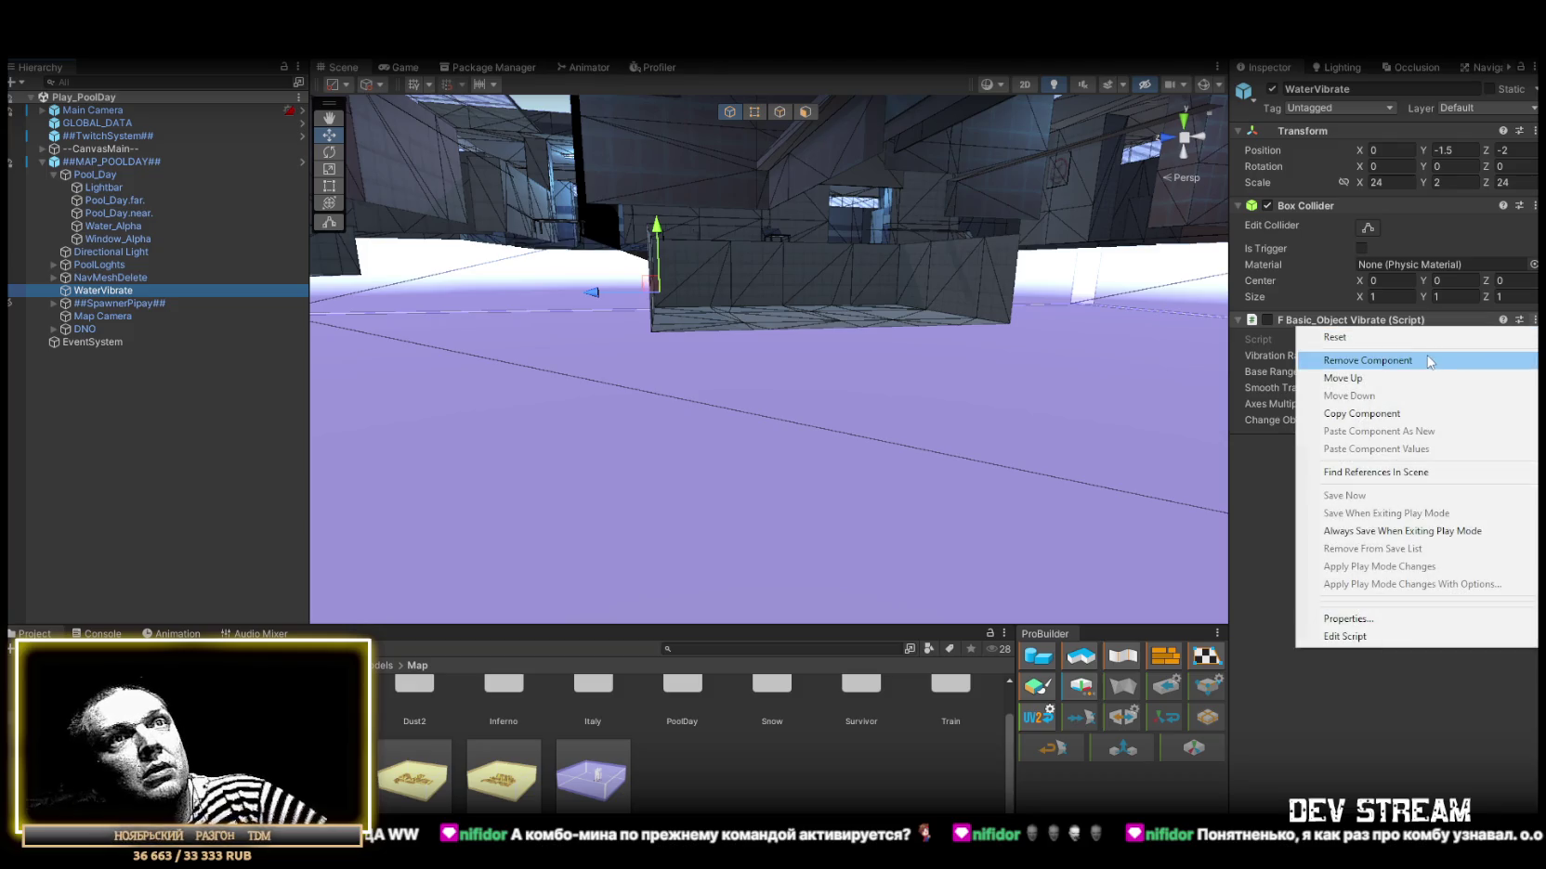
pyautogui.click(1338, 355)
pyautogui.click(1367, 227)
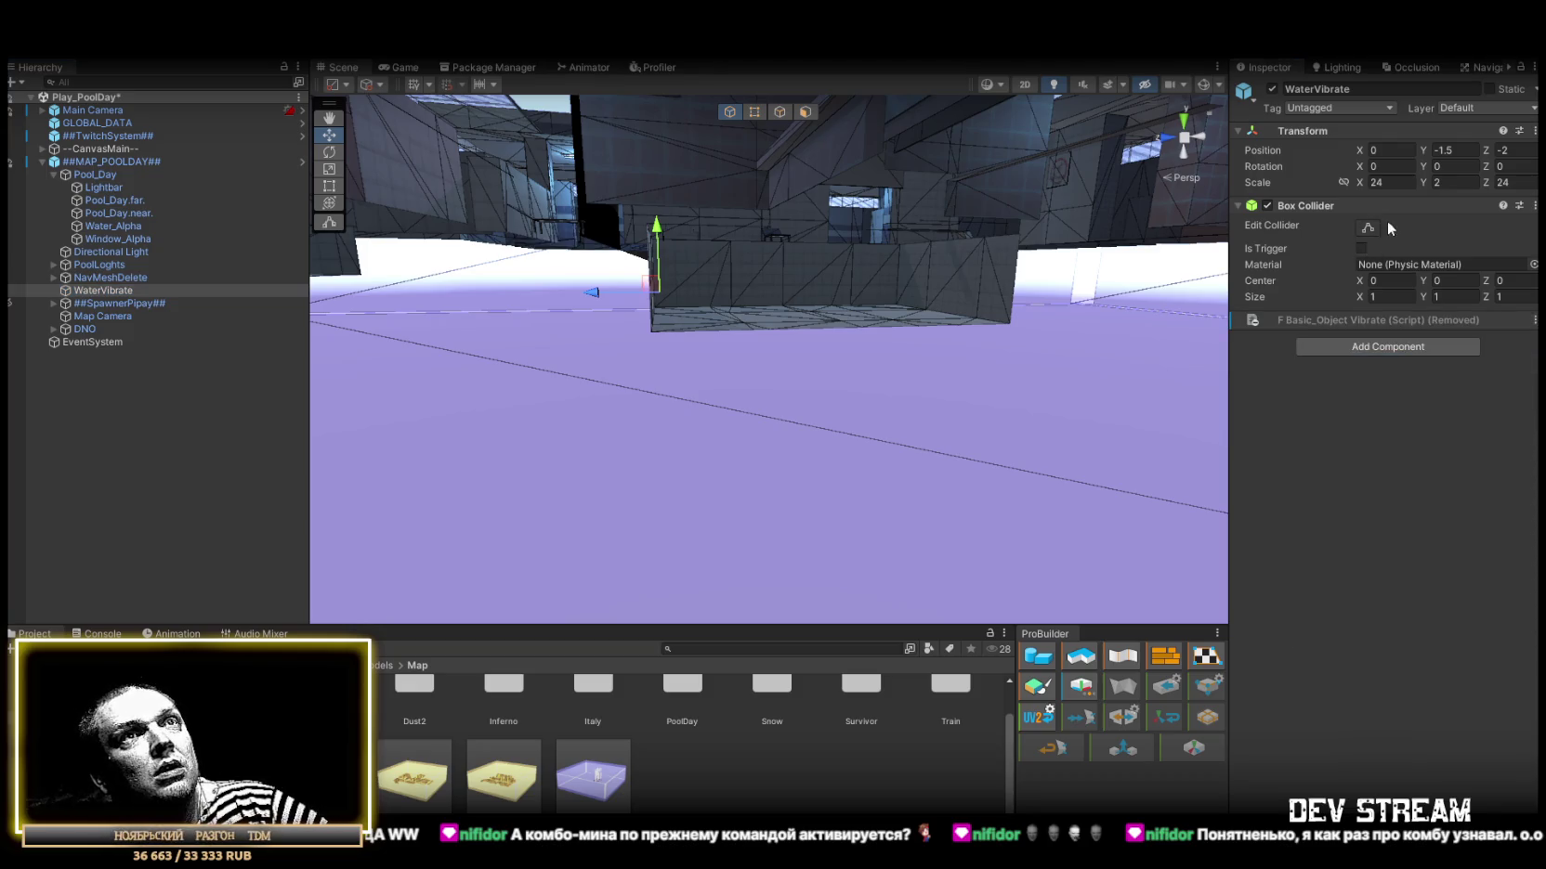
pyautogui.moveTo(817, 372)
pyautogui.mouseDown()
pyautogui.moveTo(848, 257)
pyautogui.moveTo(789, 245)
pyautogui.mouseUp()
pyautogui.moveTo(834, 382); pyautogui.dragTo(831, 425)
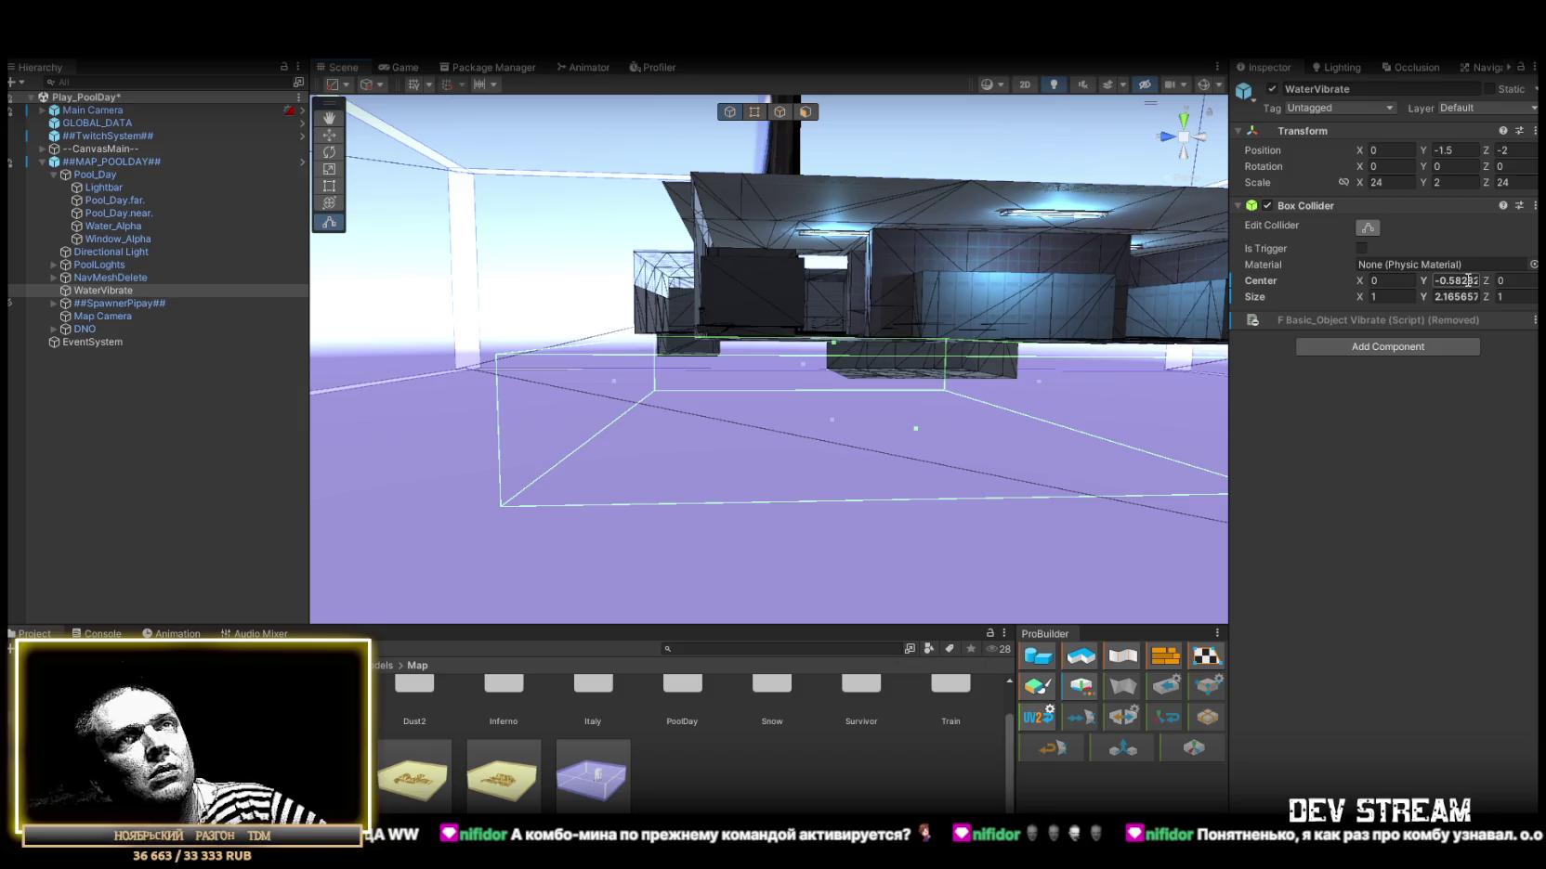
pyautogui.moveTo(1041, 336); pyautogui.dragTo(1011, 325)
pyautogui.hotkey('ctrl', 'z')
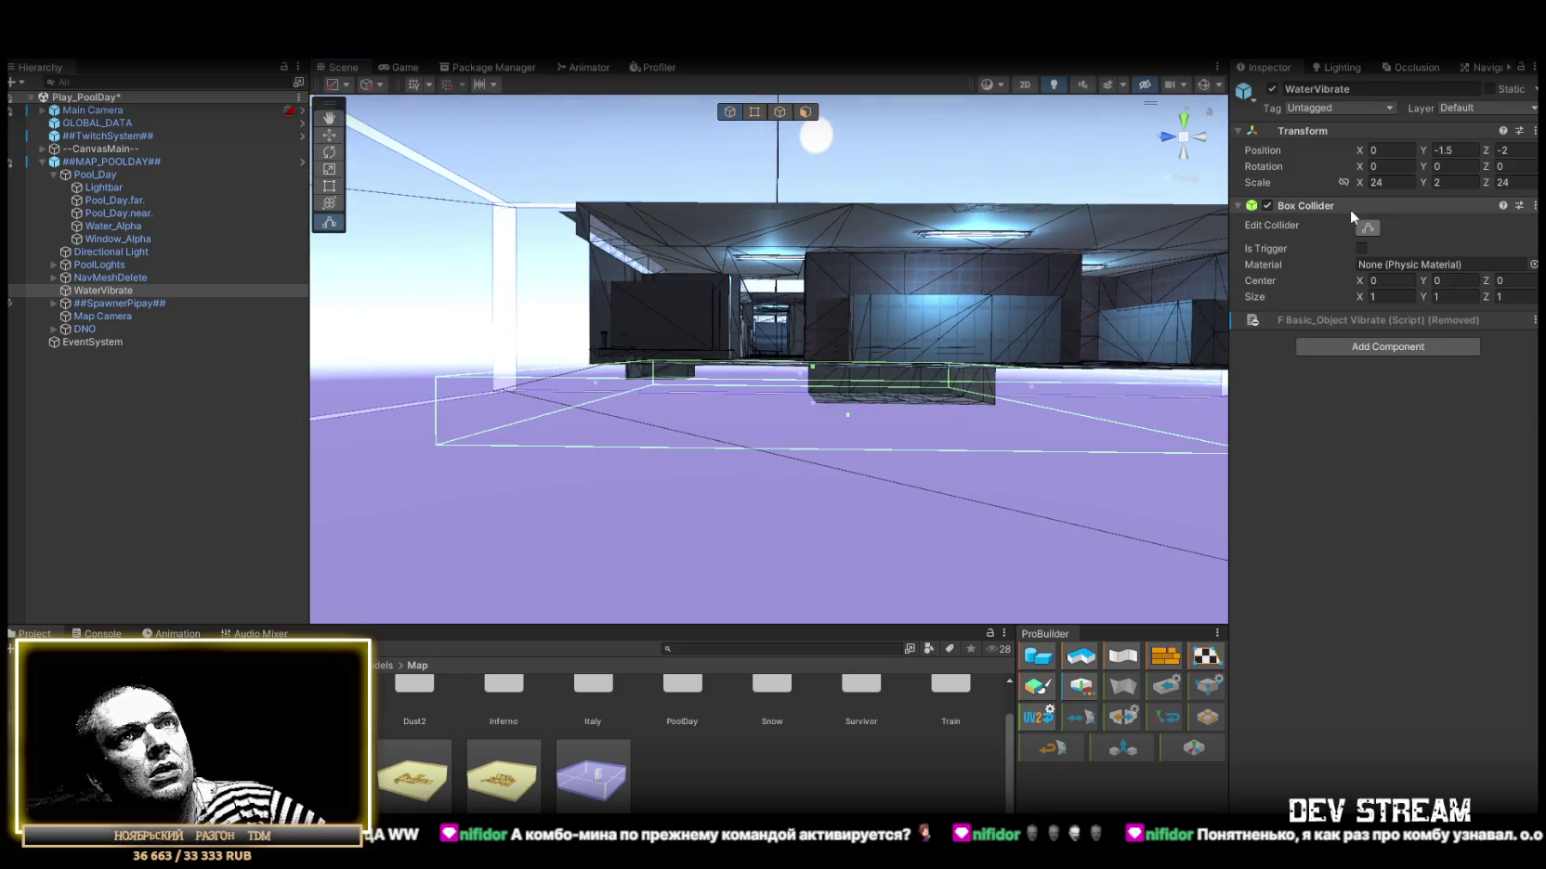
# Lower WaterVibrate, trying Y -2 and -1.5 before settling on Y -2.5.
pyautogui.write('2')
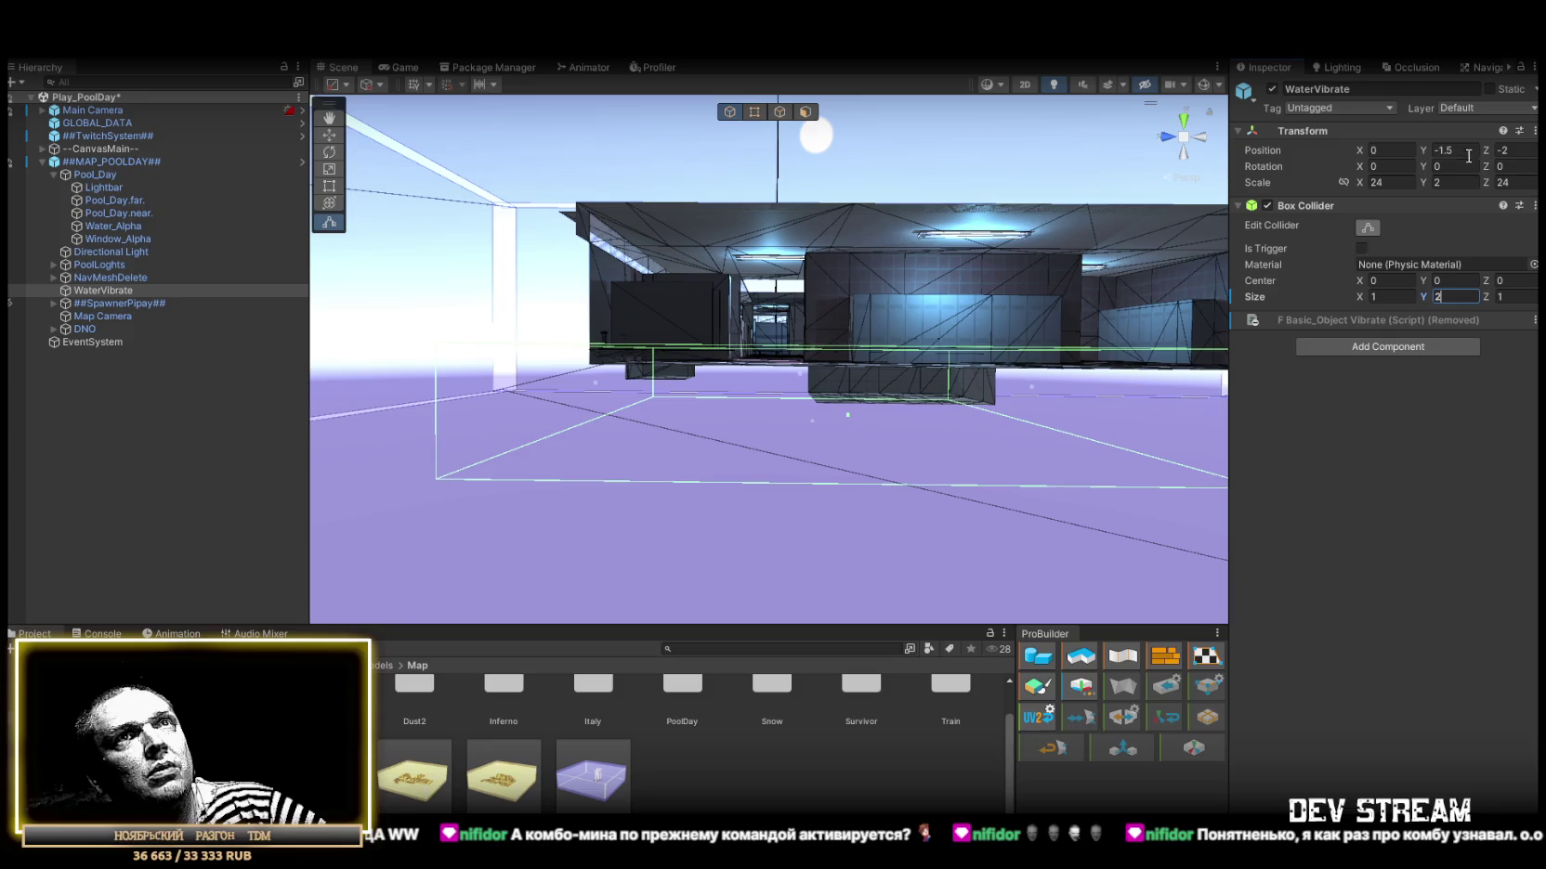
pyautogui.write('-3')
pyautogui.press('Return')
pyautogui.moveTo(1036, 325); pyautogui.dragTo(1050, 317)
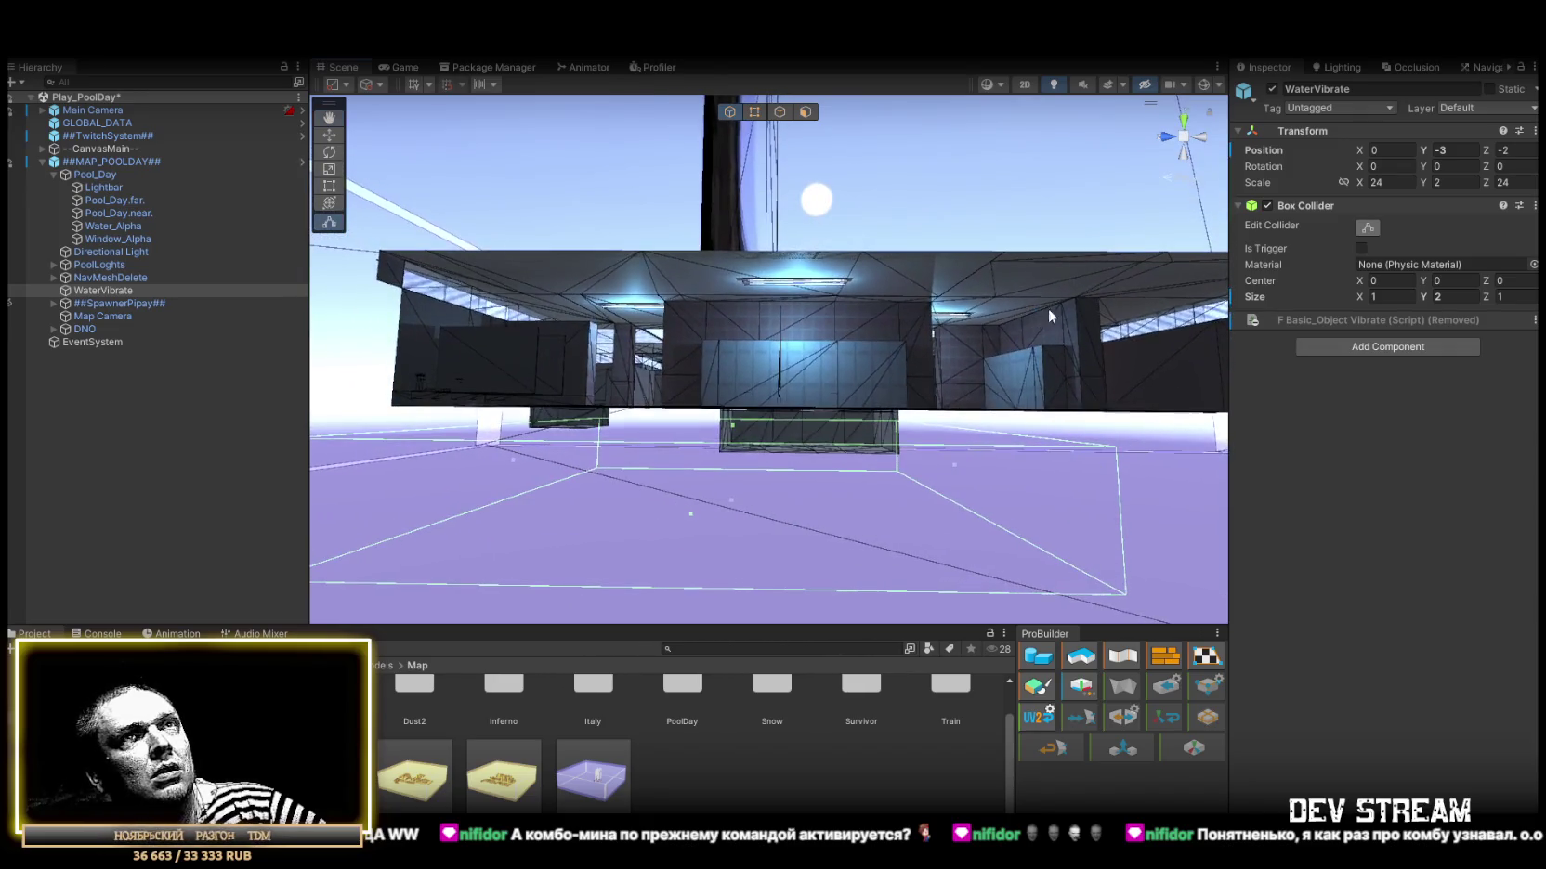
pyautogui.write('-2')
pyautogui.press('Return')
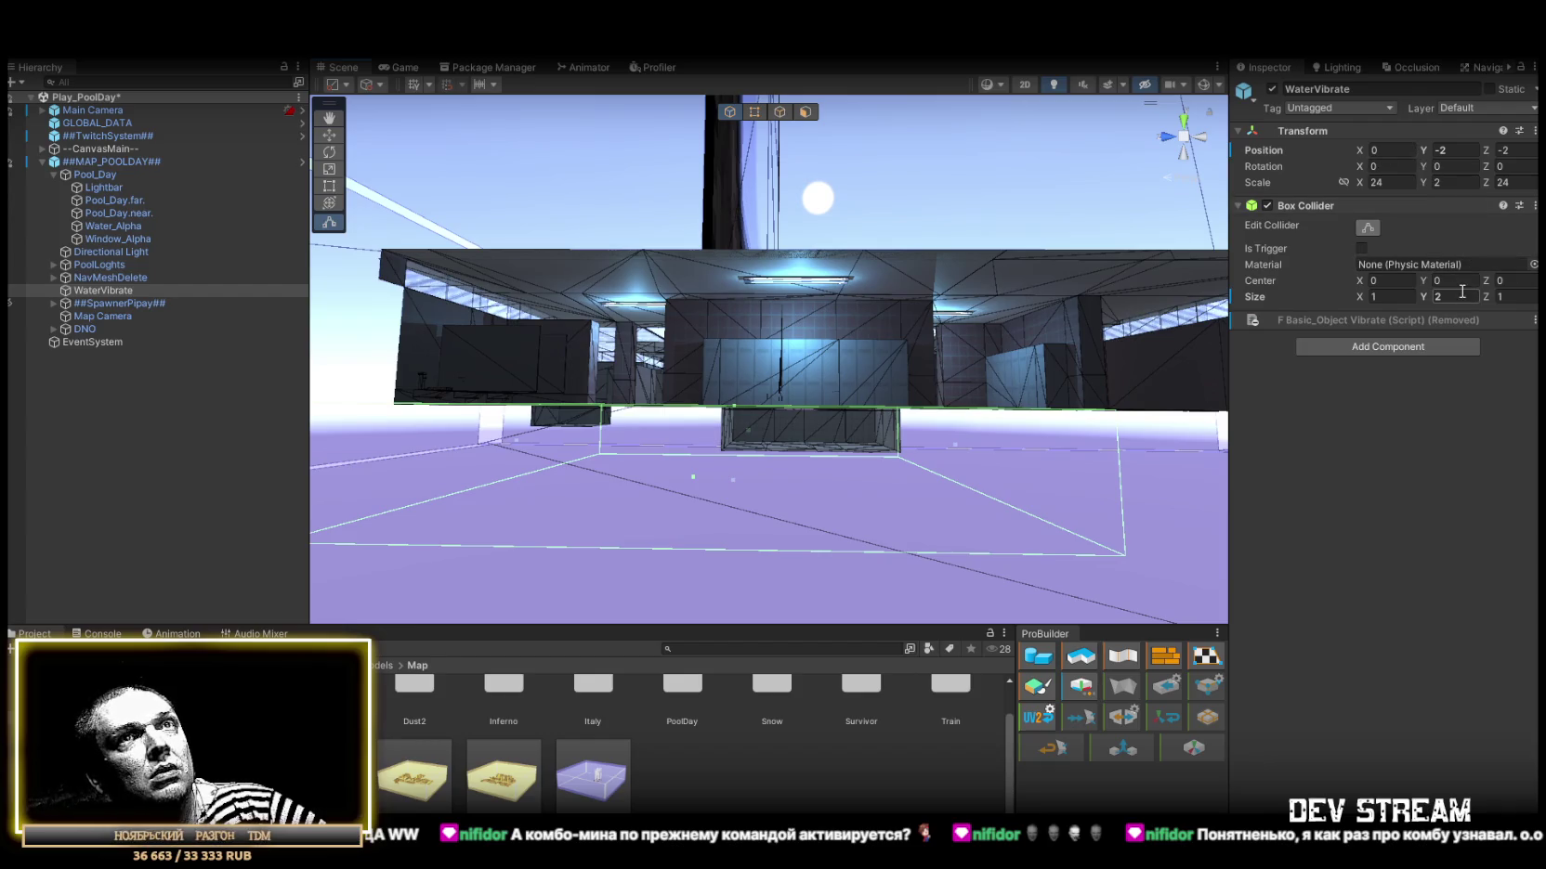
pyautogui.click(1468, 153)
pyautogui.write('-1.5')
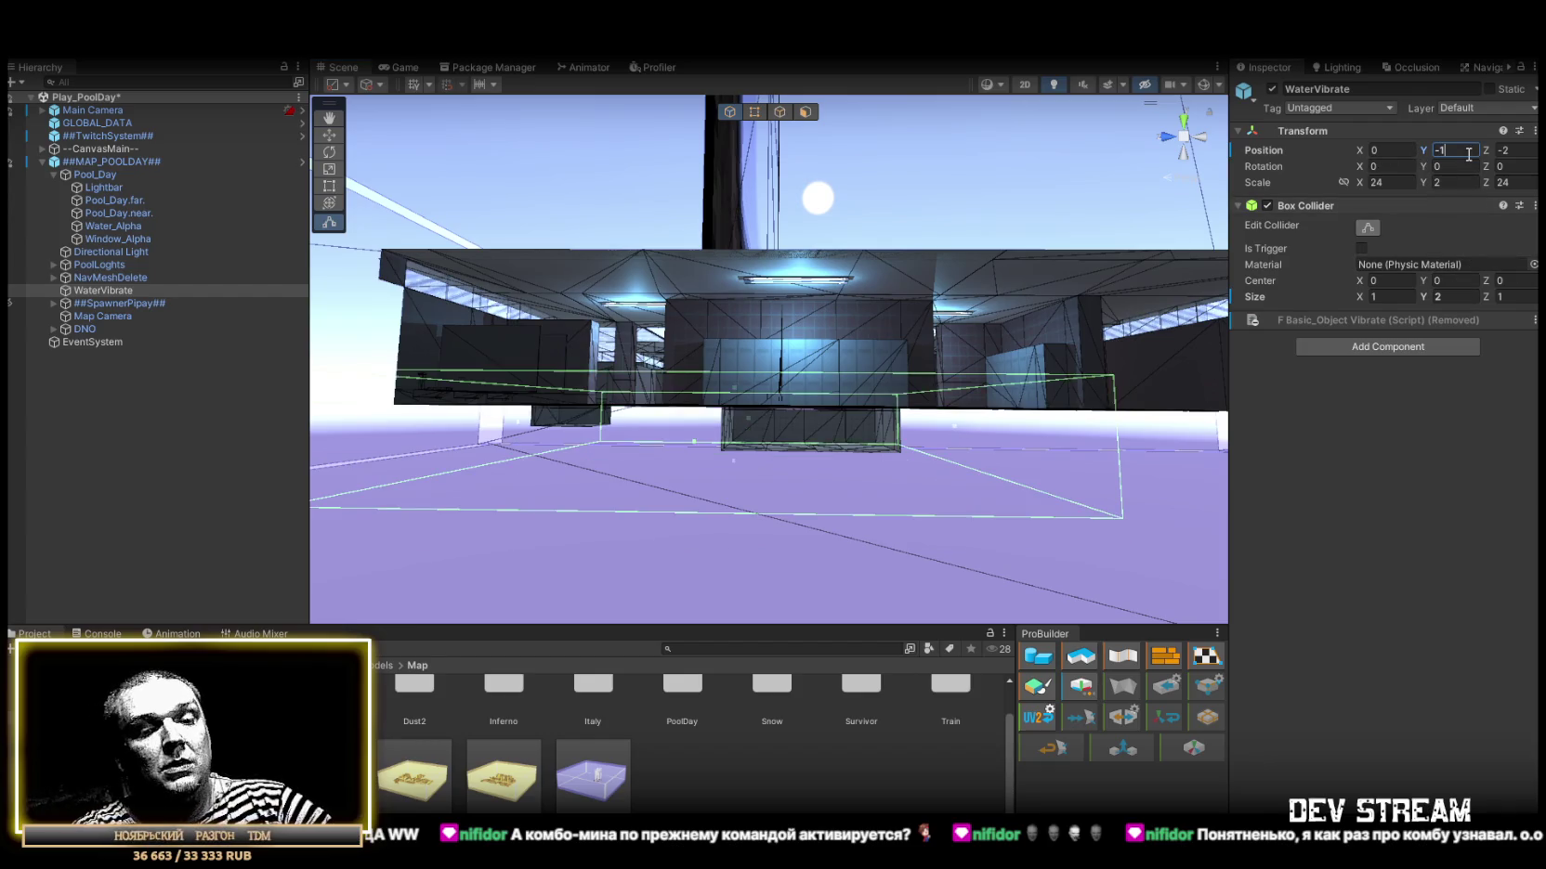
pyautogui.moveTo(841, 267); pyautogui.dragTo(850, 311)
pyautogui.click(1445, 153)
pyautogui.write('-2.5')
pyautogui.press('Return')
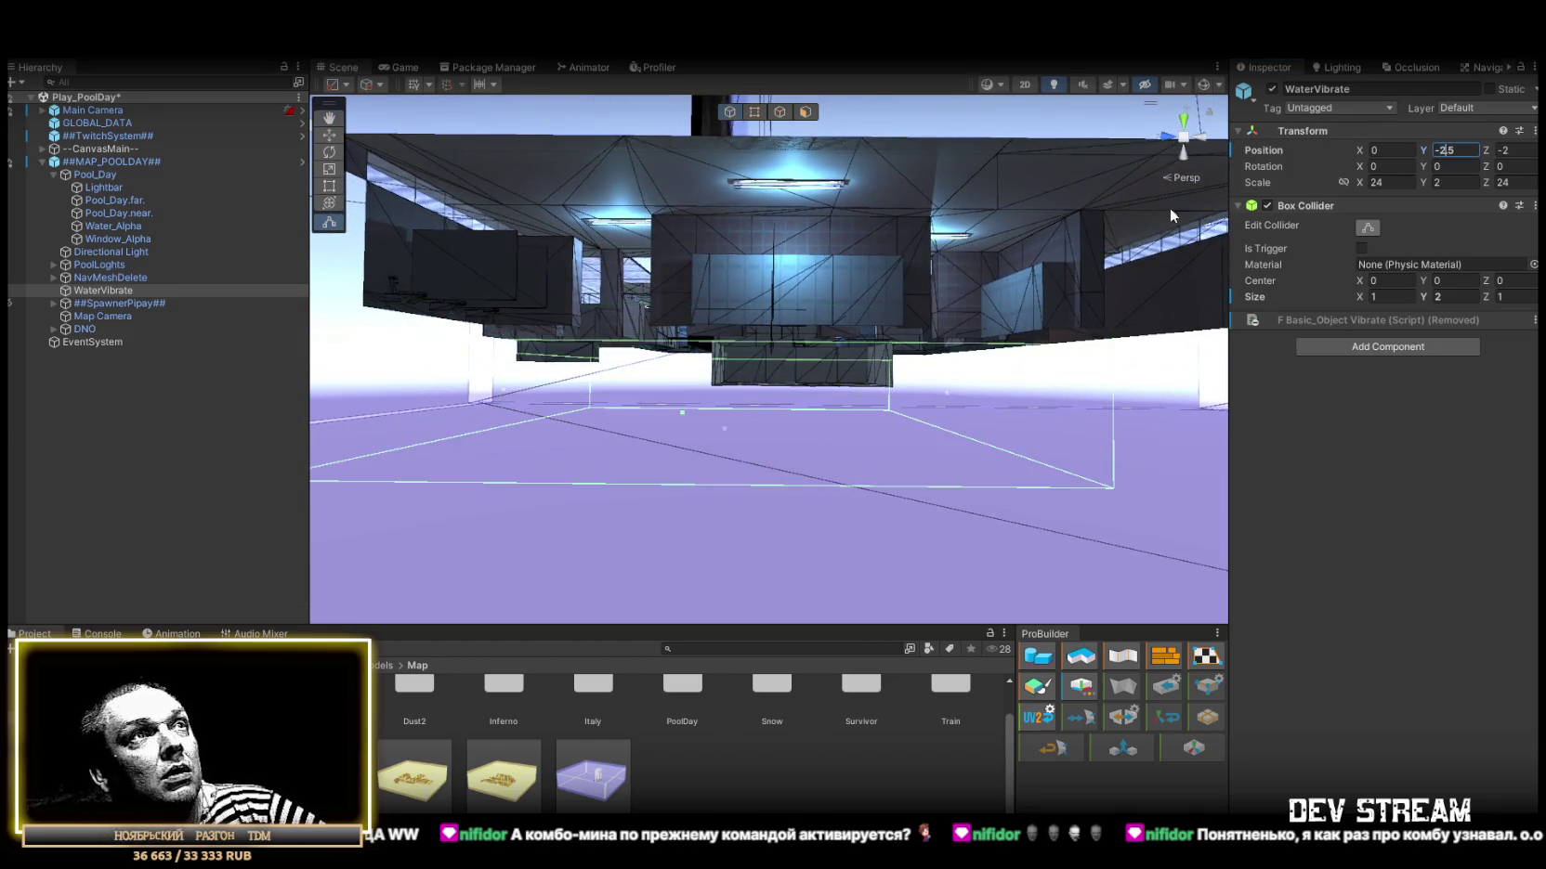
# Check the lowered water box from an isometric front view and from overhead.
pyautogui.scroll(3, 1154, 163)
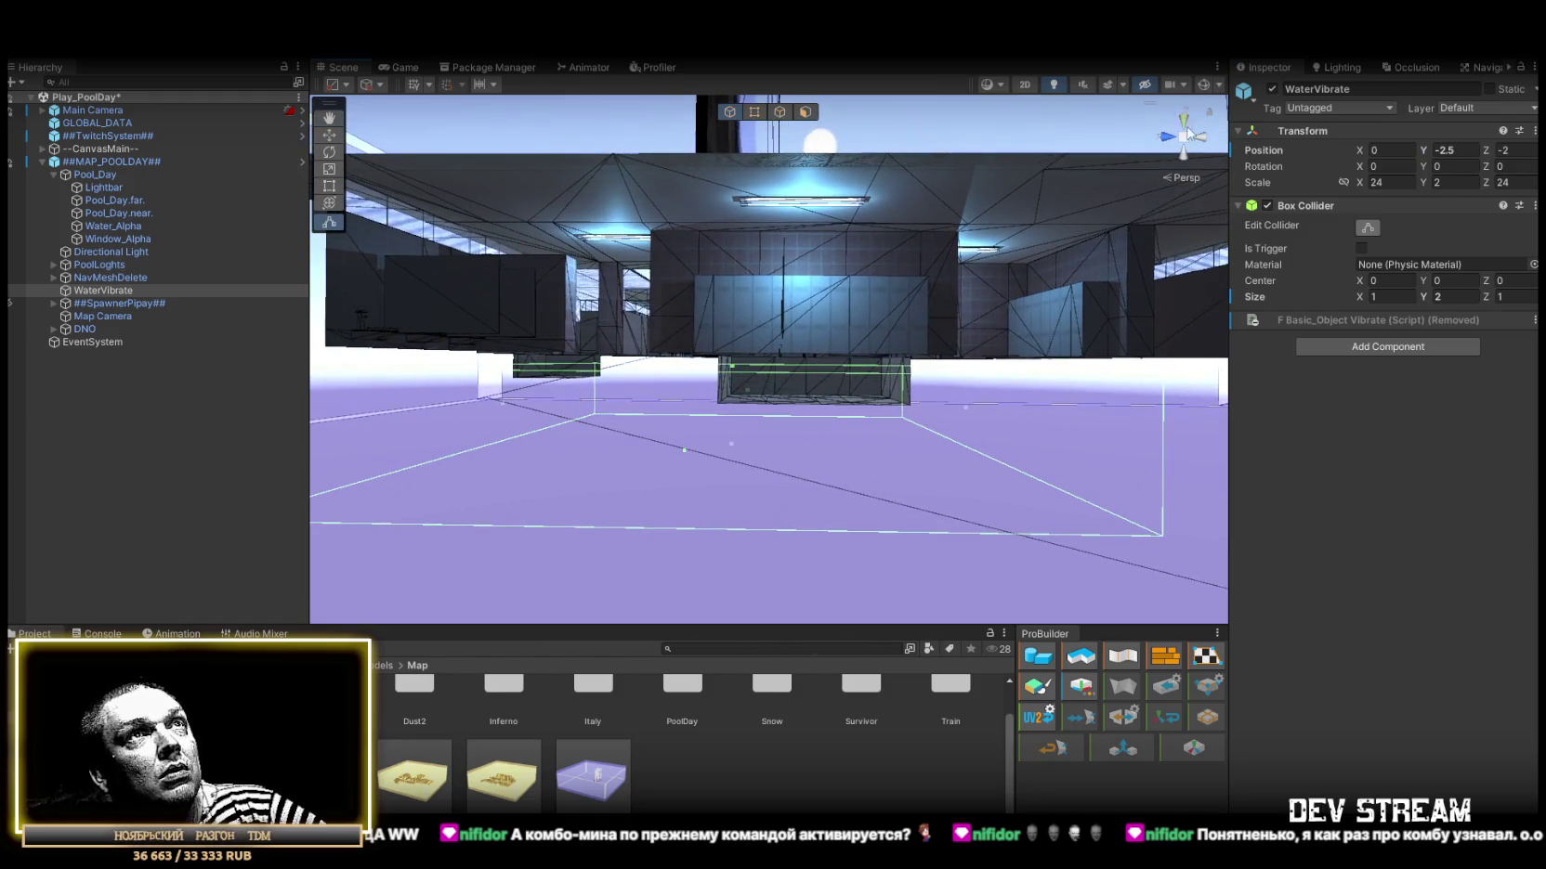
pyautogui.click(1186, 178)
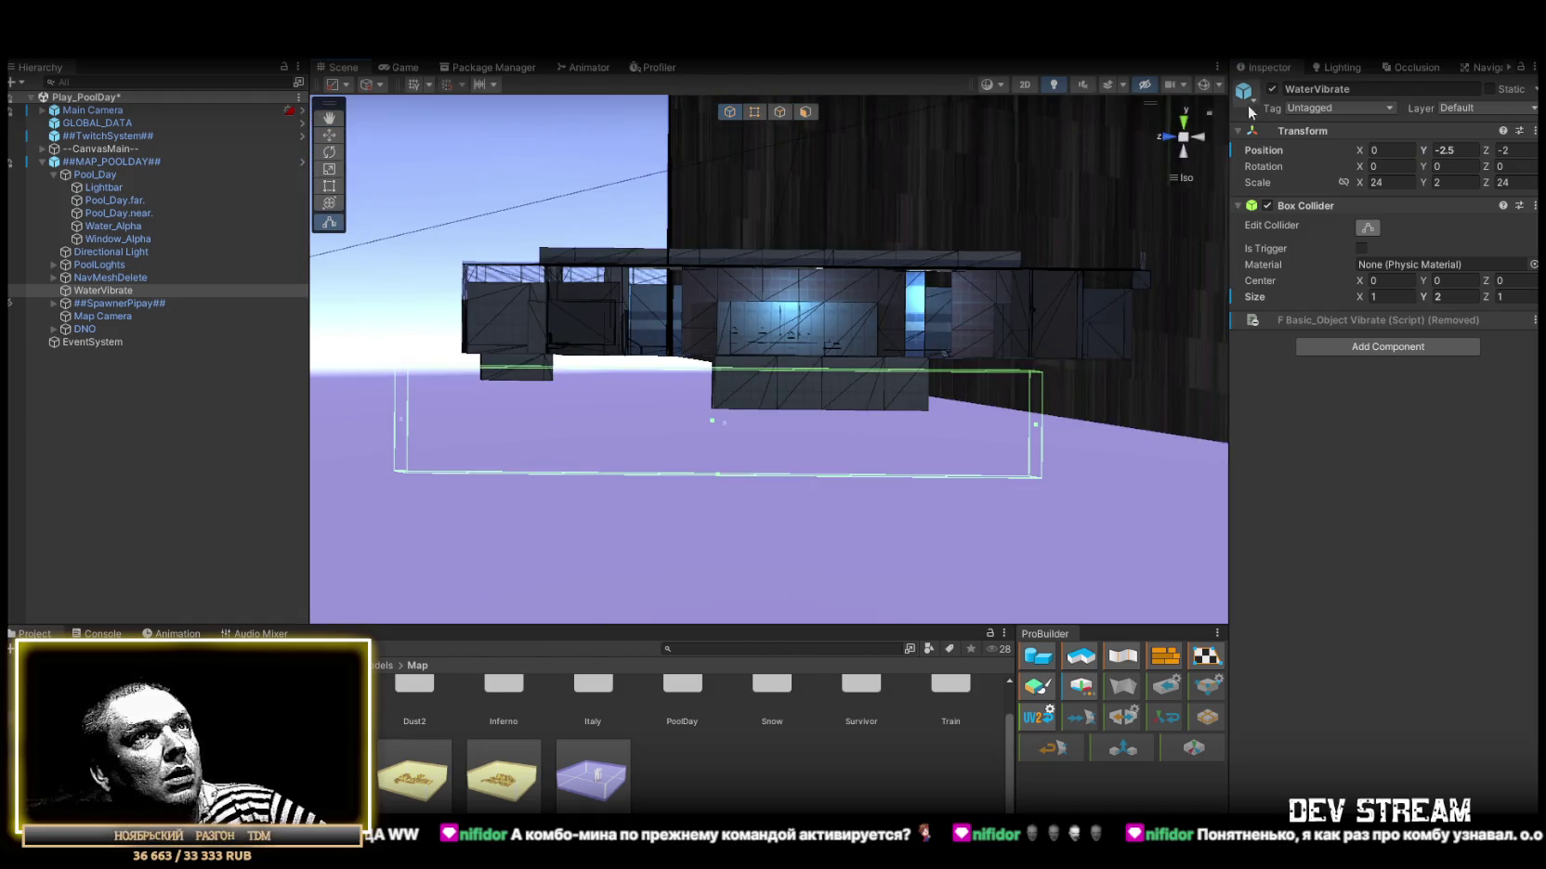
pyautogui.click(1167, 140)
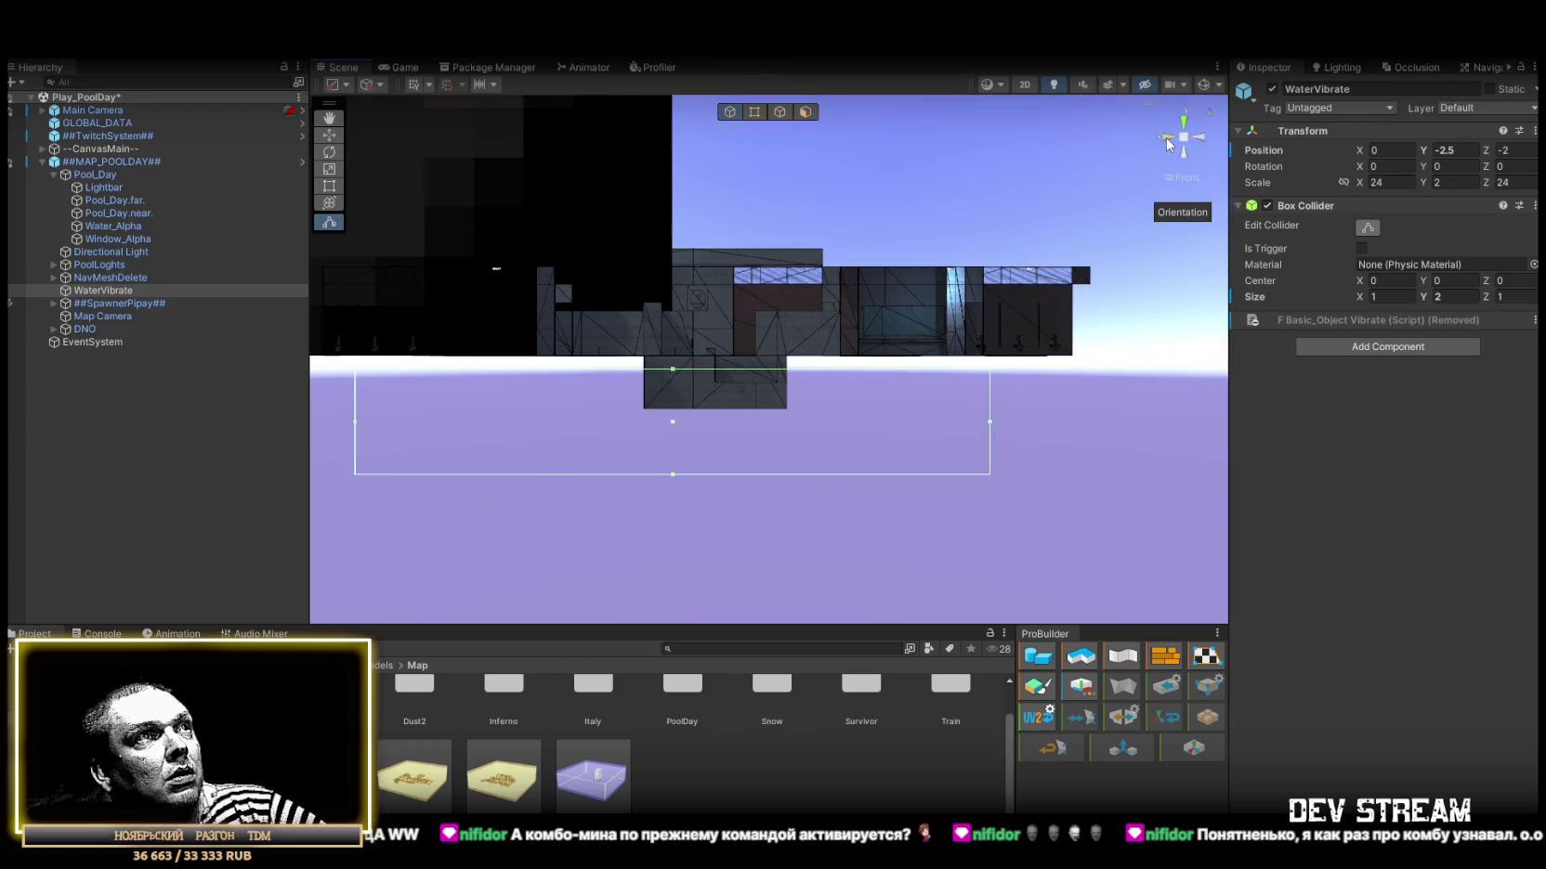
pyautogui.moveTo(928, 372)
pyautogui.mouseDown()
pyautogui.moveTo(782, 484)
pyautogui.moveTo(741, 351)
pyautogui.mouseUp()
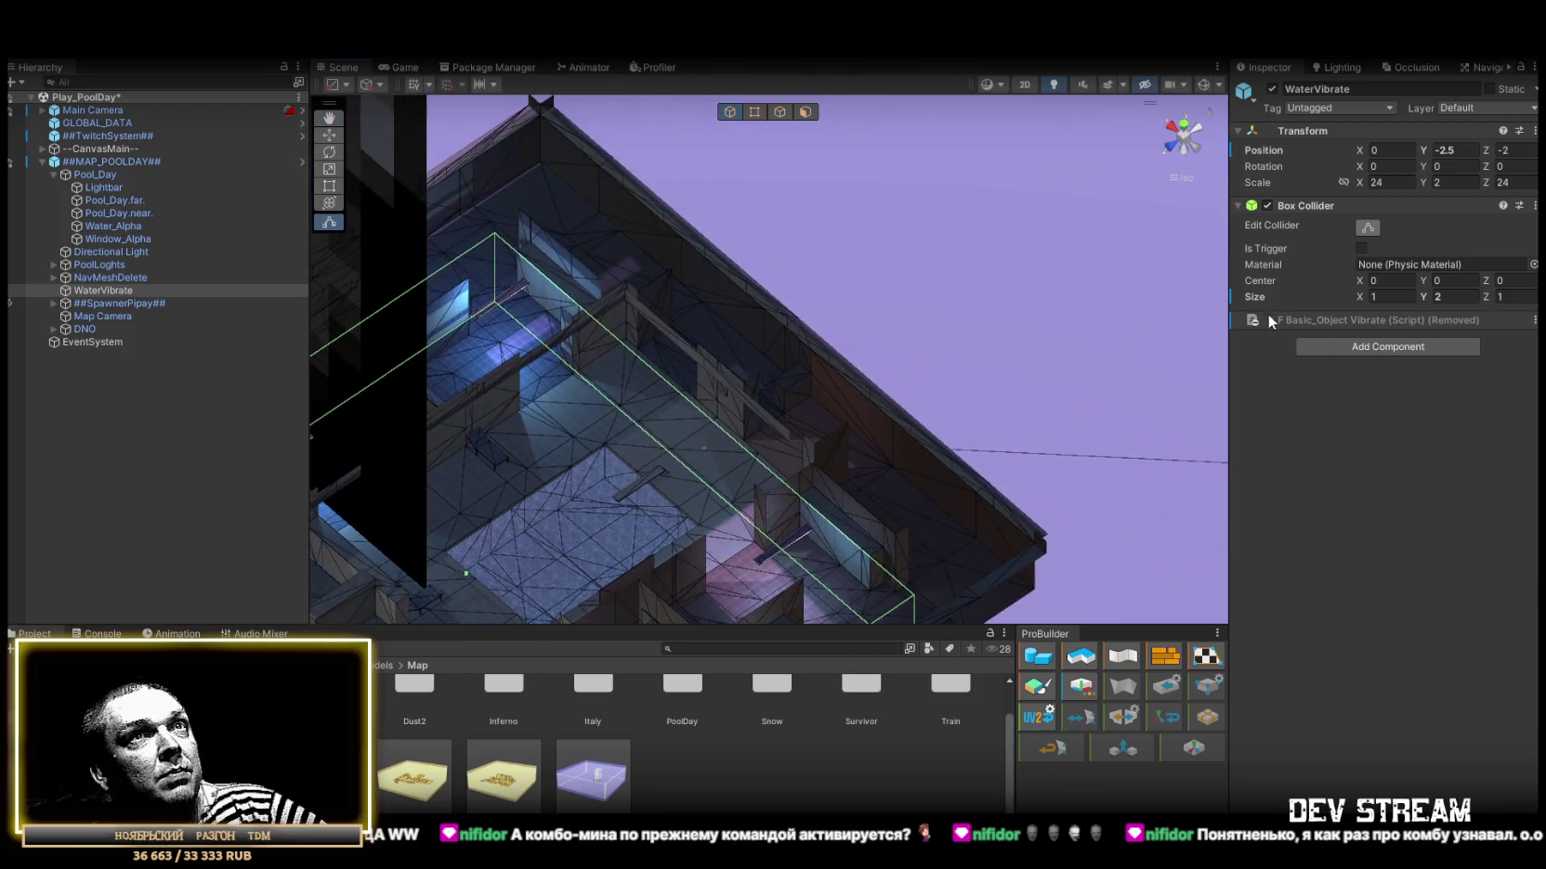
# Add an Environmental Damage Trigger component to WaterVibrate via a 'damage' search.
pyautogui.click(1354, 347)
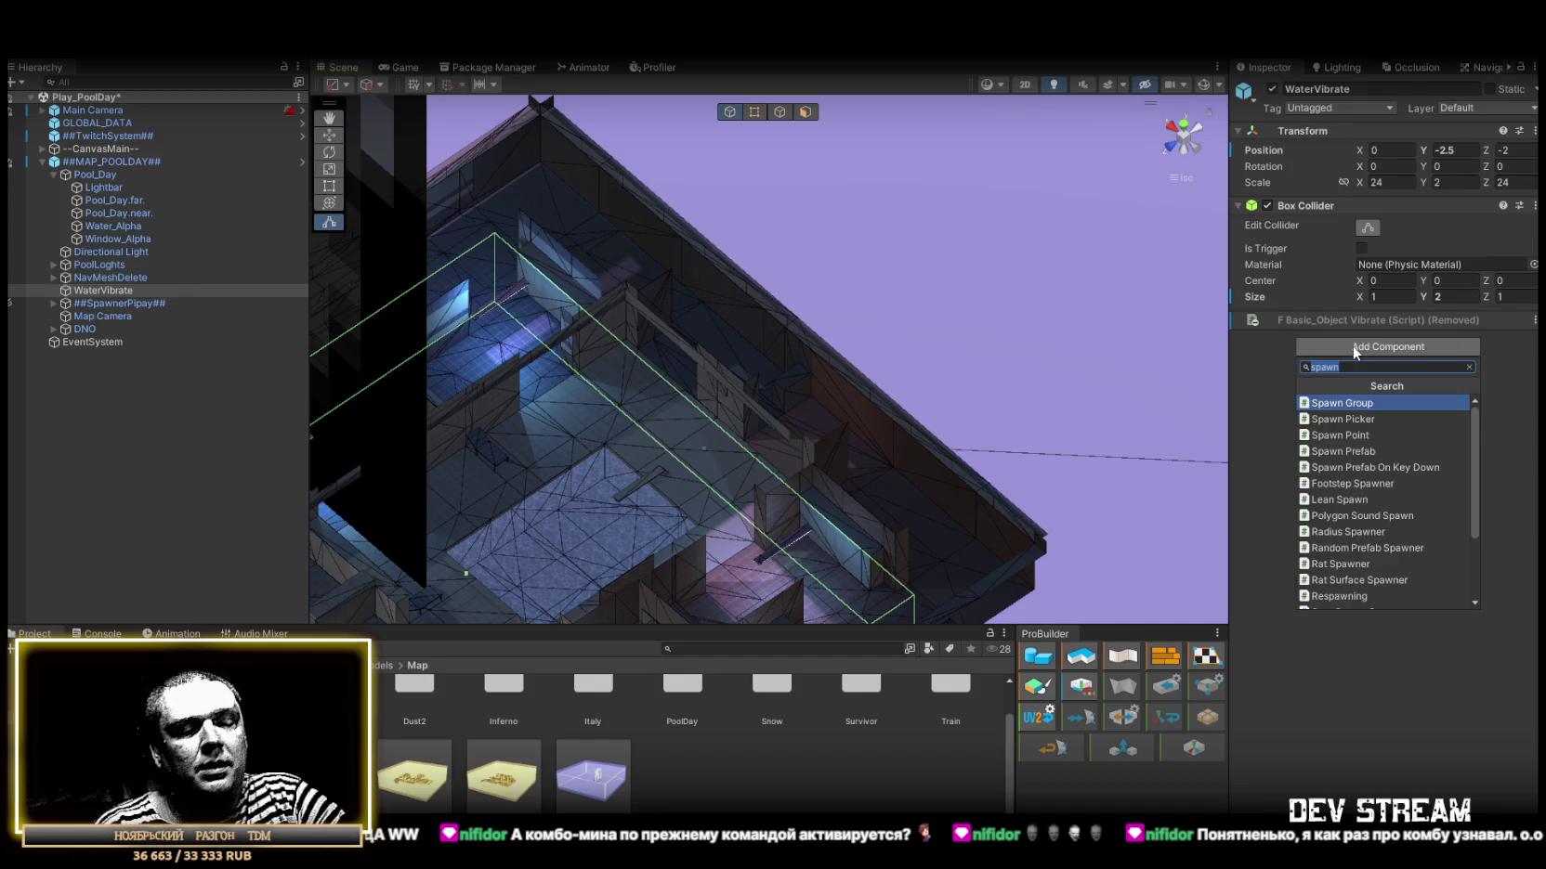
pyautogui.write('damage')
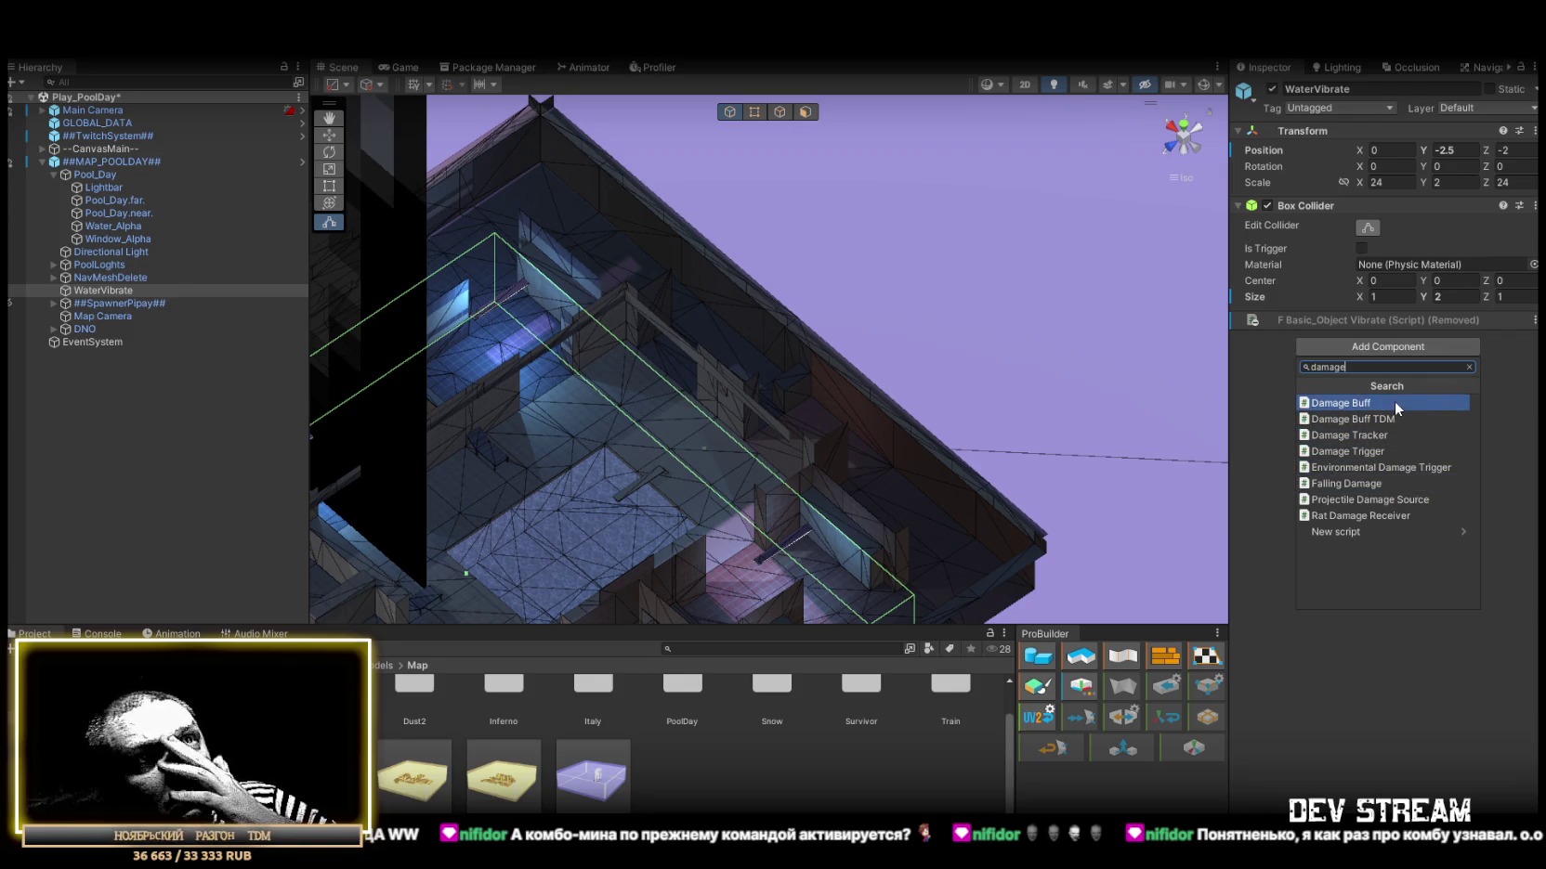
pyautogui.click(1360, 468)
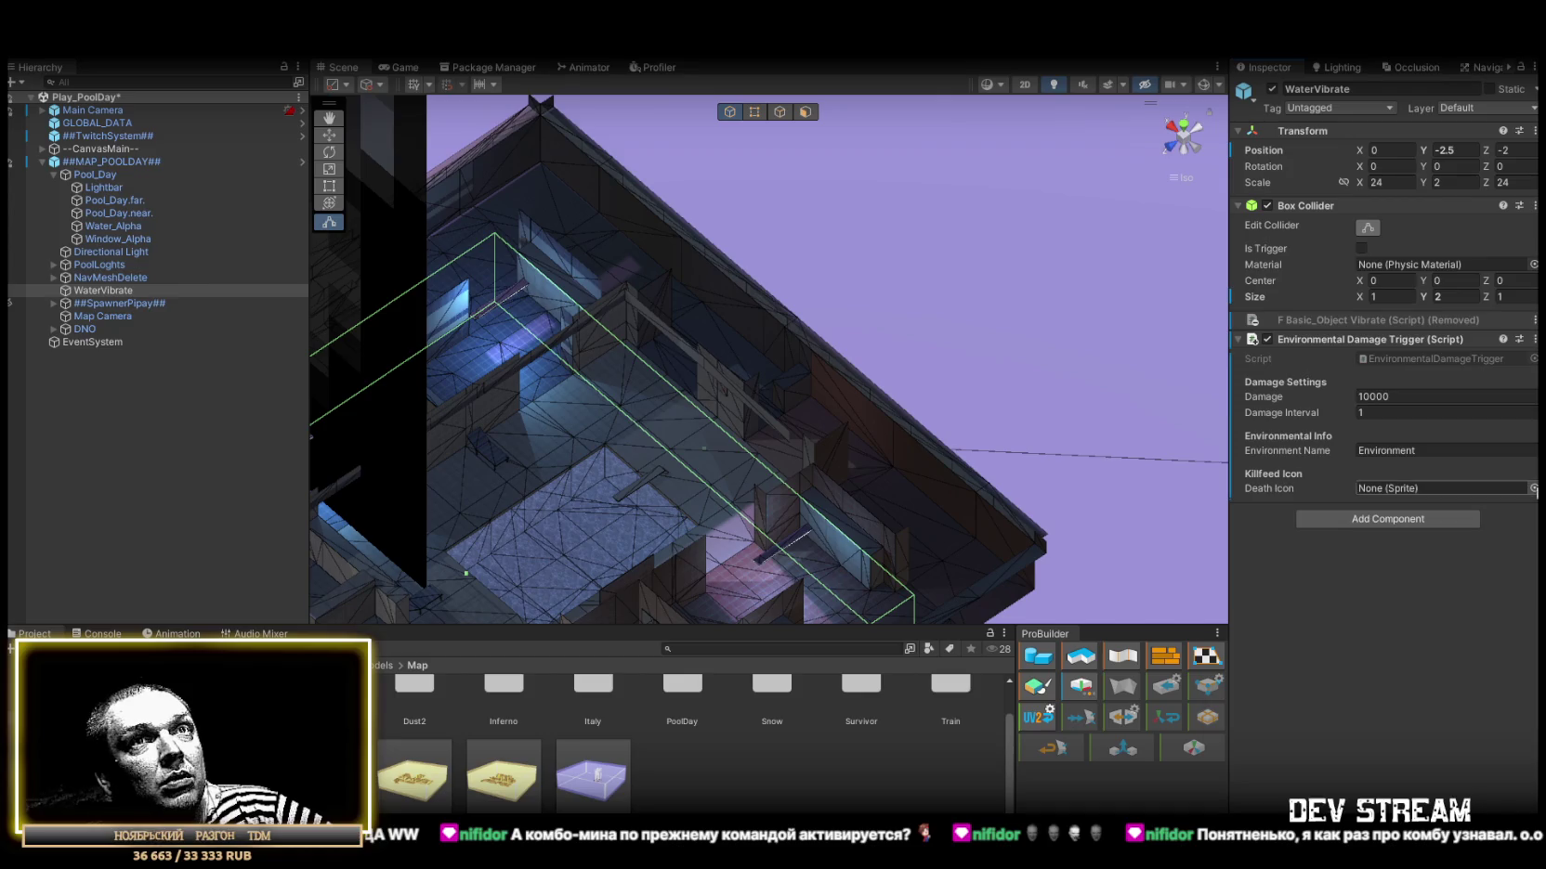
# Set the trigger's Death Icon to the TRC_env_dead1 sprite.
pyautogui.click(1534, 488)
pyautogui.scroll(-5, 1454, 547)
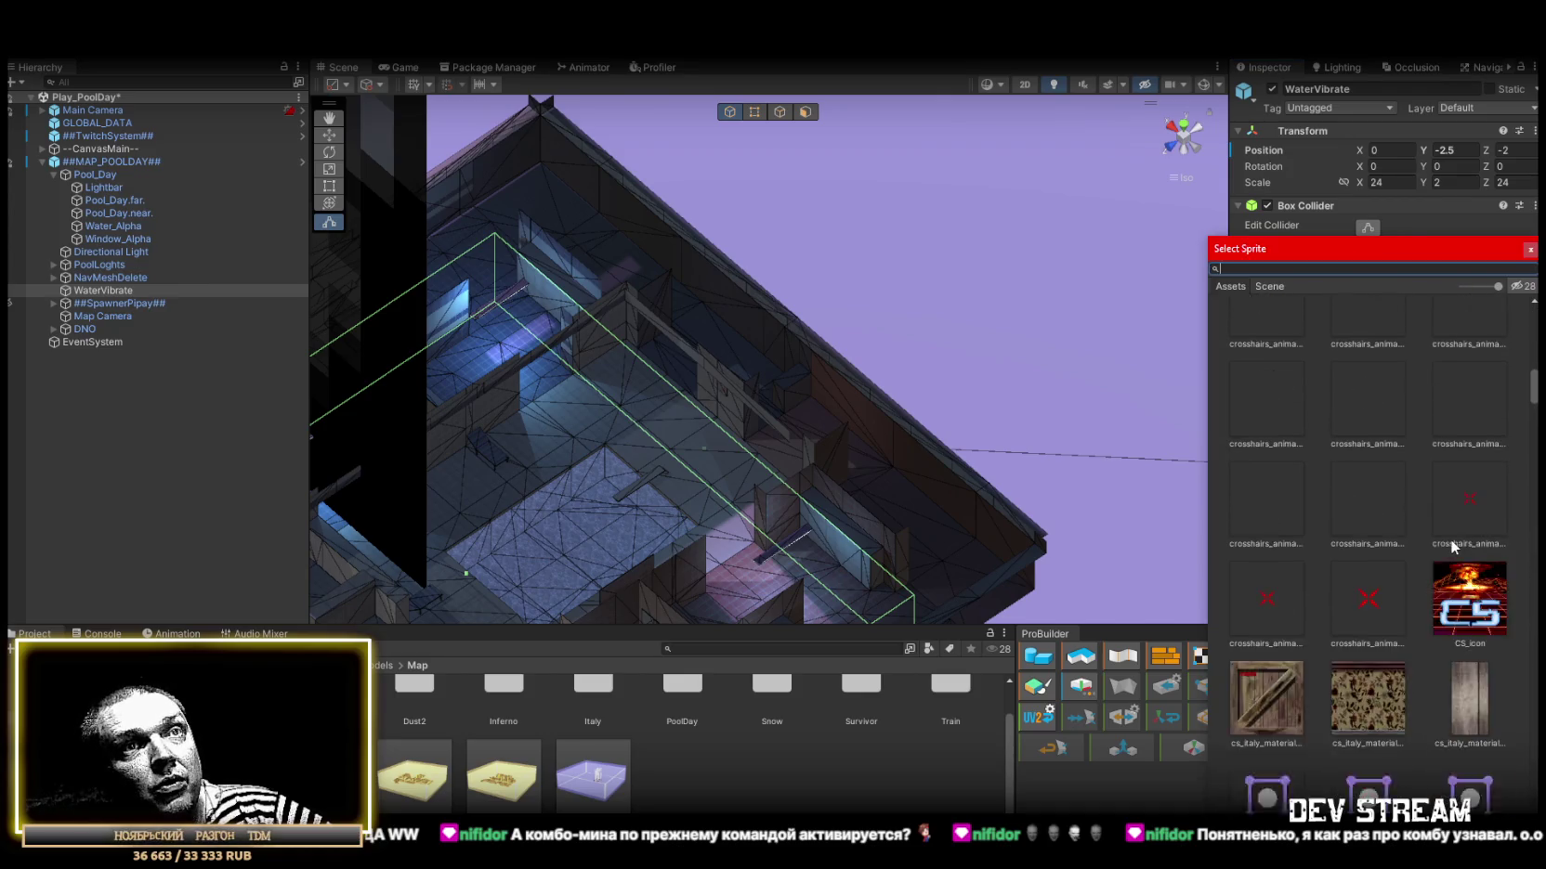
pyautogui.scroll(-10, 1451, 541)
pyautogui.scroll(-10, 1447, 529)
pyautogui.scroll(-10, 1446, 527)
pyautogui.scroll(-10, 1446, 528)
pyautogui.scroll(-10, 1442, 524)
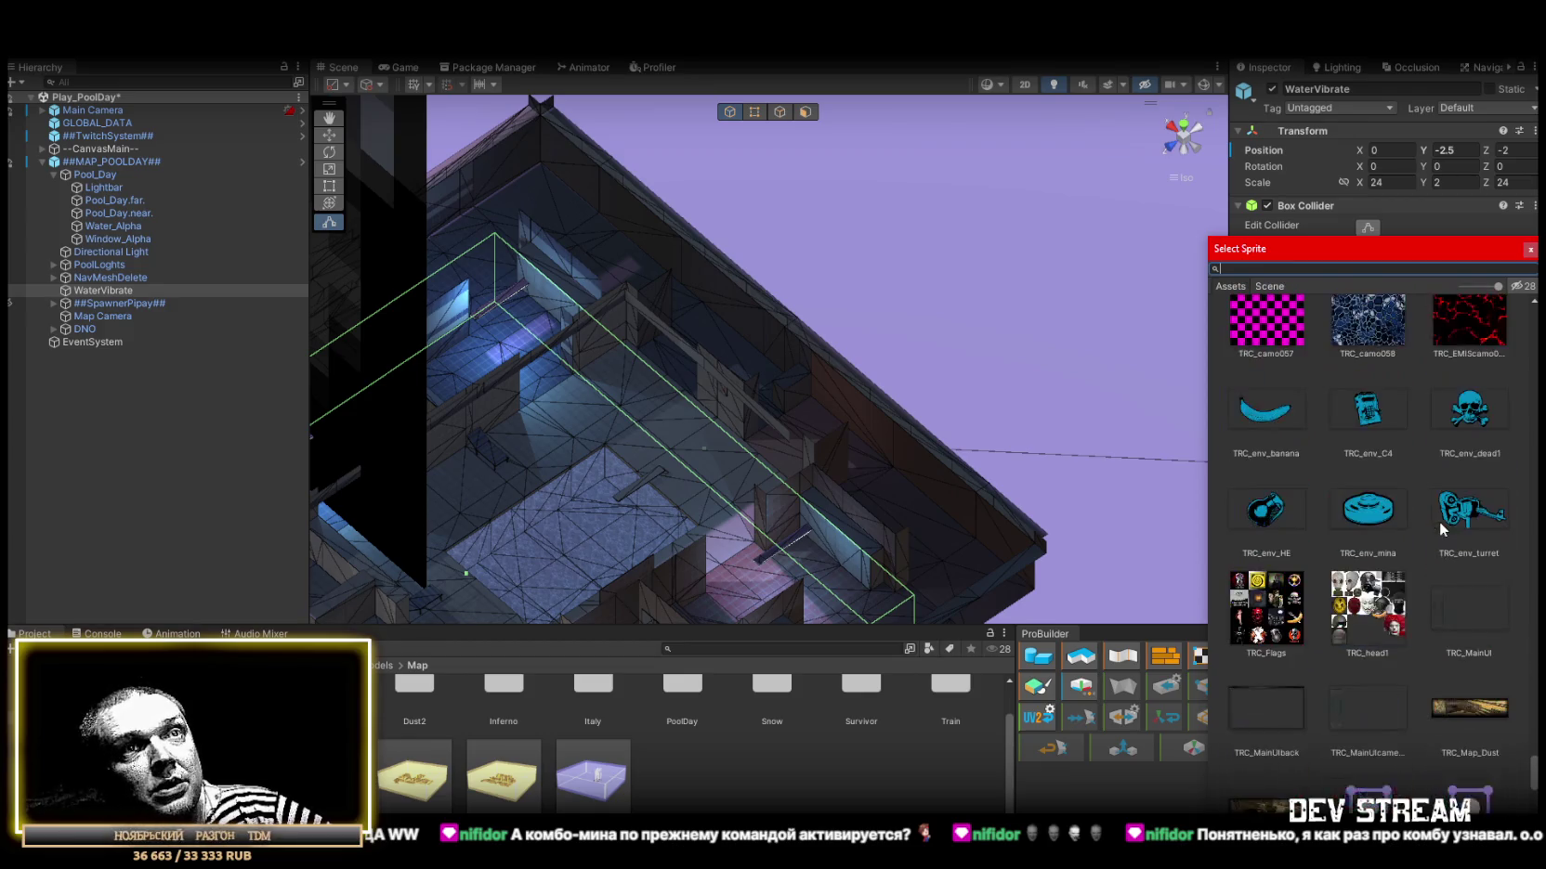
pyautogui.doubleClick(1457, 409)
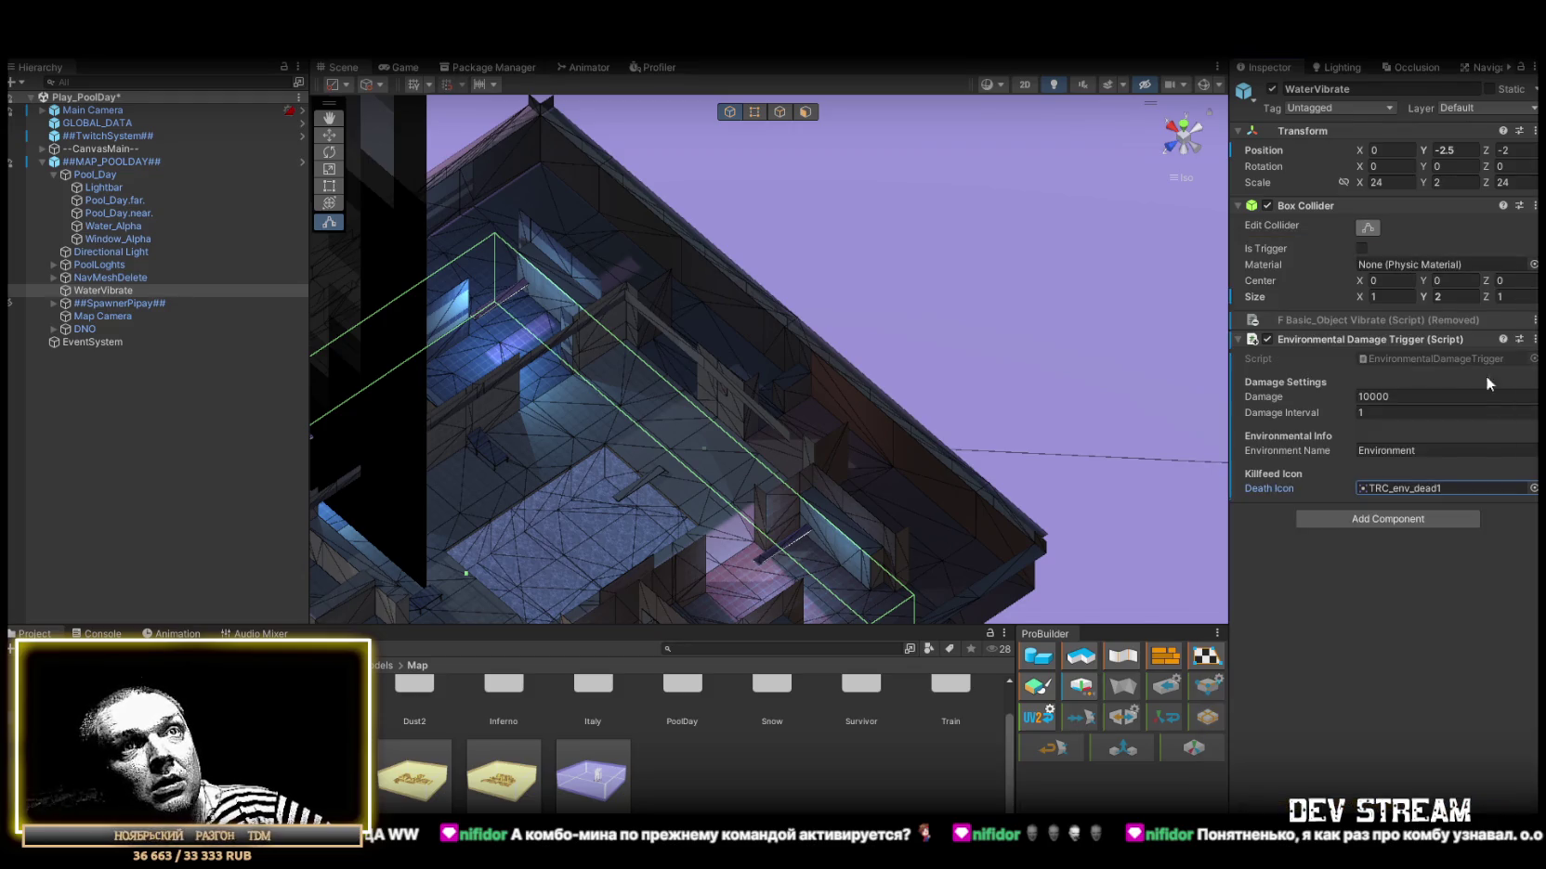
pyautogui.click(1404, 489)
# Clear the environment name field and set the trigger's Damage to 250.
pyautogui.click(1432, 448)
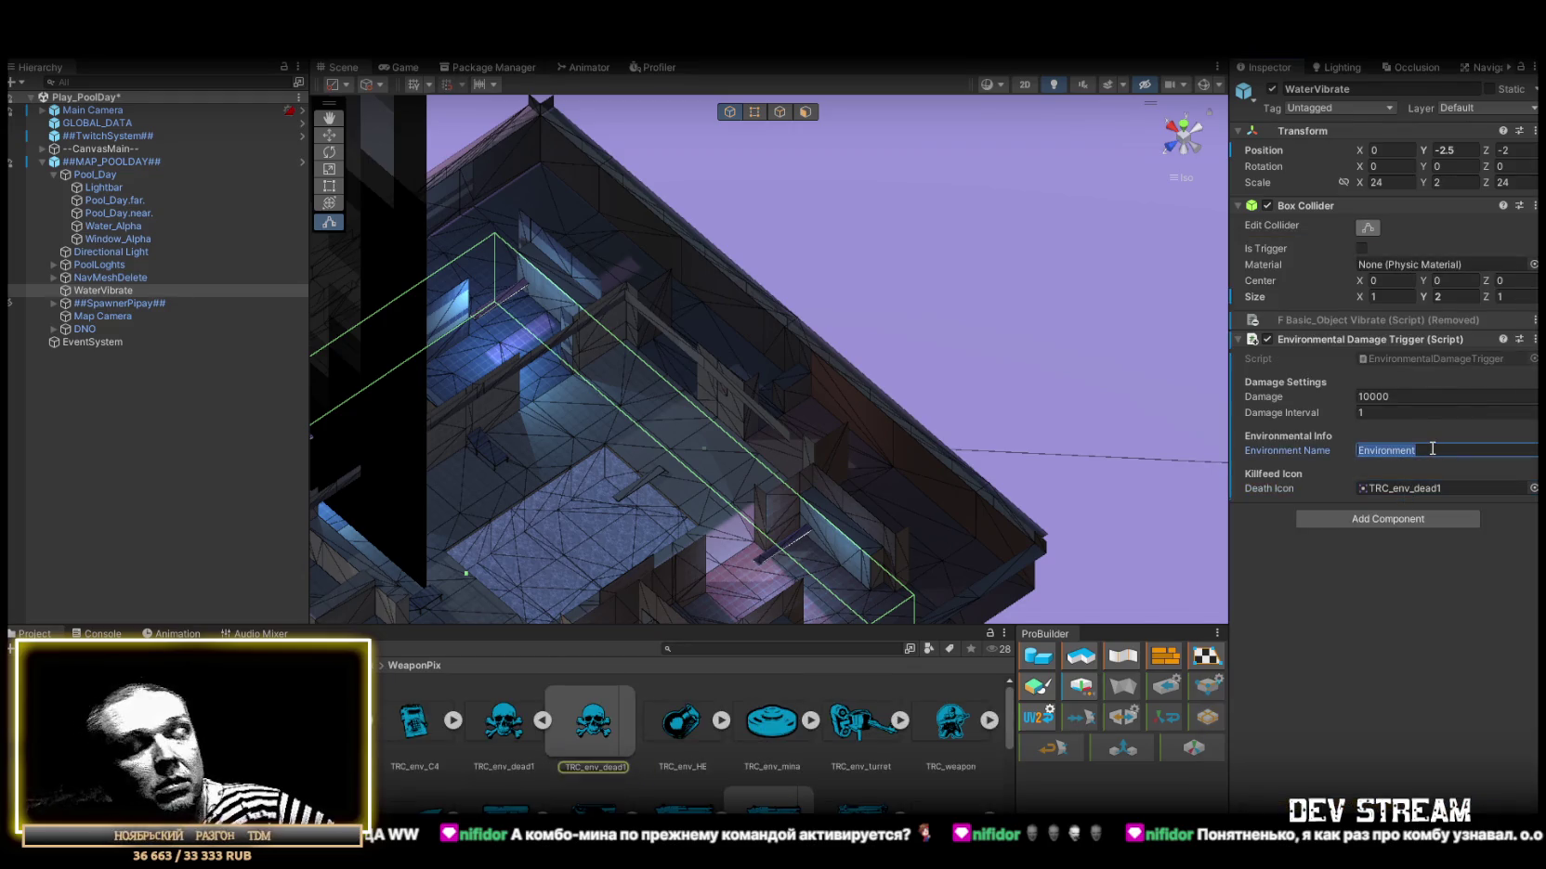
pyautogui.write('W')
pyautogui.press('BackSpace')
pyautogui.press('BackSpace')
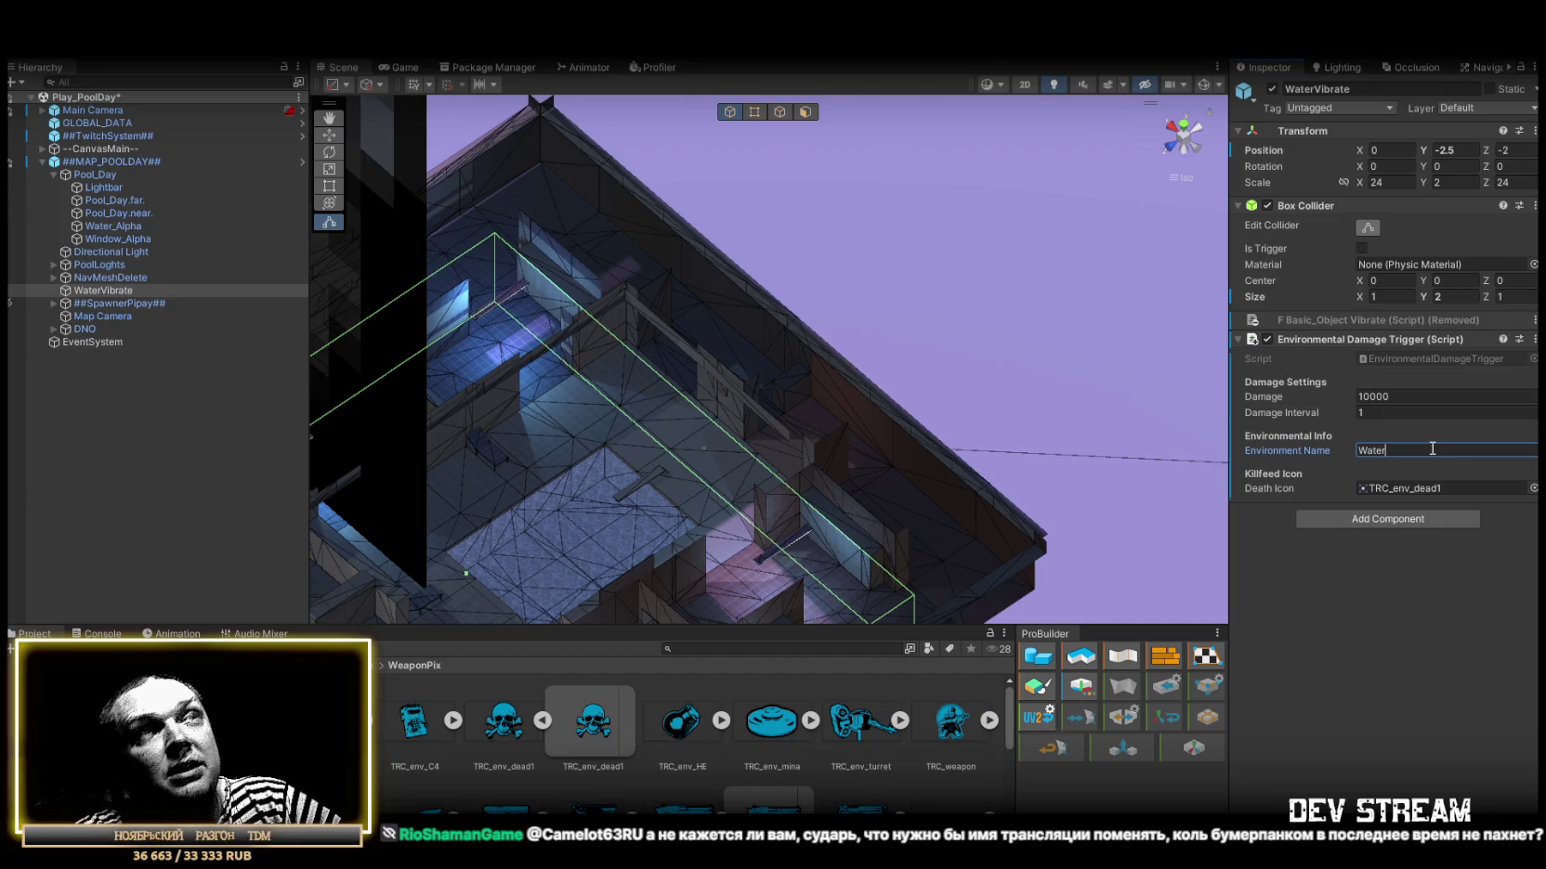
pyautogui.moveTo(618, 279)
pyautogui.mouseDown()
pyautogui.moveTo(629, 224)
pyautogui.moveTo(695, 206)
pyautogui.mouseUp()
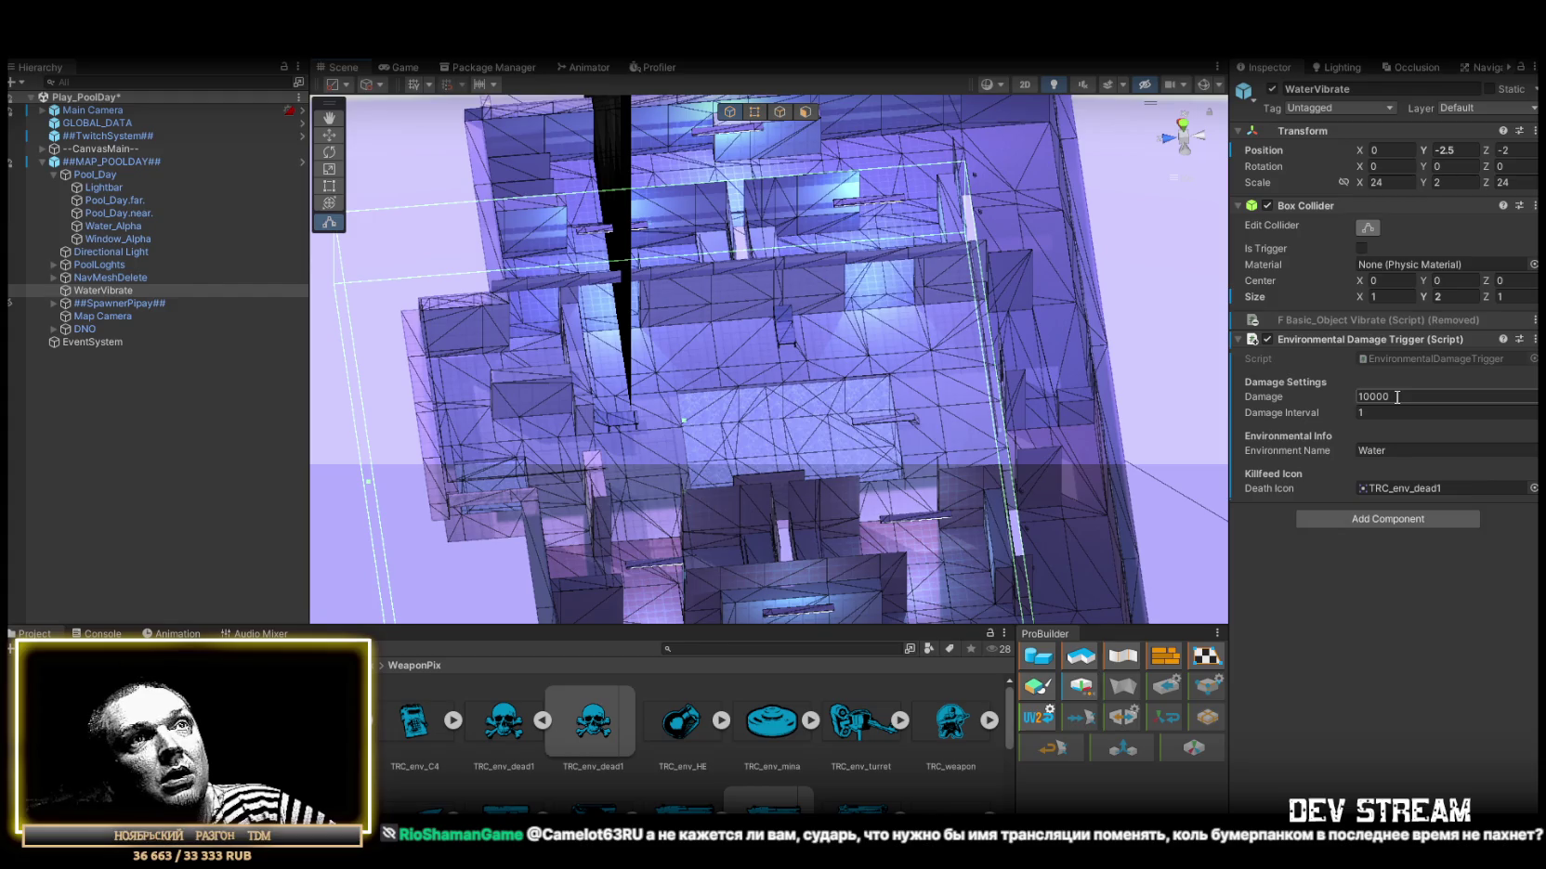
pyautogui.click(1375, 397)
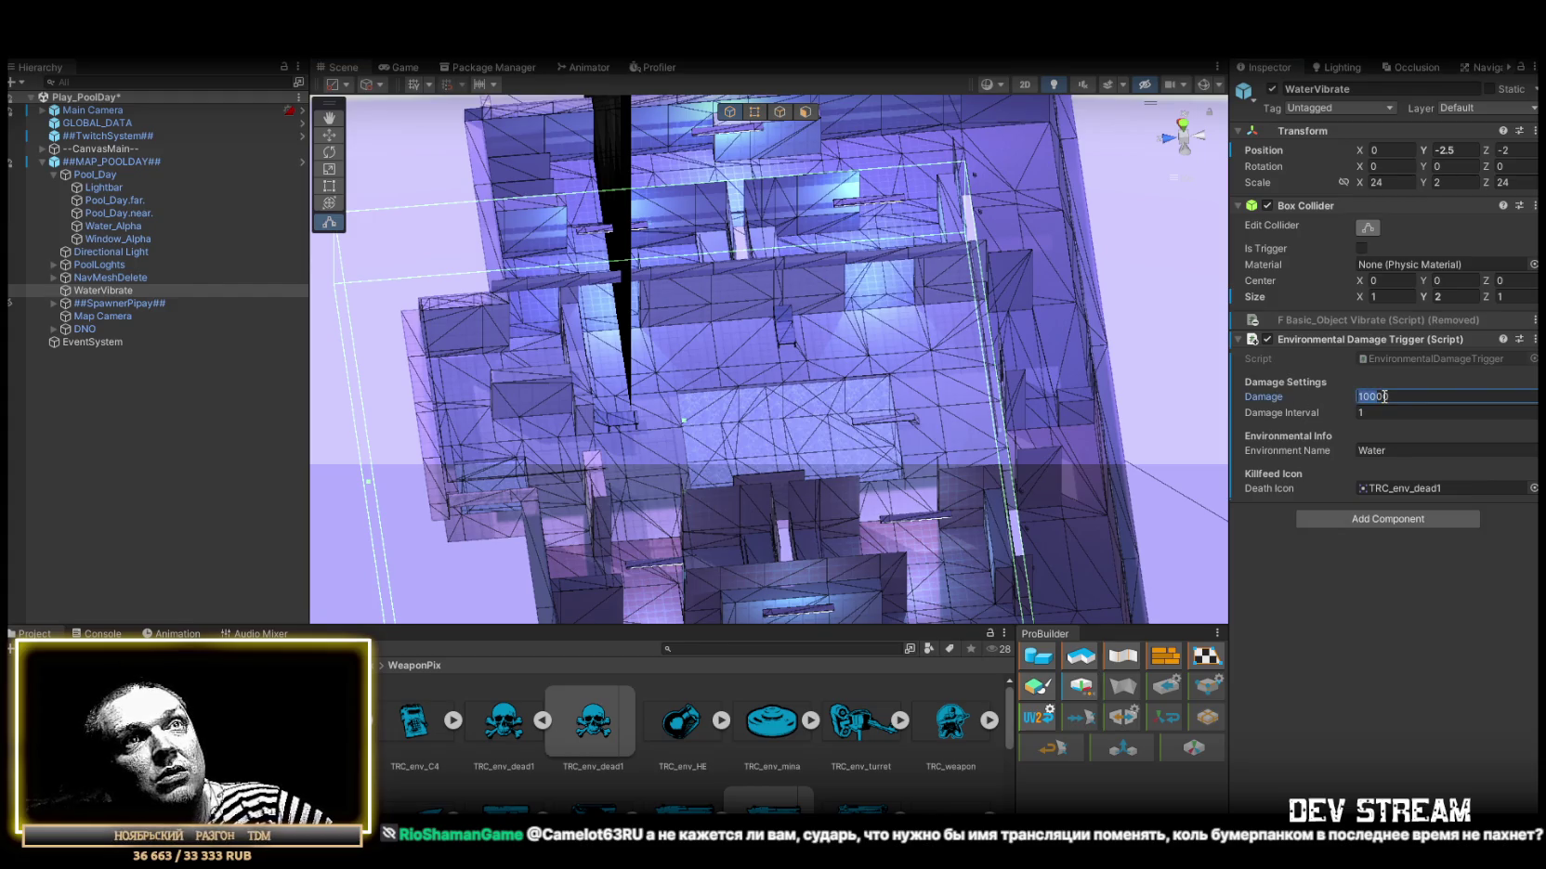
pyautogui.write('250')
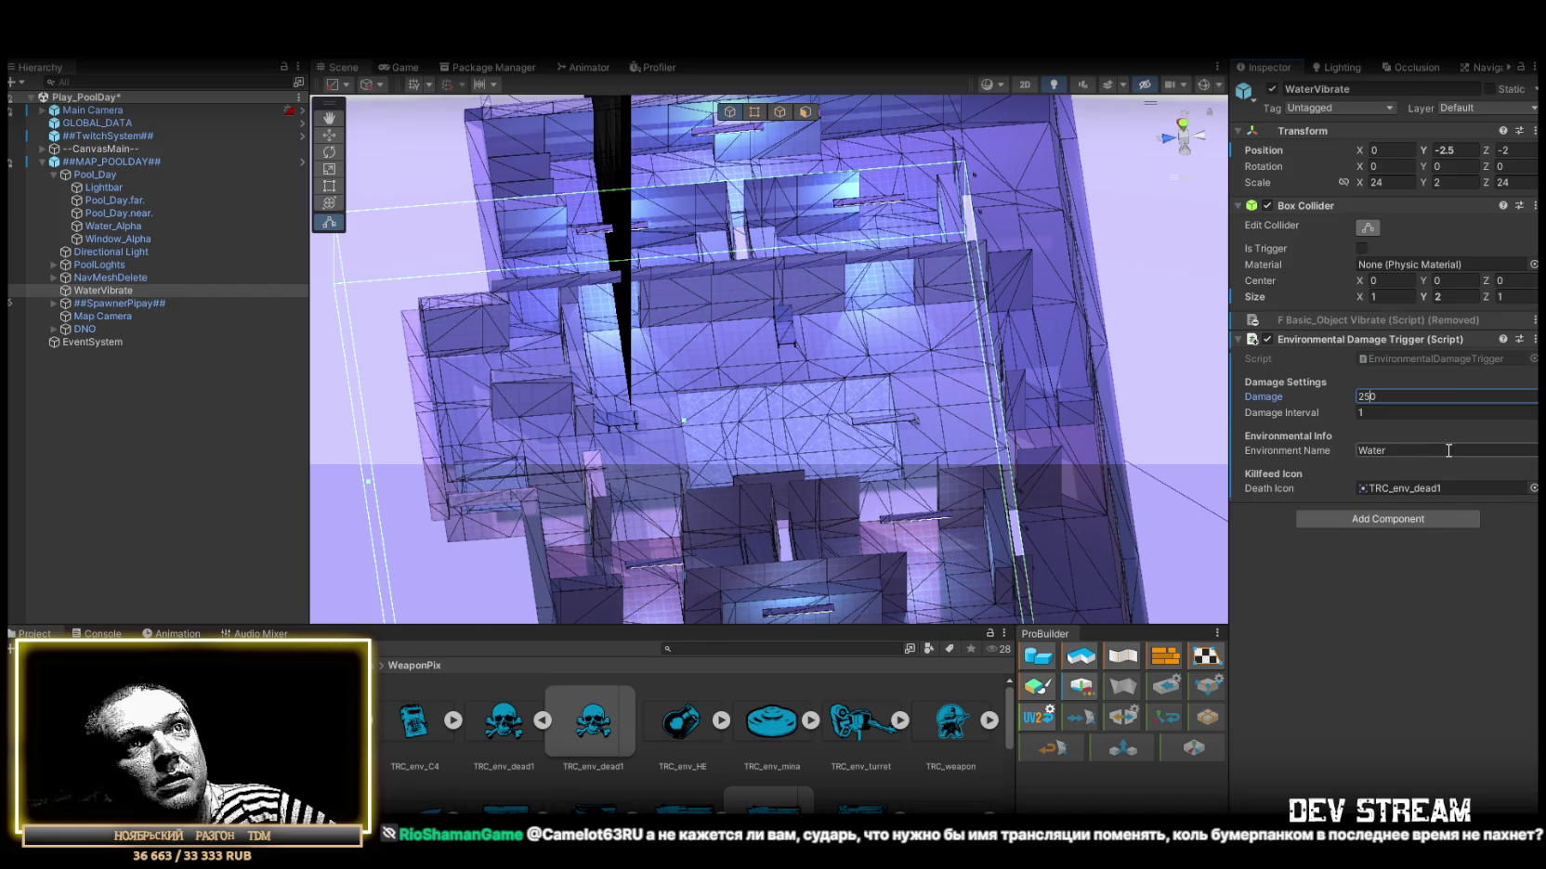
# Name the environment 'Just Water', then select the TRC_weapon texture in the Project window.
pyautogui.moveTo(889, 363)
pyautogui.mouseDown()
pyautogui.moveTo(932, 335)
pyautogui.moveTo(906, 232)
pyautogui.moveTo(915, 267)
pyautogui.mouseUp()
pyautogui.click(1399, 452)
pyautogui.click(1402, 452)
pyautogui.write('Po')
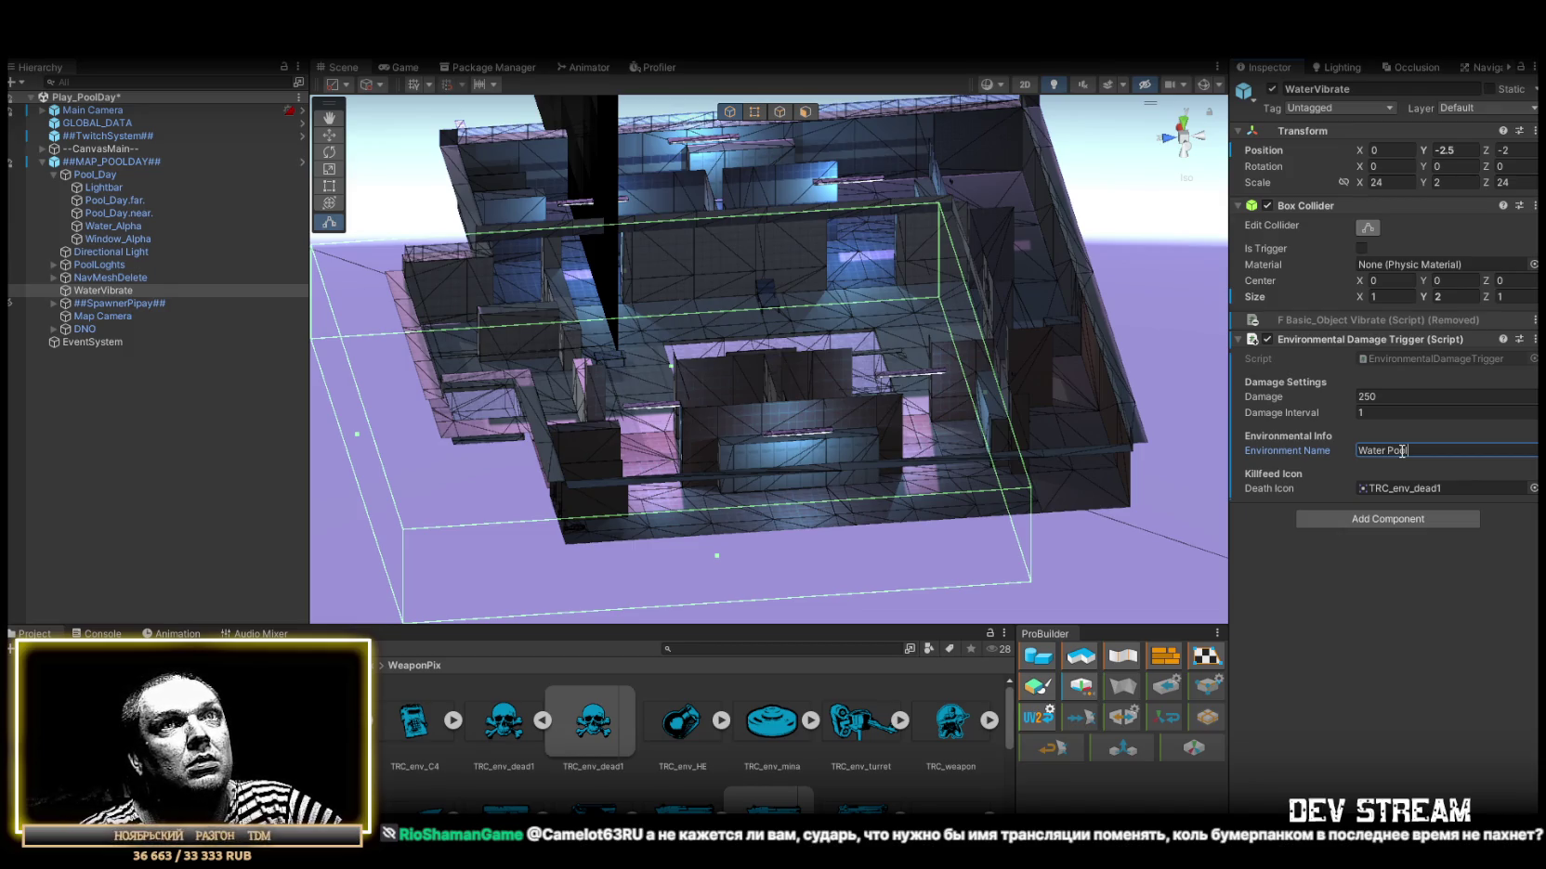
pyautogui.press('BackSpace')
pyautogui.press('BackSpace')
pyautogui.press('BackSpace')
pyautogui.write('Lets was')
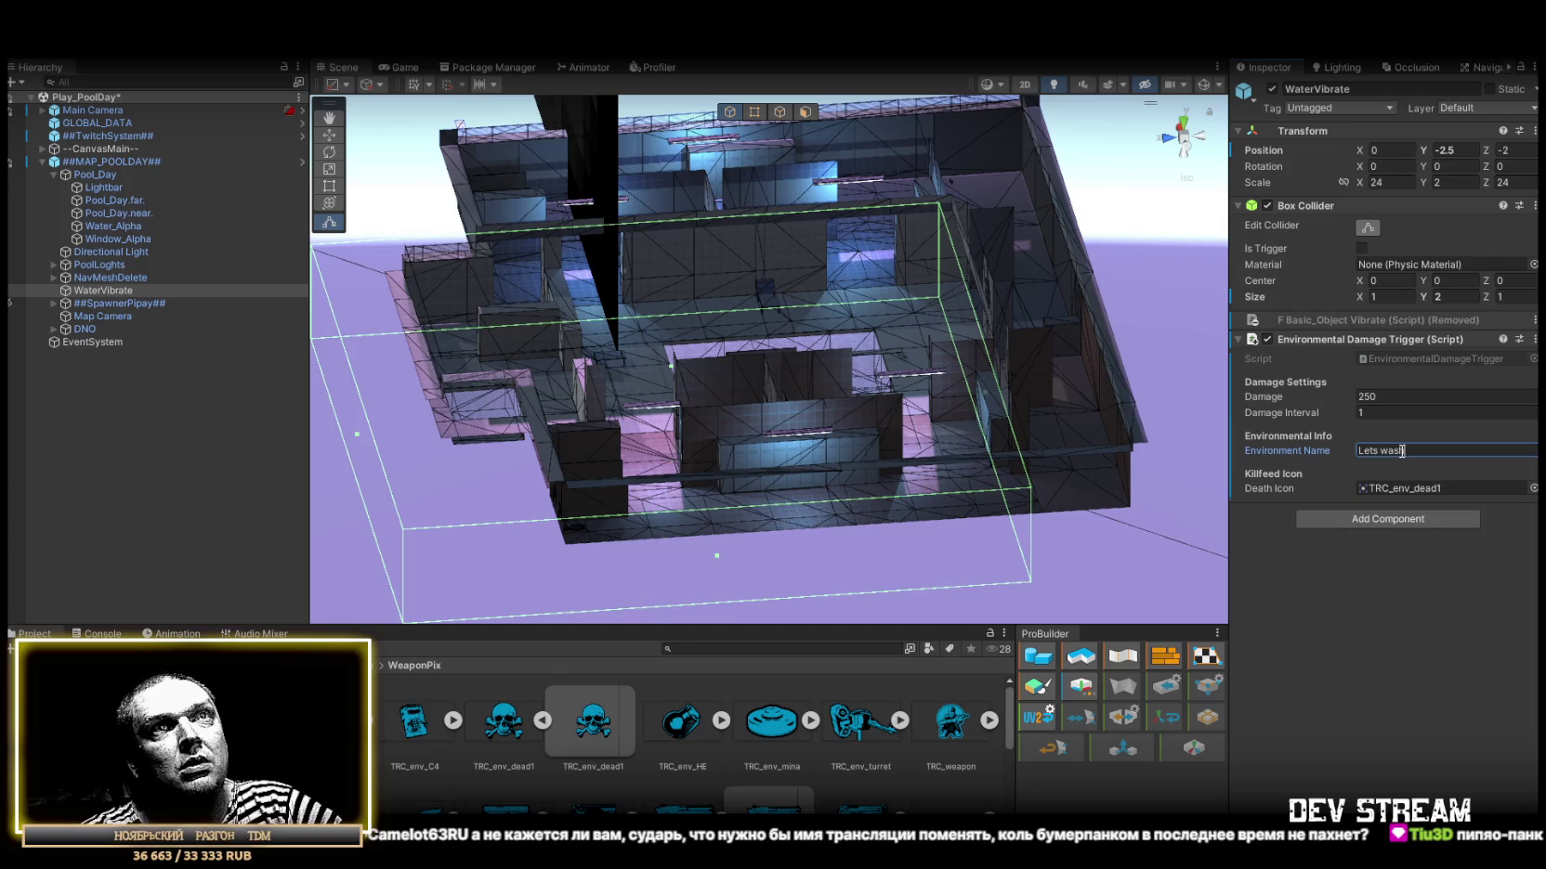
pyautogui.press('BackSpace')
pyautogui.press('BackSpace')
pyautogui.press('BackSpace')
pyautogui.write('Just Water')
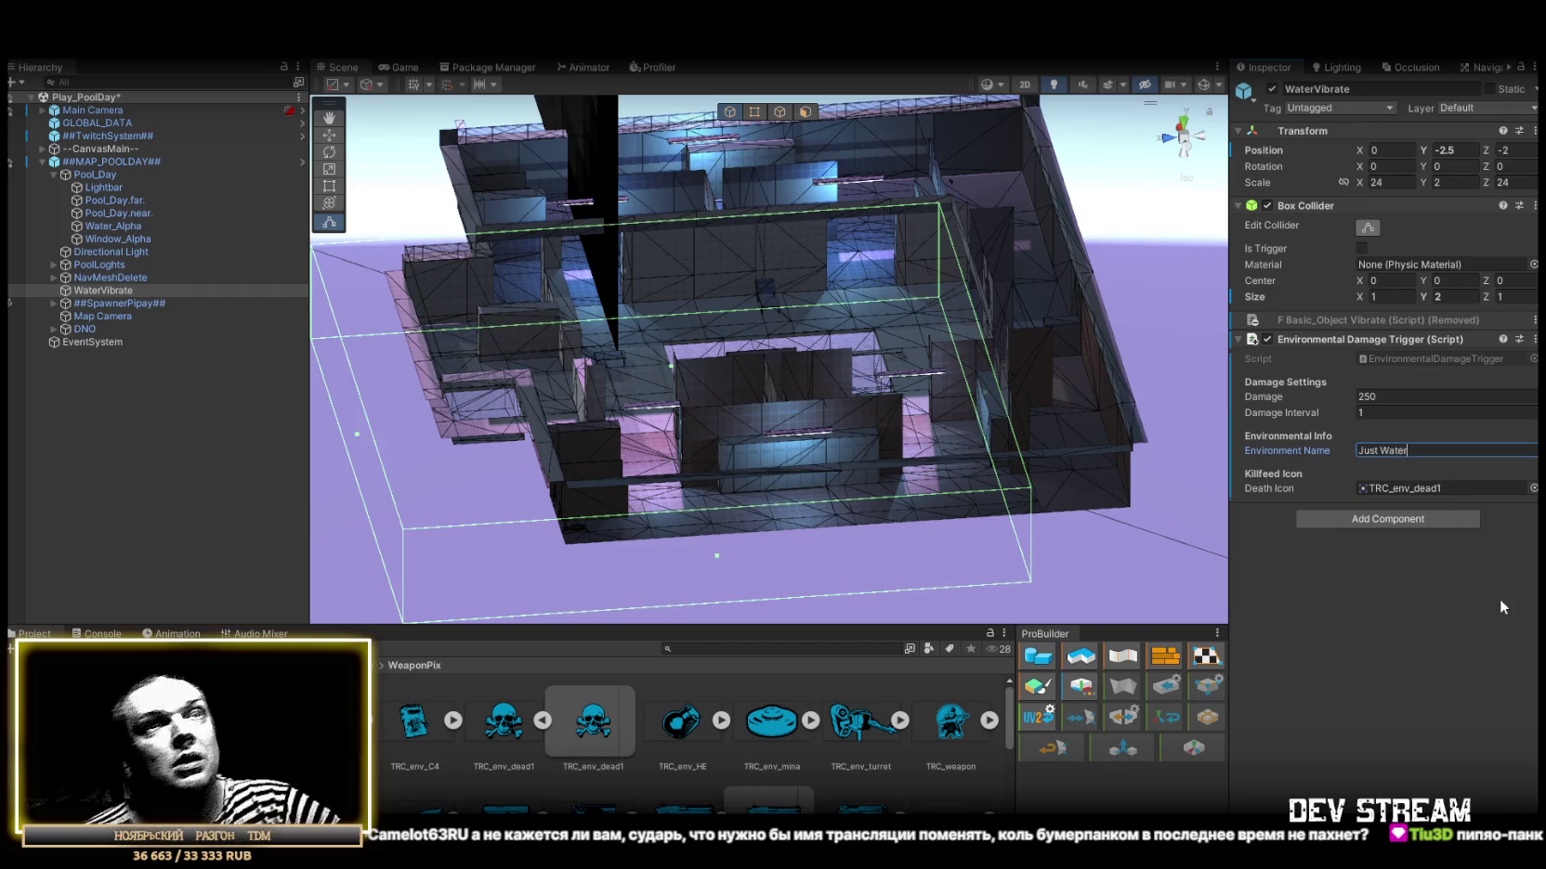
pyautogui.click(1412, 489)
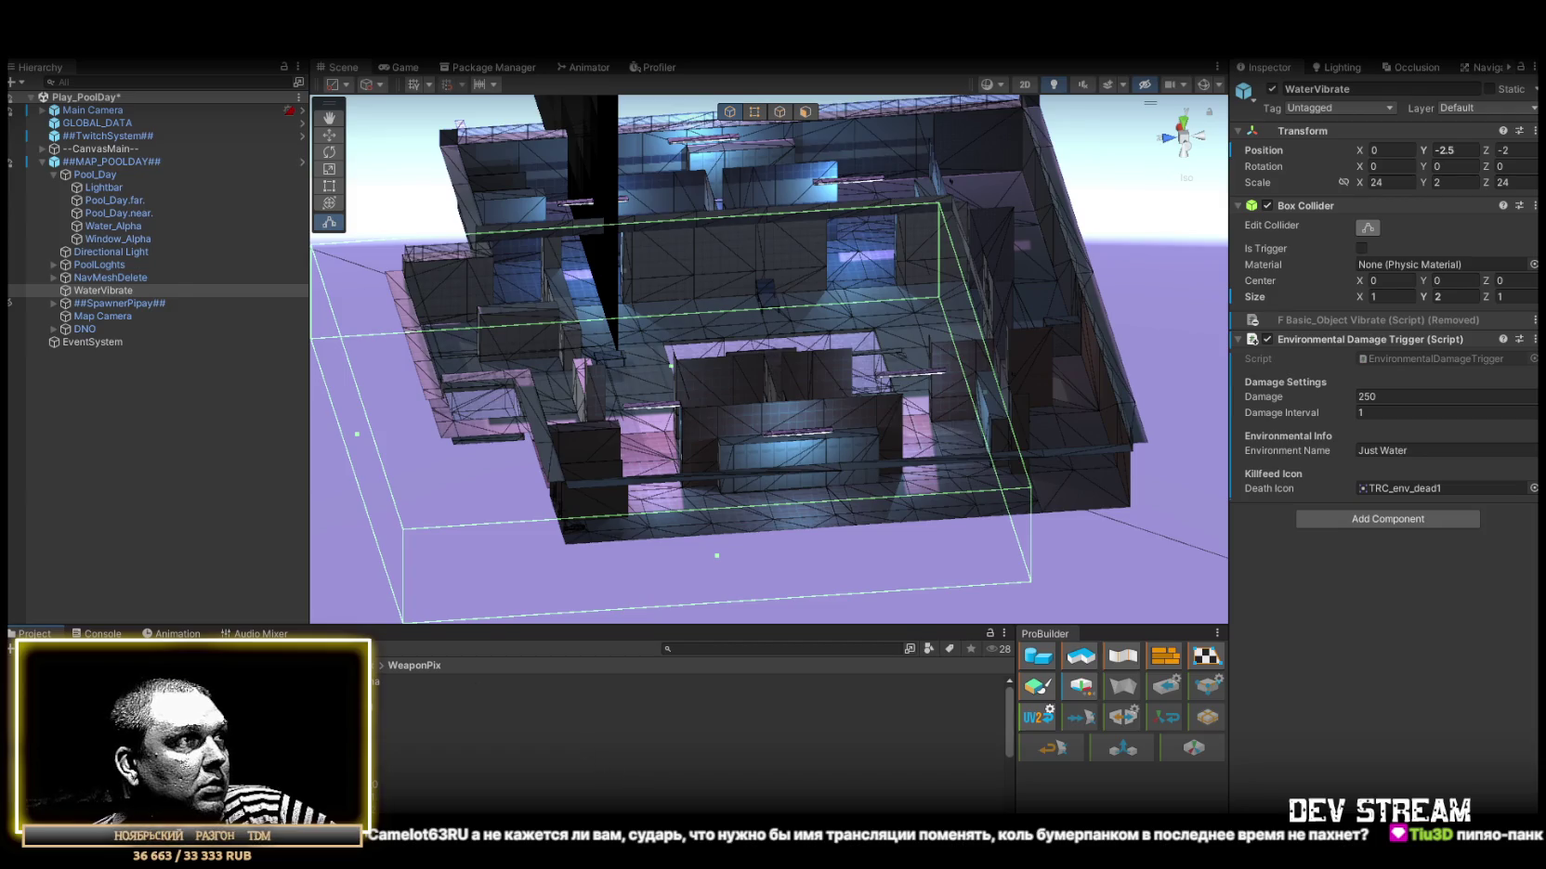
pyautogui.click(687, 770)
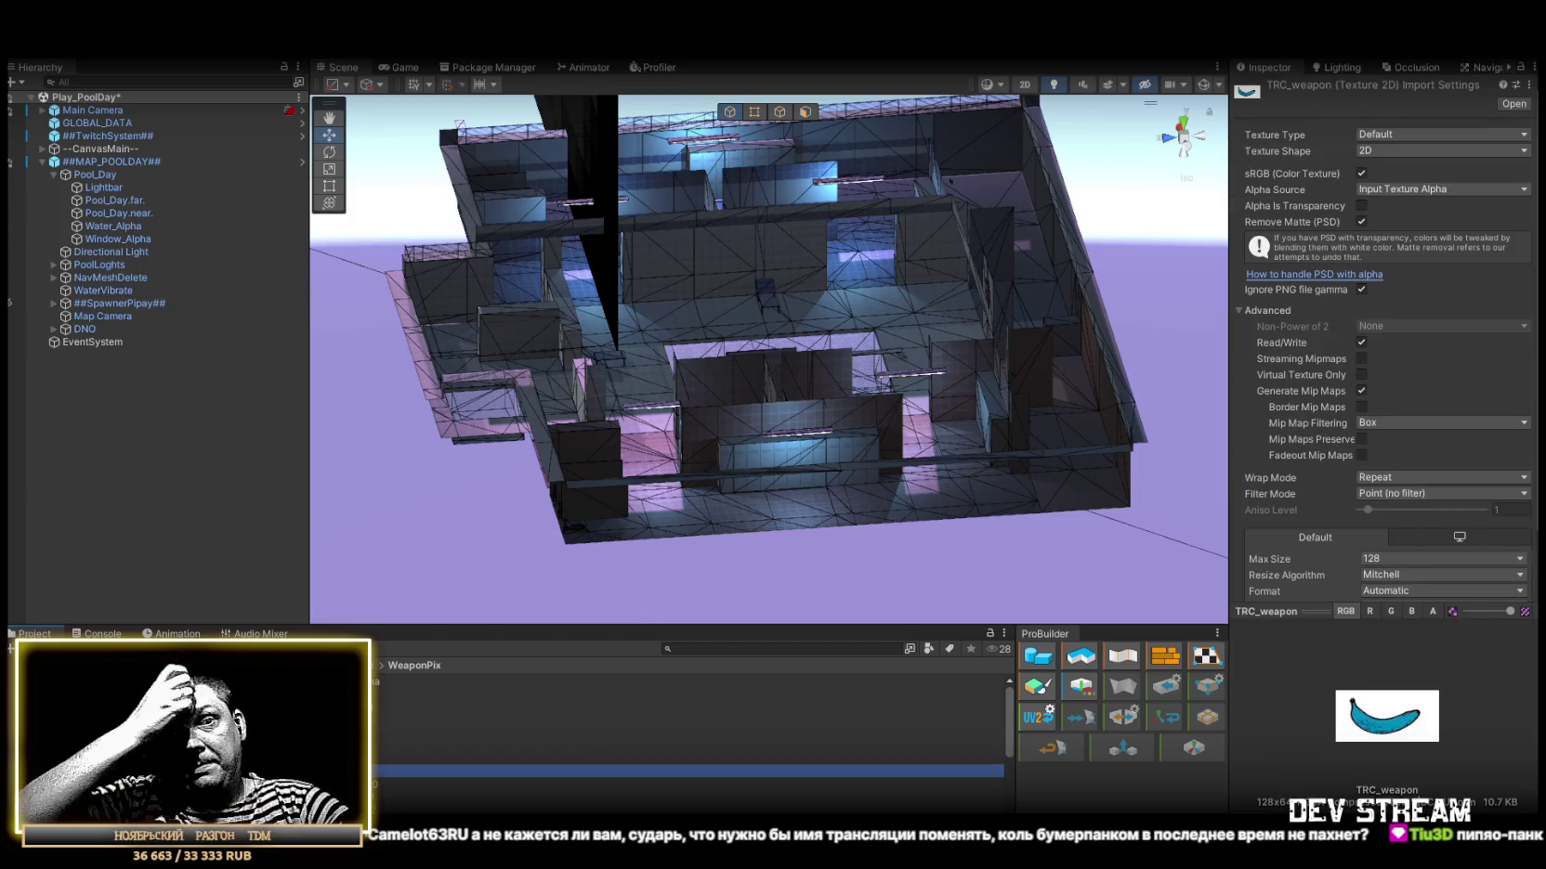
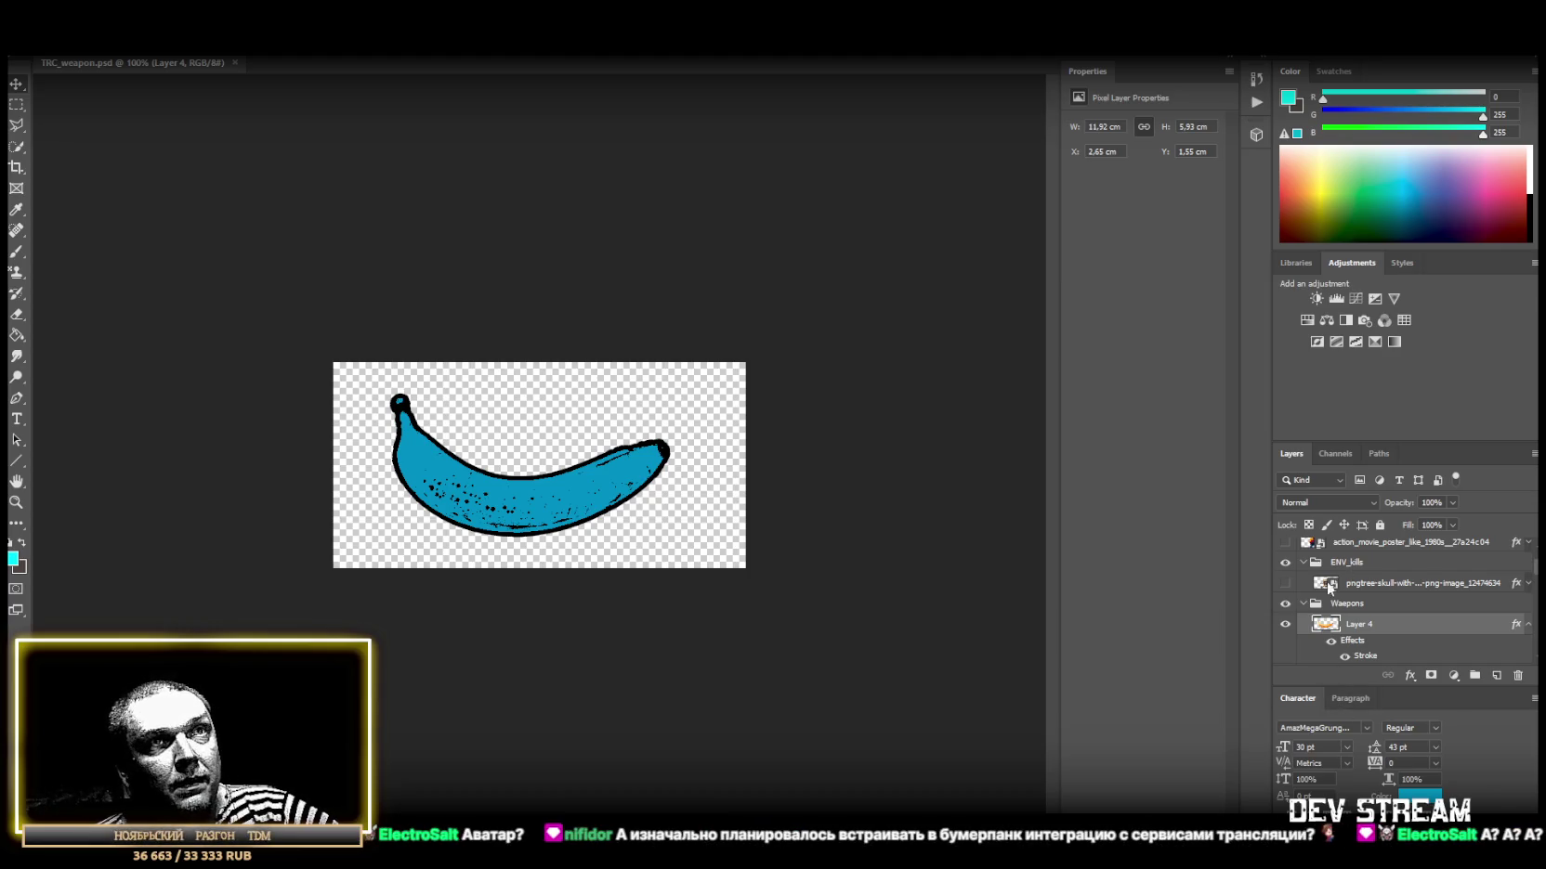
# Hide the banana layer and place the swimming pictogram on the canvas.
pyautogui.click(1286, 624)
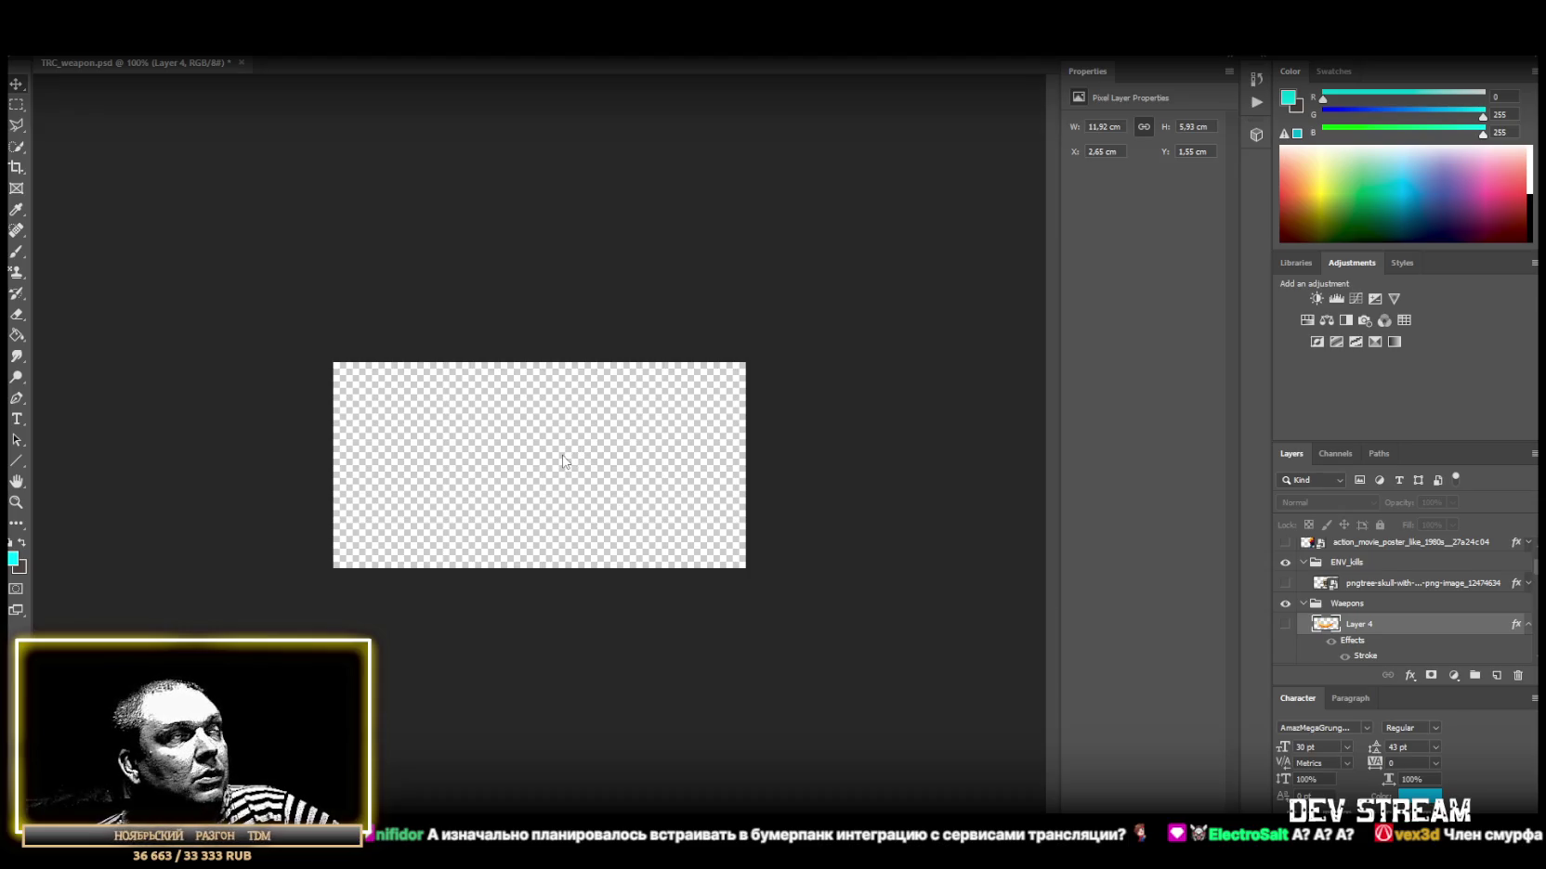
pyautogui.moveTo(562, 459); pyautogui.dragTo(587, 496)
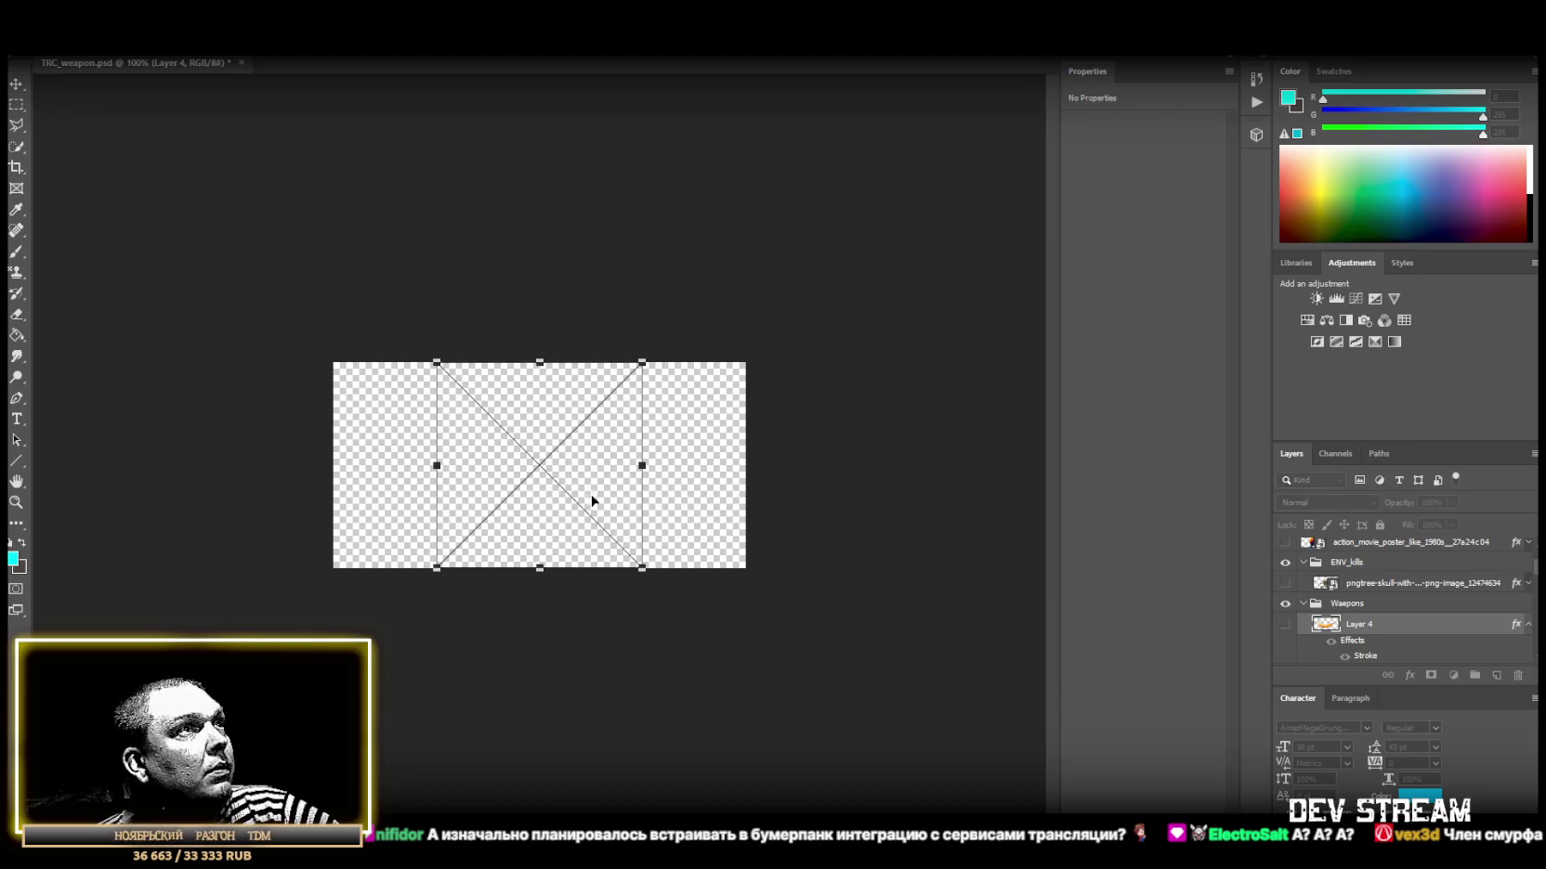
pyautogui.click(17, 104)
# Select the pictogram's rounded frame, invert the selection, and copy the swimmer and waves to a new layer.
pyautogui.moveTo(400, 342); pyautogui.dragTo(748, 401)
pyautogui.moveTo(716, 346)
pyautogui.mouseDown()
pyautogui.moveTo(649, 603)
pyautogui.moveTo(624, 614)
pyautogui.mouseUp()
pyautogui.moveTo(345, 345); pyautogui.dragTo(441, 644)
pyautogui.moveTo(345, 588)
pyautogui.mouseDown()
pyautogui.moveTo(672, 588)
pyautogui.moveTo(757, 521)
pyautogui.mouseUp()
pyautogui.rightClick(517, 451)
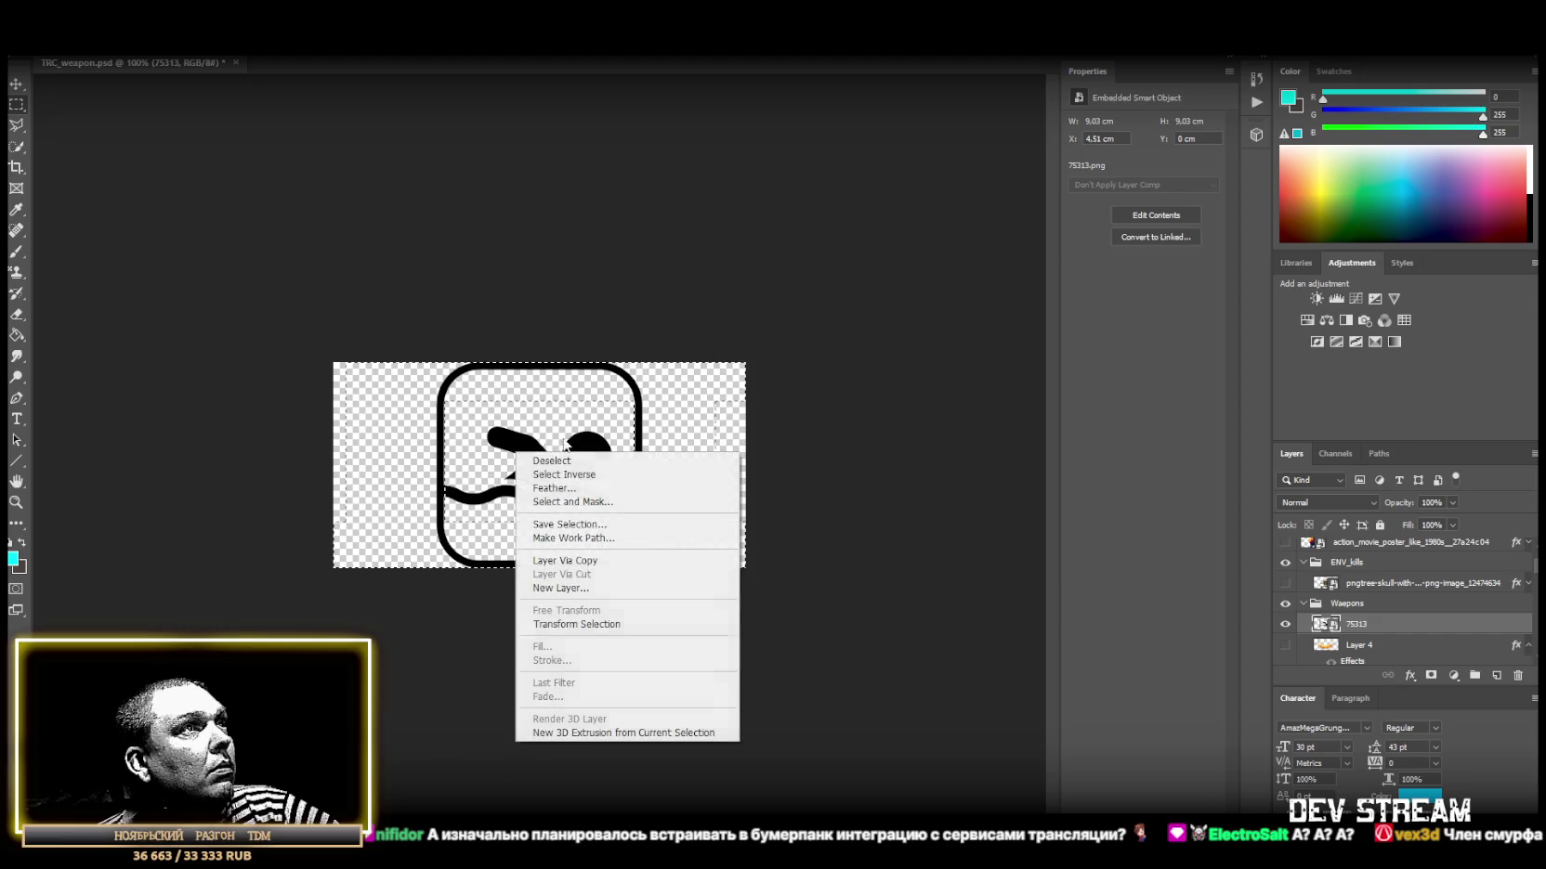
pyautogui.click(539, 478)
pyautogui.rightClick(548, 456)
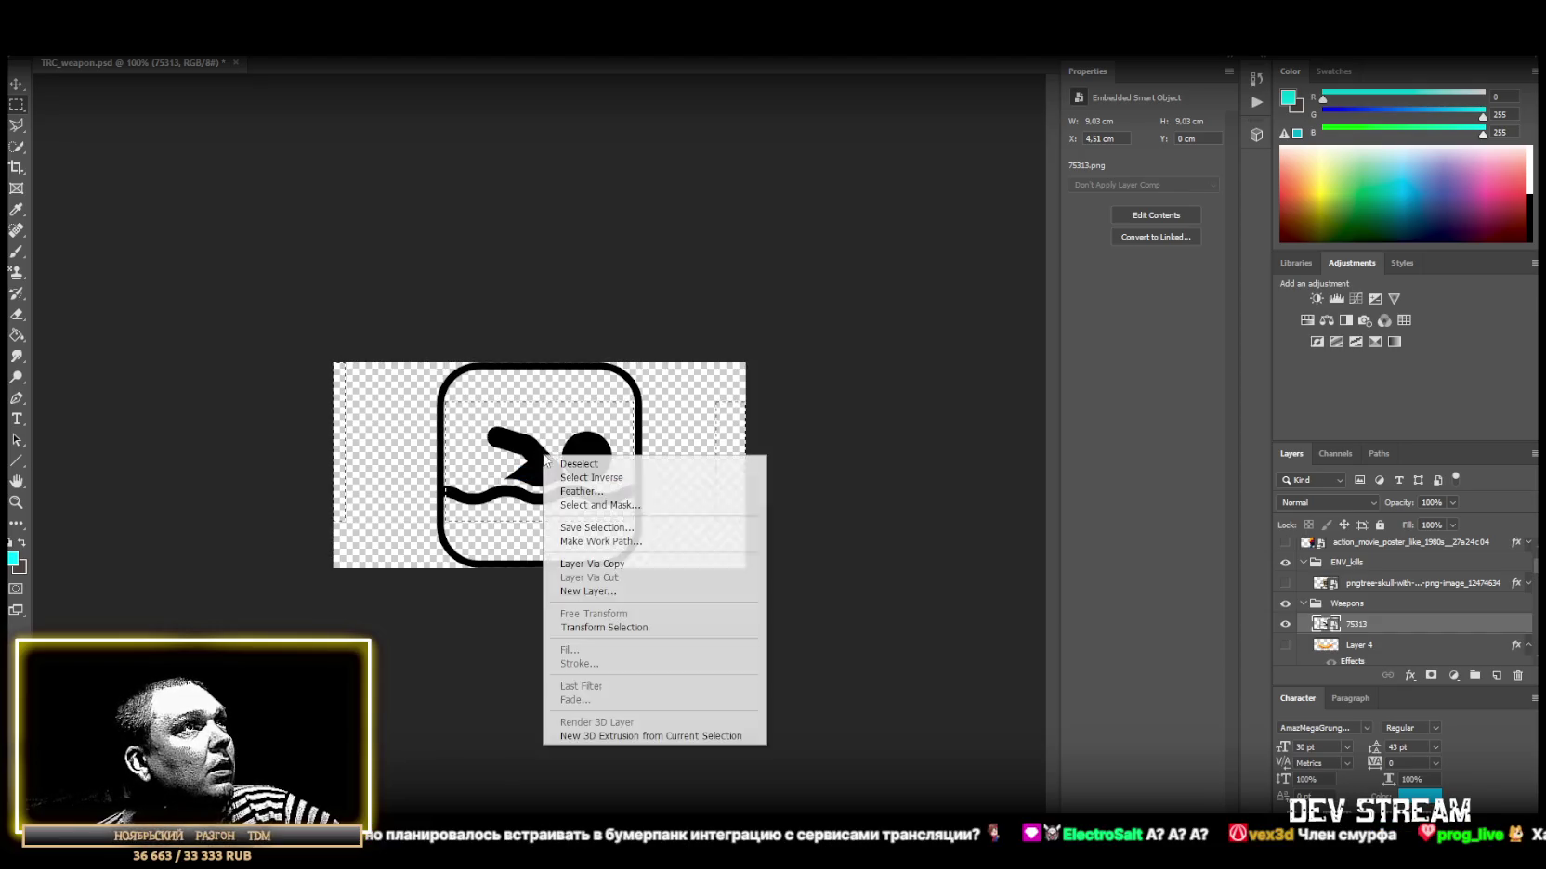
pyautogui.click(626, 564)
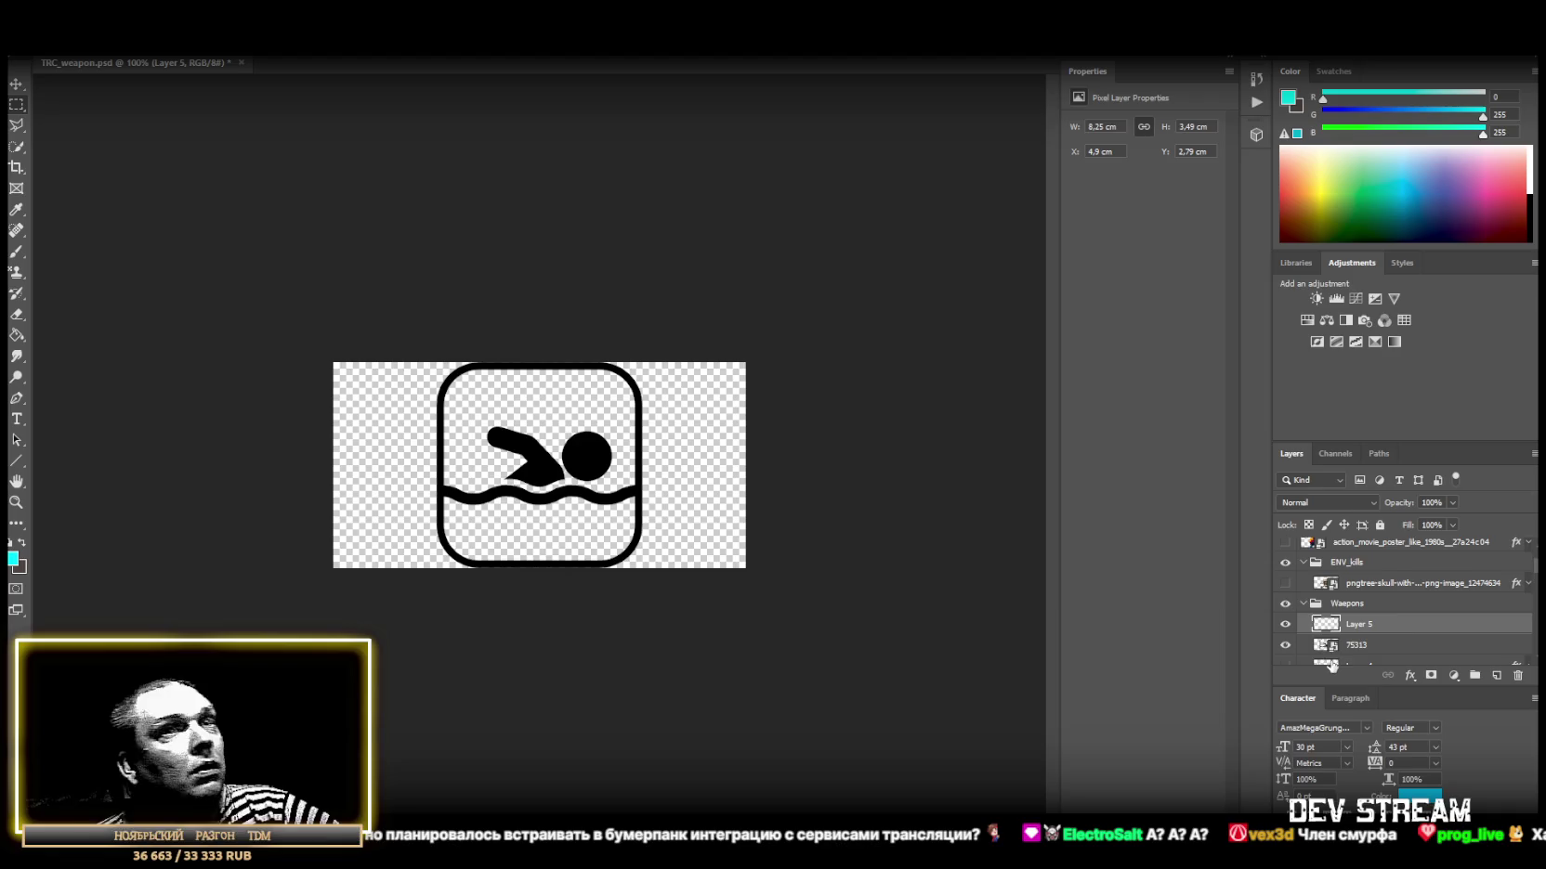
# Convert the swimmer layer to a smart object and enlarge it to about 12.45 cm wide.
pyautogui.click(1369, 639)
pyautogui.click(1367, 606)
pyautogui.rightClick(1368, 603)
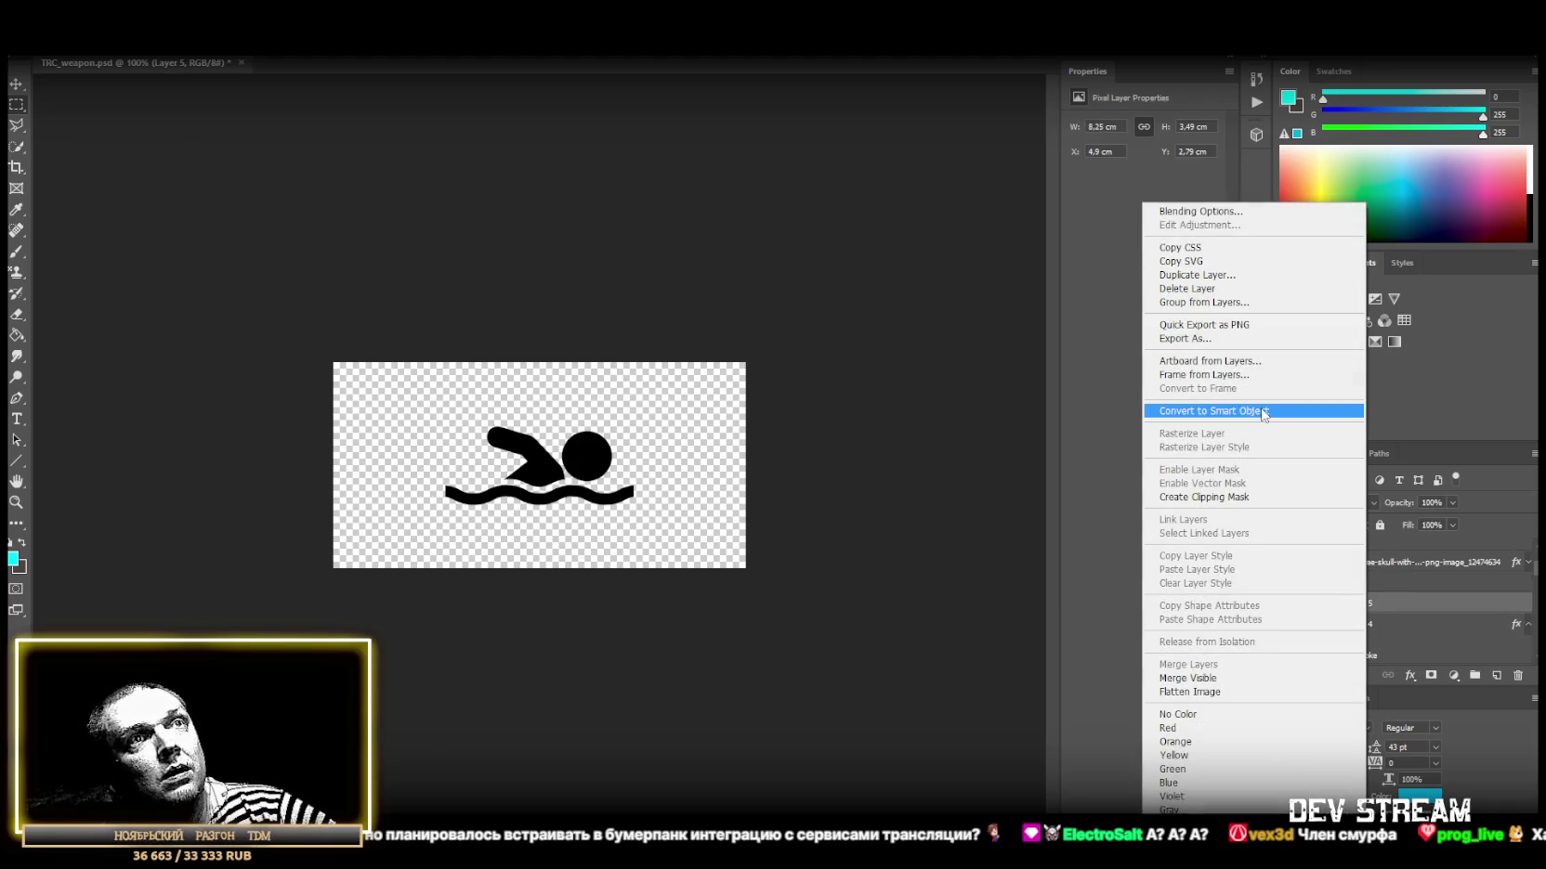
pyautogui.click(1261, 411)
pyautogui.hotkey('ctrl', 't')
pyautogui.moveTo(636, 468)
pyautogui.mouseDown()
pyautogui.moveTo(748, 464)
pyautogui.moveTo(593, 450)
pyautogui.mouseUp()
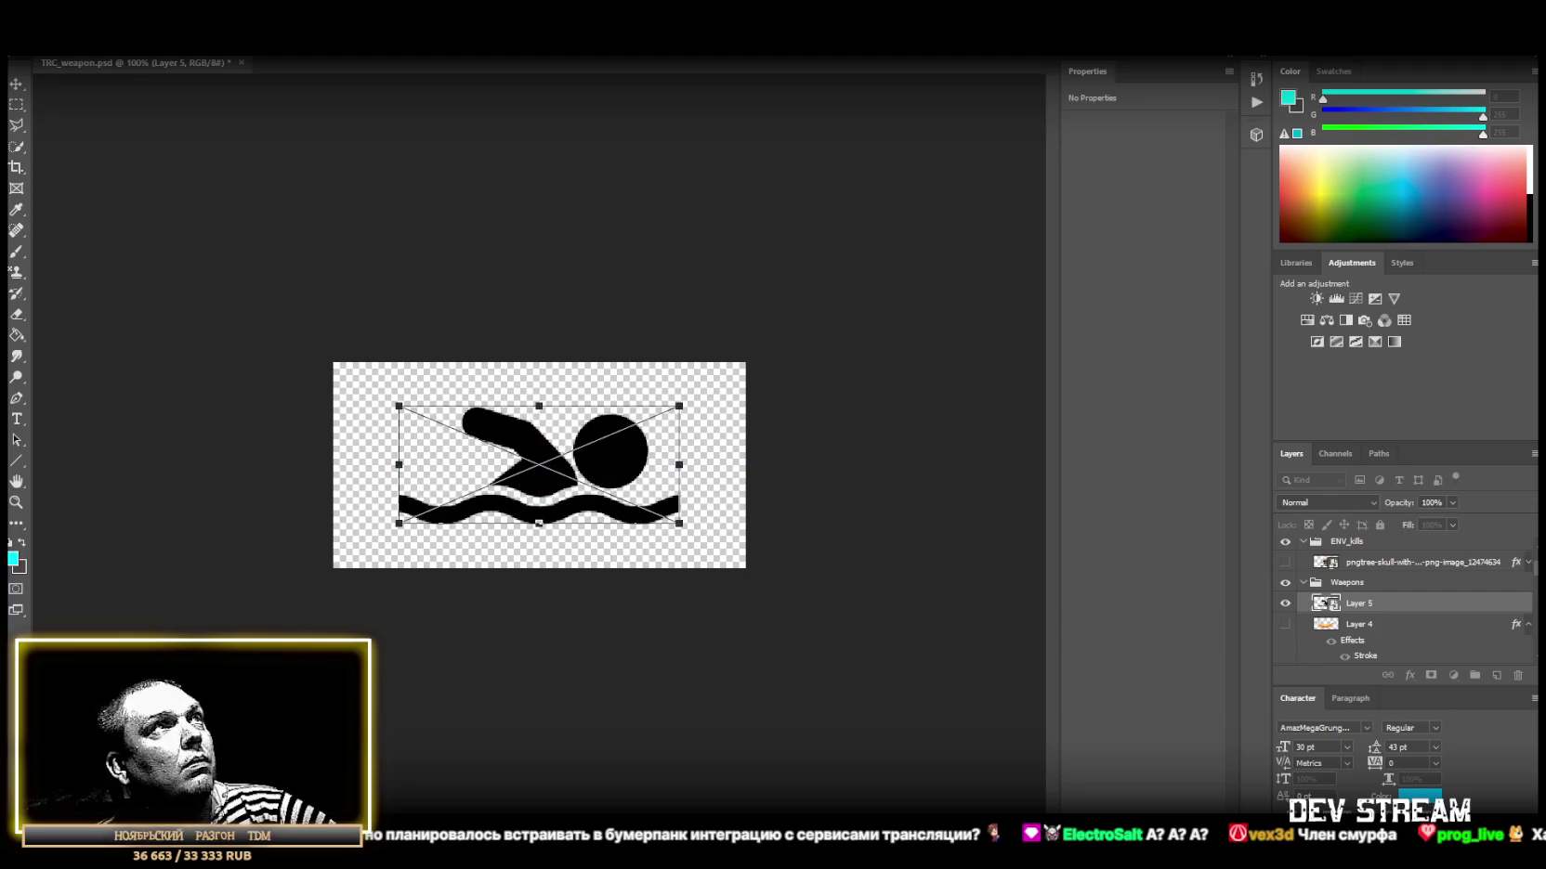
pyautogui.press('Return')
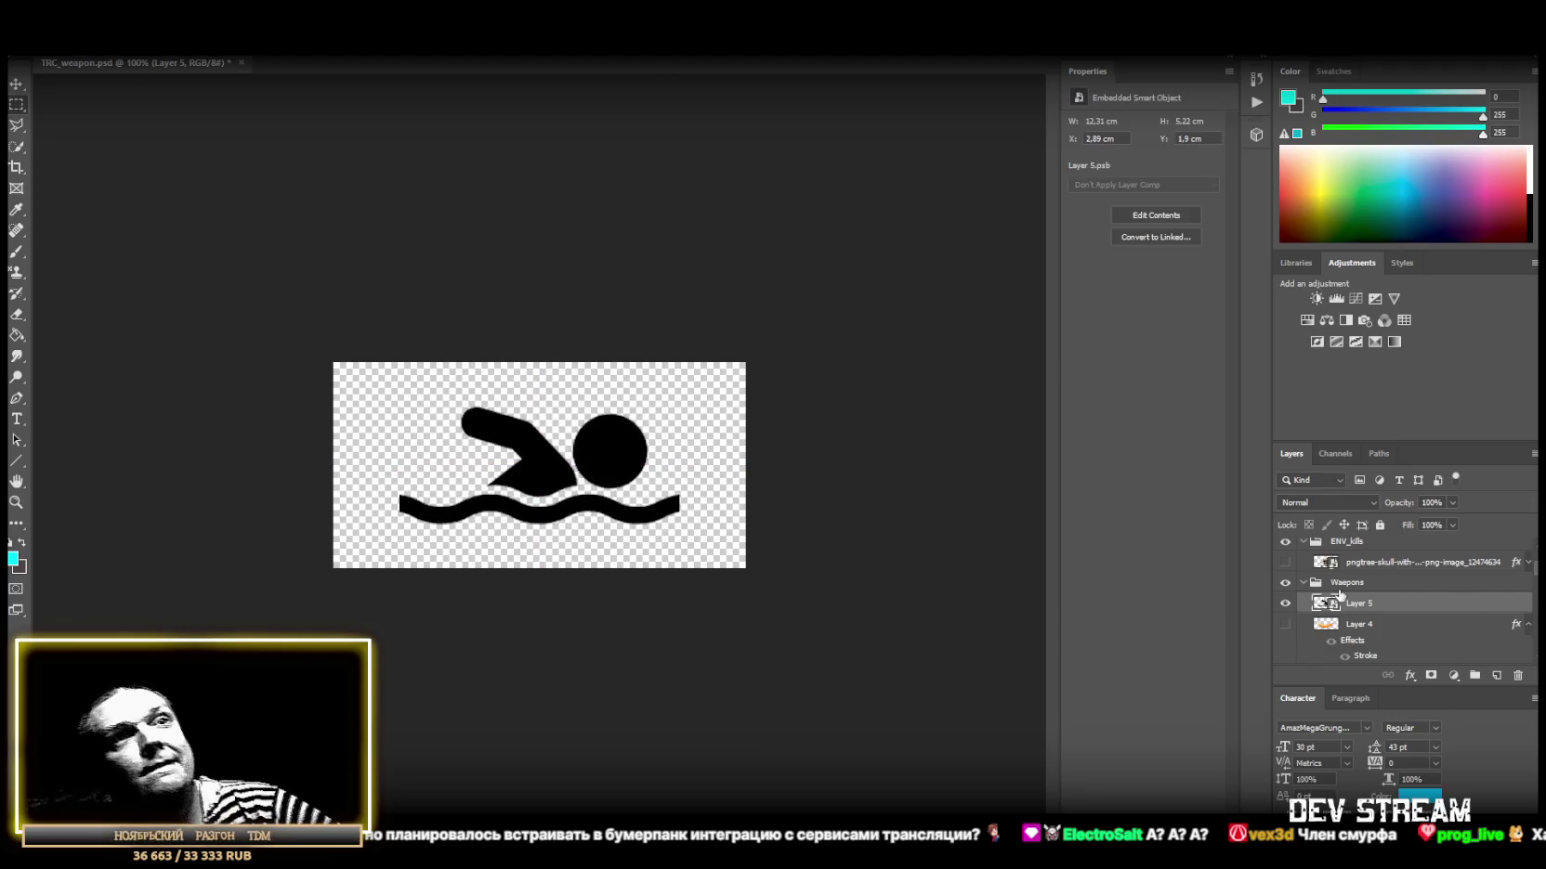
pyautogui.scroll(1, 1339, 595)
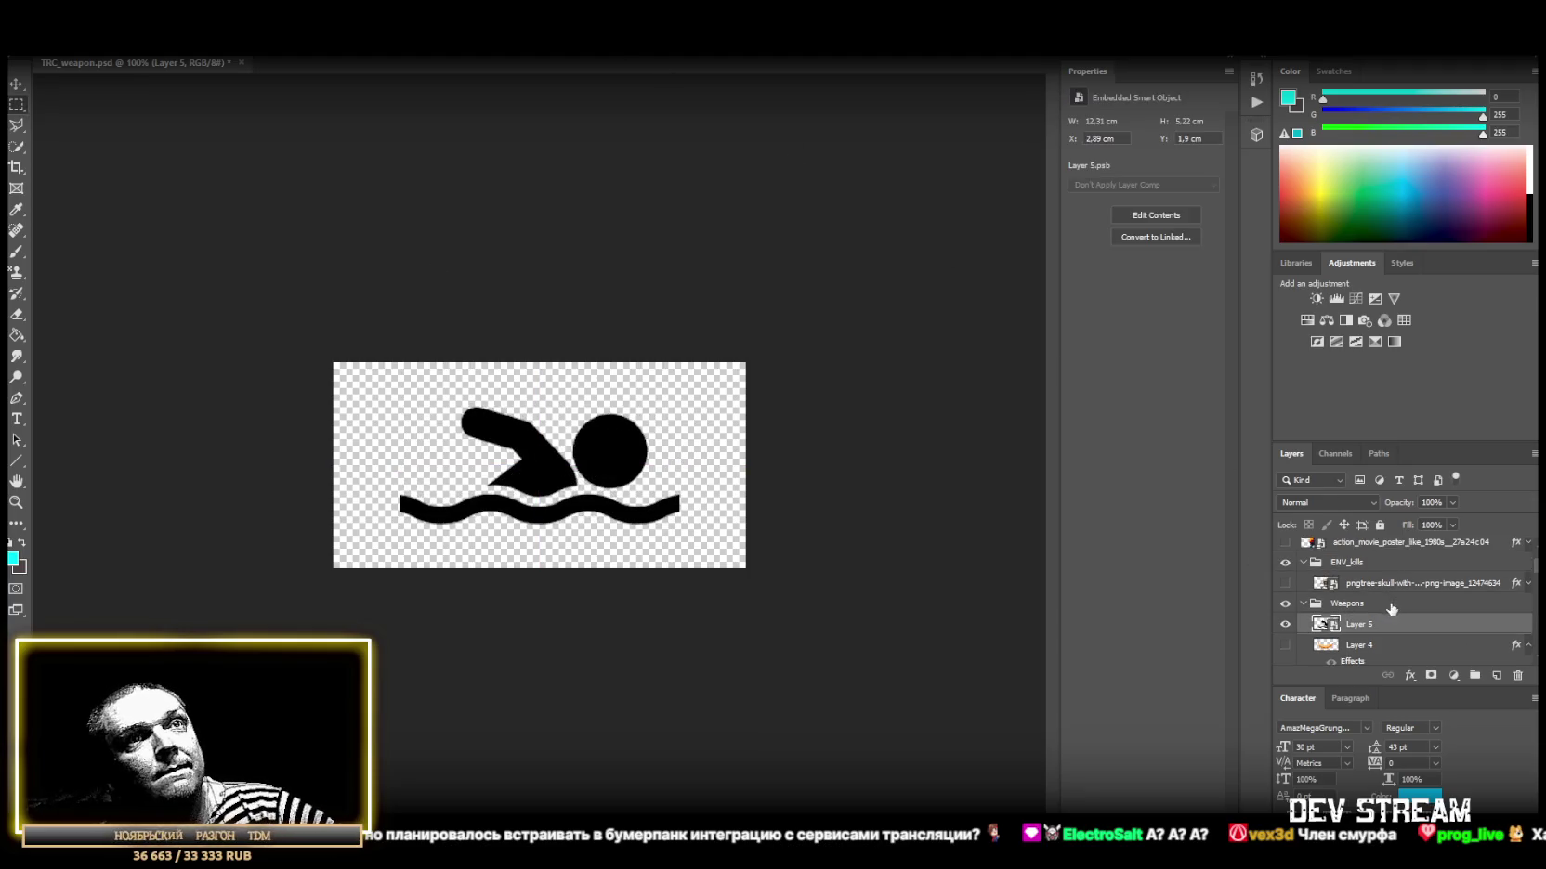
# Add a Hue/Saturation adjustment with lightness +100 and merge it into the swimmer layer.
pyautogui.click(1307, 320)
pyautogui.moveTo(1159, 249); pyautogui.dragTo(1228, 250)
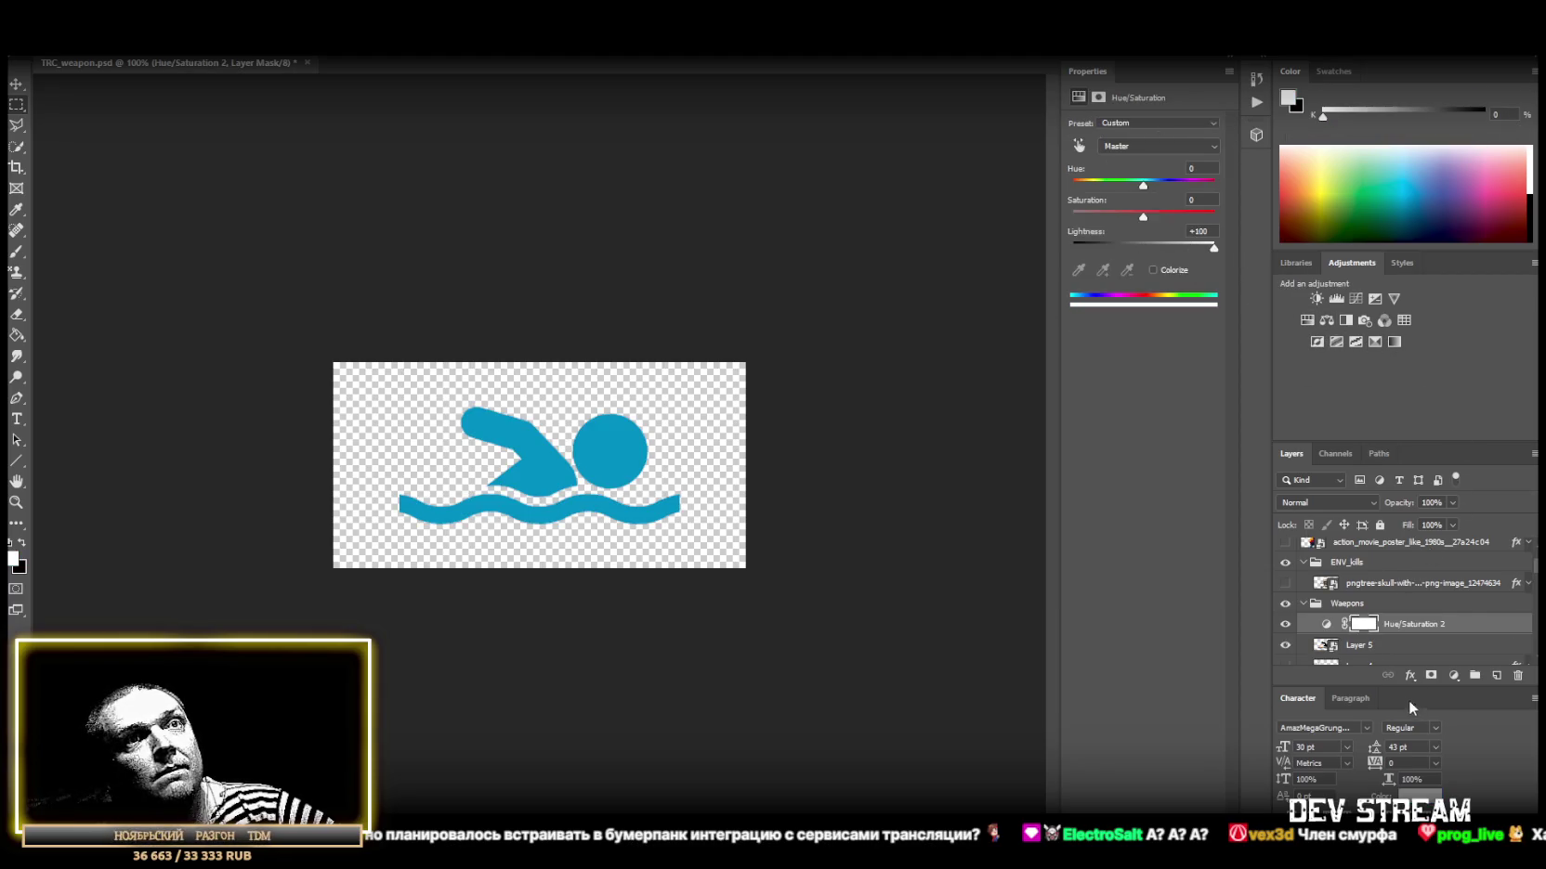
pyautogui.keyDown('shift'); pyautogui.click(1373, 648); pyautogui.keyUp('shift')
pyautogui.rightClick(1373, 648)
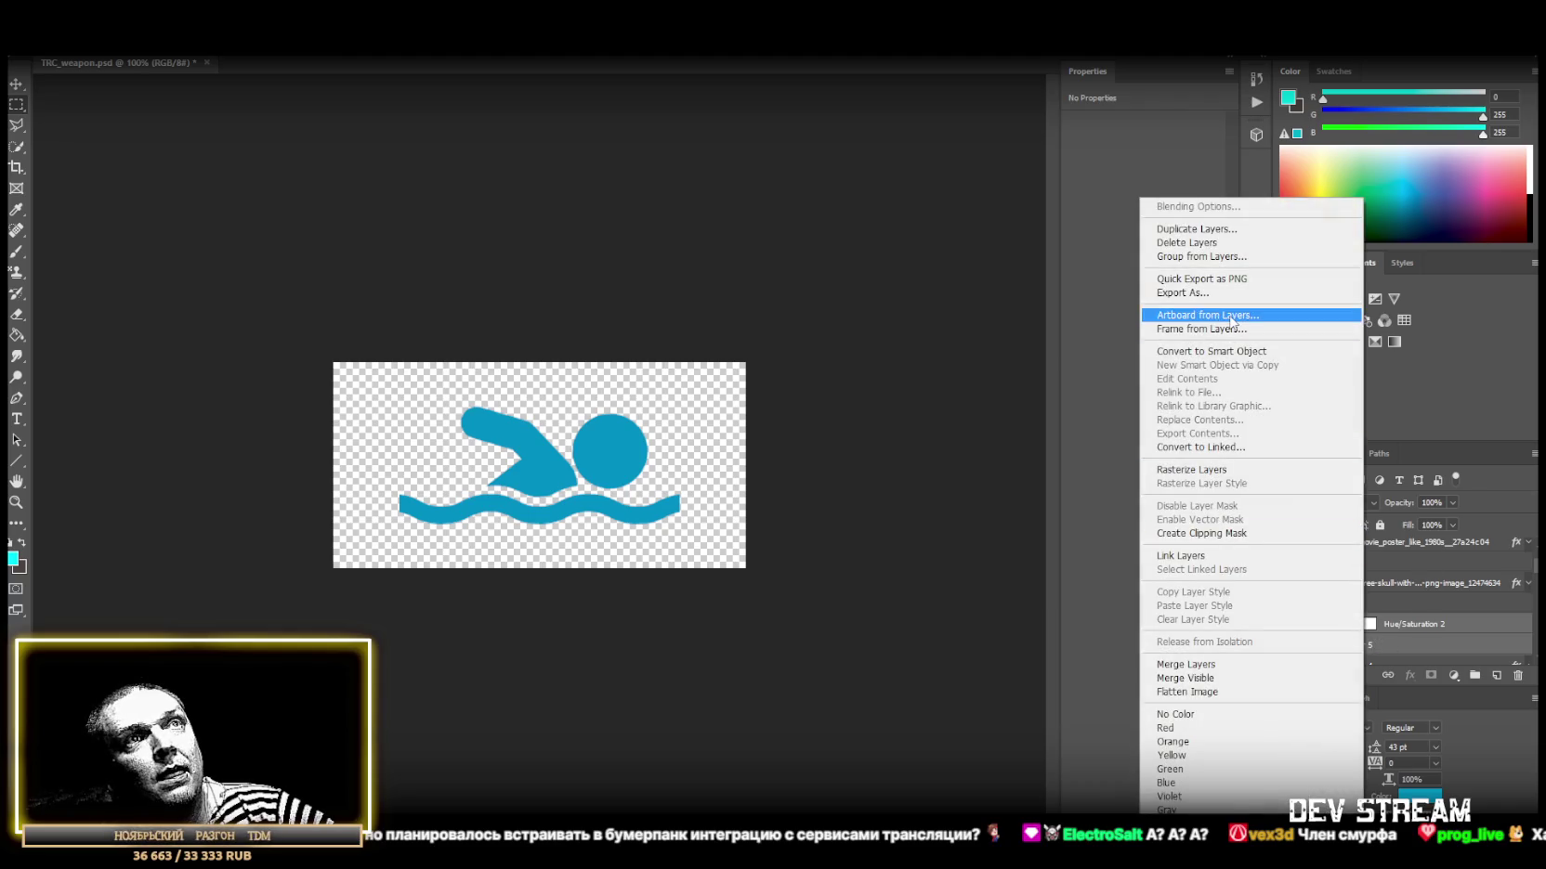
pyautogui.click(1204, 665)
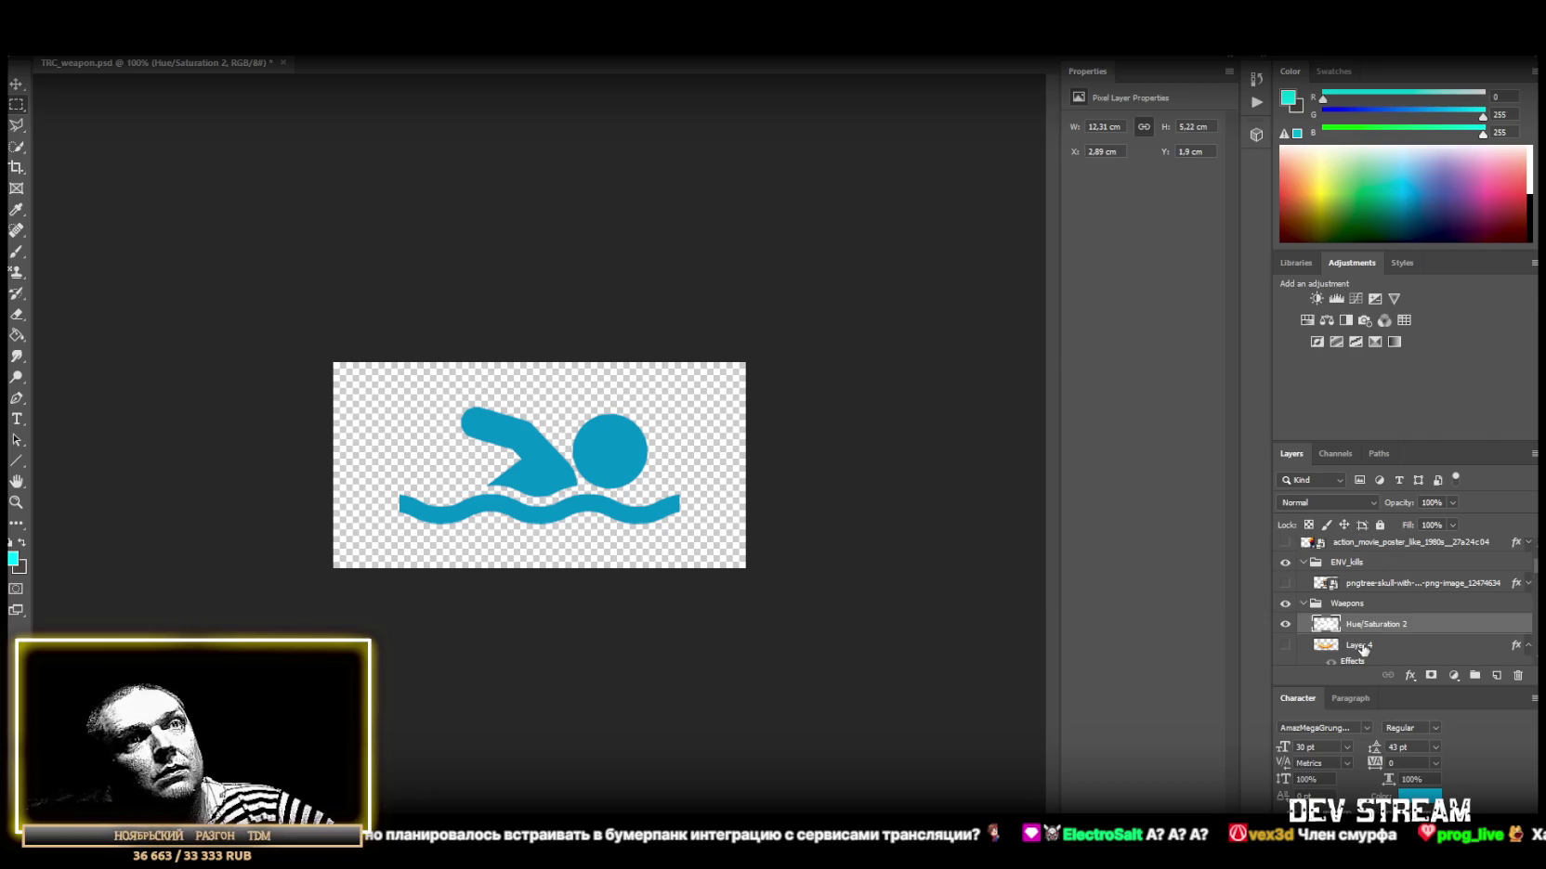
# Copy the banana layer's style and paste its black outline onto the merged swimmer layer.
pyautogui.rightClick(1361, 646)
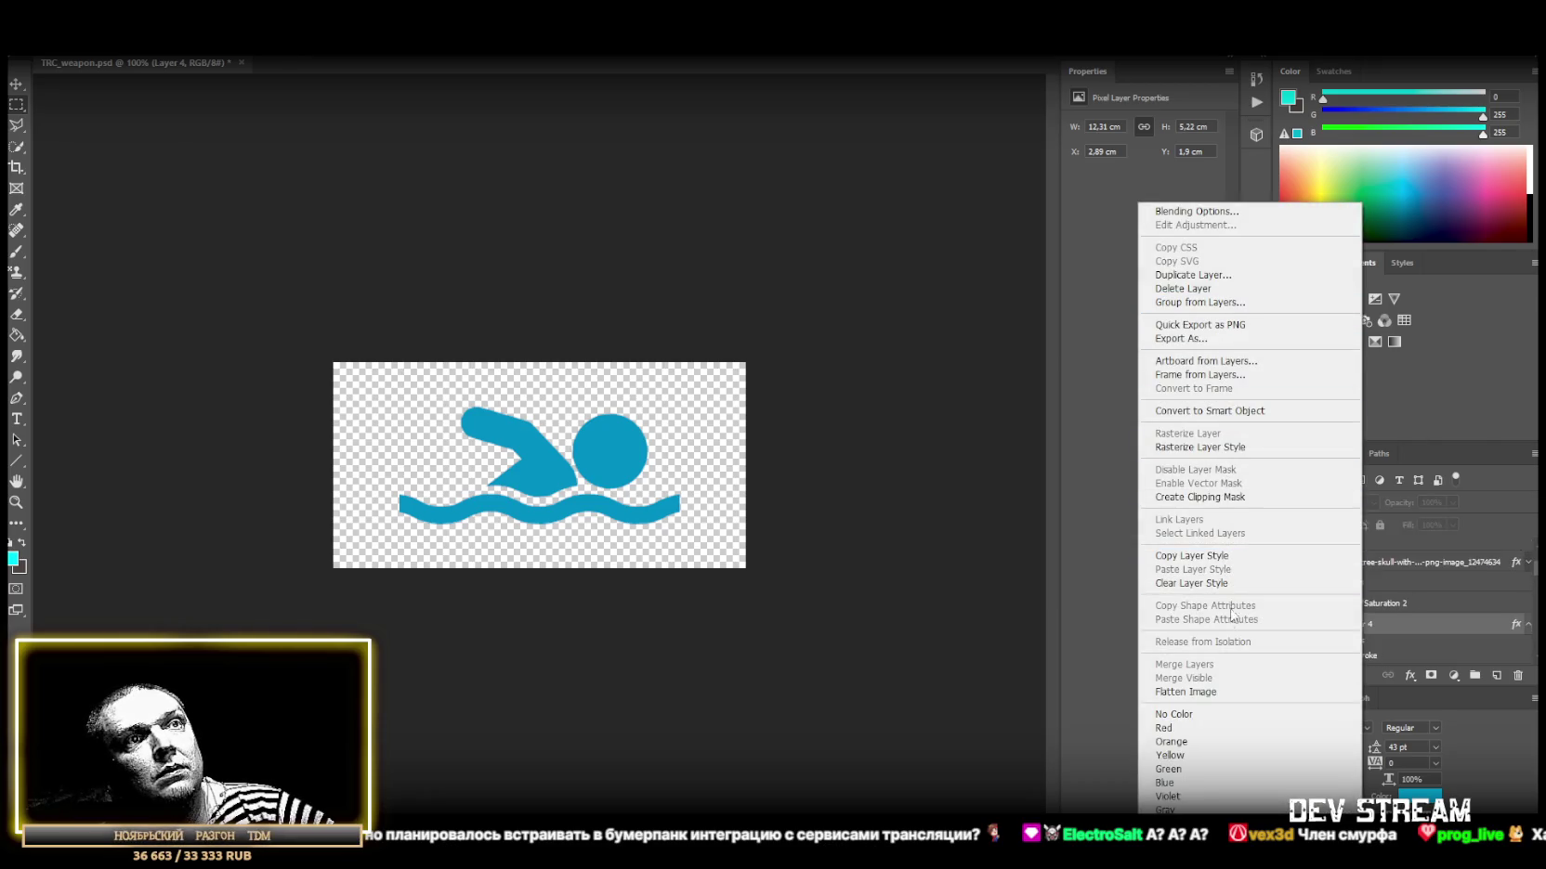
pyautogui.click(1192, 555)
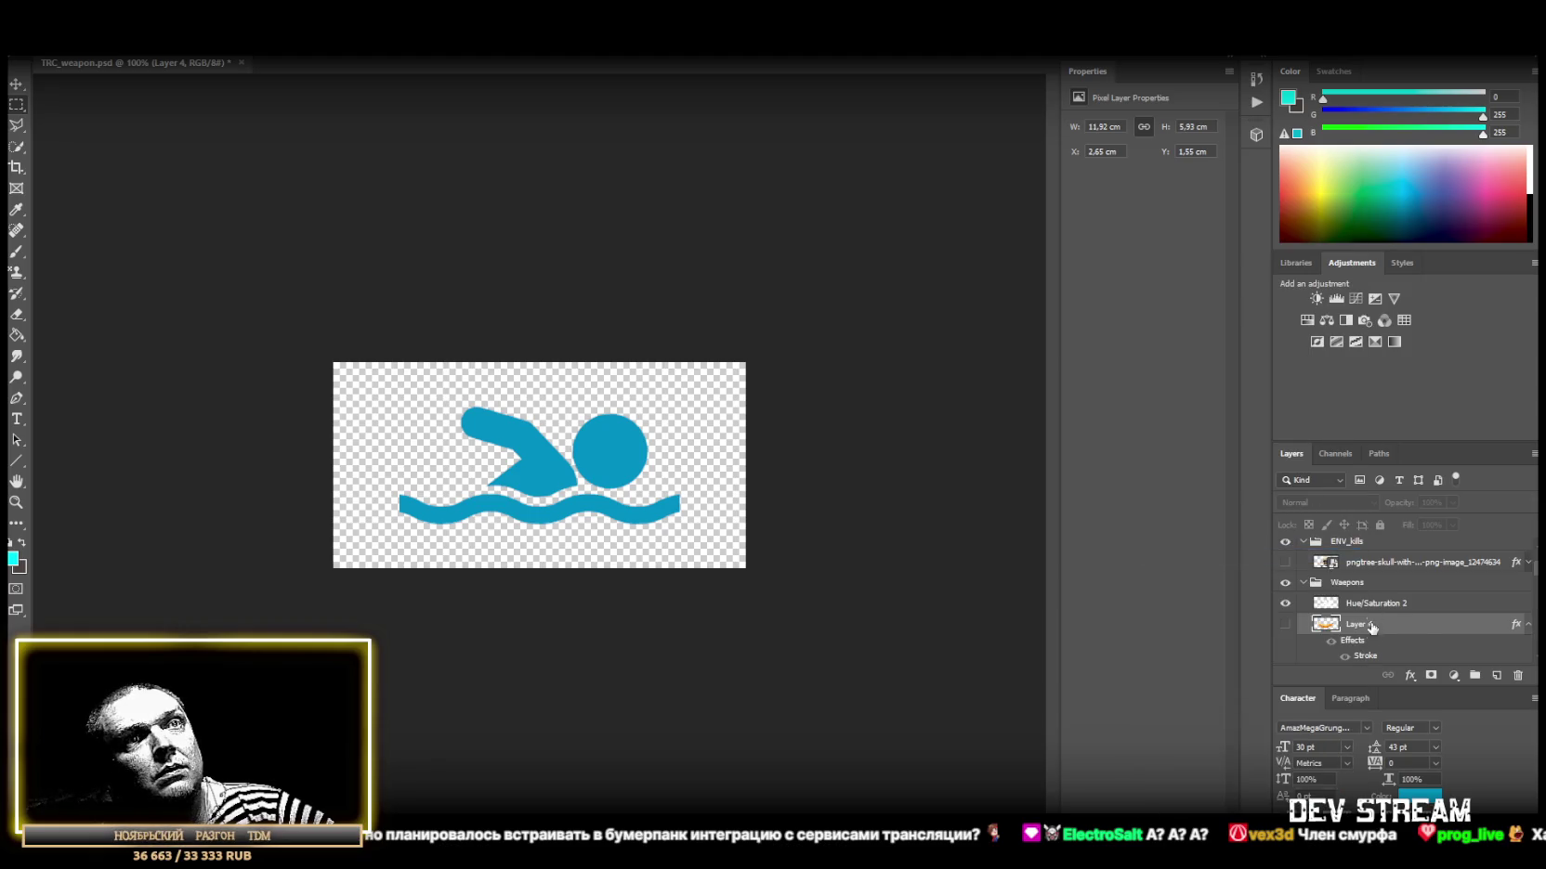
pyautogui.rightClick(1371, 603)
pyautogui.click(1208, 569)
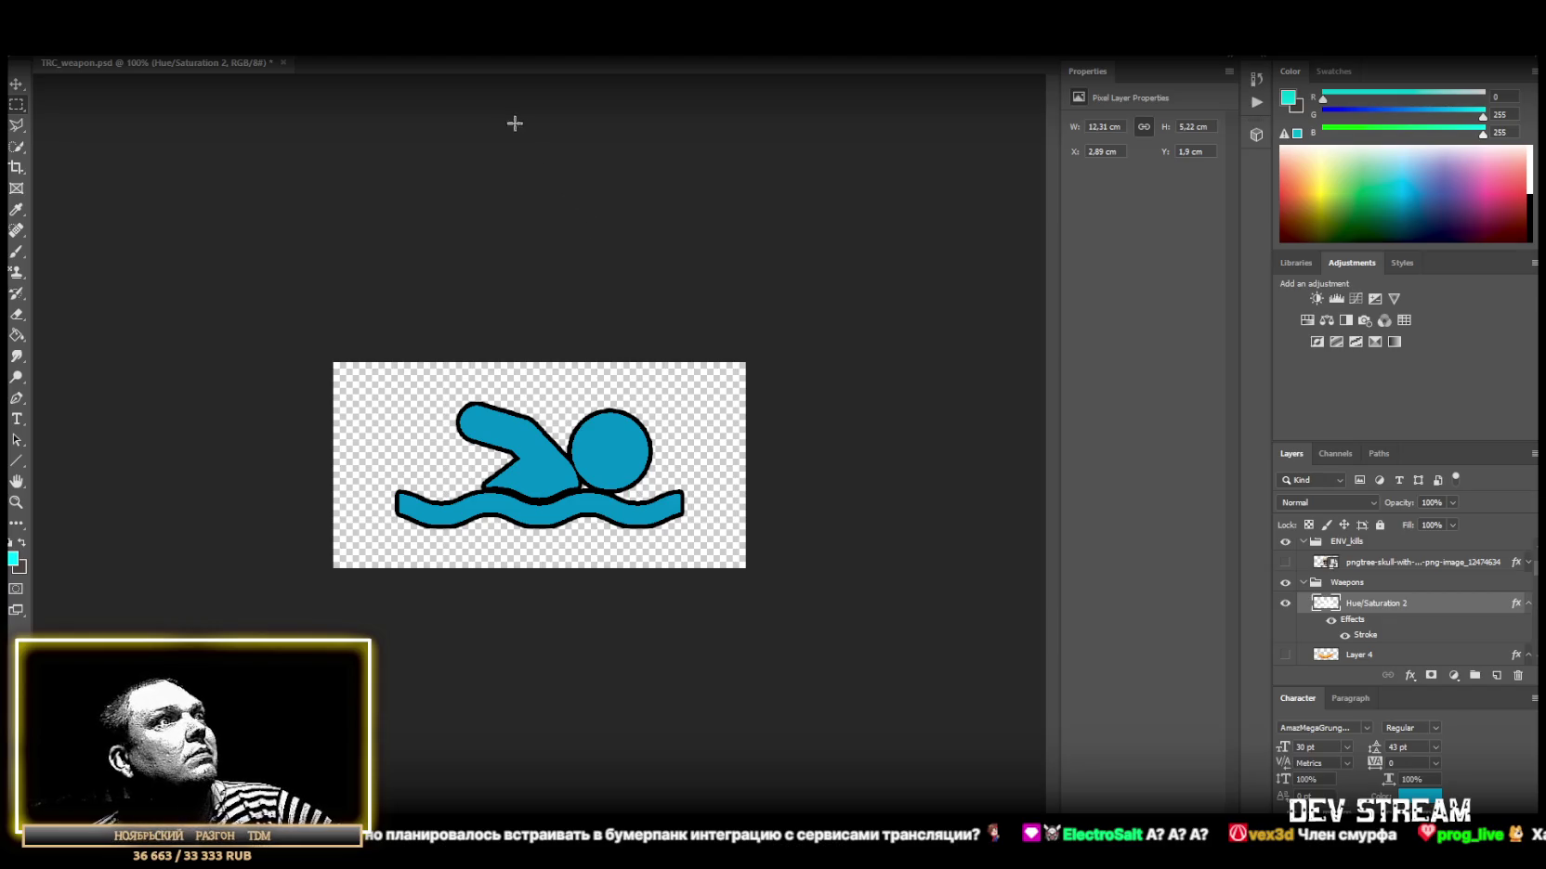
pyautogui.click(45, 47)
pyautogui.click(116, 191)
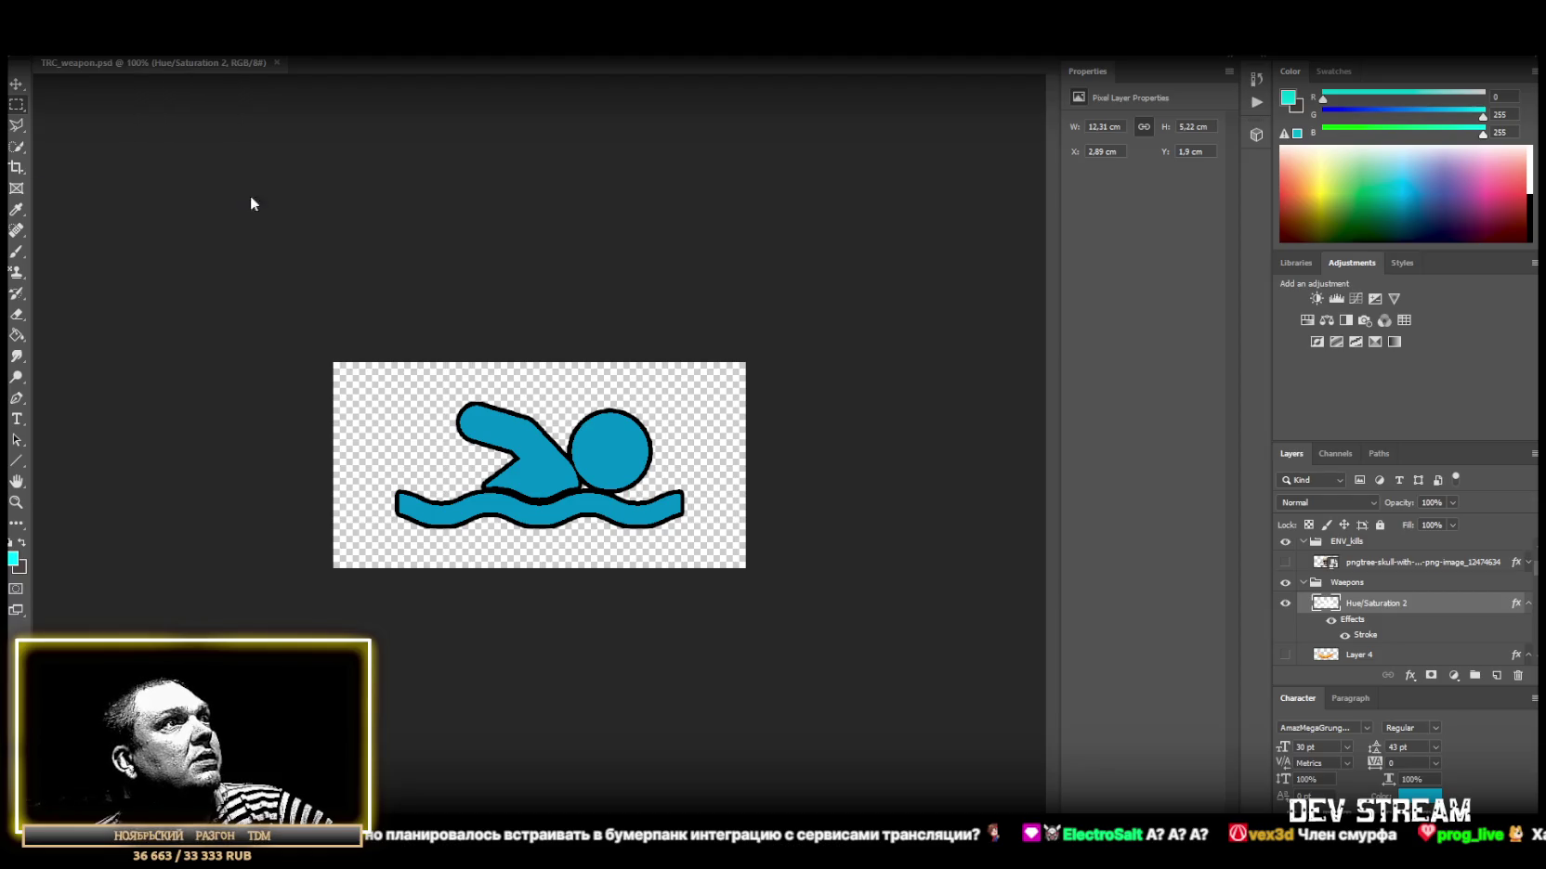
# Save the swimmer image as TRC_env_water.png in the WeaponPix folder.
pyautogui.click(405, 670)
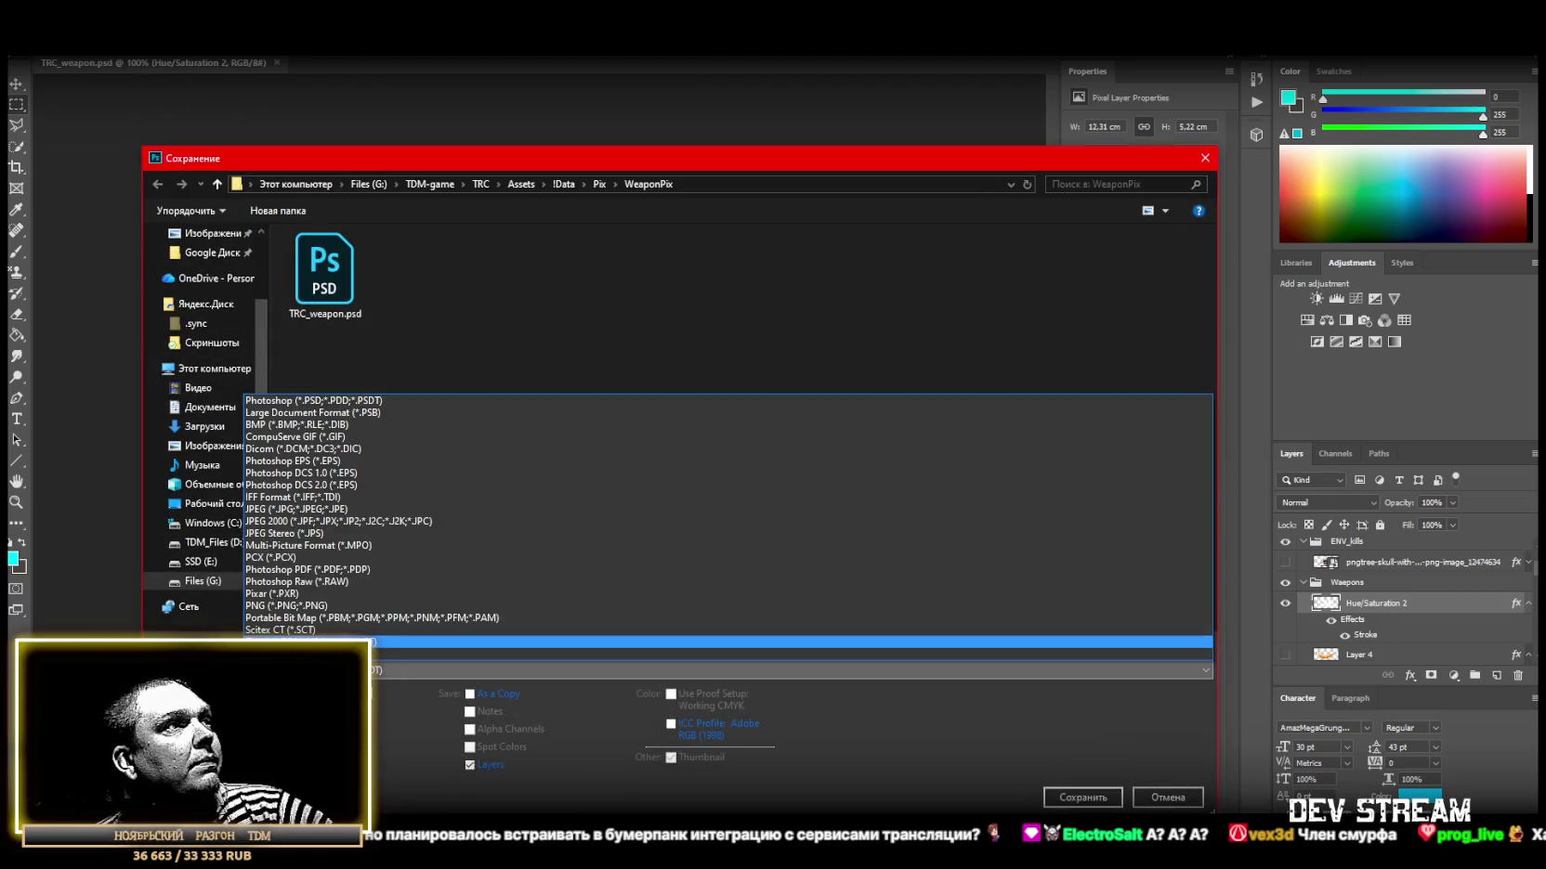
pyautogui.click(315, 606)
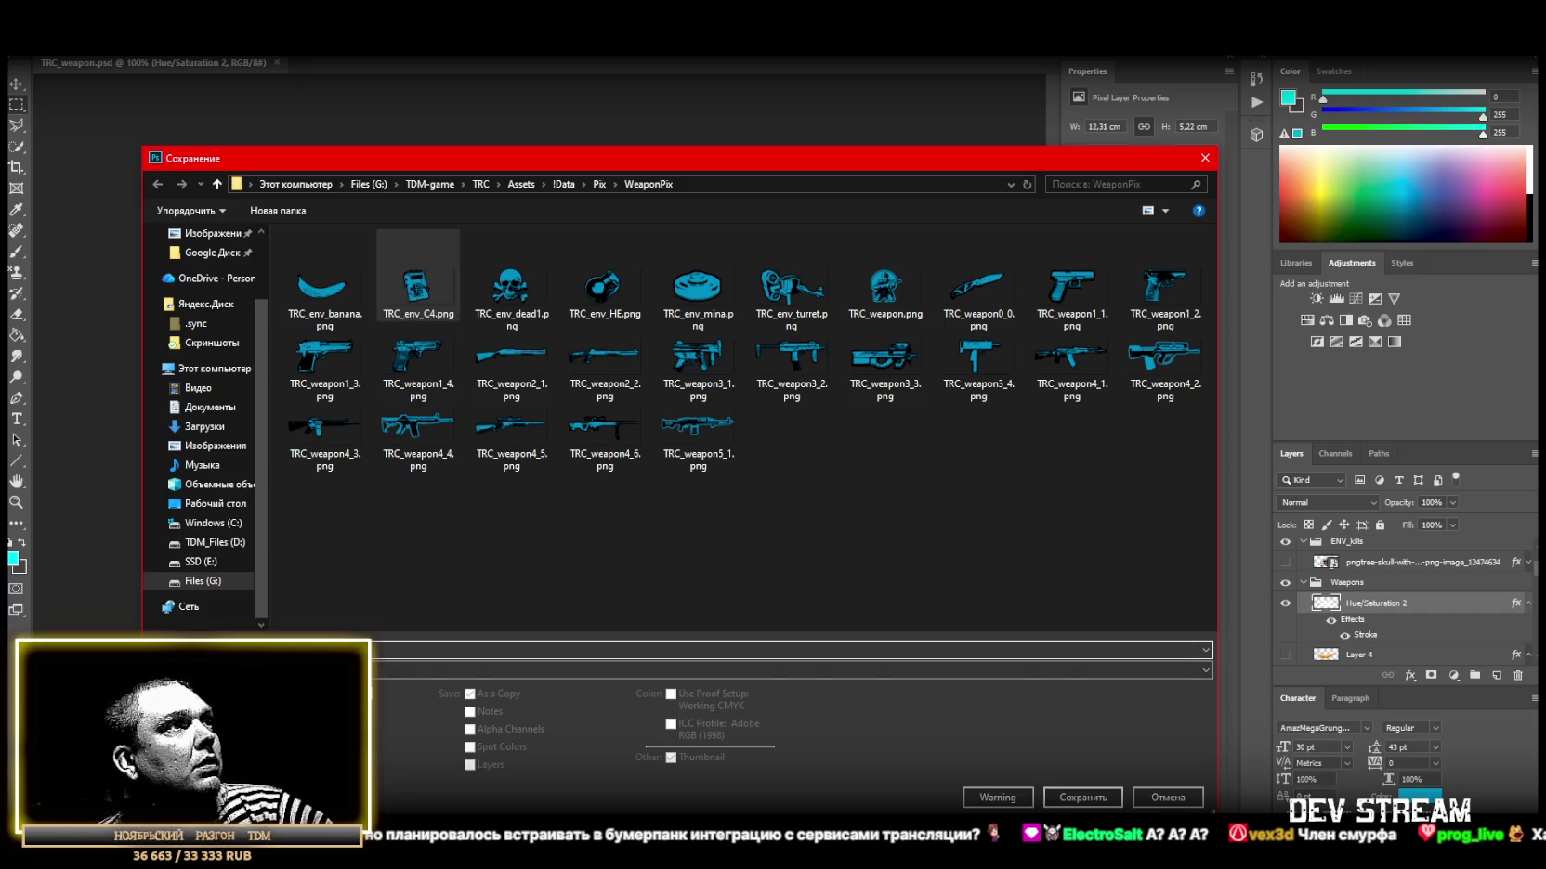
pyautogui.press('alt')
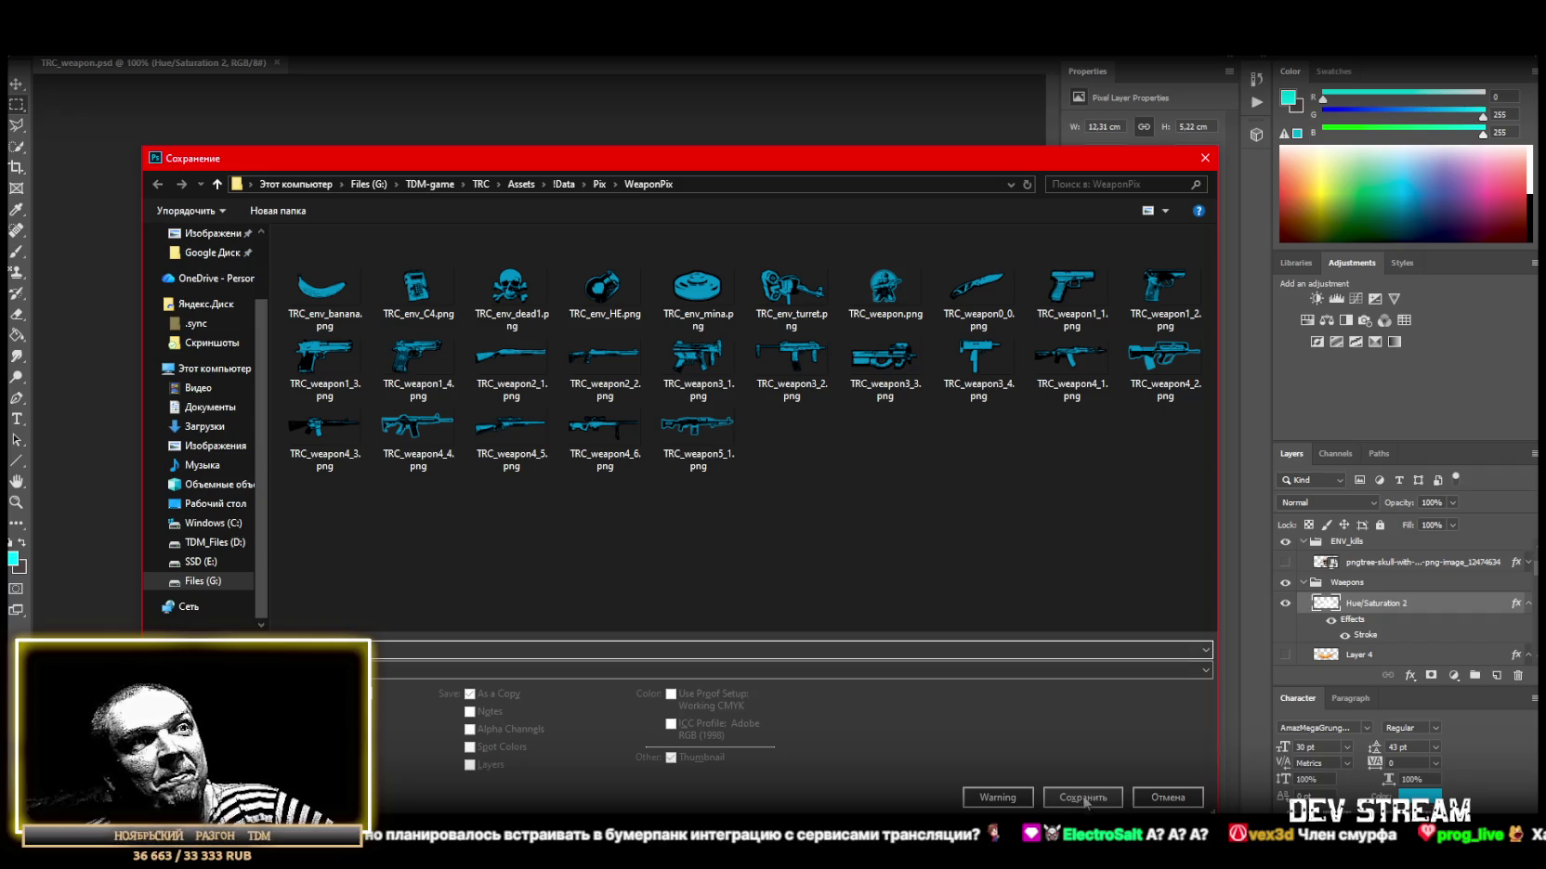
pyautogui.click(1091, 796)
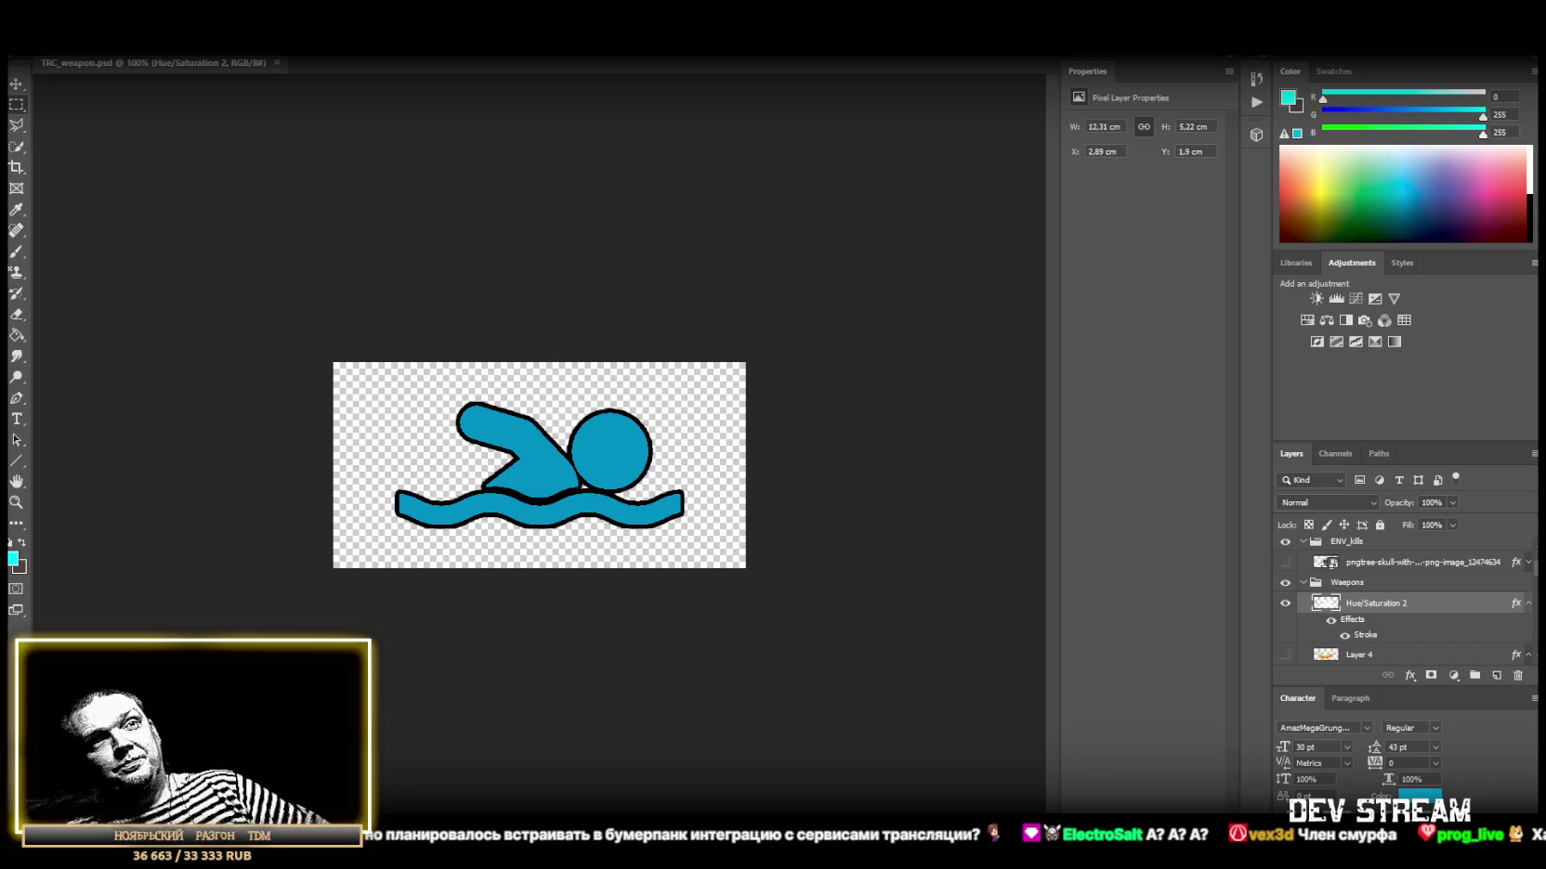
pyautogui.hotkey('alt', 'Tab')
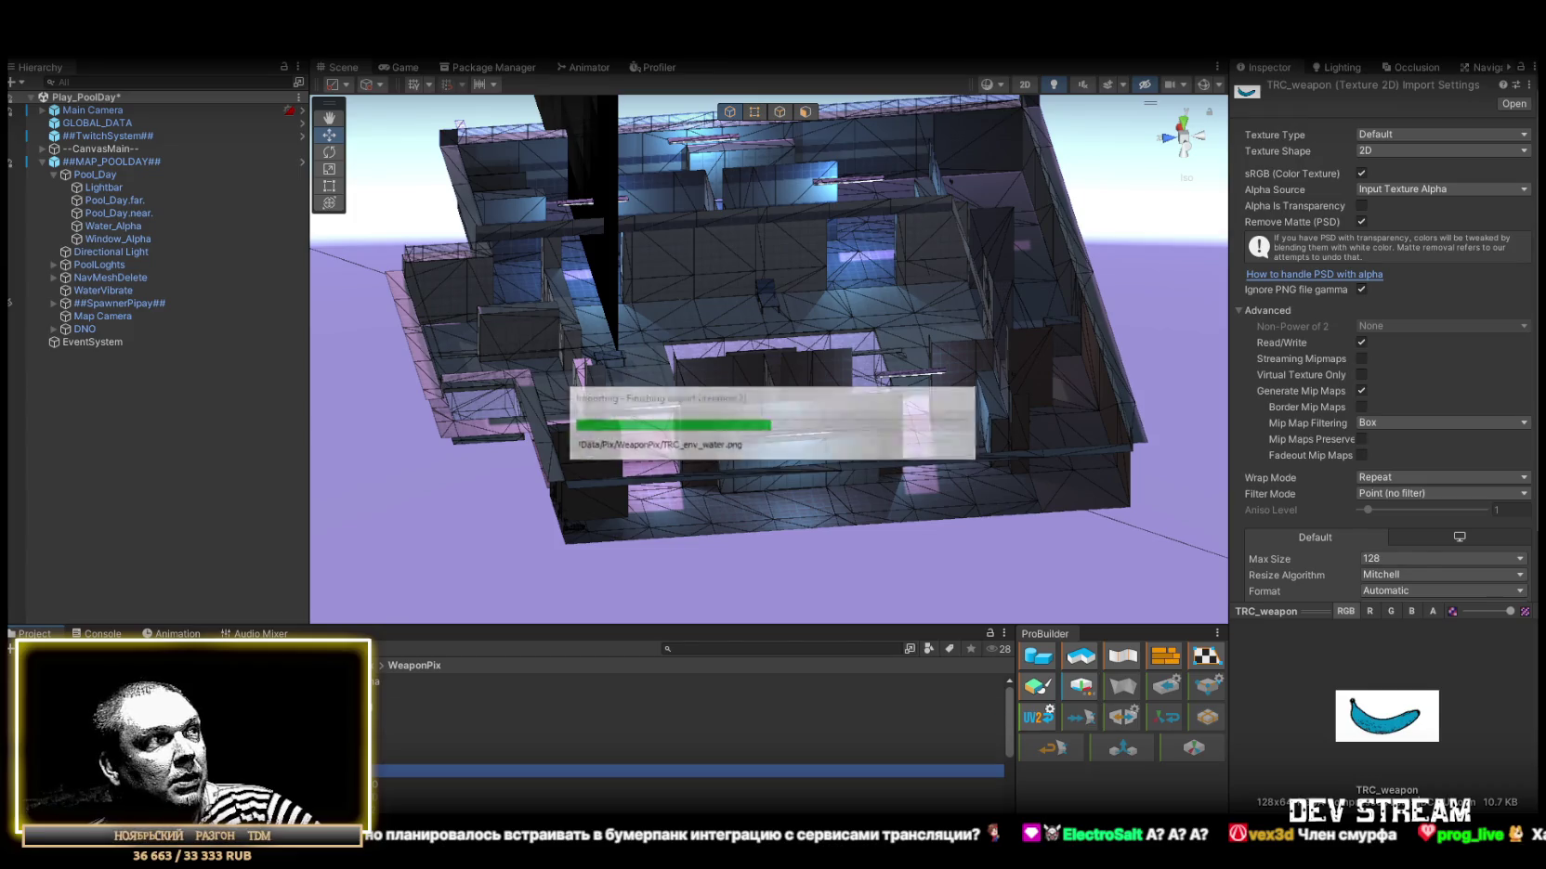
# Compare TRC_env_water's import settings with TRC_env_turret, TRC_weapon and TRC_env_mina.
pyautogui.press('Up')
pyautogui.press('Up')
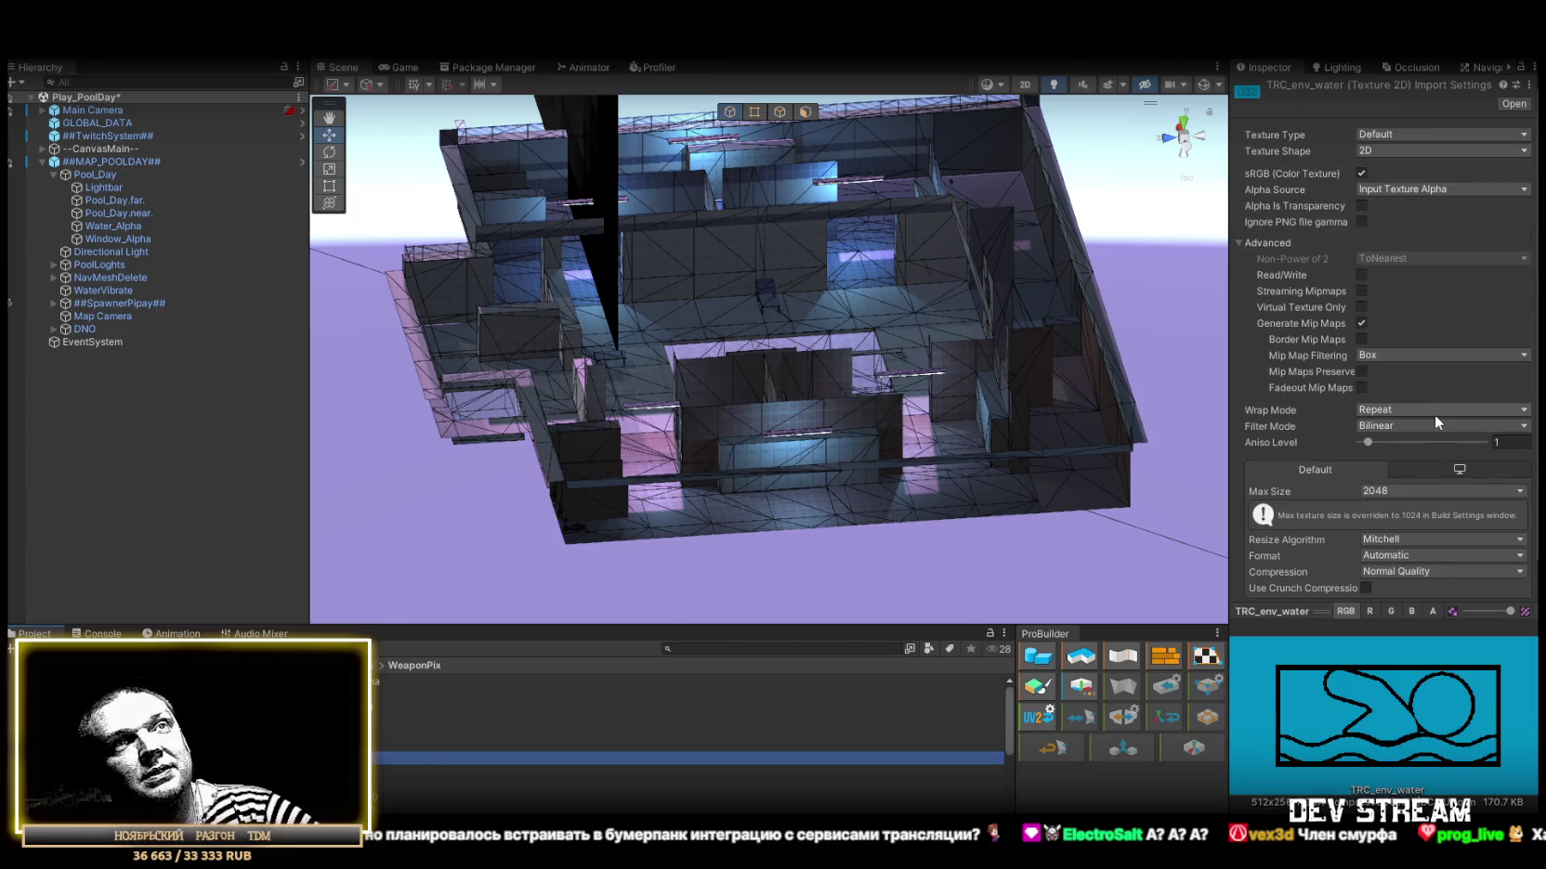
pyautogui.click(1400, 492)
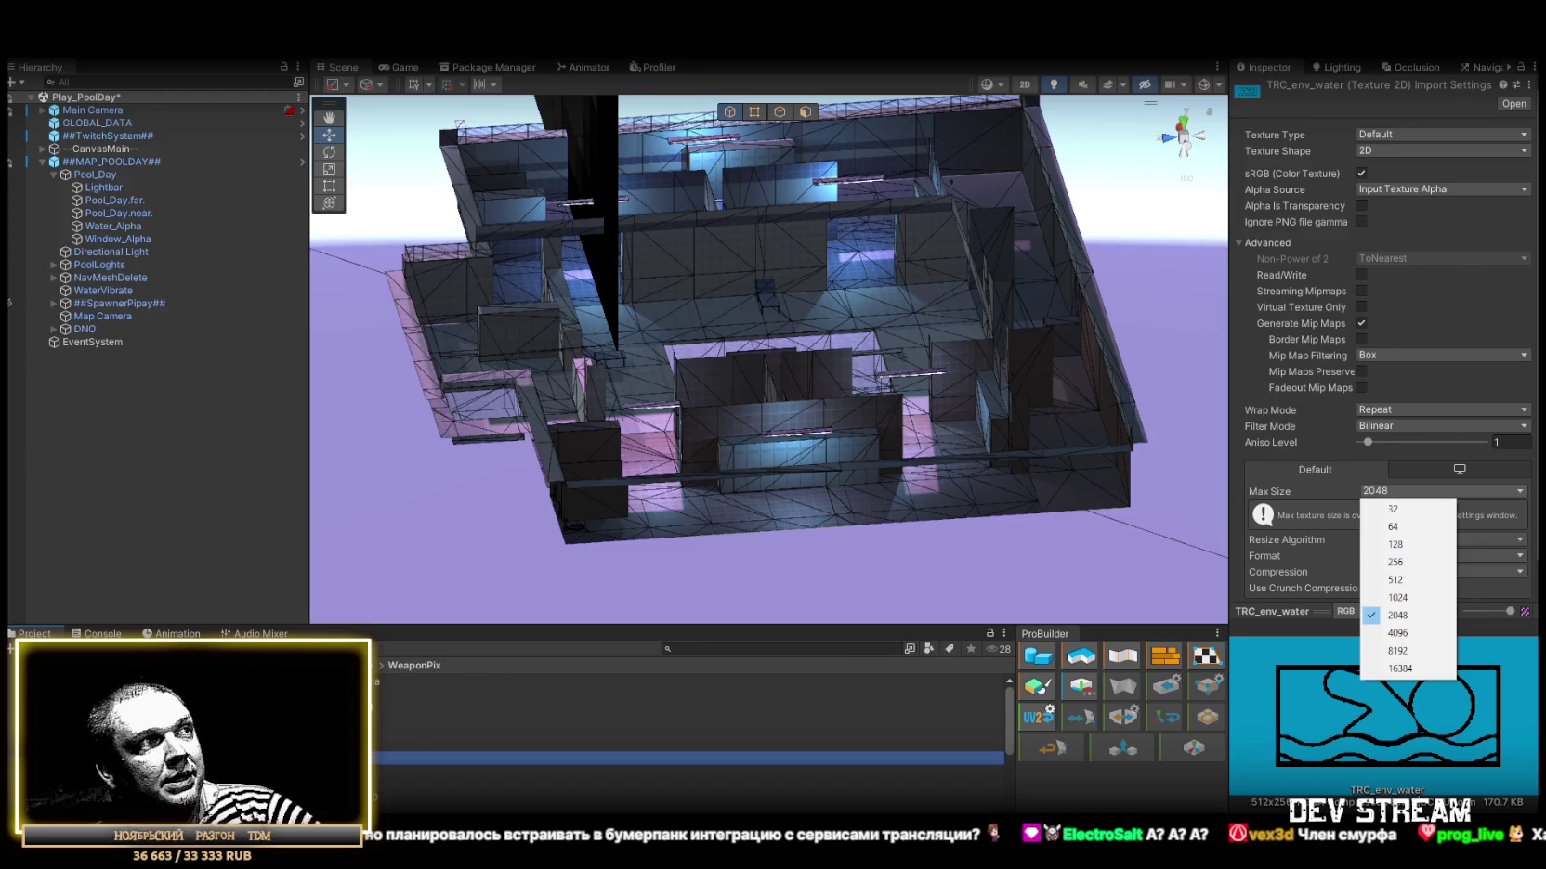
pyautogui.click(381, 746)
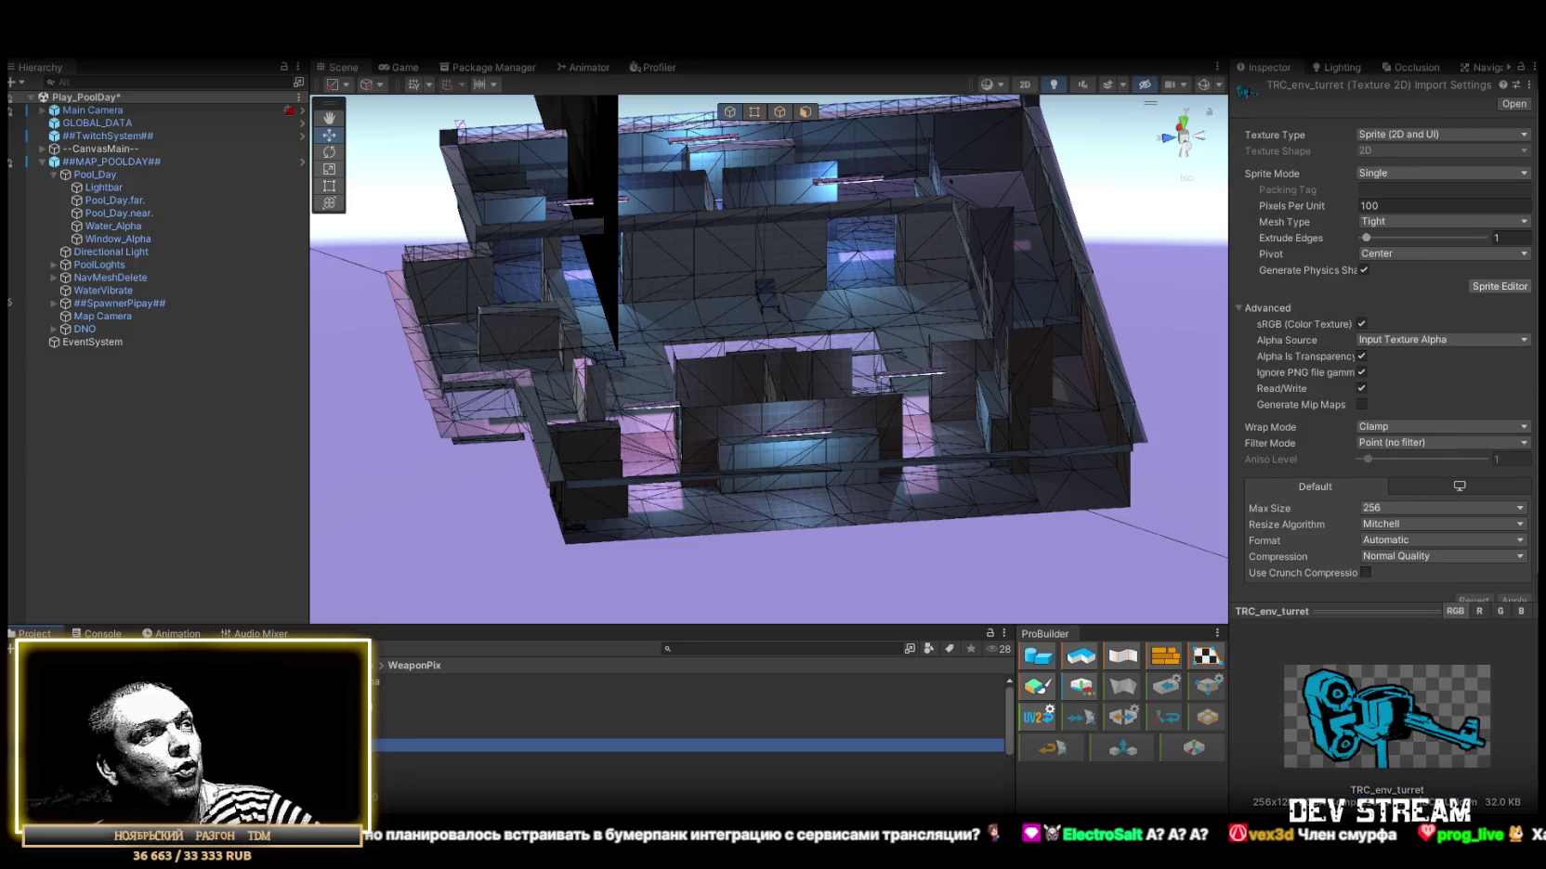
pyautogui.click(382, 785)
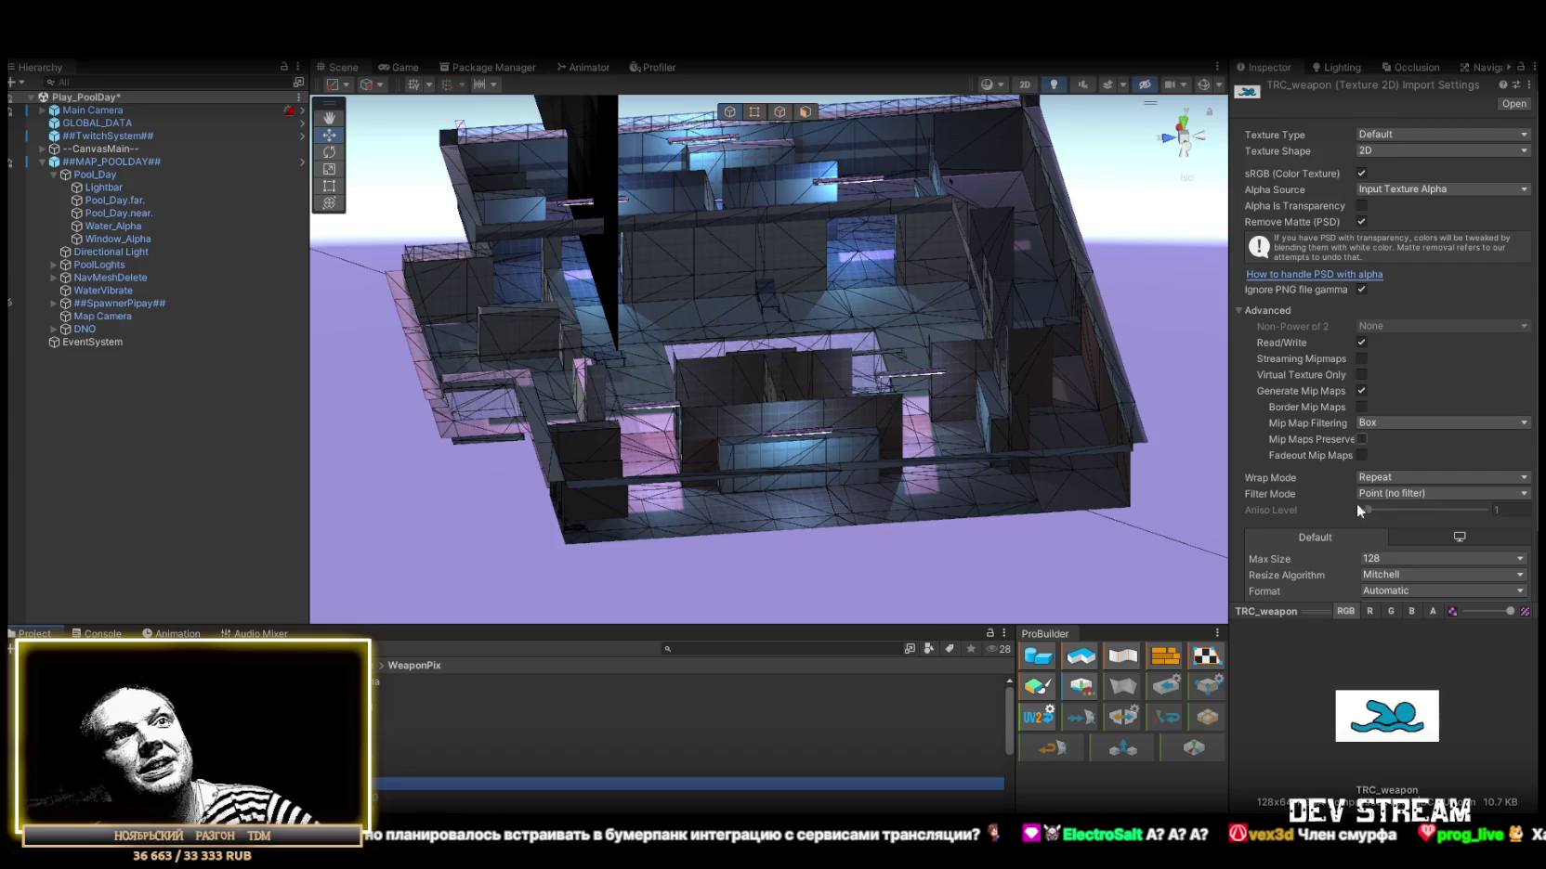
pyautogui.press('Up')
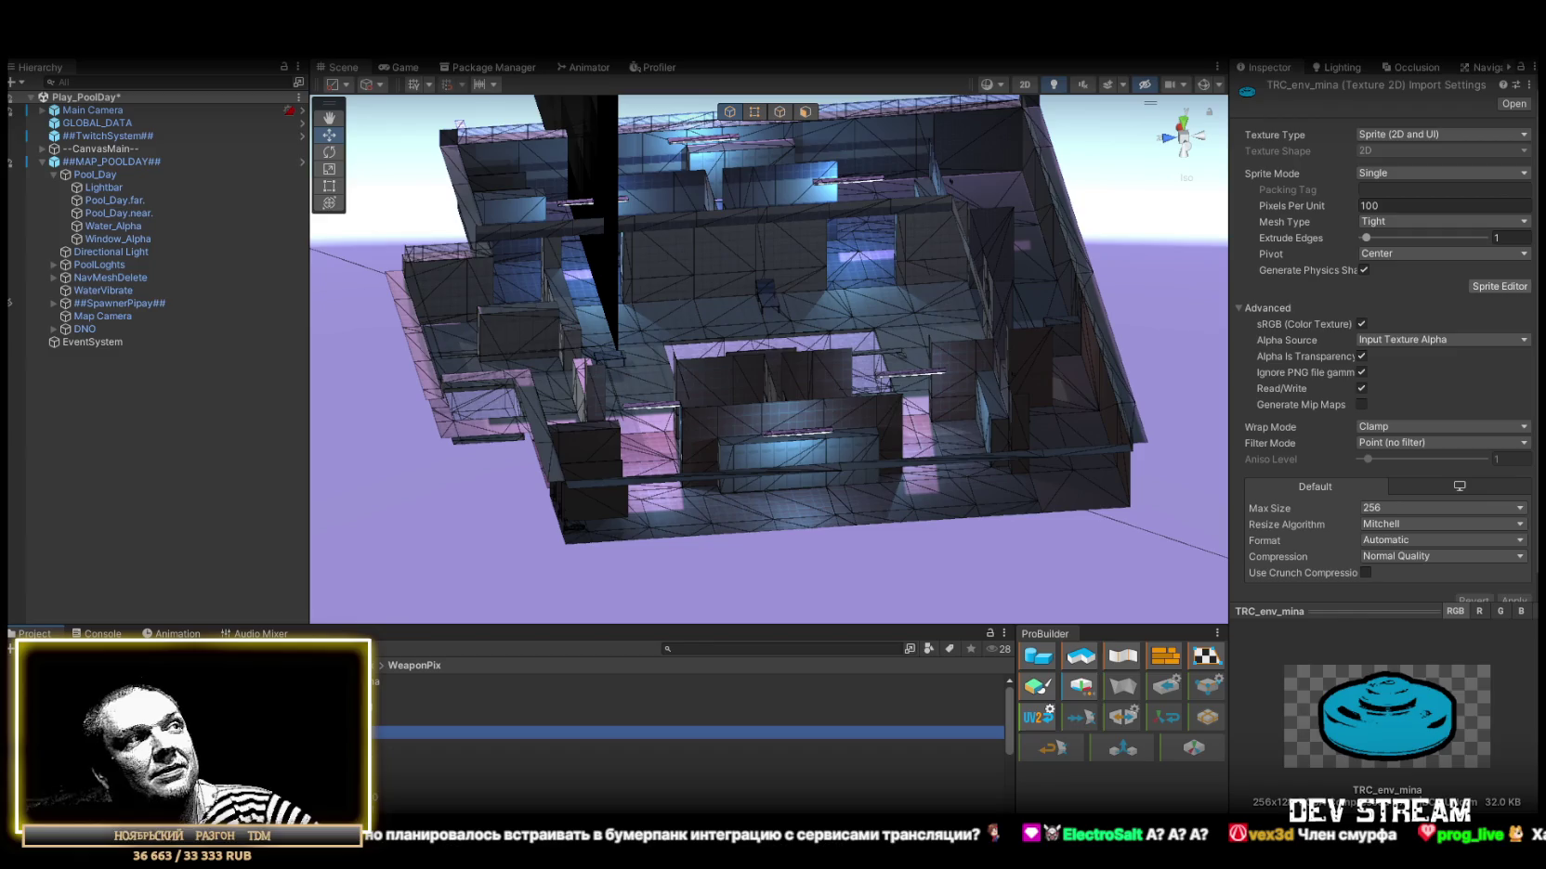
pyautogui.press('Down')
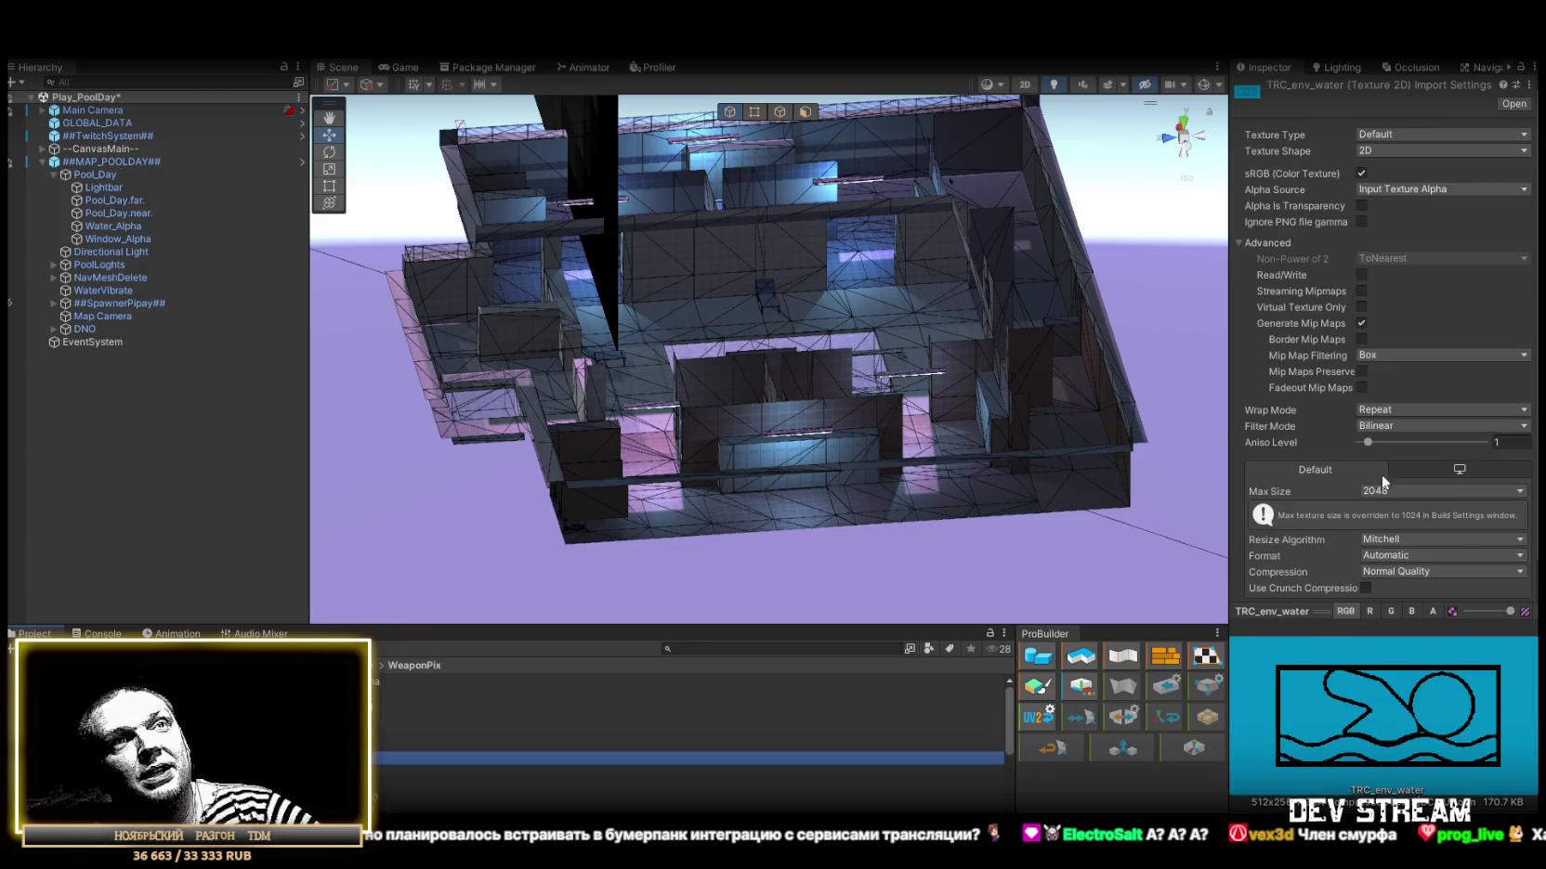
# Import TRC_env_water as a Point-filtered sprite with 256 max size, and switch the Scene view to perspective.
pyautogui.click(1375, 492)
pyautogui.click(1396, 561)
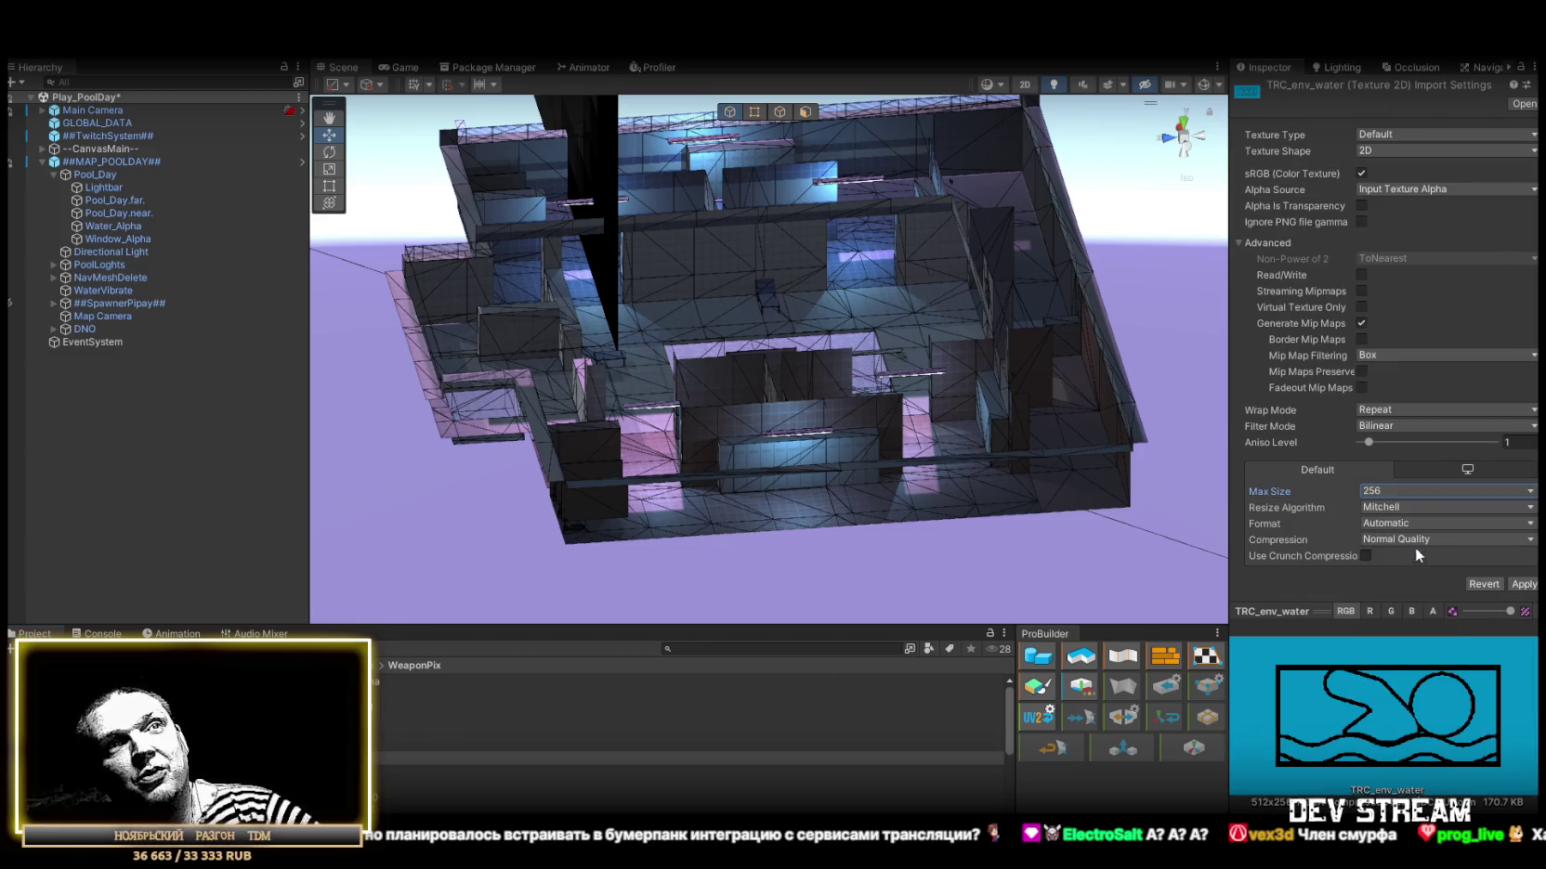
pyautogui.click(1444, 135)
pyautogui.click(1428, 203)
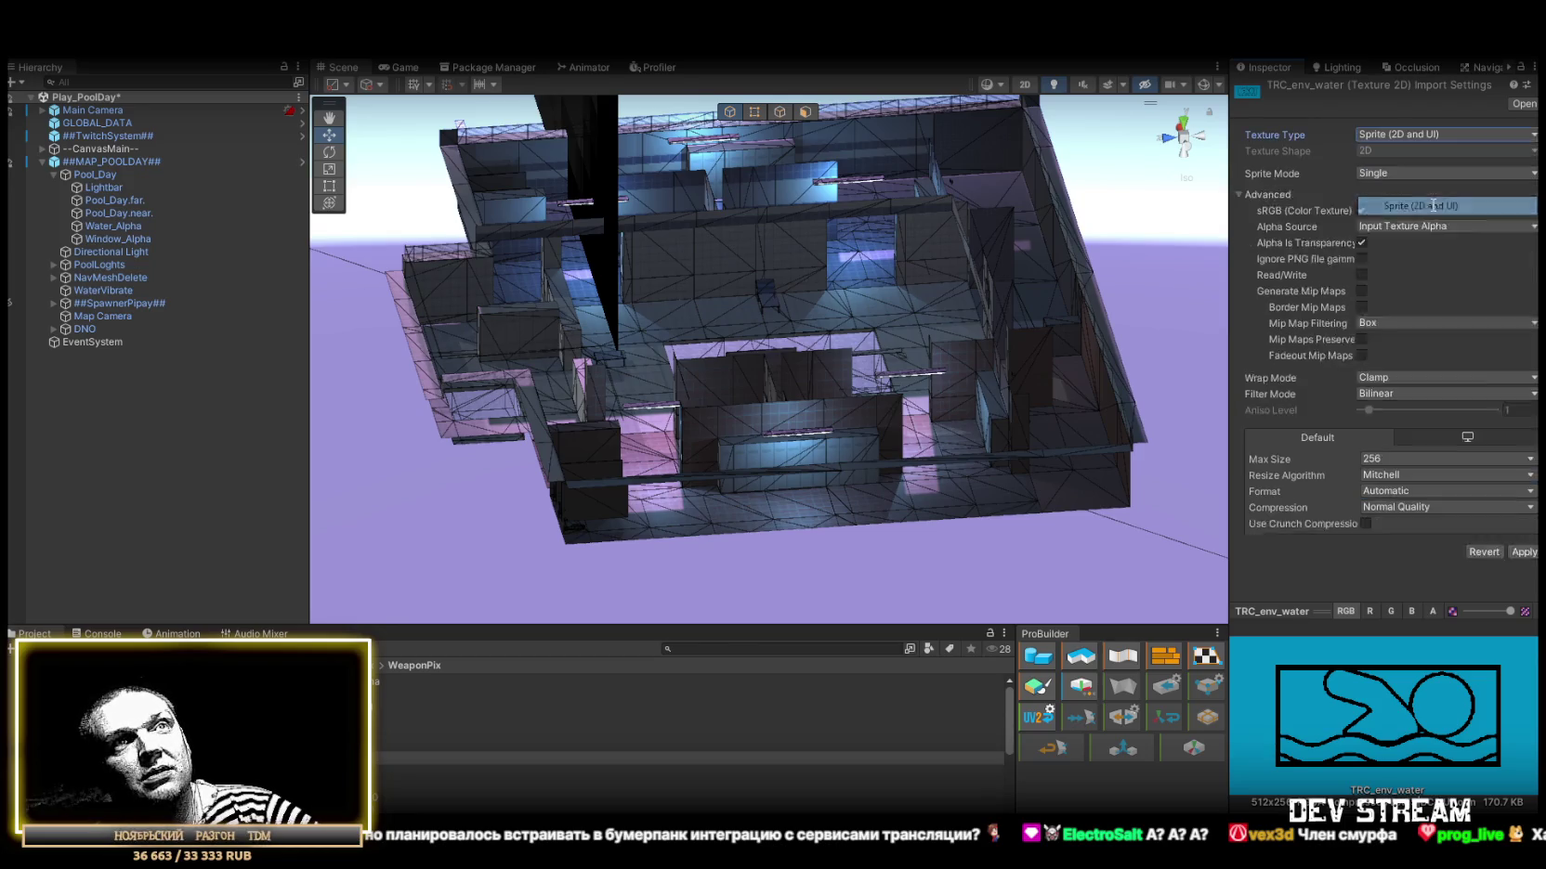
pyautogui.click(1391, 446)
pyautogui.click(1421, 461)
pyautogui.scroll(-1, 1500, 562)
pyautogui.click(1513, 588)
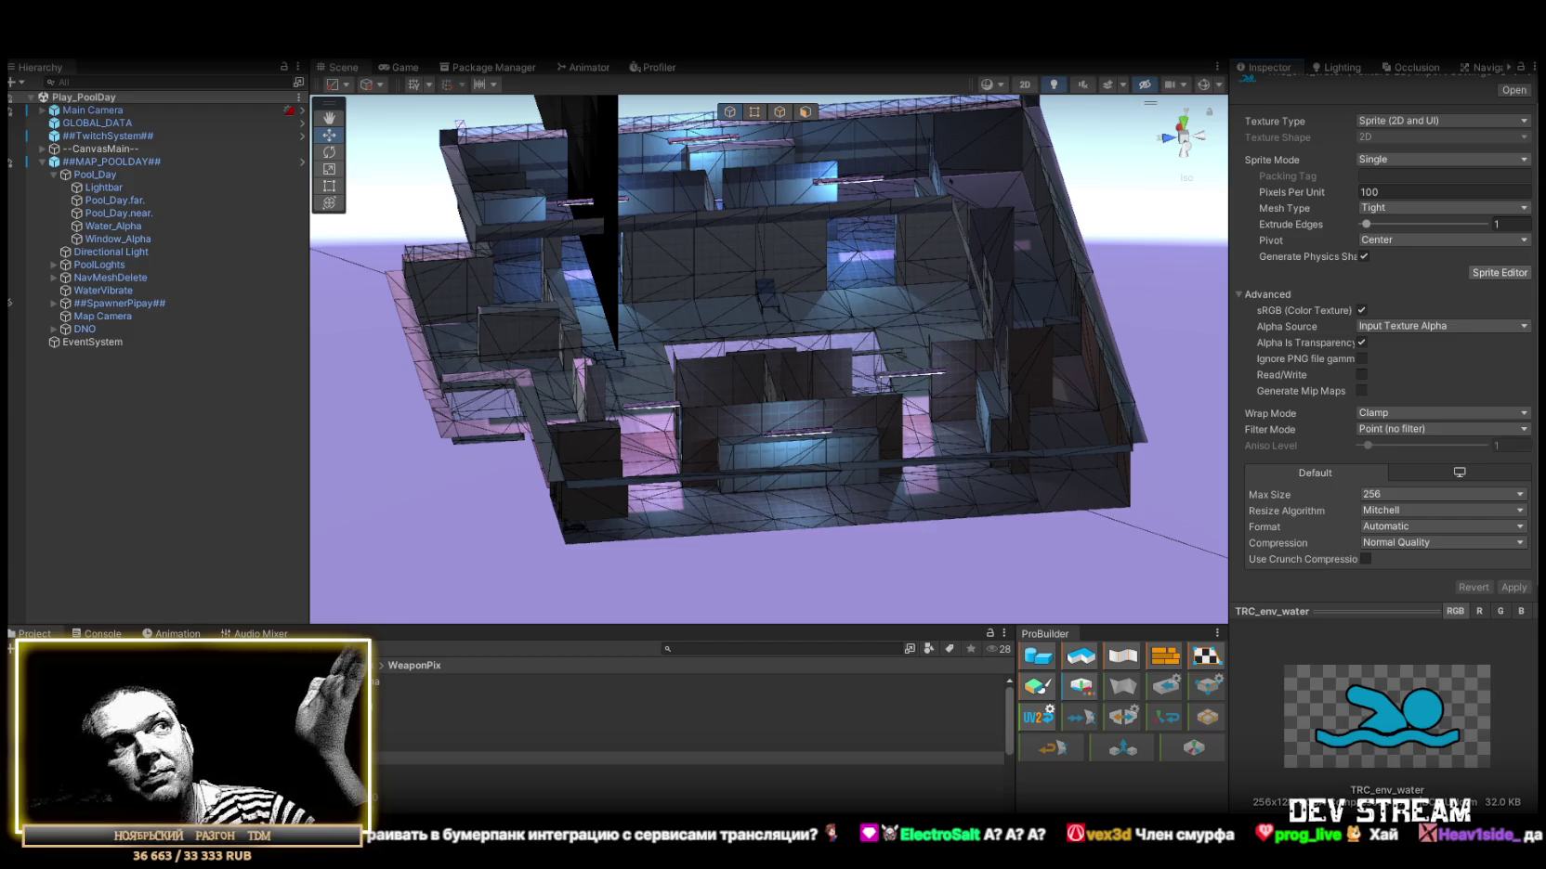
pyautogui.click(1185, 180)
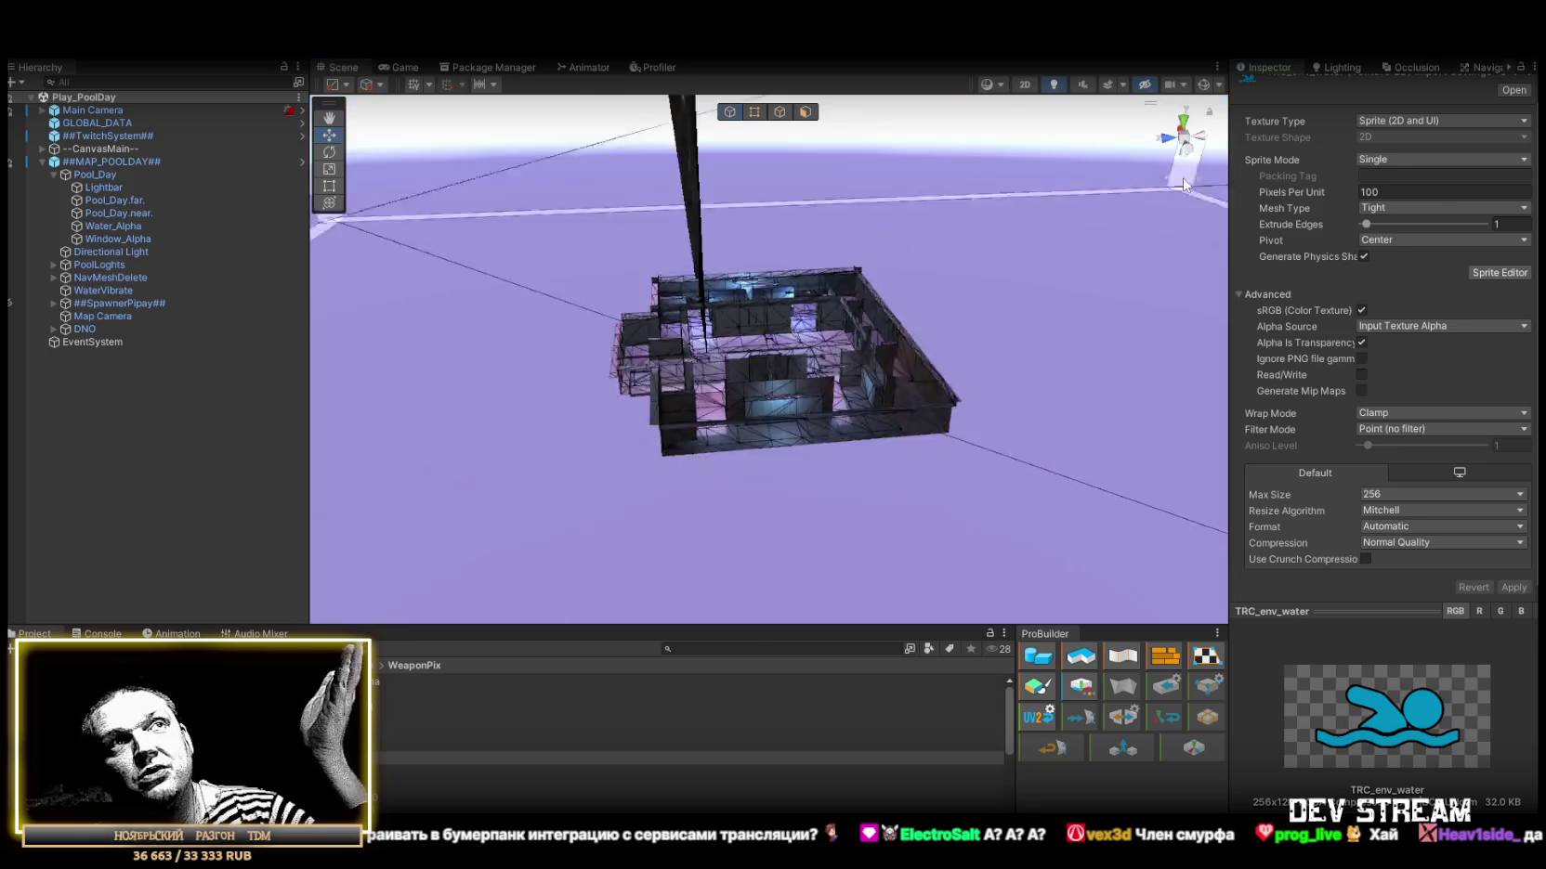
# Orbit and fly through the pool level up close, then select the WaterVibrate object.
pyautogui.moveTo(811, 407)
pyautogui.mouseDown()
pyautogui.moveTo(864, 341)
pyautogui.moveTo(770, 361)
pyautogui.moveTo(876, 344)
pyautogui.mouseUp()
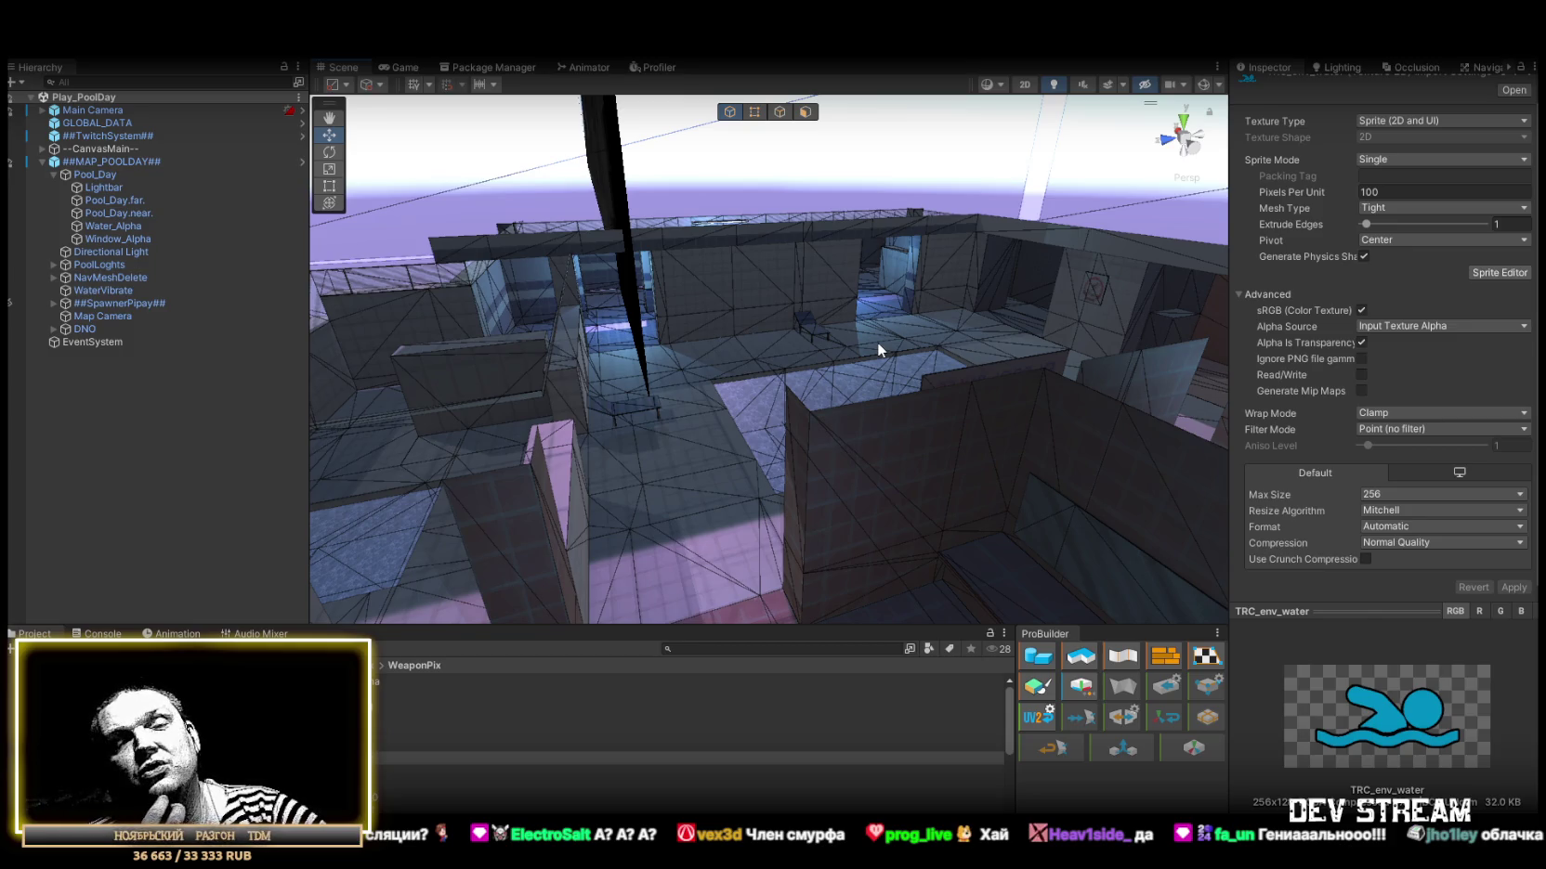
pyautogui.moveTo(866, 326)
pyautogui.mouseDown()
pyautogui.moveTo(873, 397)
pyautogui.moveTo(749, 402)
pyautogui.moveTo(687, 461)
pyautogui.moveTo(759, 491)
pyautogui.mouseUp()
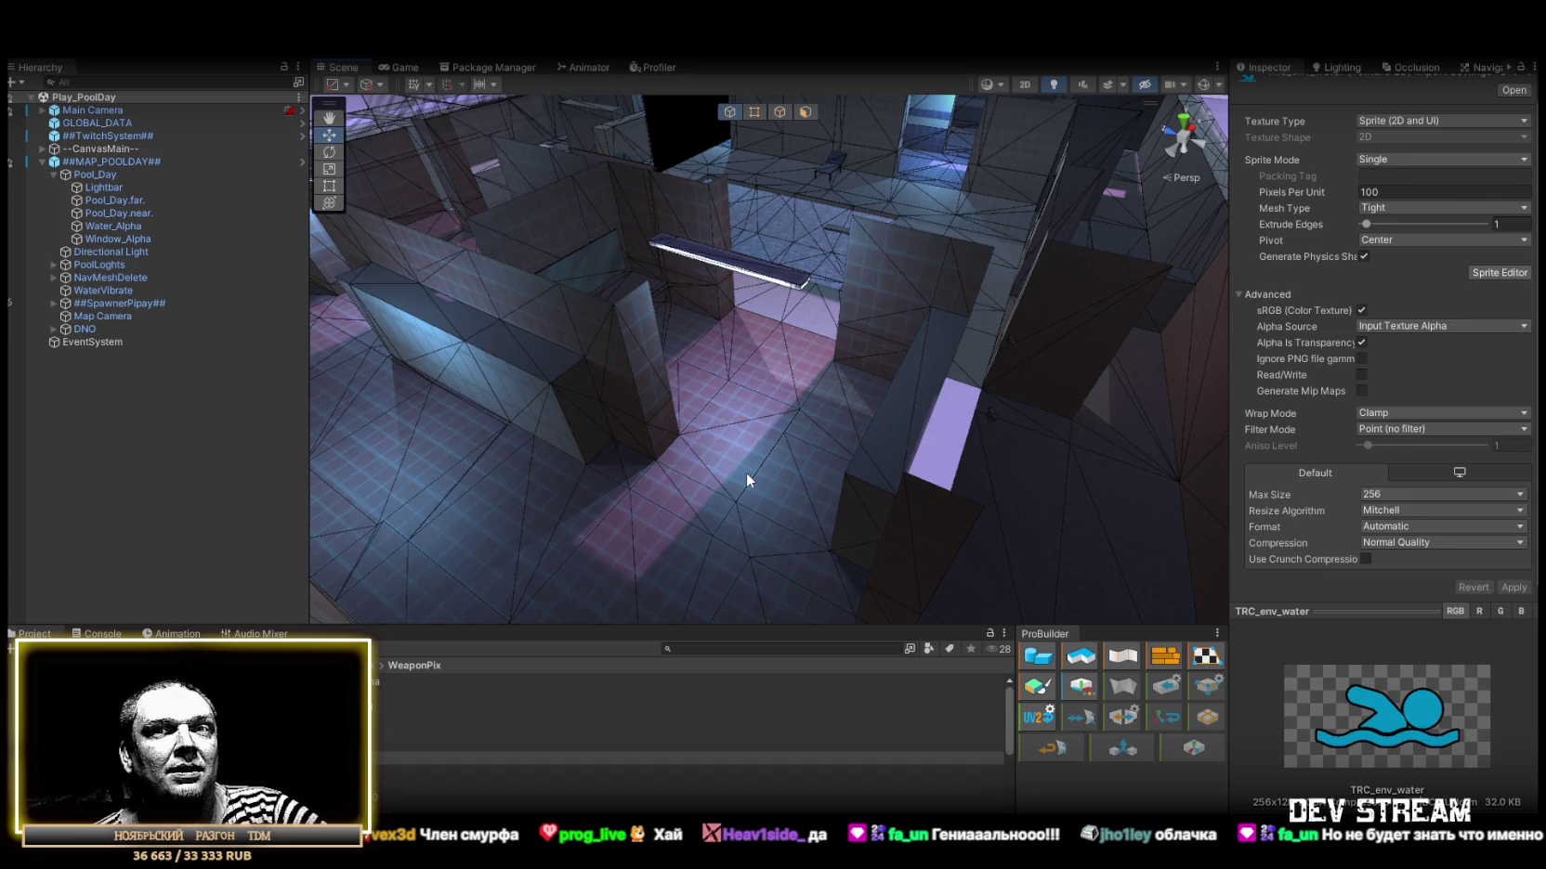
pyautogui.moveTo(749, 470)
pyautogui.mouseDown()
pyautogui.moveTo(894, 312)
pyautogui.moveTo(694, 360)
pyautogui.mouseUp()
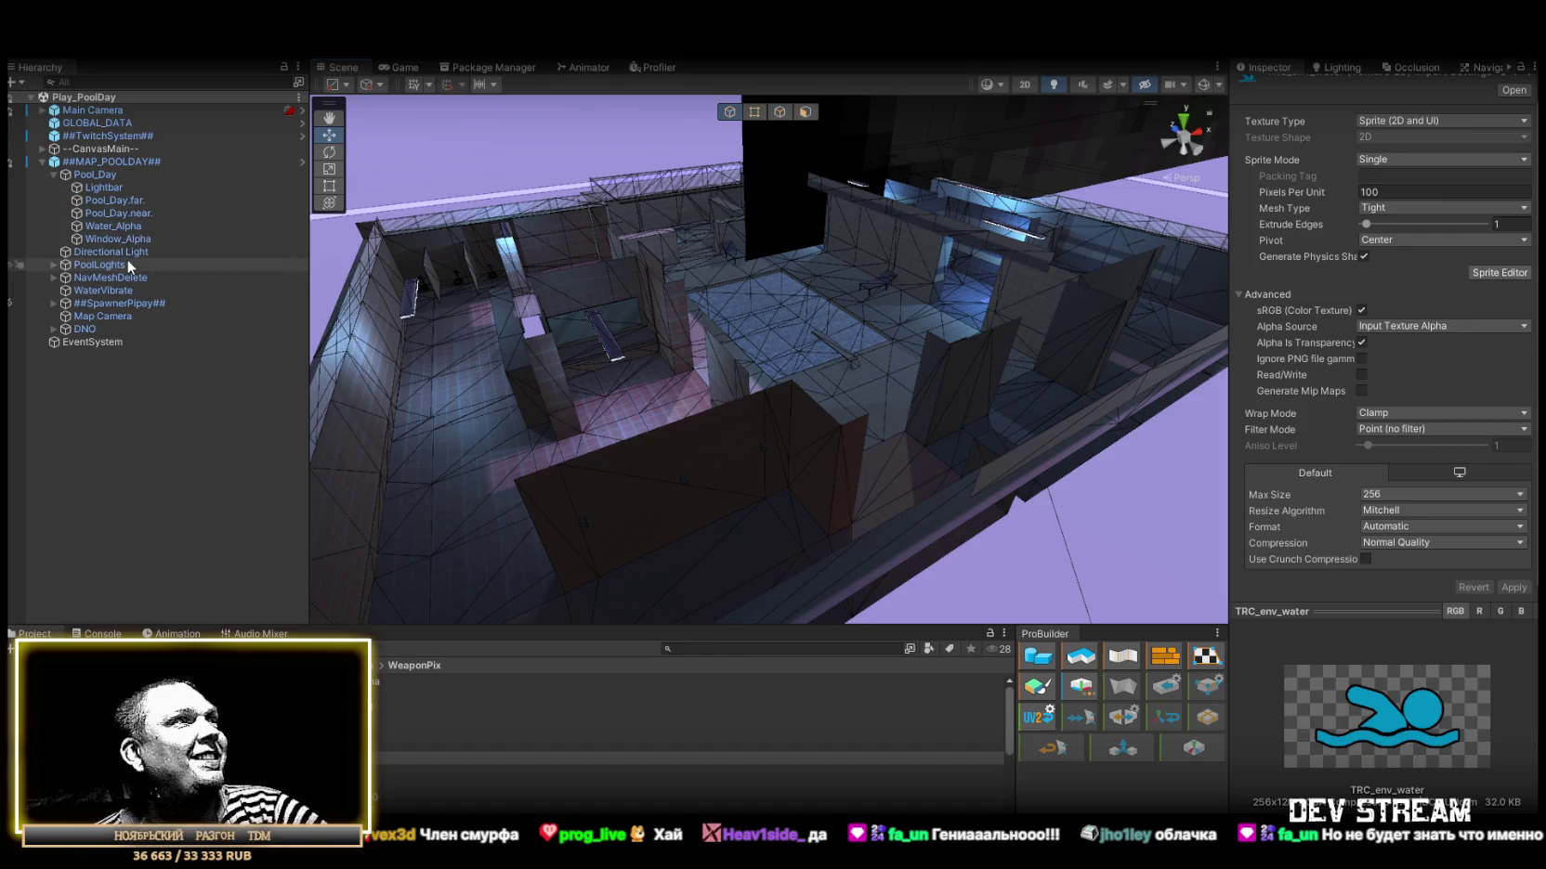
pyautogui.click(106, 293)
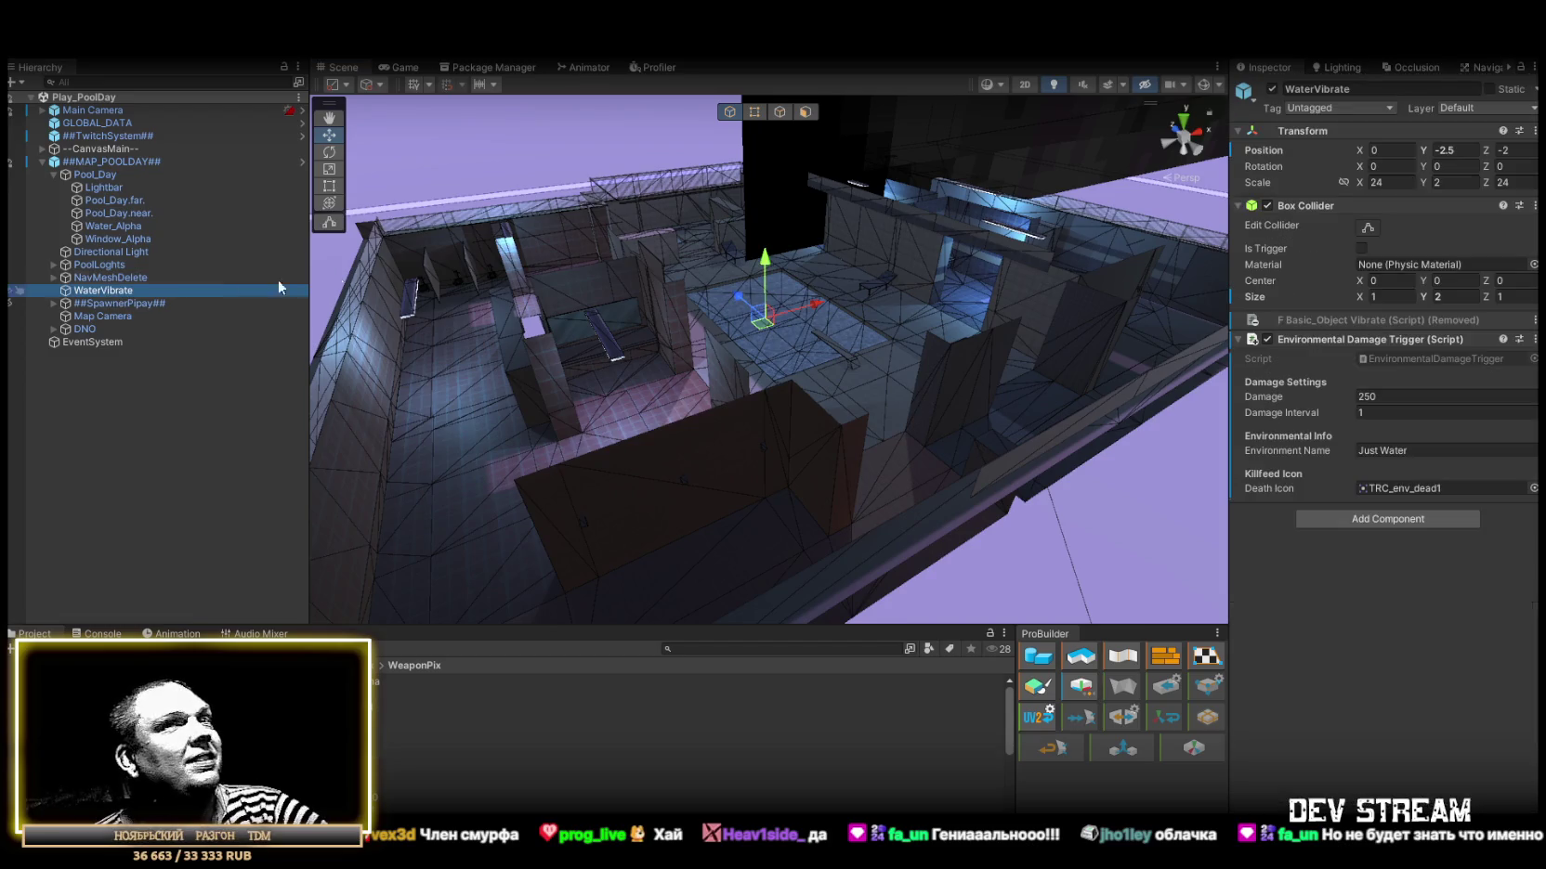
# Rename the WaterVibrate object to WaterDead.
pyautogui.click(1319, 90)
pyautogui.doubleClick(1320, 89)
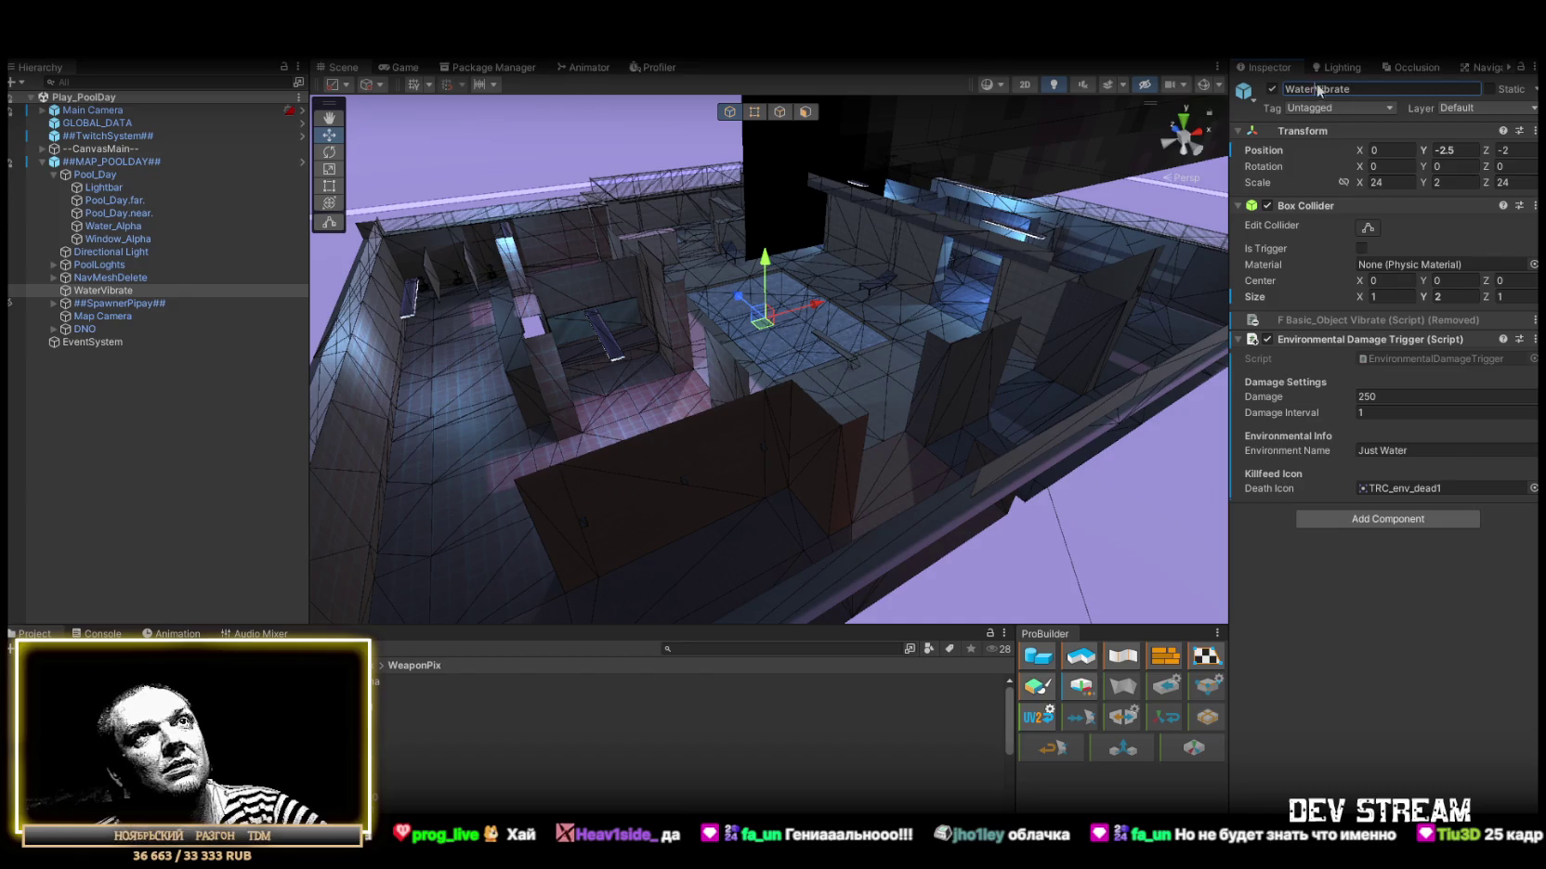
pyautogui.write('Dead')
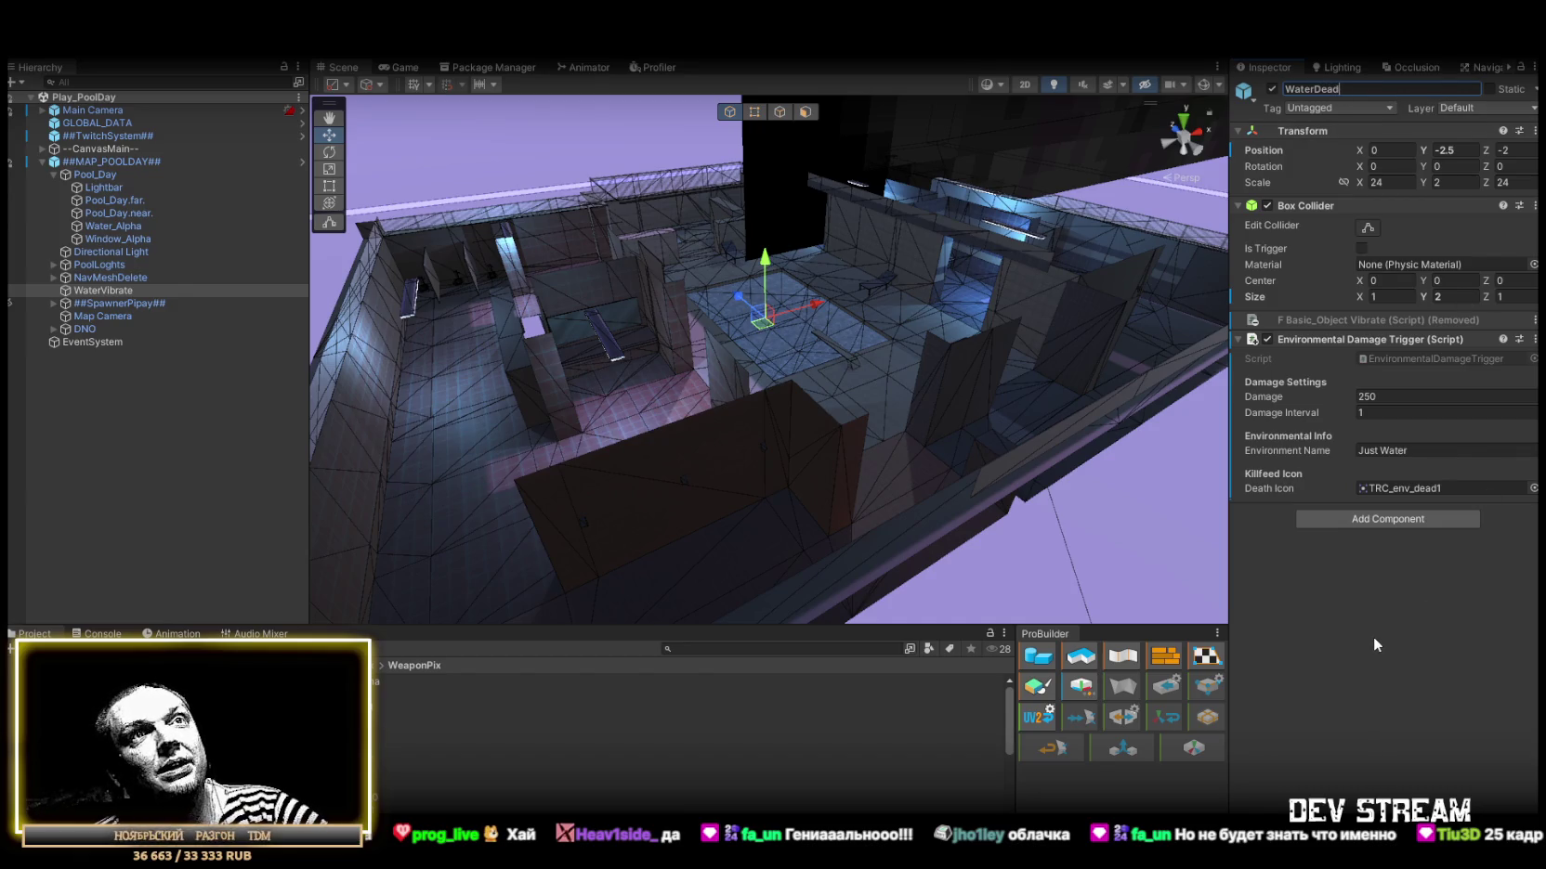
pyautogui.press('Return')
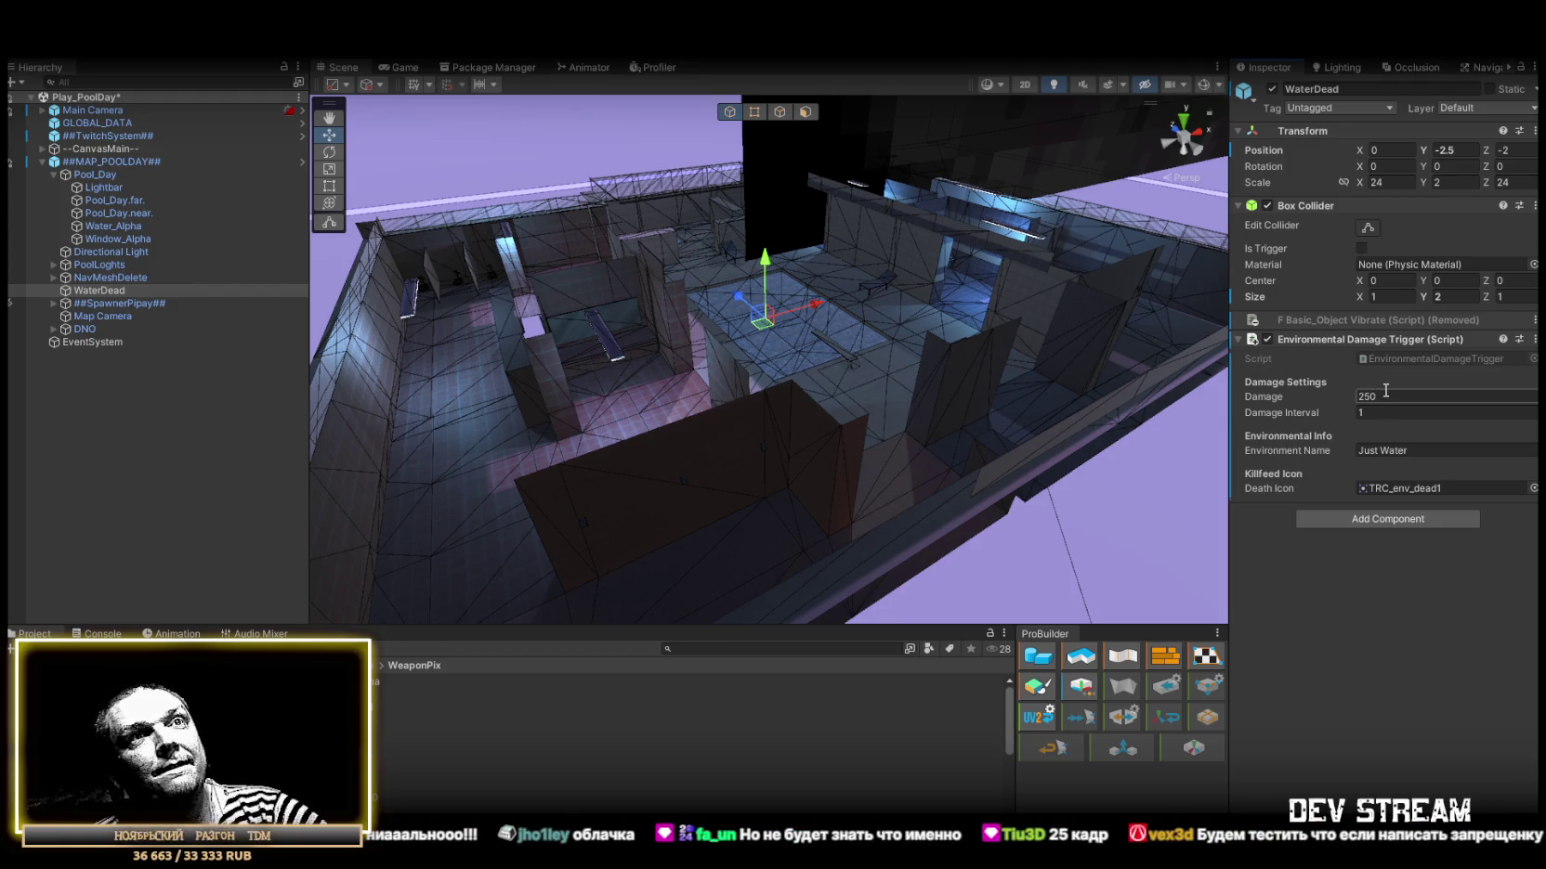
# Set WaterDead's death icon to TRC_env_water and apply all overrides to ##MAP_POOLDAY##.
pyautogui.click(1424, 487)
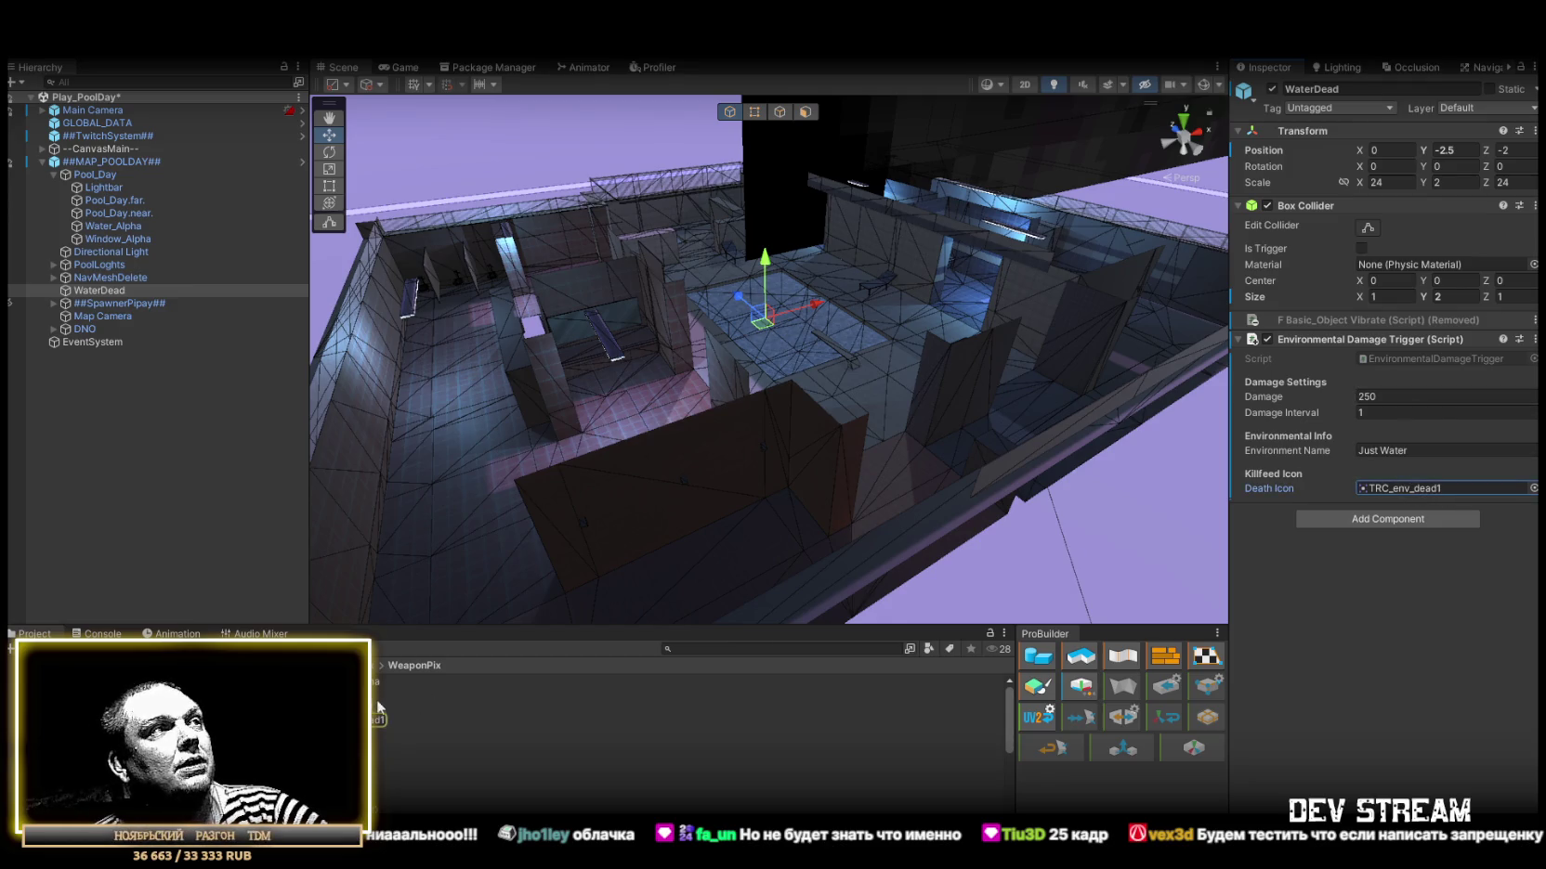
pyautogui.moveTo(363, 770); pyautogui.dragTo(1440, 492)
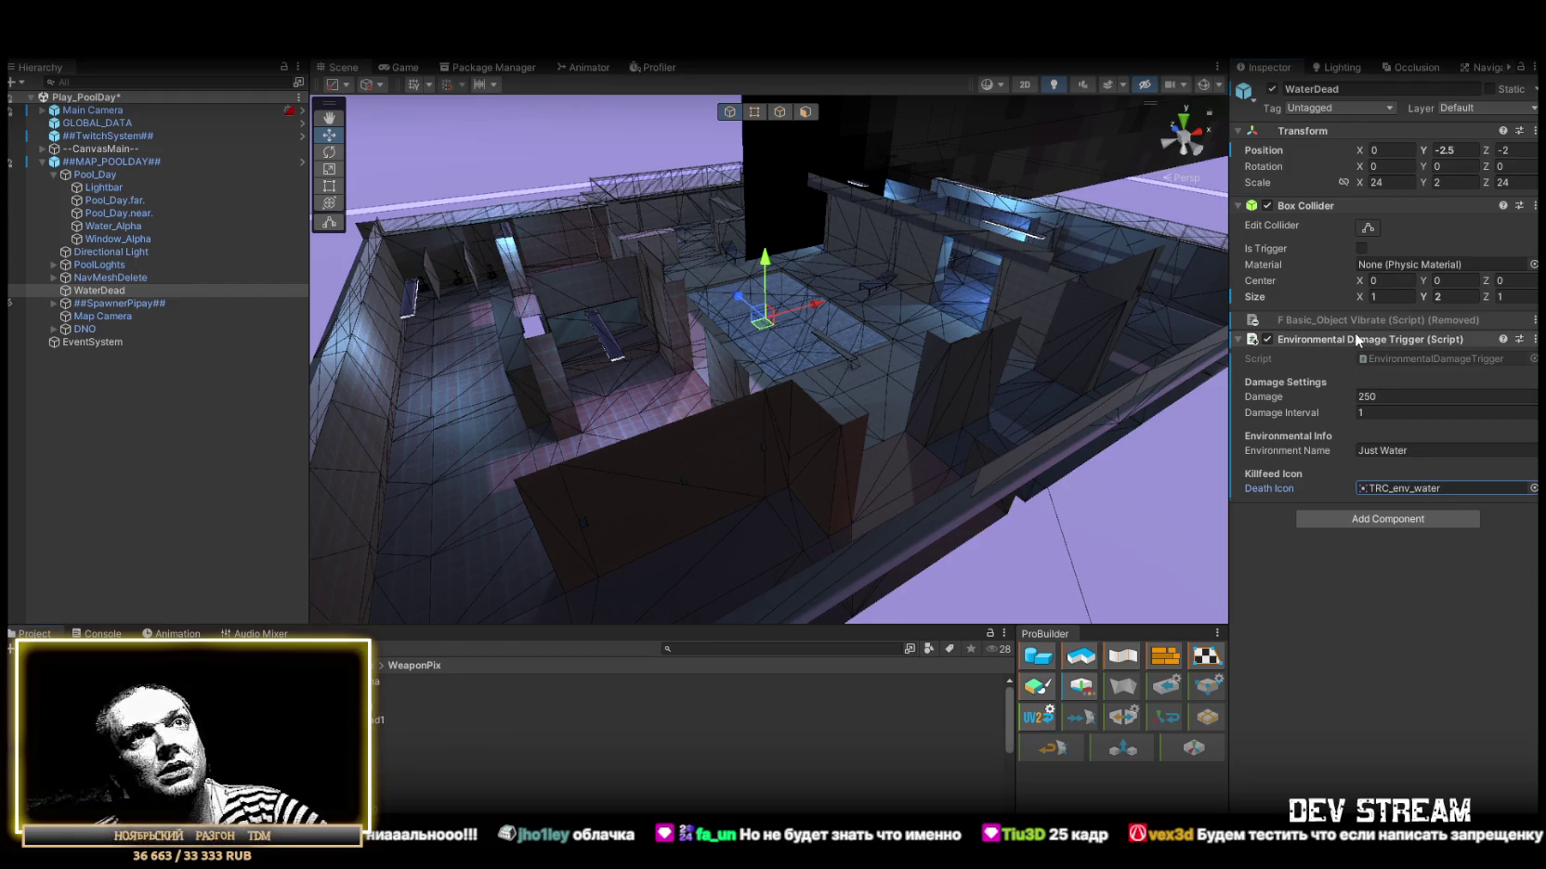
pyautogui.click(100, 161)
pyautogui.click(1482, 123)
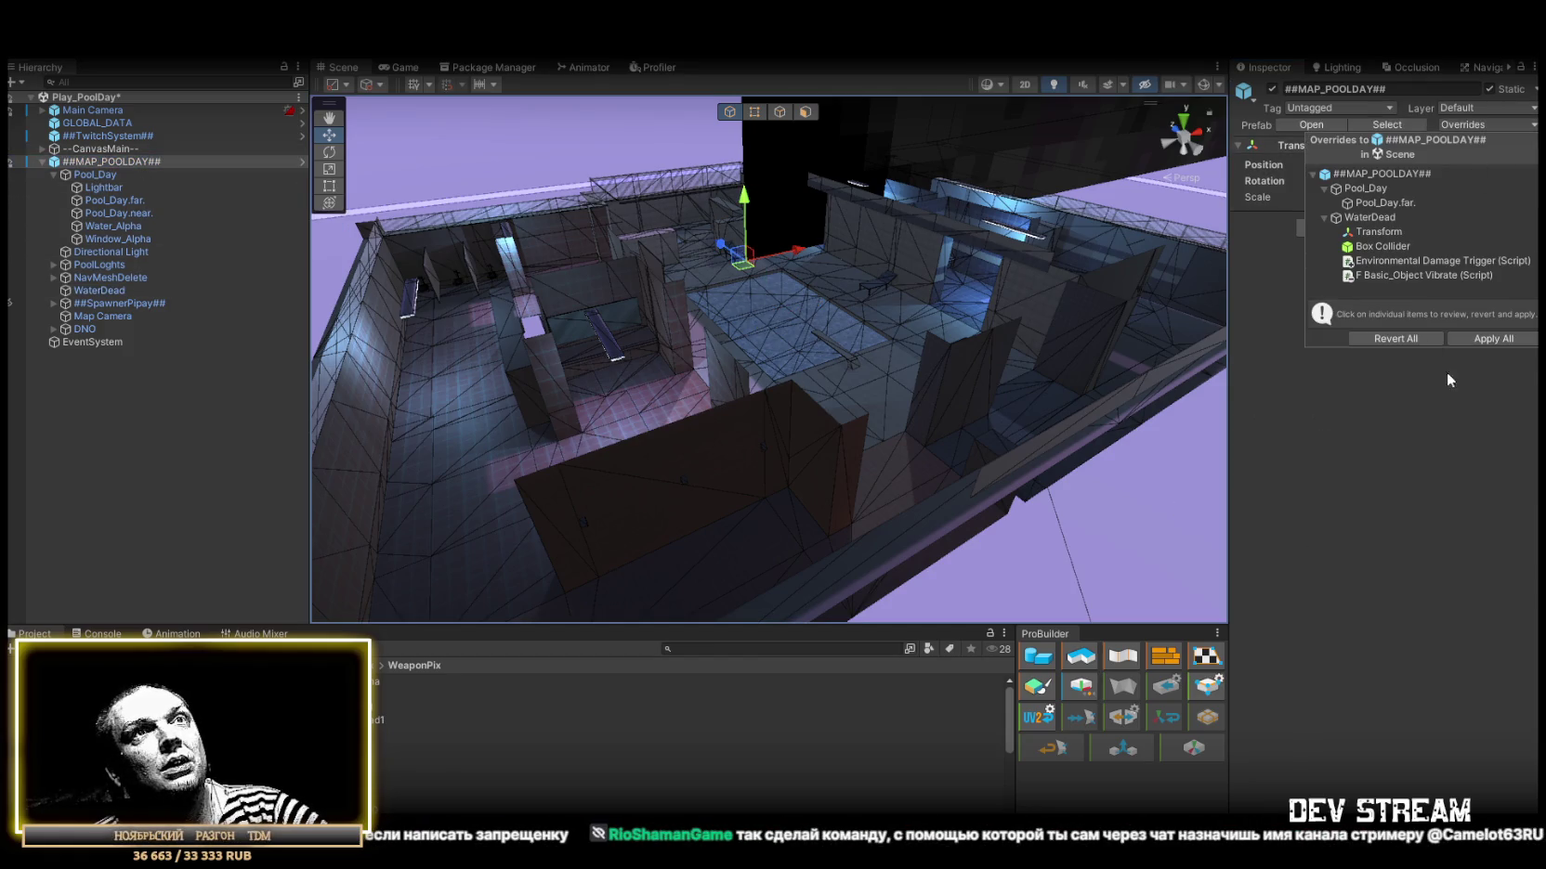
pyautogui.click(1502, 338)
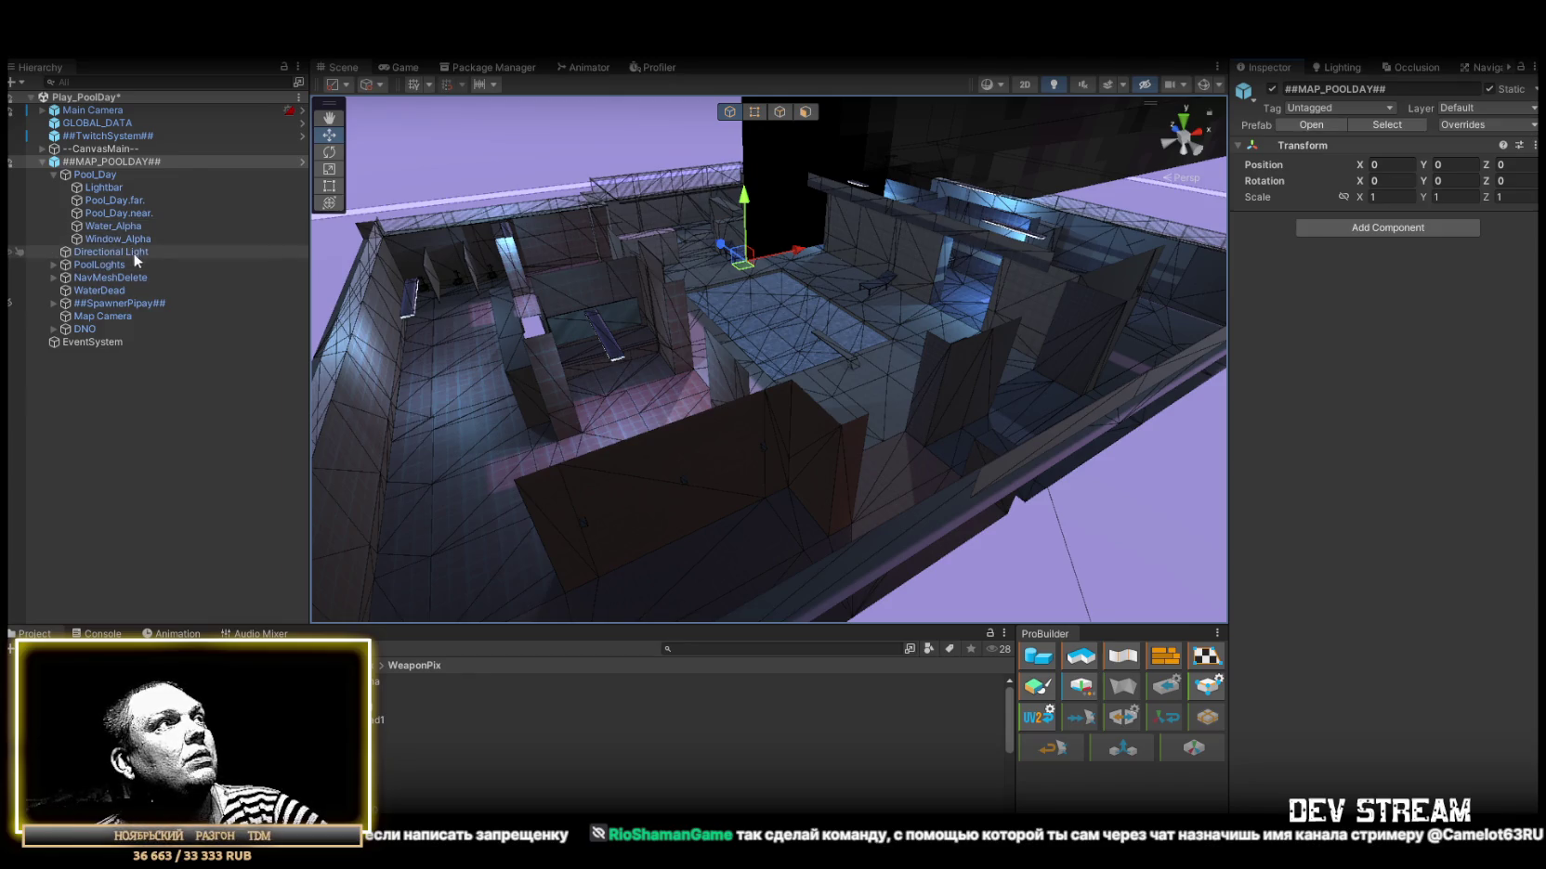
# Make WaterDead's collider a trigger and apply the change to the ##MAP_POOLDAY## prefab.
pyautogui.click(106, 288)
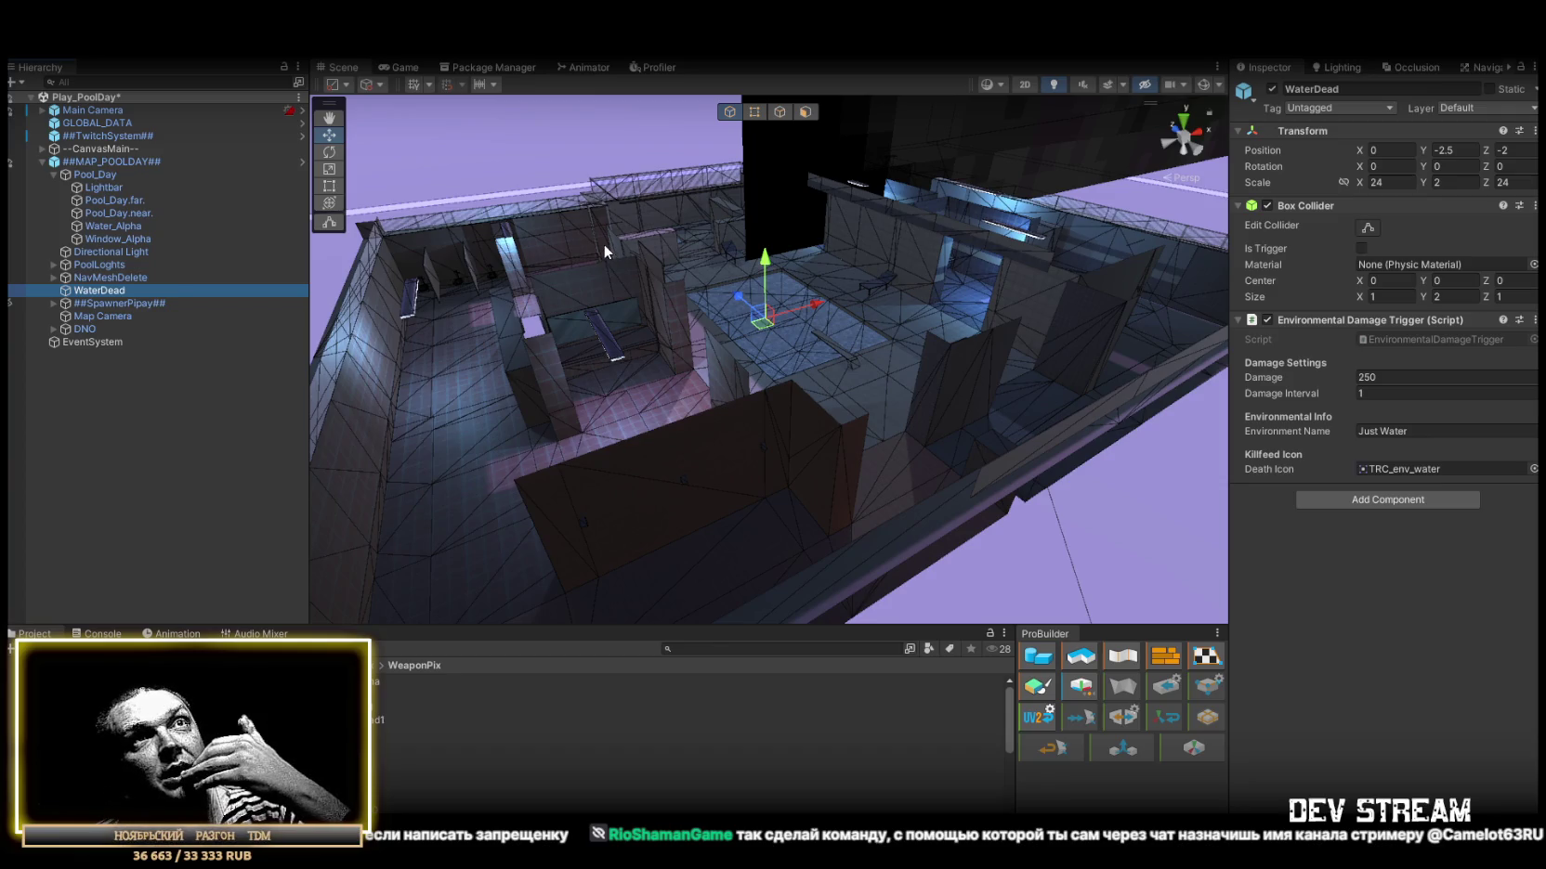
pyautogui.click(1362, 249)
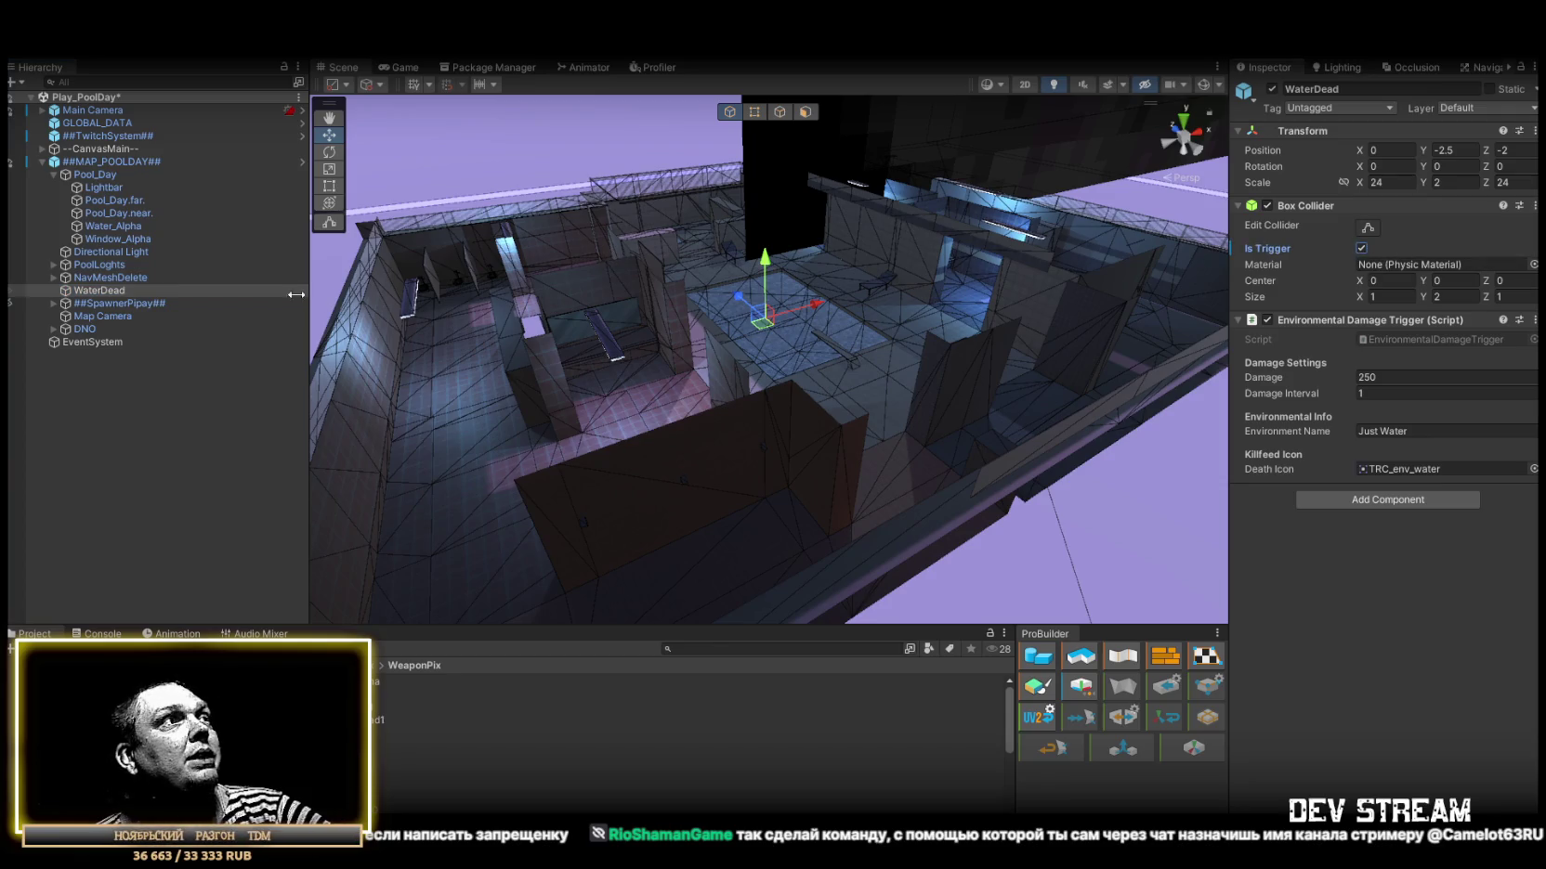
pyautogui.click(82, 161)
pyautogui.click(1454, 125)
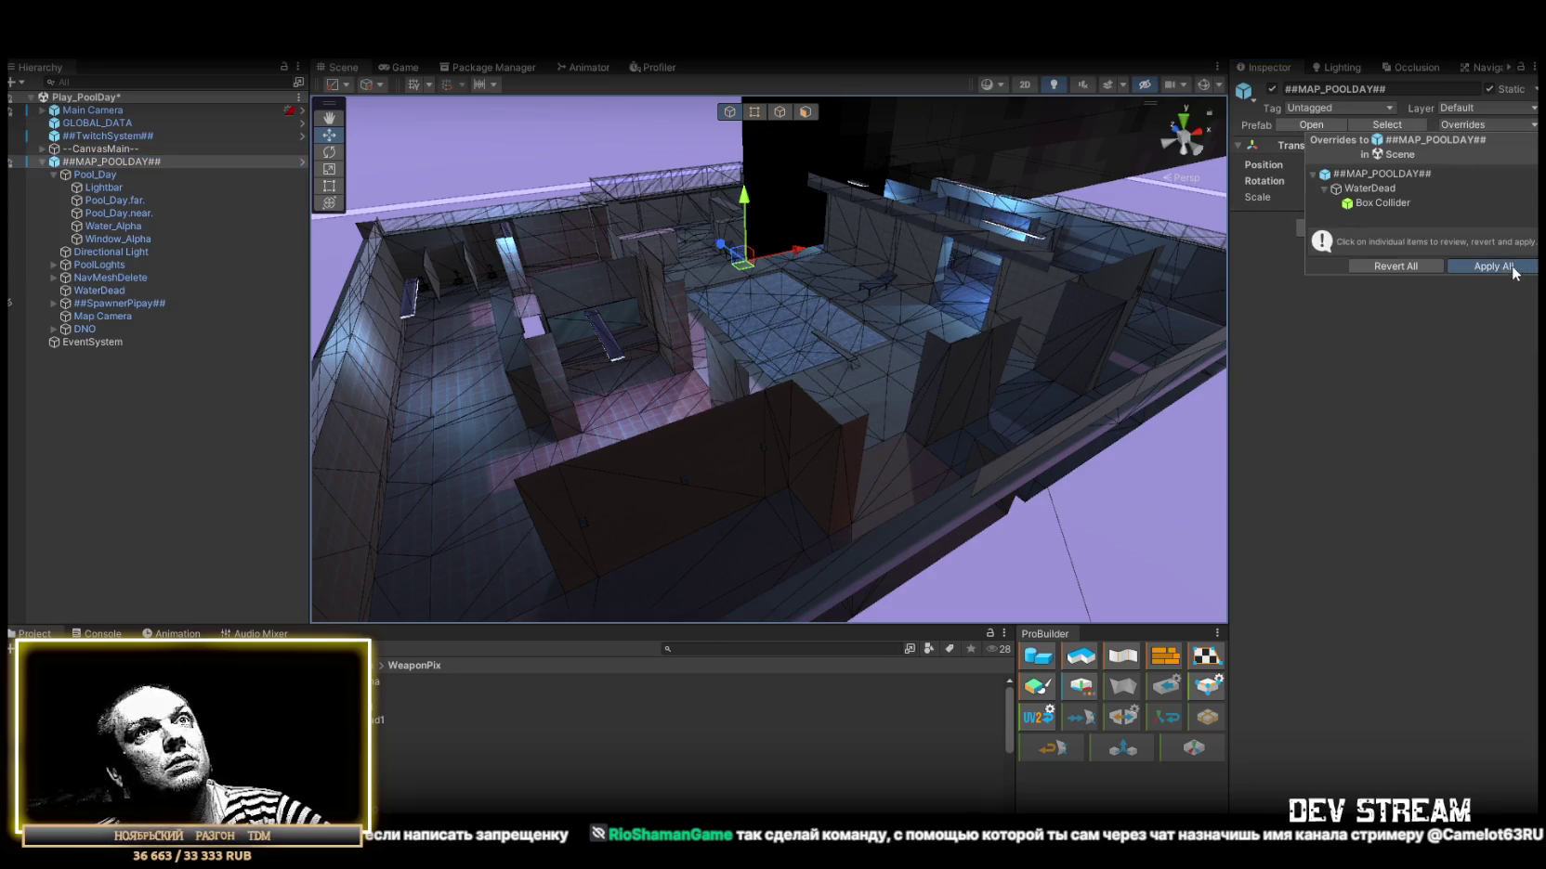
pyautogui.click(1514, 269)
pyautogui.moveTo(650, 279)
pyautogui.mouseDown()
pyautogui.moveTo(561, 235)
pyautogui.moveTo(499, 293)
pyautogui.mouseUp()
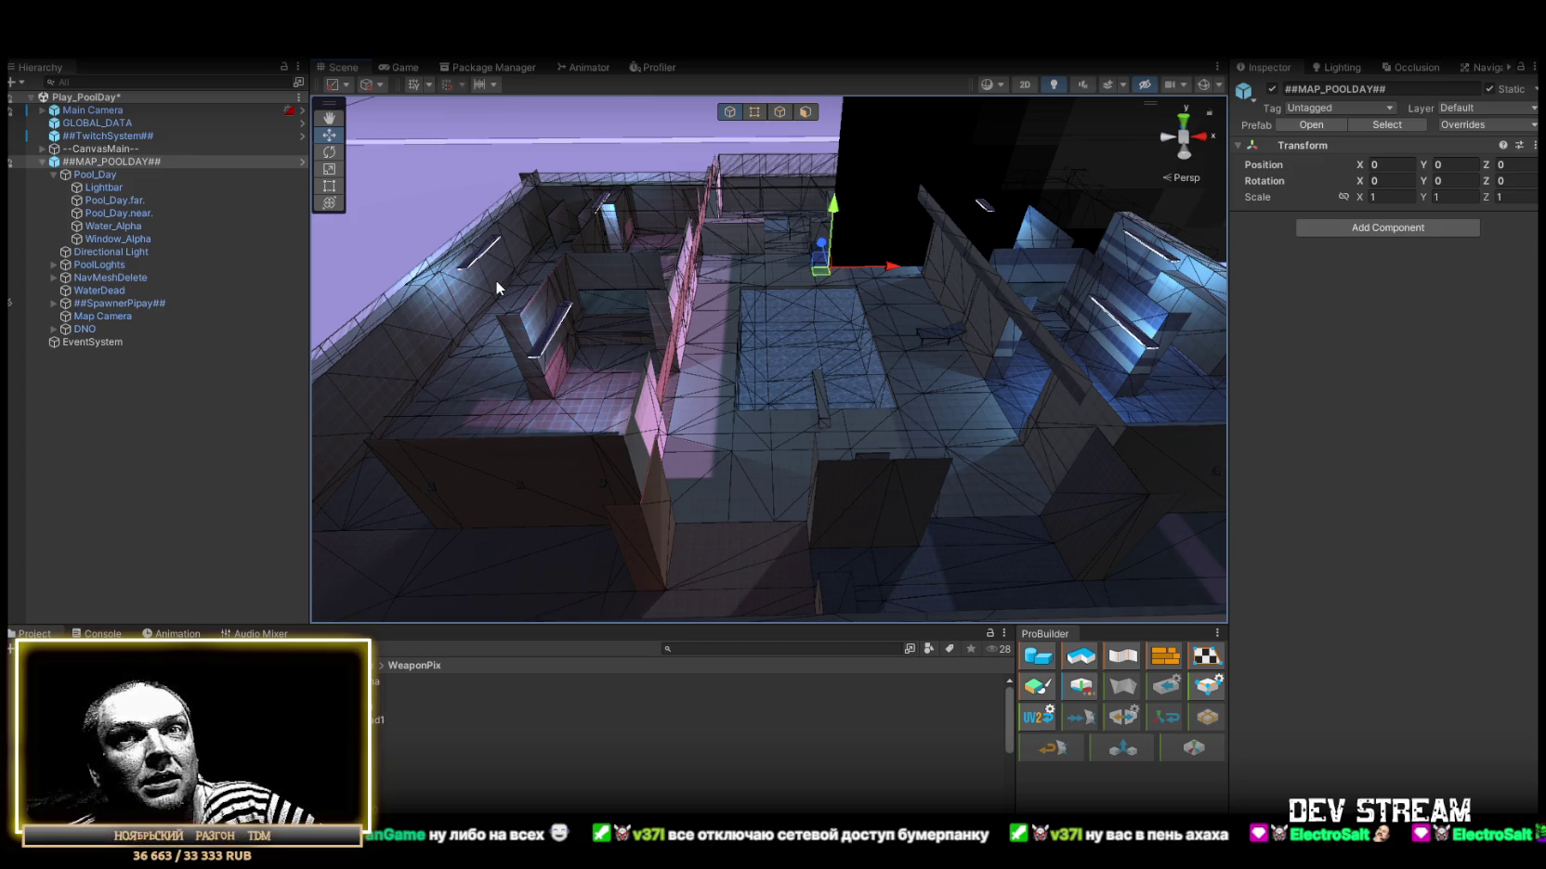
# Orbit and zoom around the pool basin, select WaterDead, and fly close to the pool floor.
pyautogui.moveTo(911, 404)
pyautogui.mouseDown()
pyautogui.moveTo(946, 358)
pyautogui.moveTo(975, 362)
pyautogui.moveTo(969, 383)
pyautogui.moveTo(883, 373)
pyautogui.moveTo(900, 398)
pyautogui.moveTo(894, 493)
pyautogui.moveTo(882, 451)
pyautogui.mouseUp()
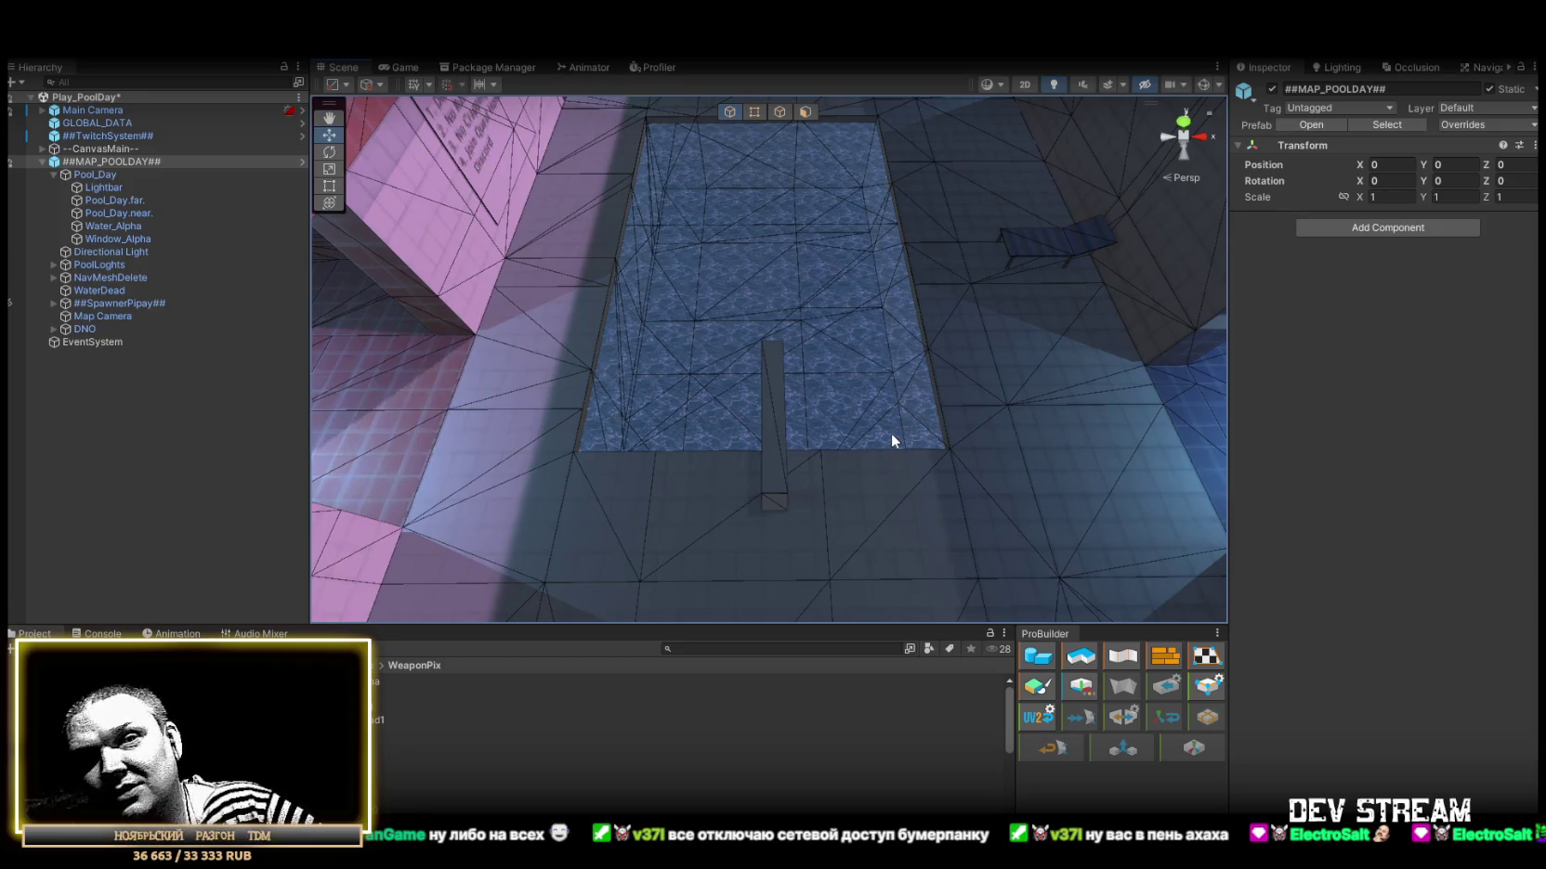
pyautogui.moveTo(889, 435); pyautogui.dragTo(886, 470)
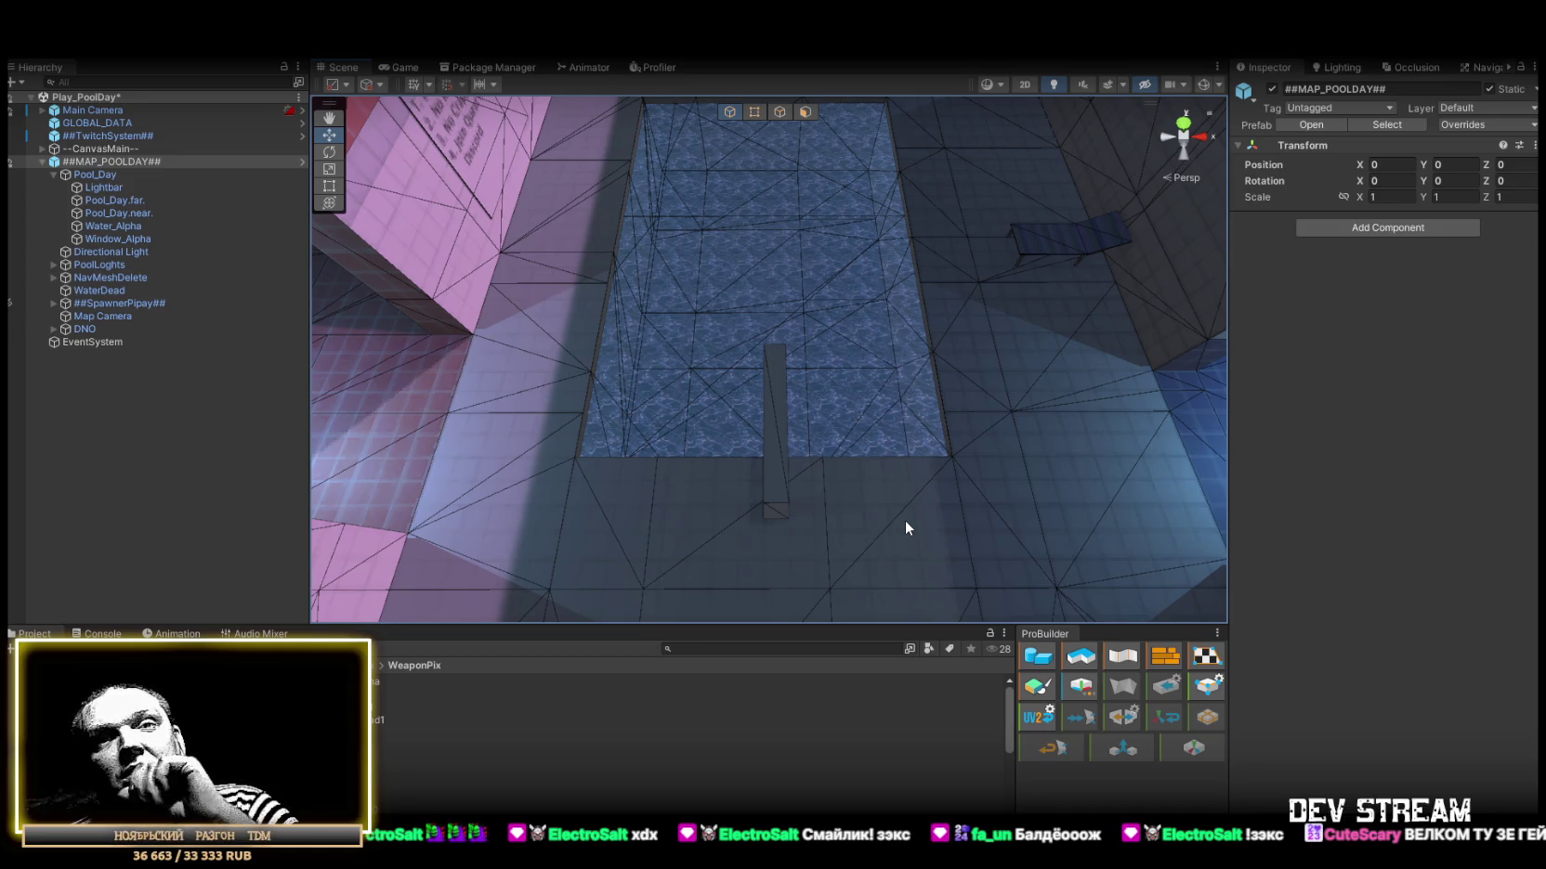
pyautogui.moveTo(890, 414)
pyautogui.mouseDown()
pyautogui.moveTo(934, 335)
pyautogui.moveTo(904, 318)
pyautogui.moveTo(1089, 287)
pyautogui.moveTo(876, 290)
pyautogui.mouseUp()
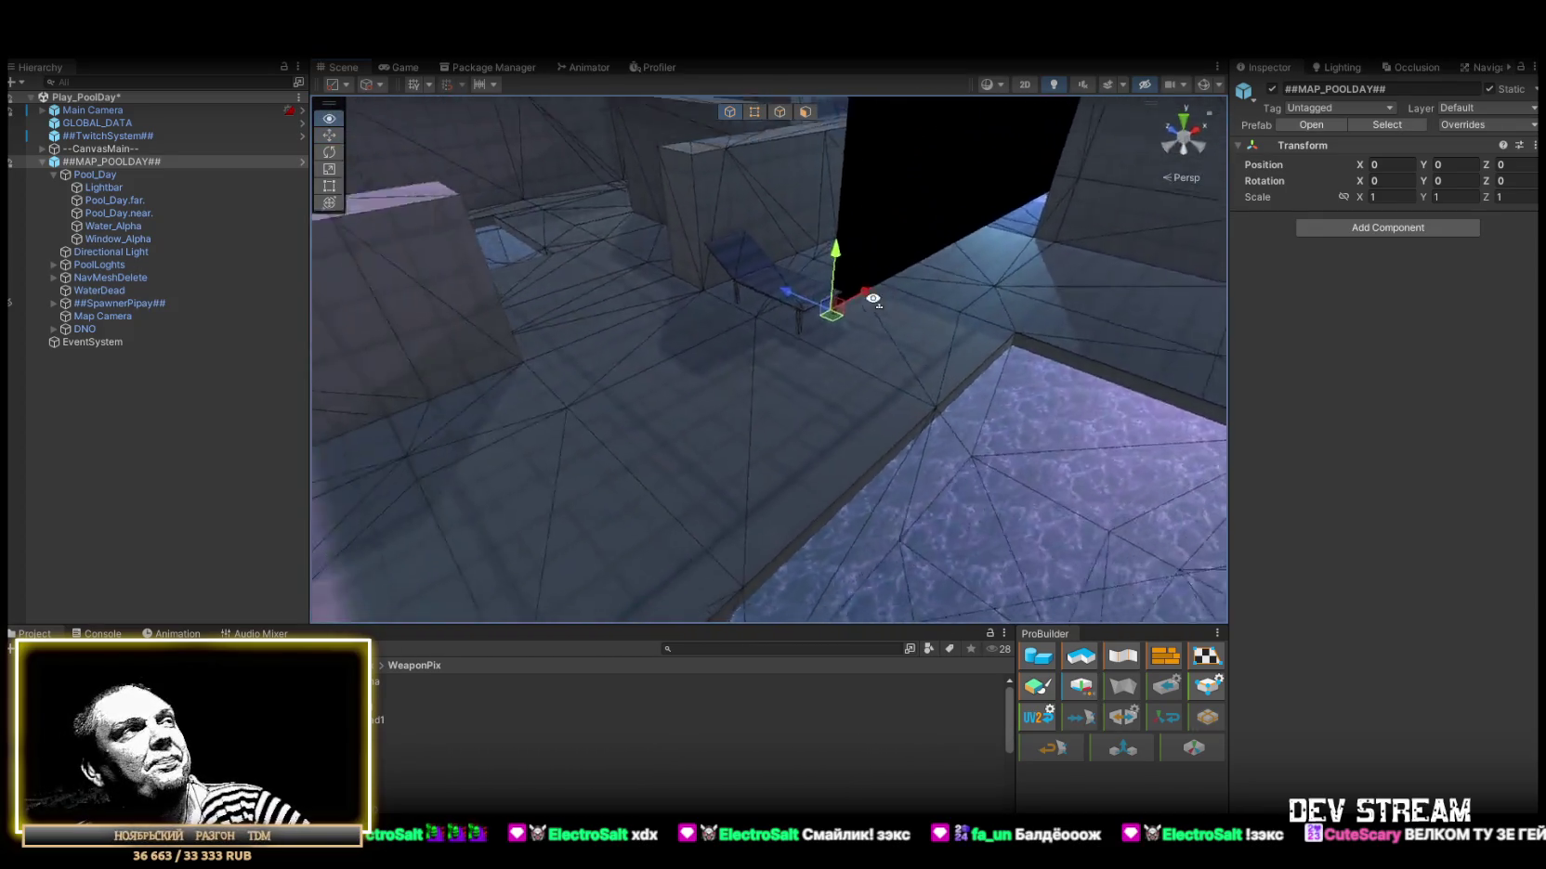
pyautogui.scroll(-5, 801, 334)
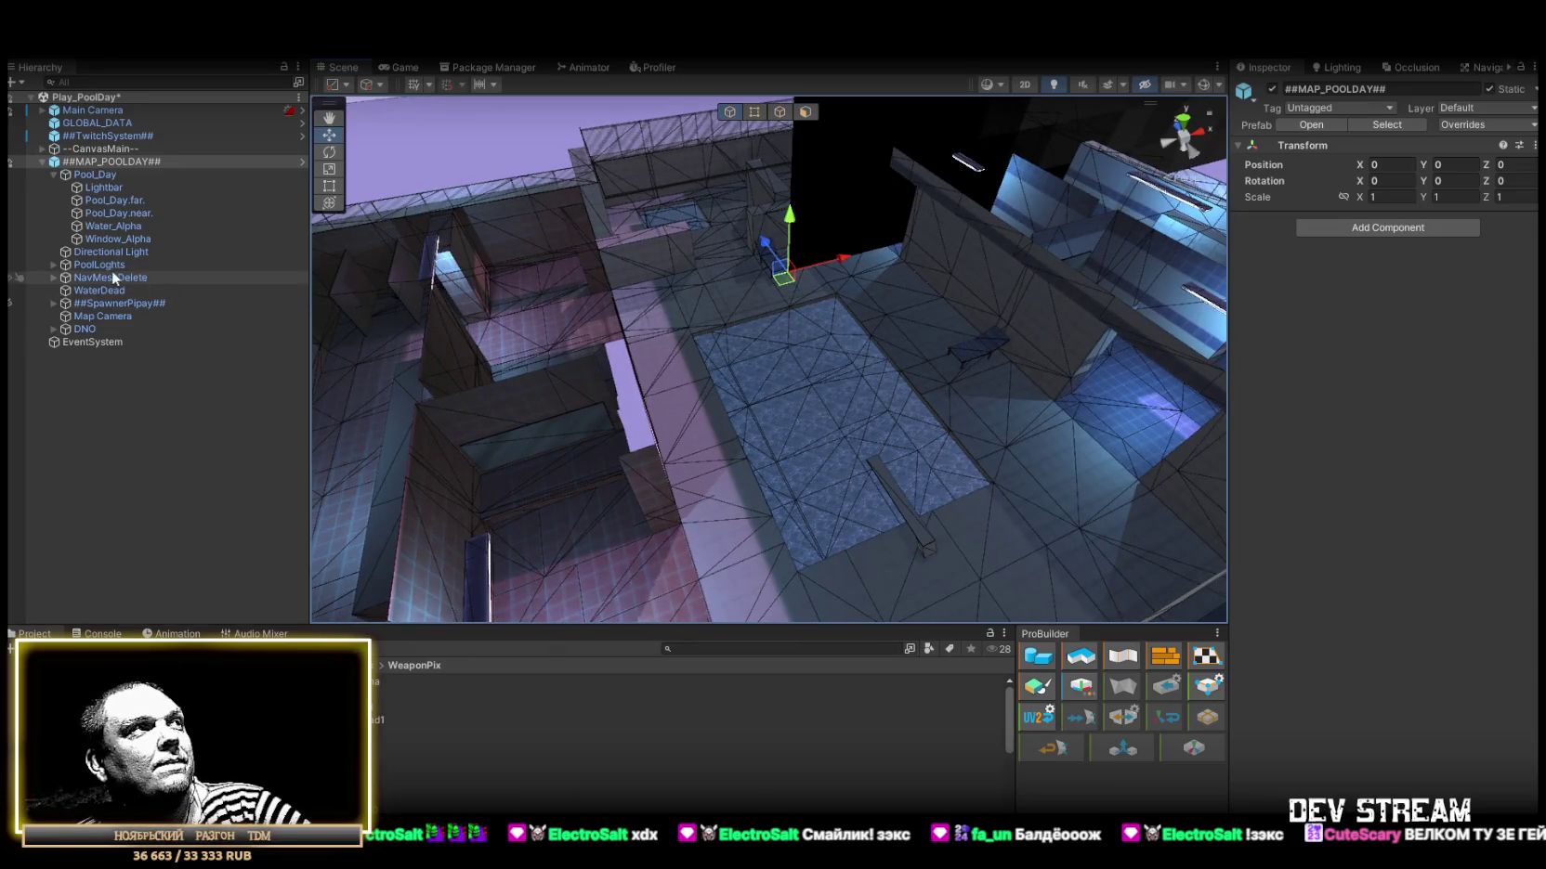
pyautogui.click(94, 291)
pyautogui.moveTo(823, 324); pyautogui.dragTo(823, 324)
pyautogui.scroll(-5, 823, 323)
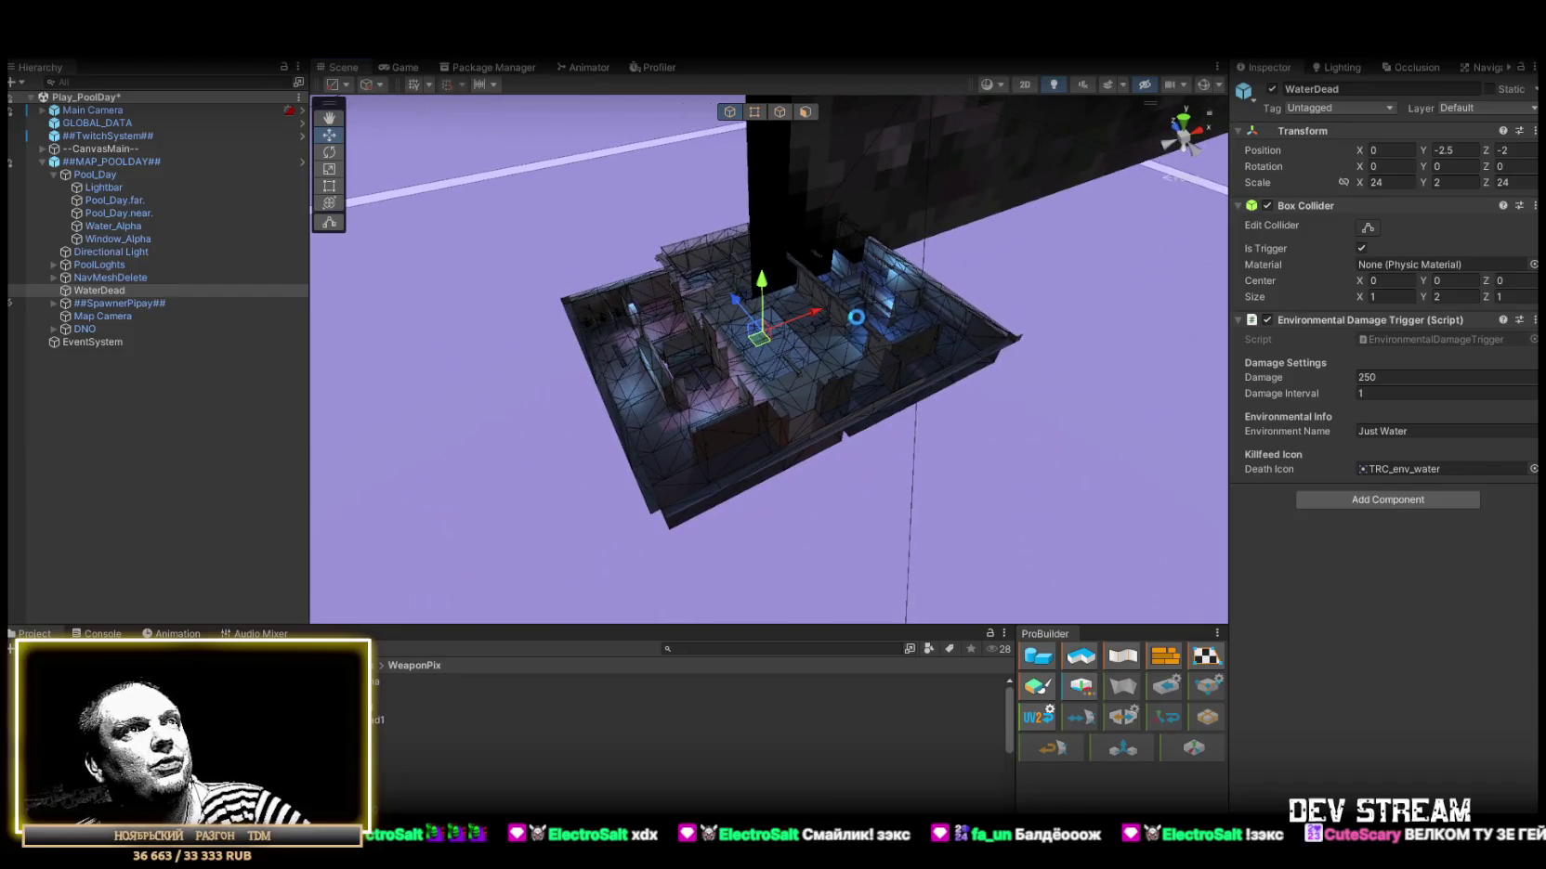
pyautogui.moveTo(859, 301)
pyautogui.mouseDown()
pyautogui.moveTo(685, 331)
pyautogui.moveTo(835, 235)
pyautogui.moveTo(1056, 202)
pyautogui.moveTo(857, 354)
pyautogui.mouseUp()
# Locate the Pool_Day.near mesh's near8 material and select it together with far8.
pyautogui.click(899, 355)
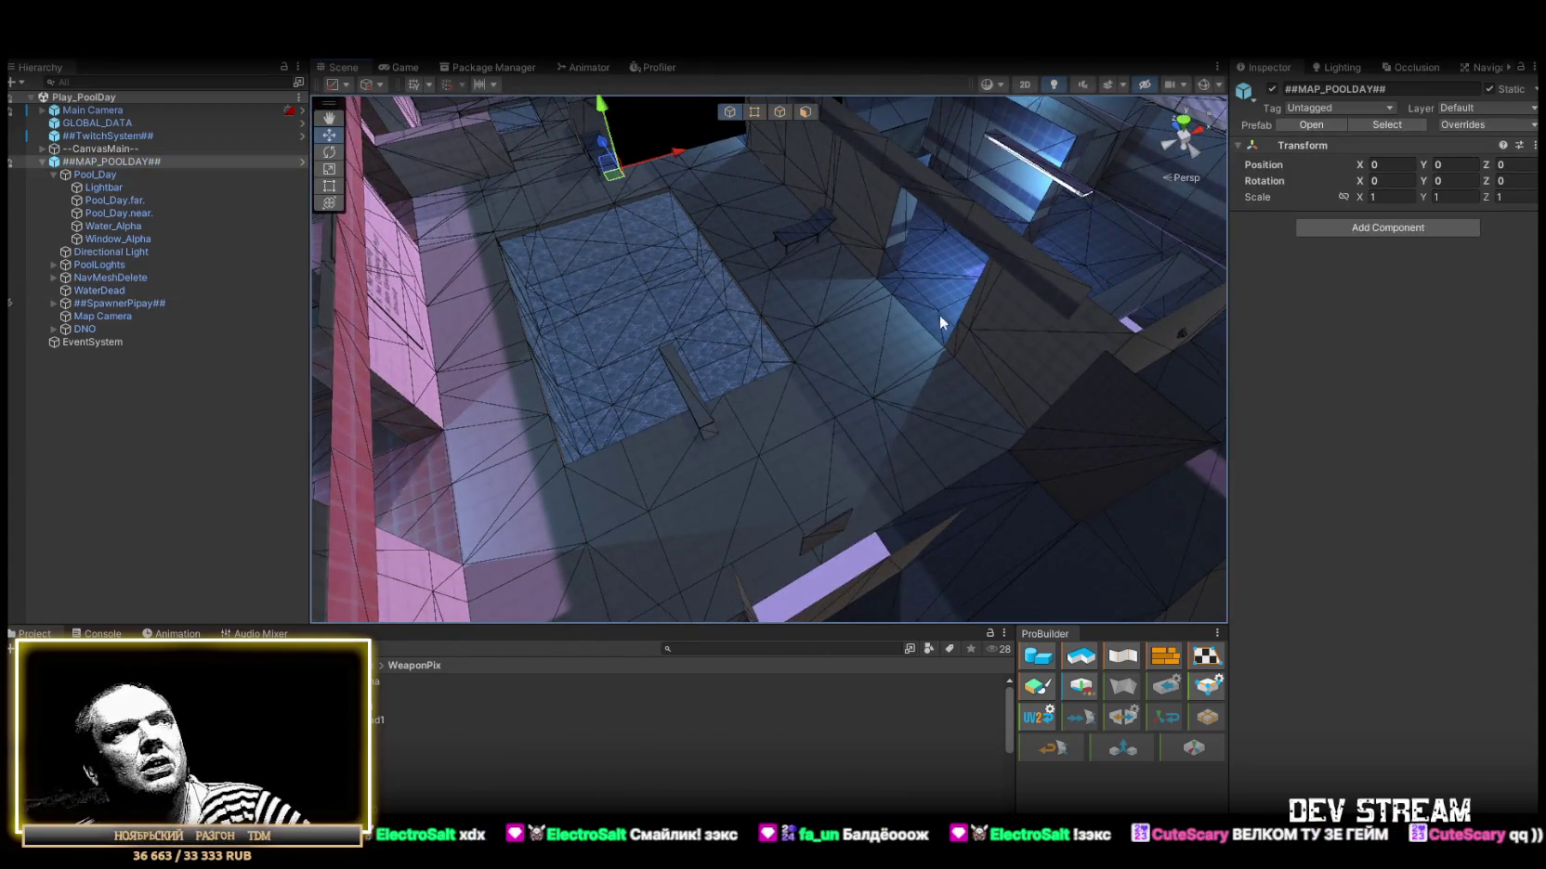
pyautogui.click(913, 325)
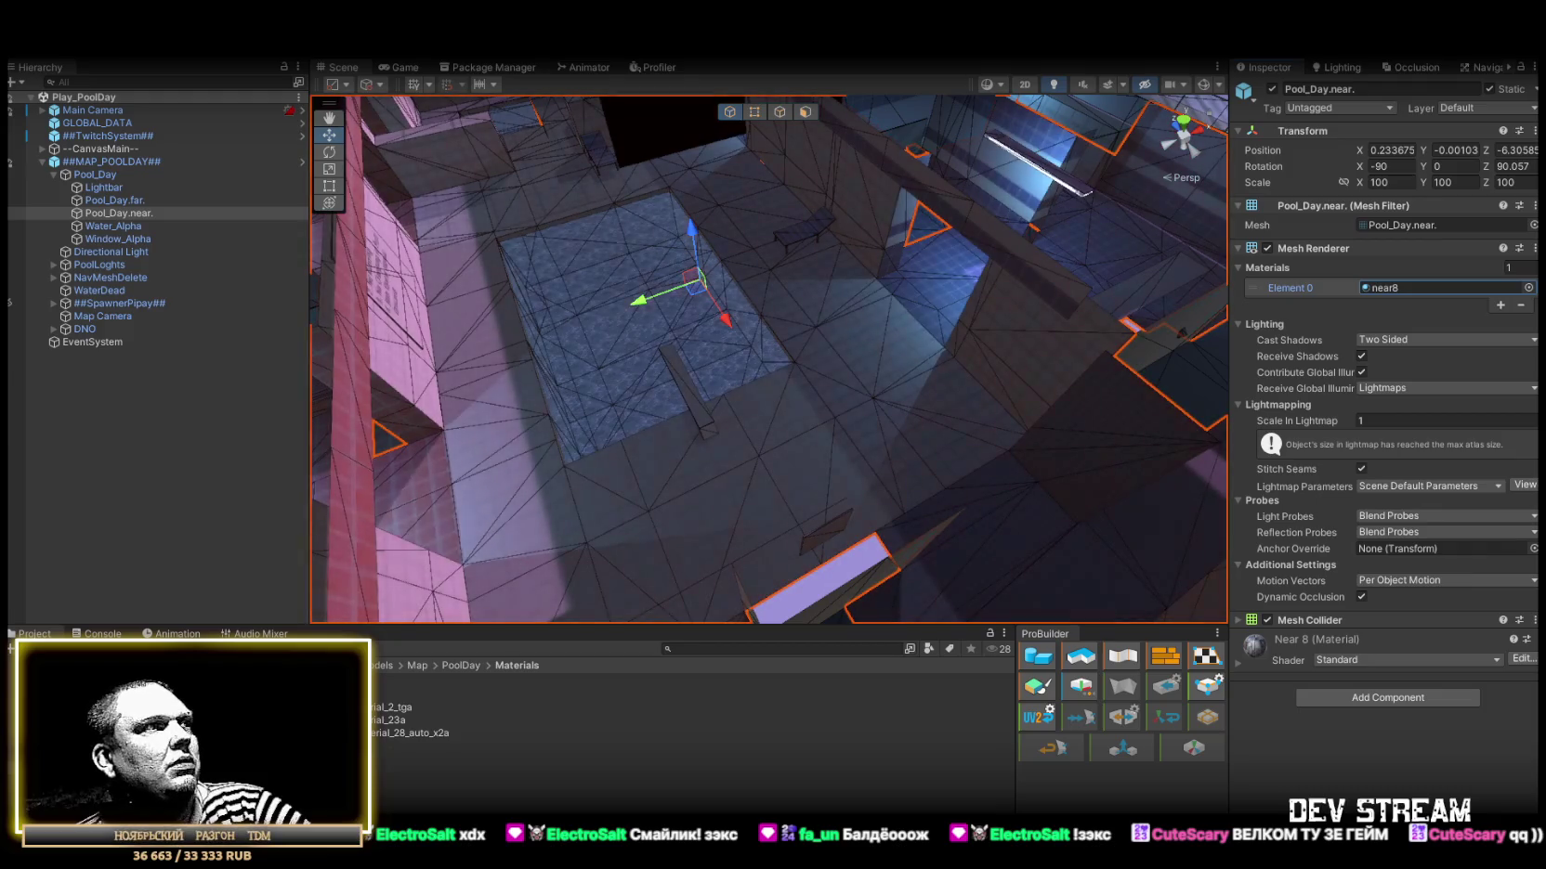
pyautogui.doubleClick(1384, 288)
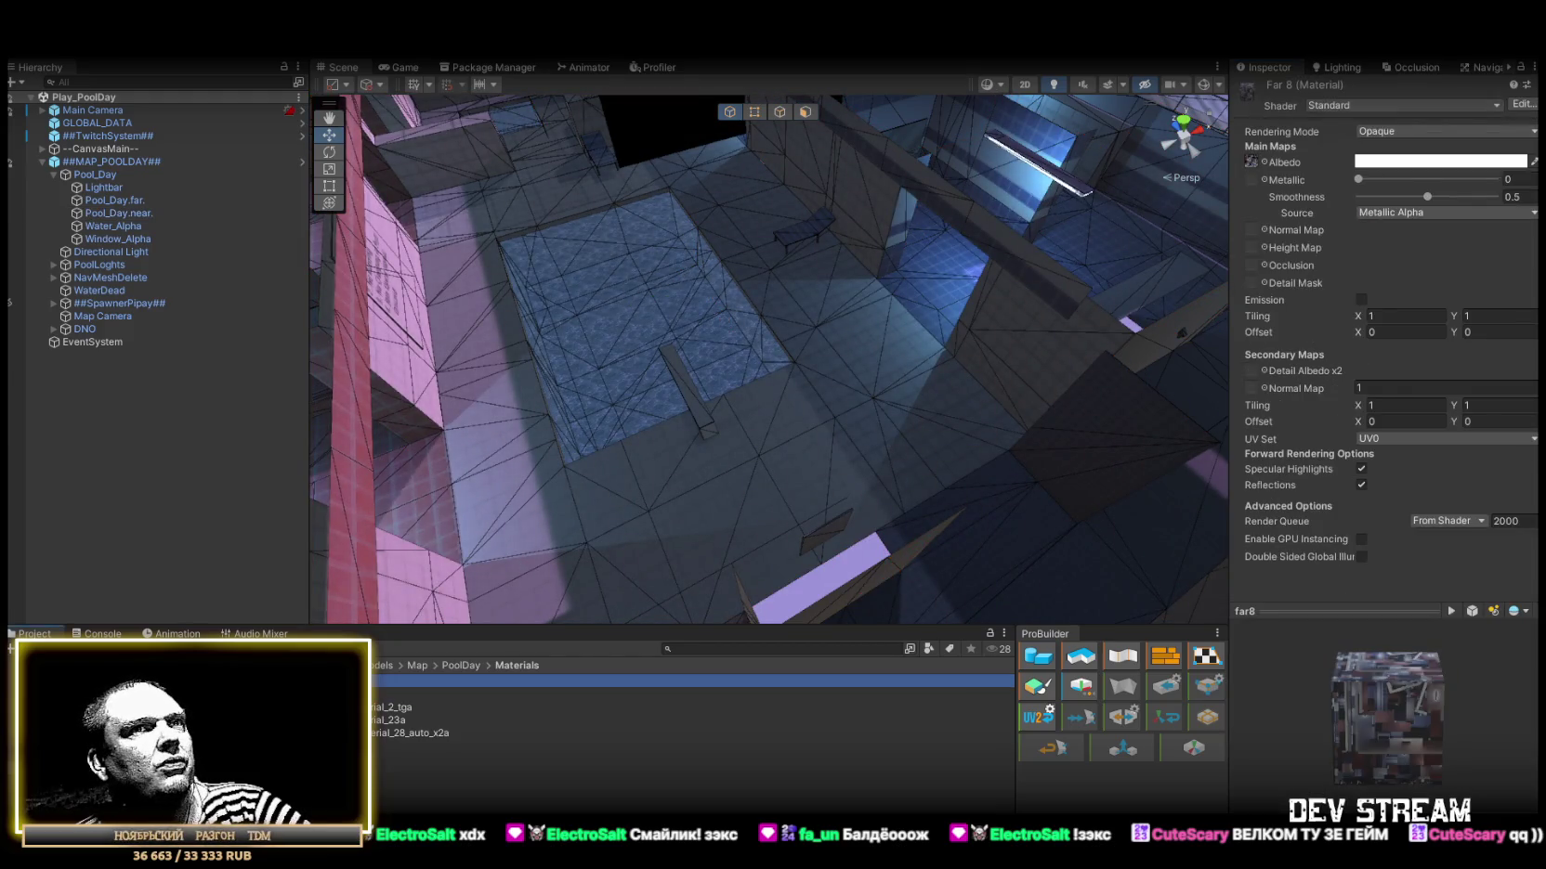
pyautogui.press('Down')
pyautogui.press('Down')
pyautogui.press('Down')
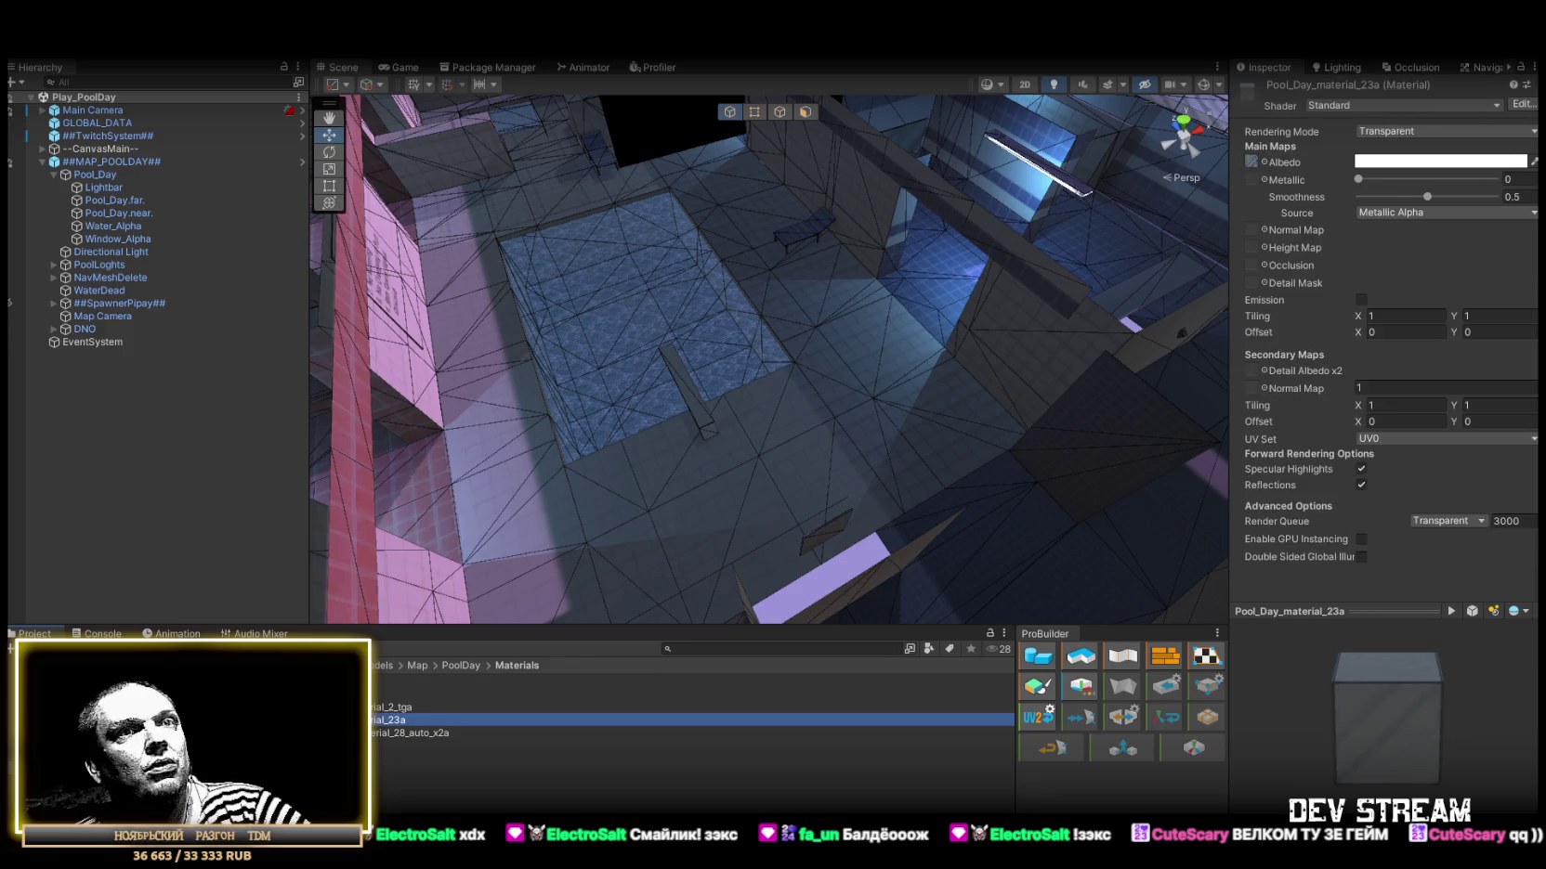
pyautogui.click(384, 681)
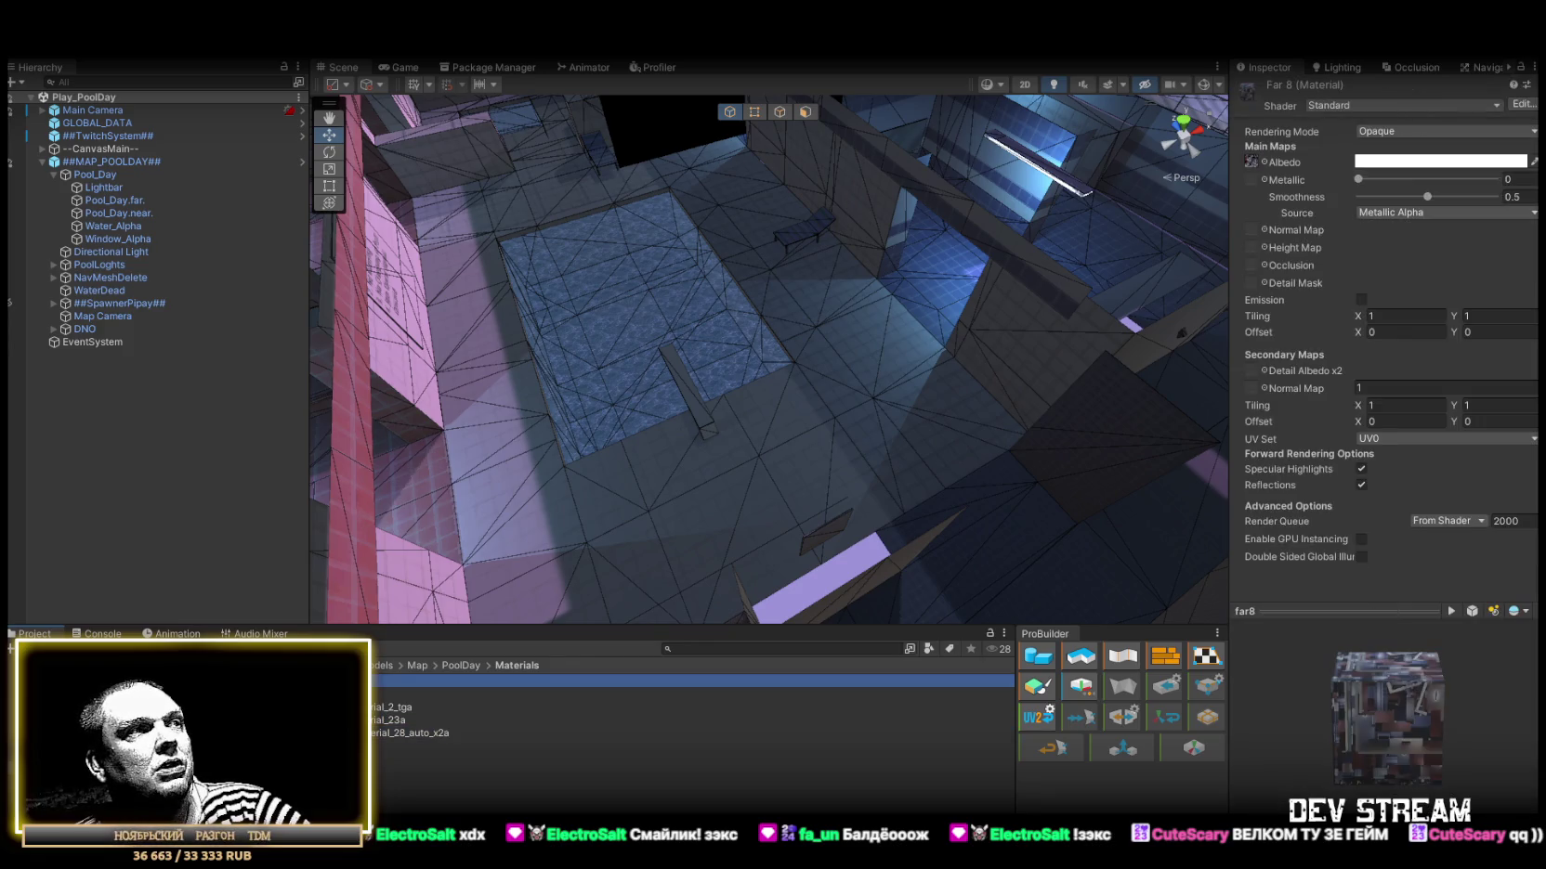
pyautogui.keyDown('shift'); pyautogui.click(383, 691); pyautogui.keyUp('shift')
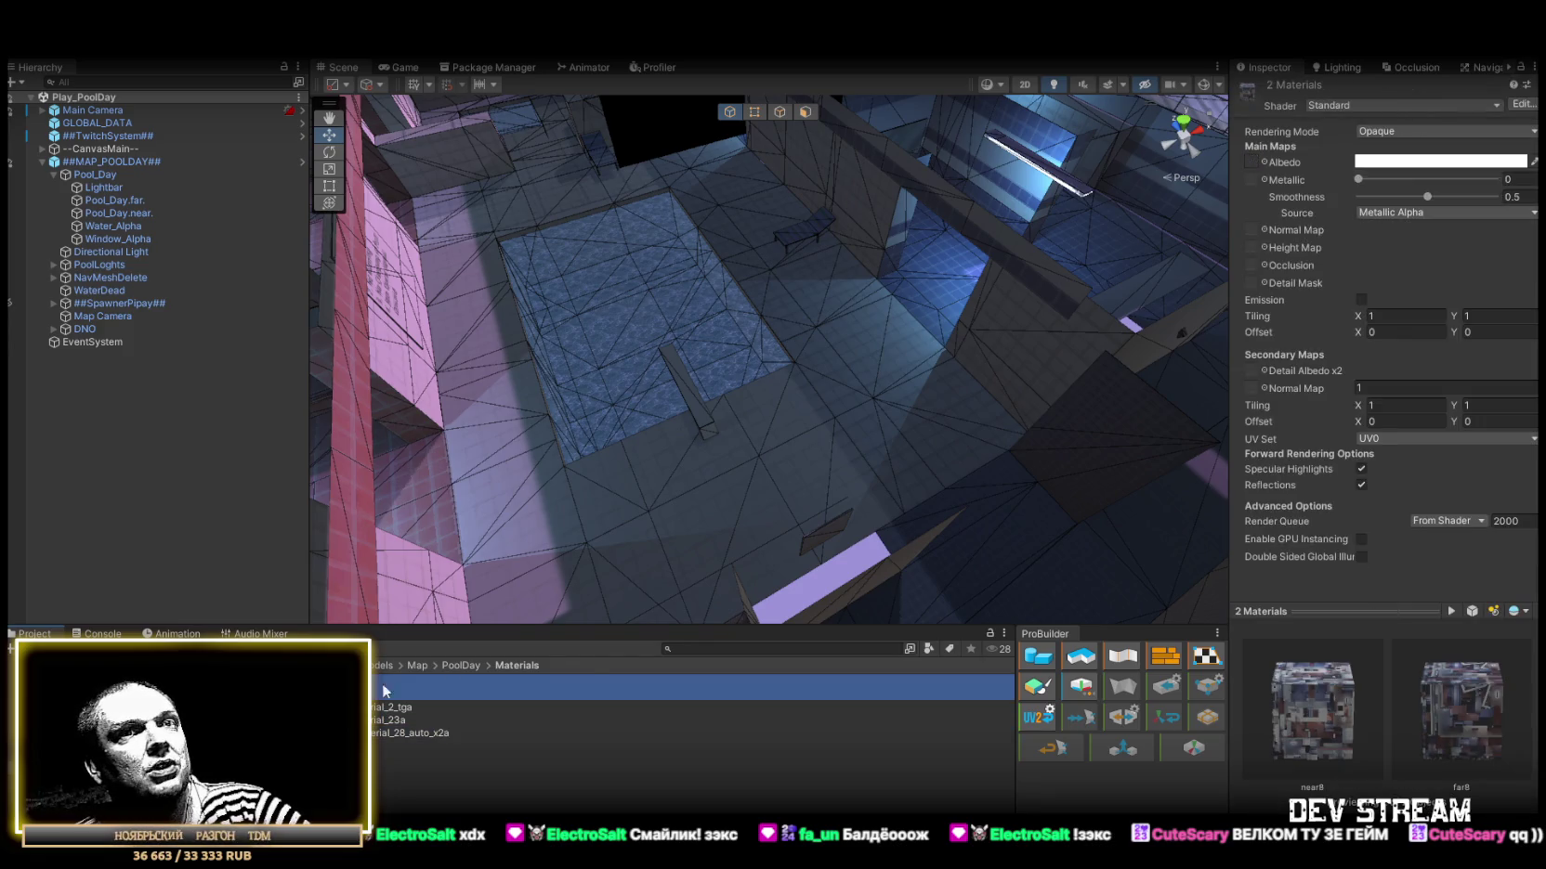
# Switch the near8 and far8 materials from Standard to the Mobile/Diffuse shader.
pyautogui.click(1364, 103)
pyautogui.scroll(-2, 1362, 445)
pyautogui.click(1358, 469)
pyautogui.click(1313, 141)
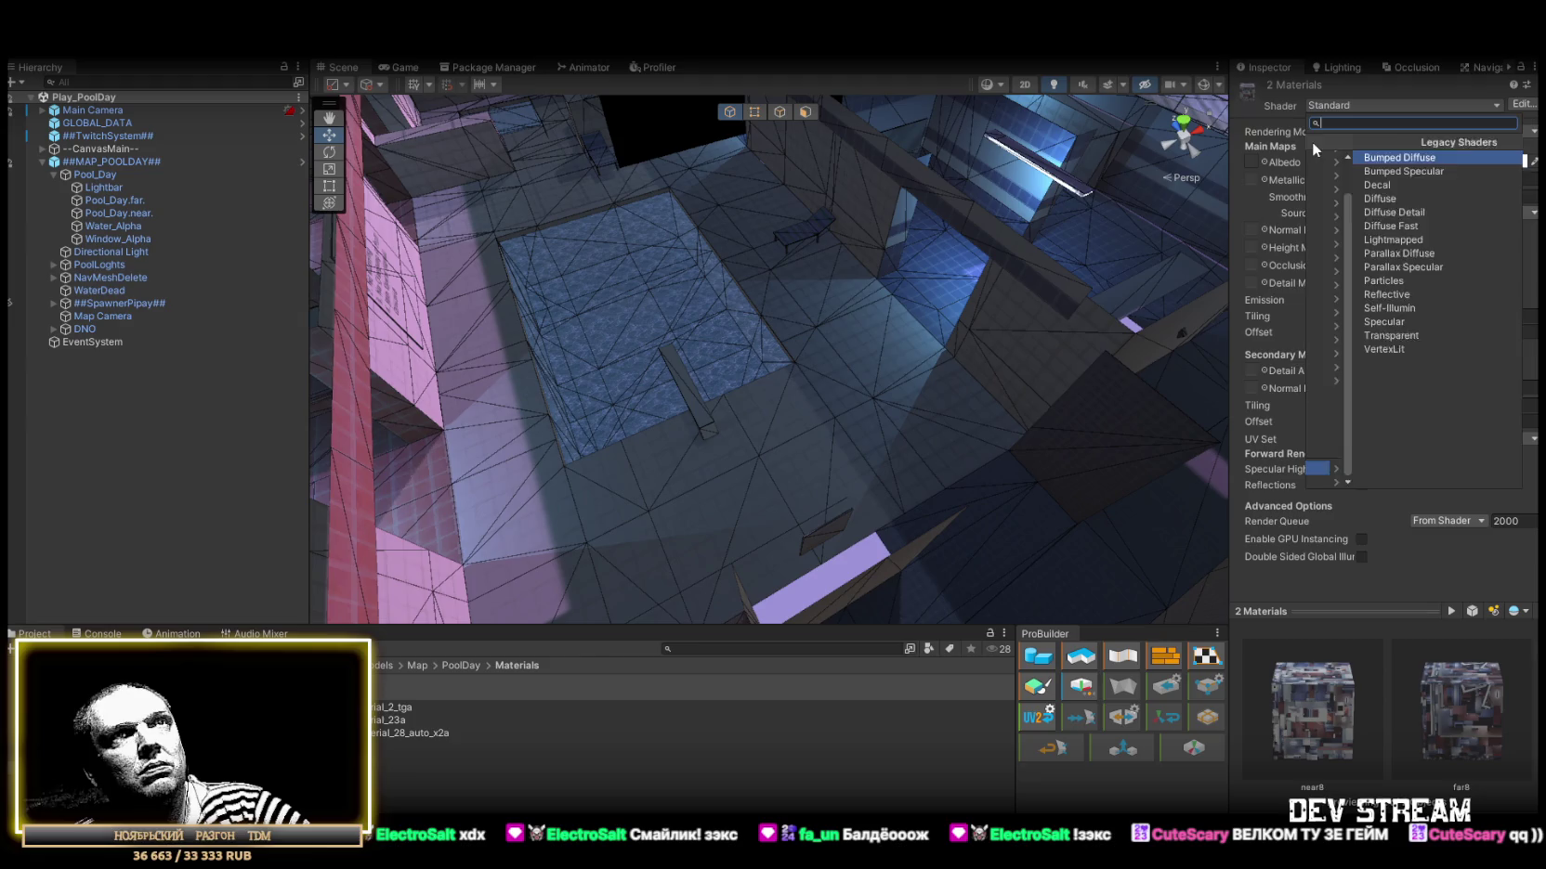
pyautogui.scroll(-3, 1337, 166)
pyautogui.click(1334, 160)
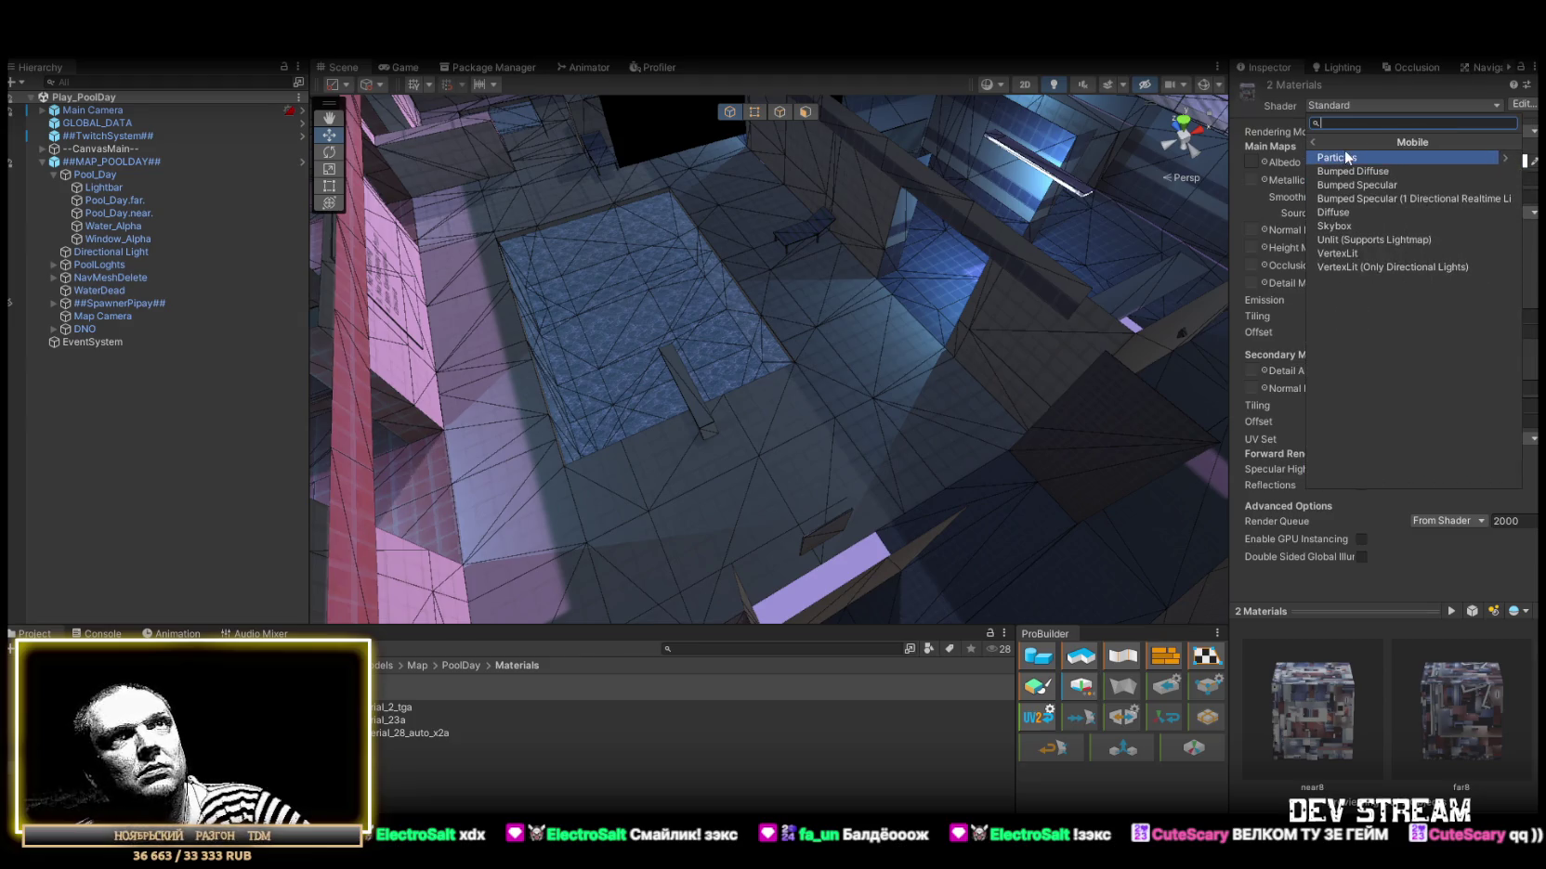
pyautogui.click(1343, 212)
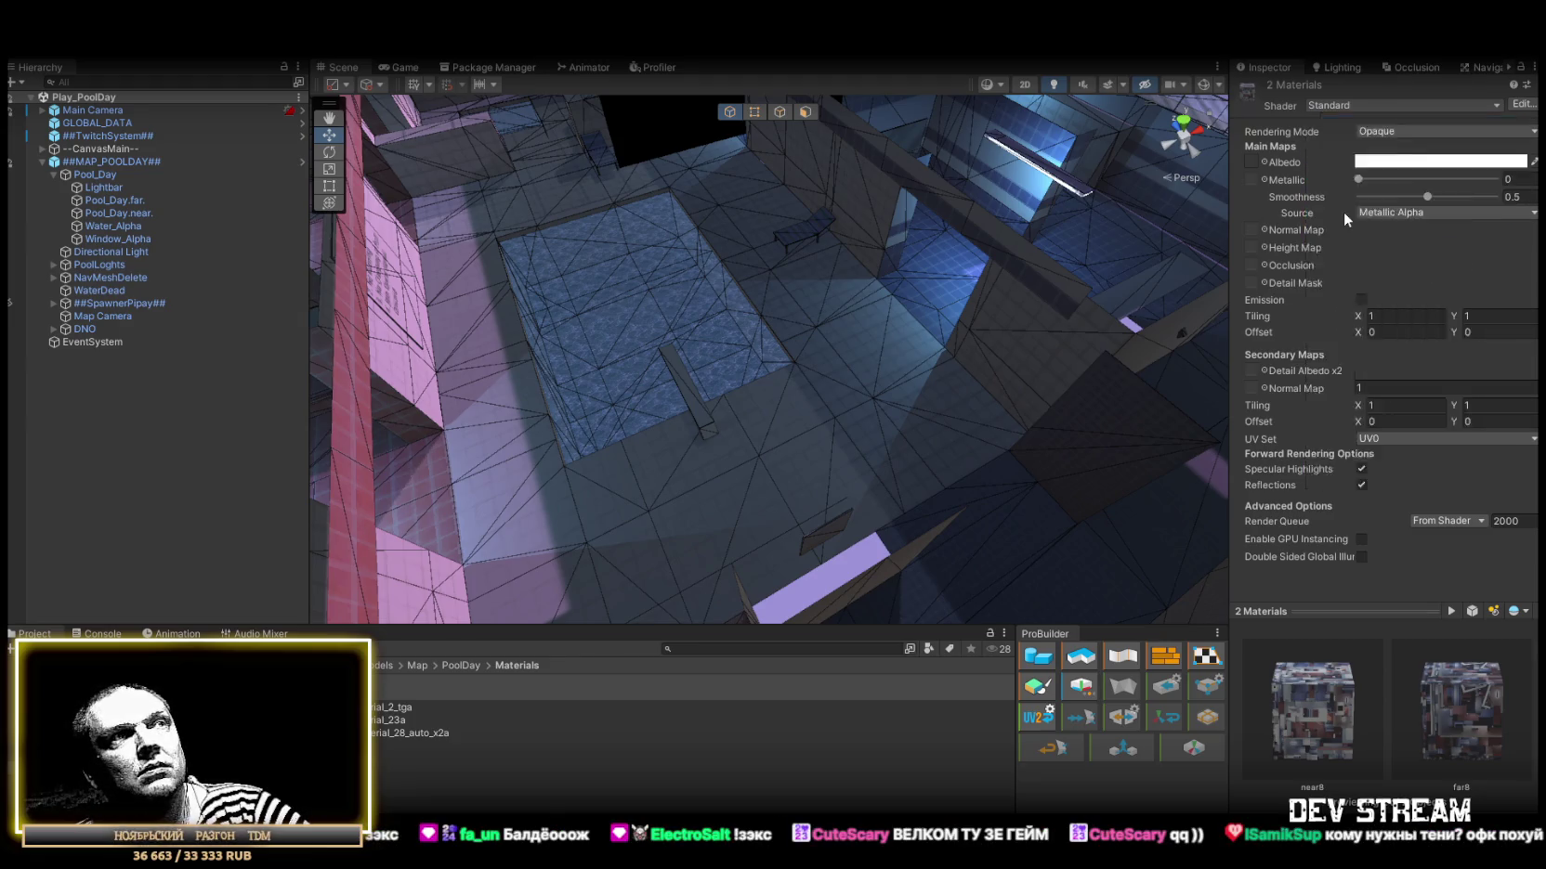
pyautogui.moveTo(882, 330)
pyautogui.mouseDown()
pyautogui.moveTo(771, 291)
pyautogui.moveTo(886, 246)
pyautogui.moveTo(1004, 246)
pyautogui.moveTo(851, 268)
pyautogui.moveTo(798, 251)
pyautogui.mouseUp()
# Give Pool_Day_material_2_tga the Legacy Shaders/Self-Illumin/Diffuse shader.
pyautogui.click(381, 711)
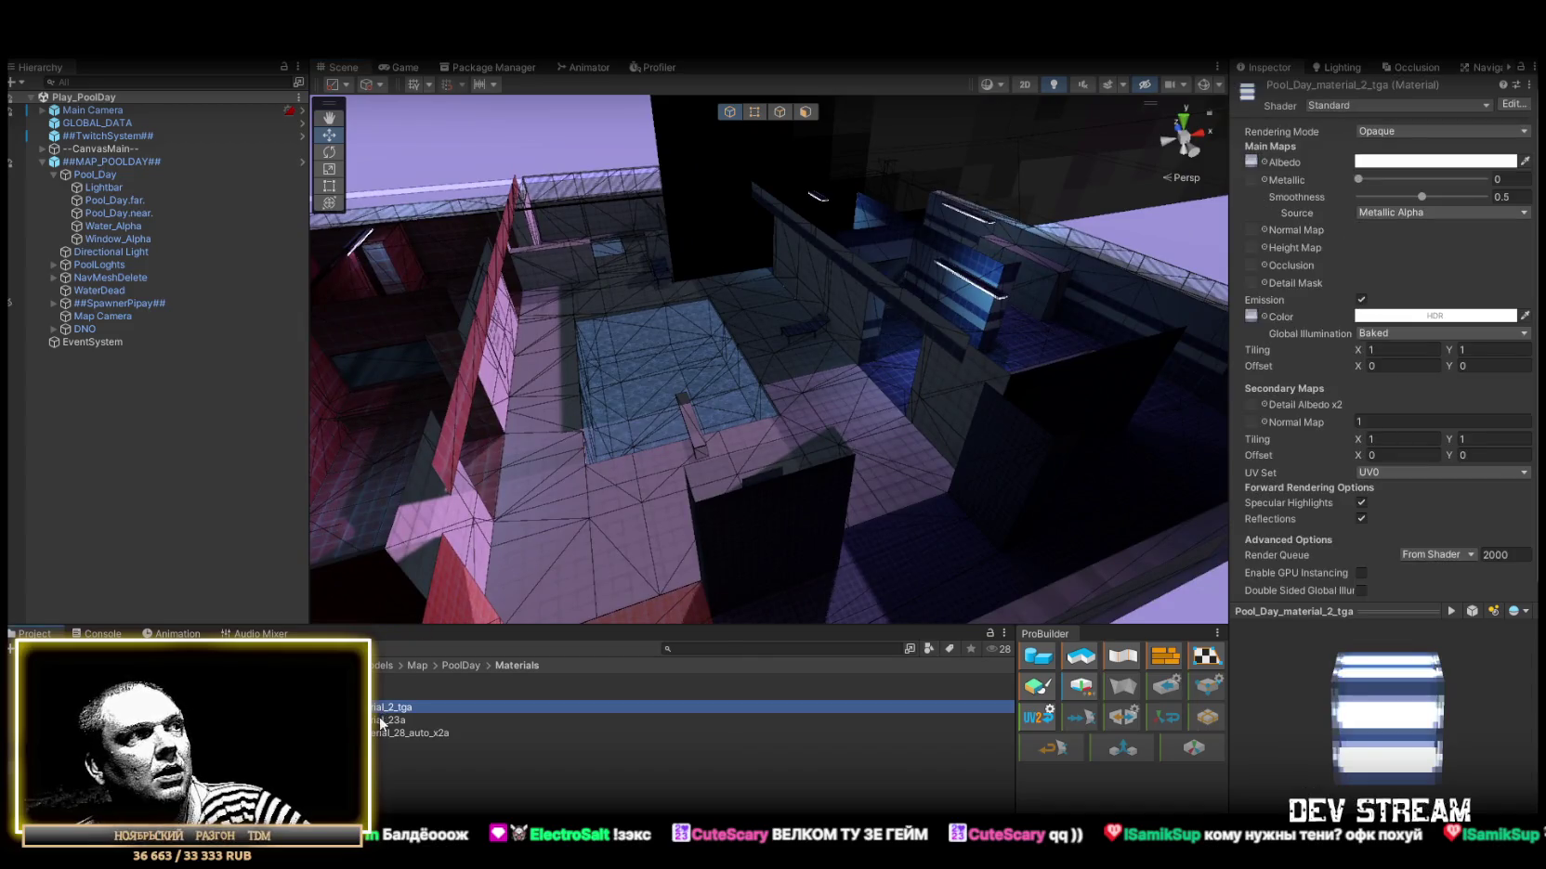
pyautogui.click(1343, 106)
pyautogui.scroll(-2, 1375, 446)
pyautogui.click(1368, 464)
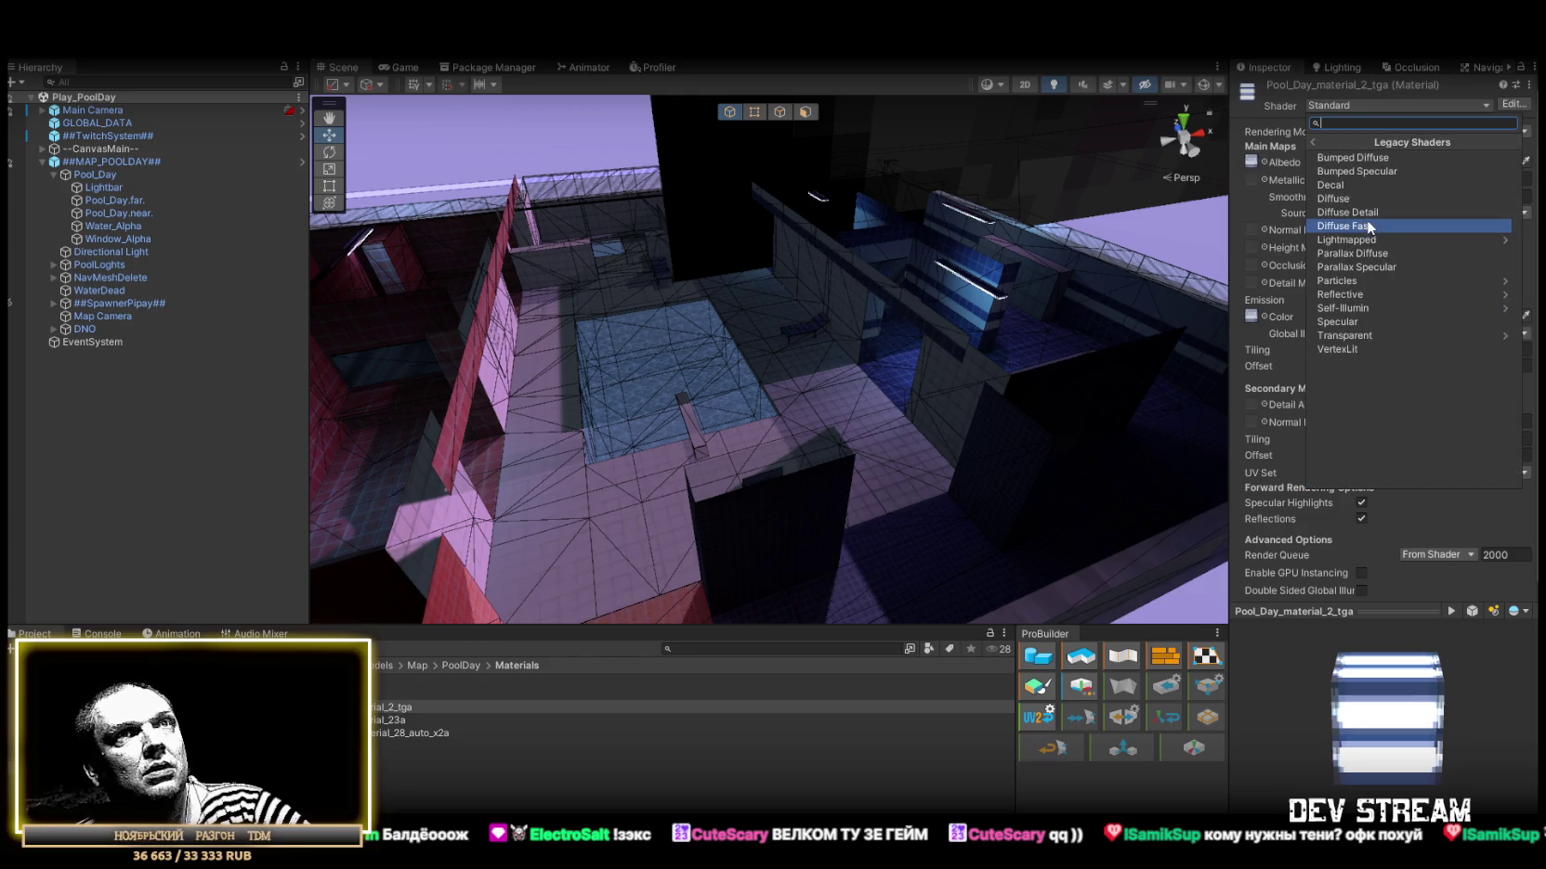
pyautogui.click(1347, 313)
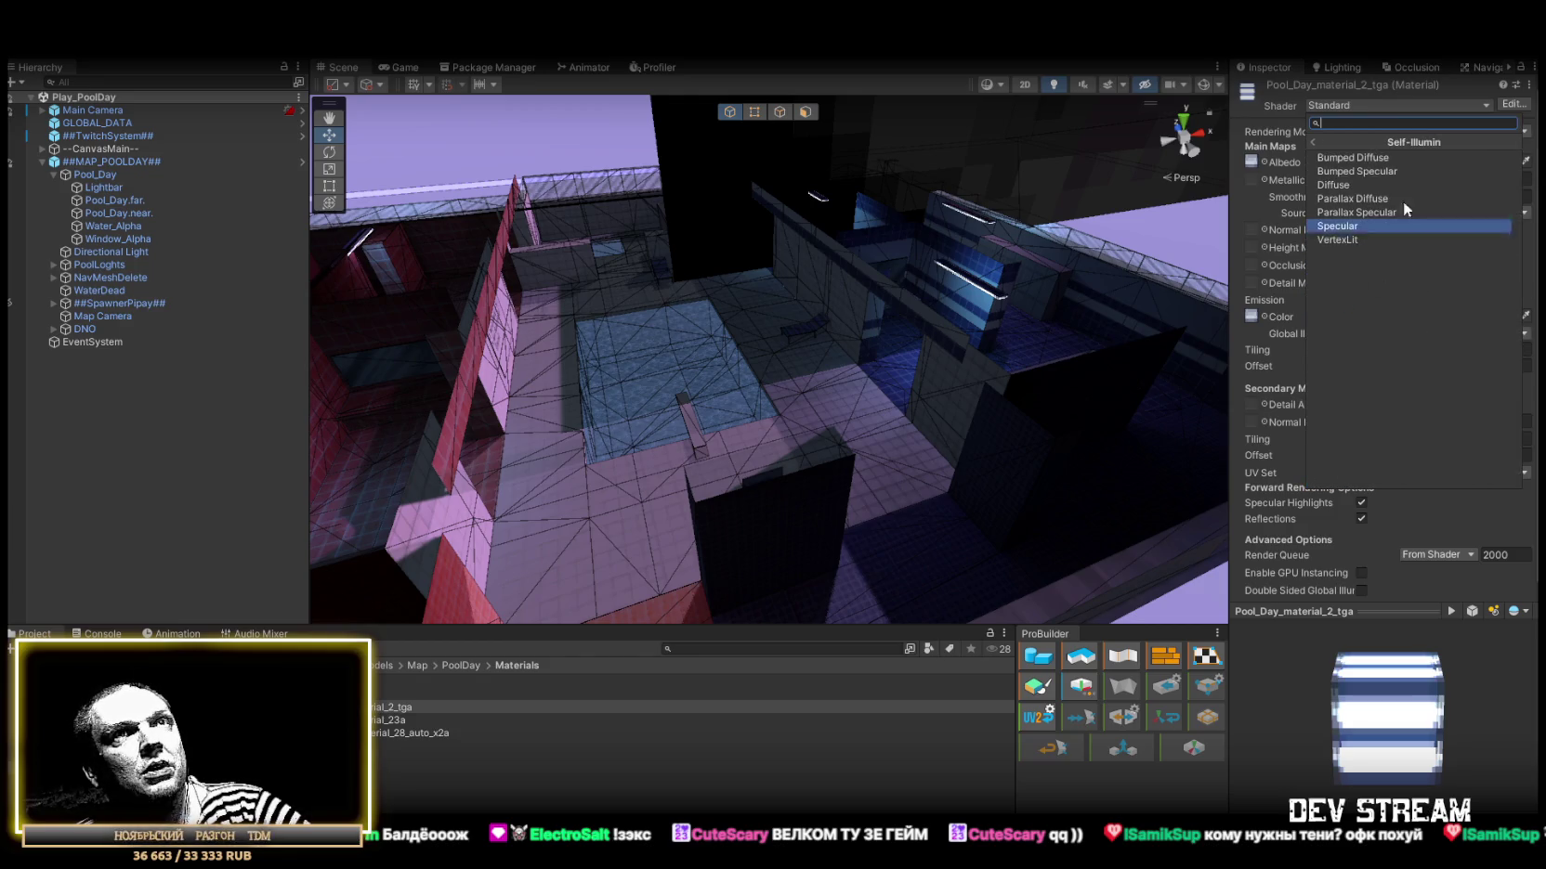
pyautogui.click(1398, 185)
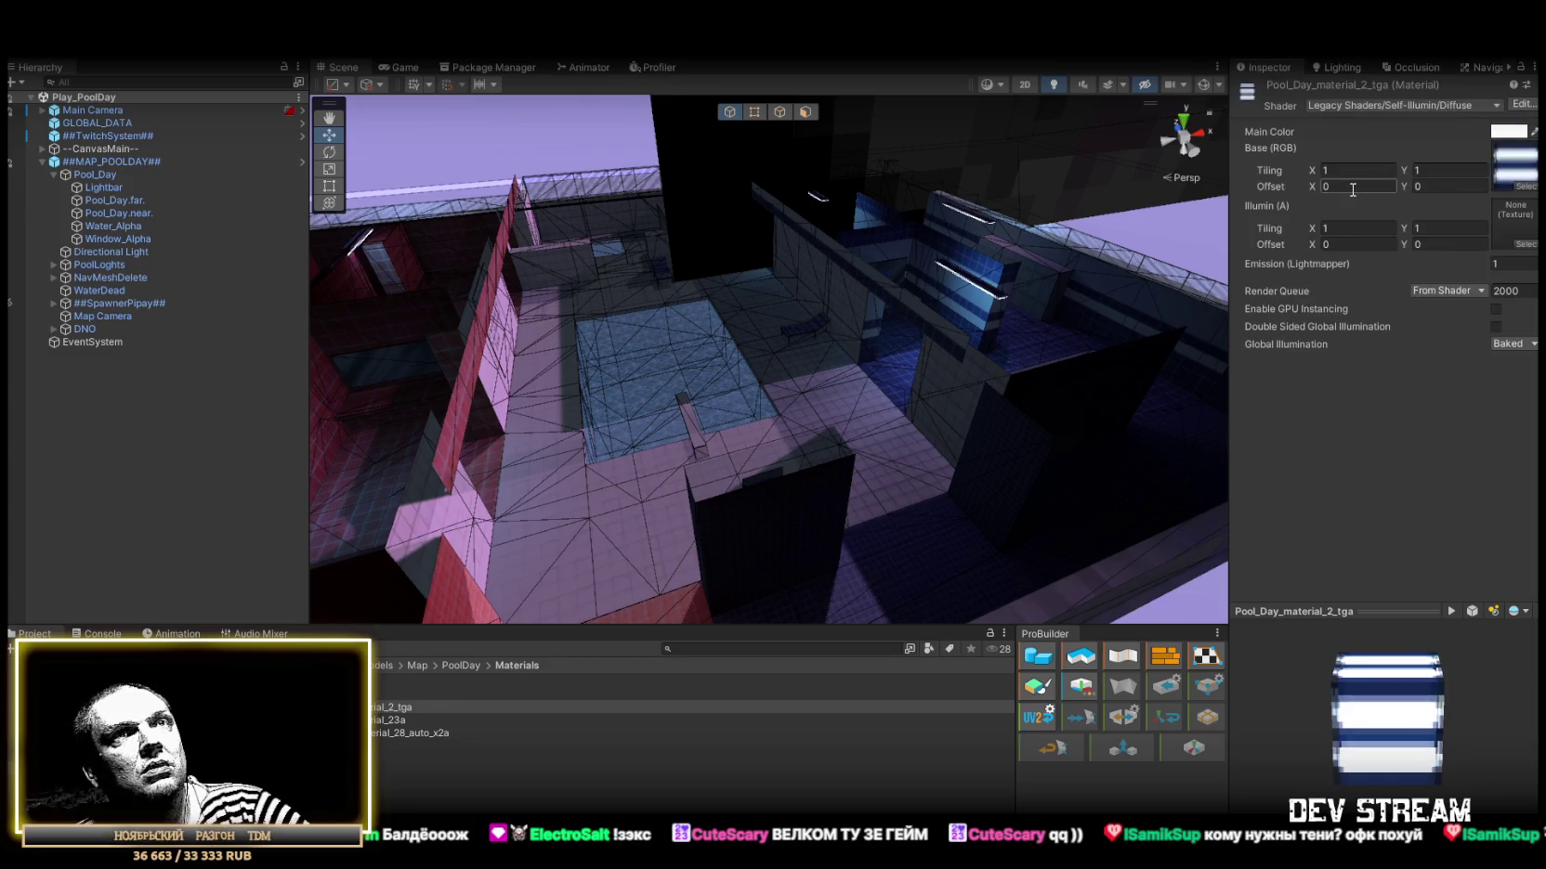
# Use the material's own striped base texture as its Illumin map.
pyautogui.click(1514, 165)
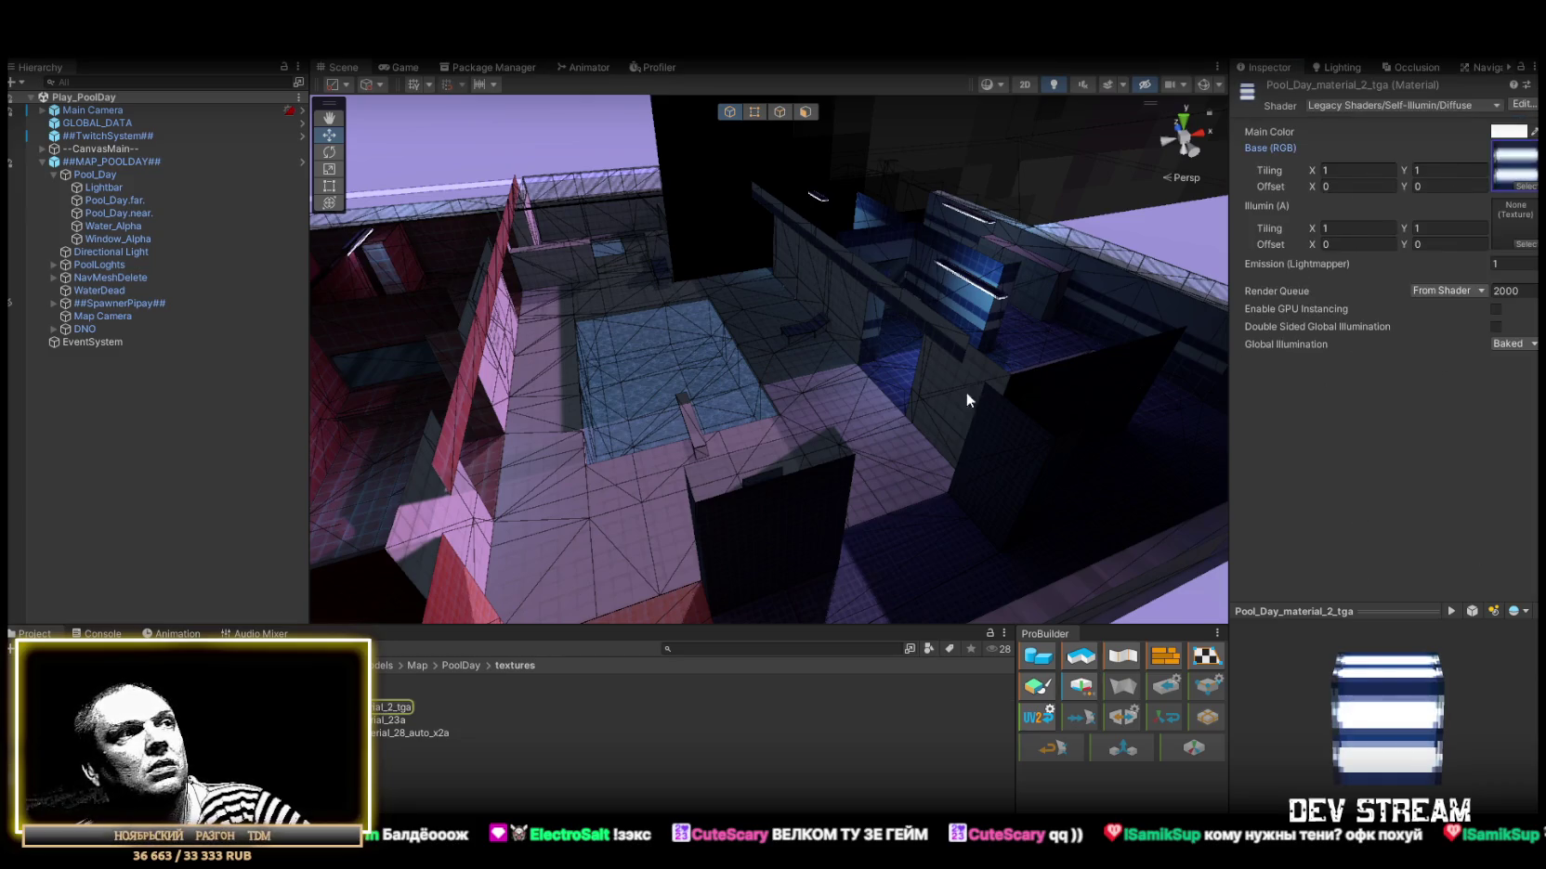
pyautogui.moveTo(1514, 167)
pyautogui.mouseDown()
pyautogui.moveTo(1412, 223)
pyautogui.moveTo(1477, 257)
pyautogui.moveTo(1516, 228)
pyautogui.mouseUp()
pyautogui.moveTo(1206, 261); pyautogui.dragTo(1142, 271)
pyautogui.click(307, 720)
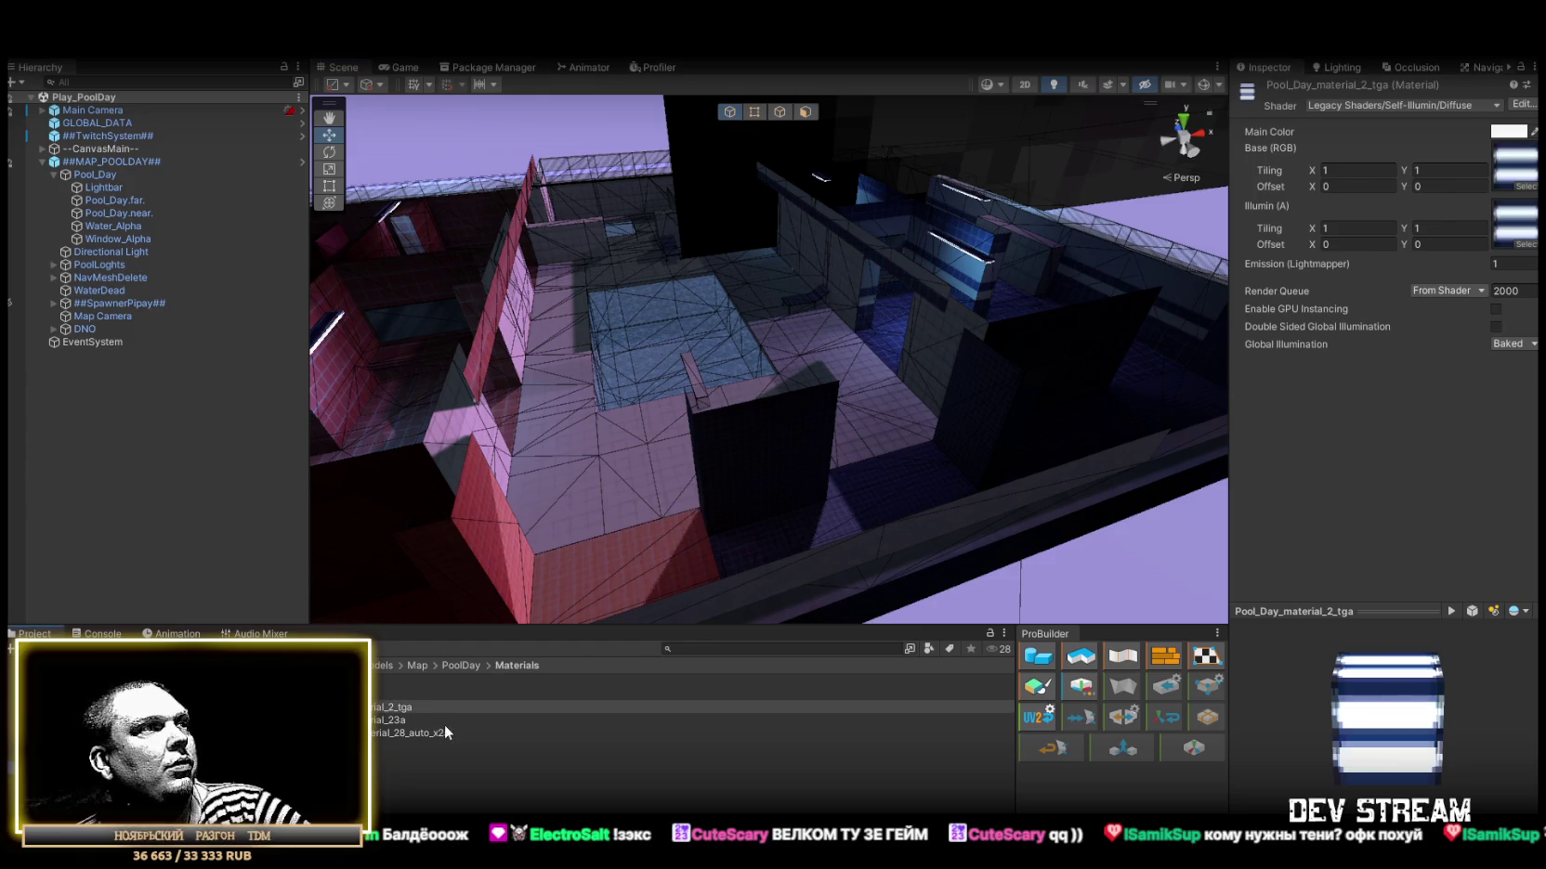
pyautogui.click(389, 721)
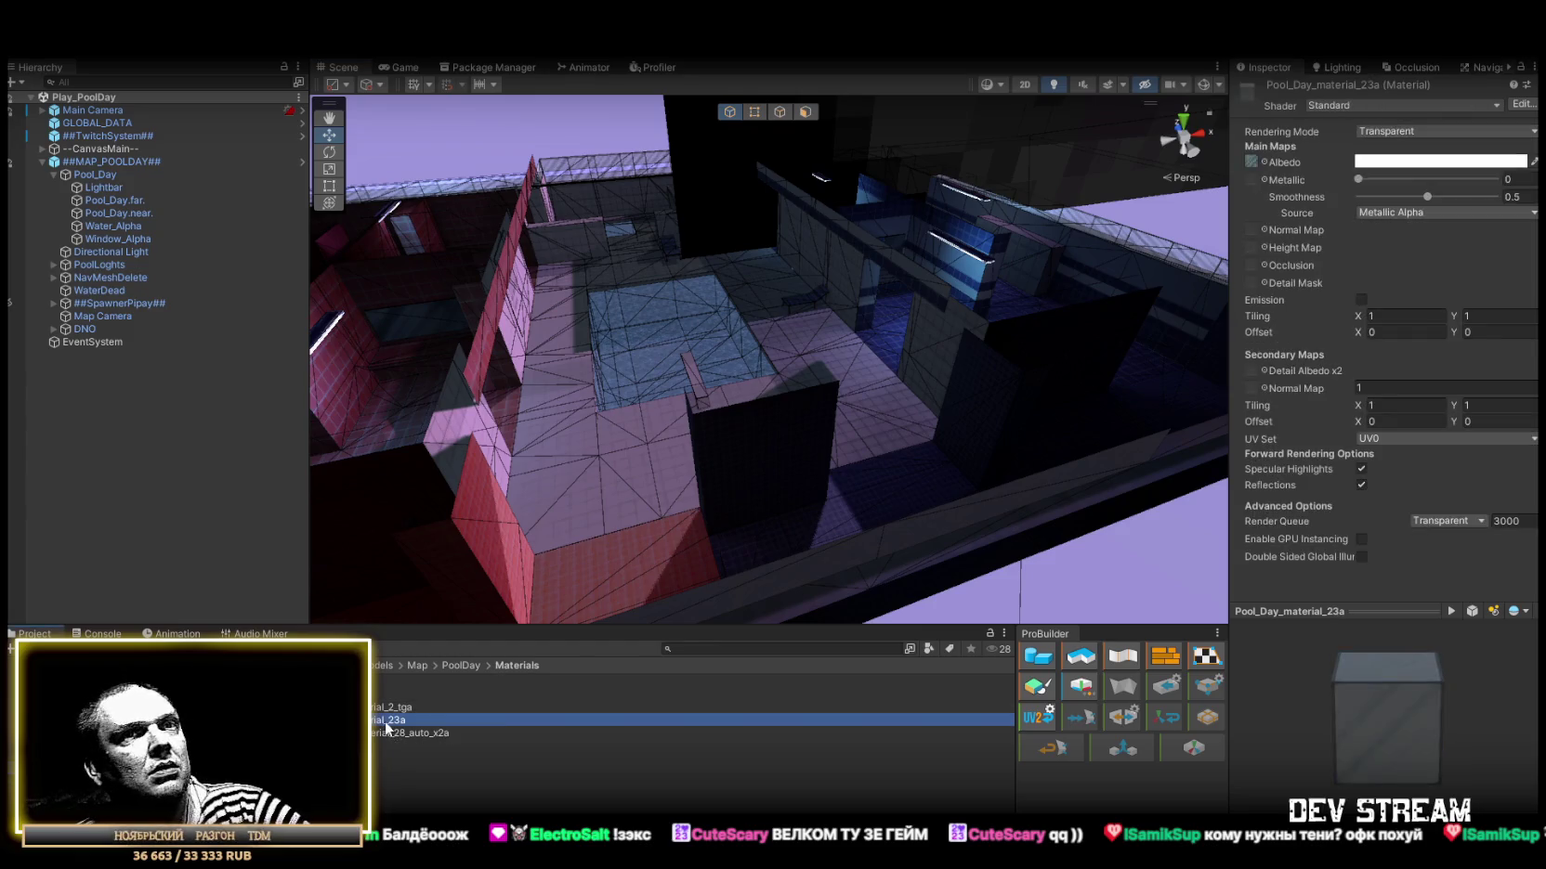
# Choose Legacy Shaders > Transparent > Diffuse as Pool_Day_material_23a's shader.
pyautogui.click(1392, 106)
pyautogui.scroll(-1, 1375, 371)
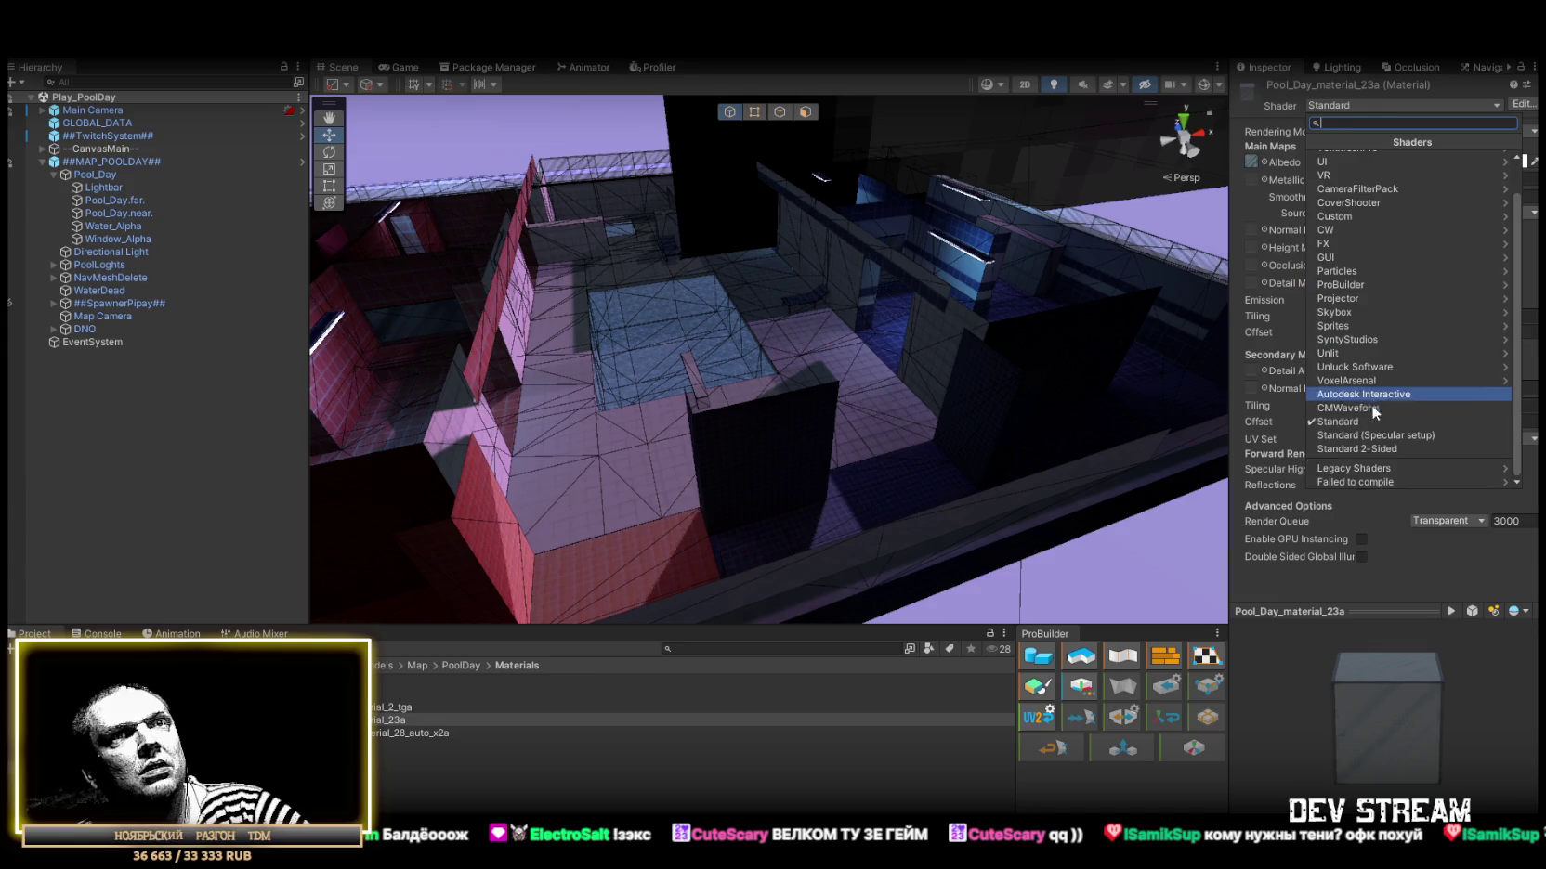
pyautogui.click(1354, 469)
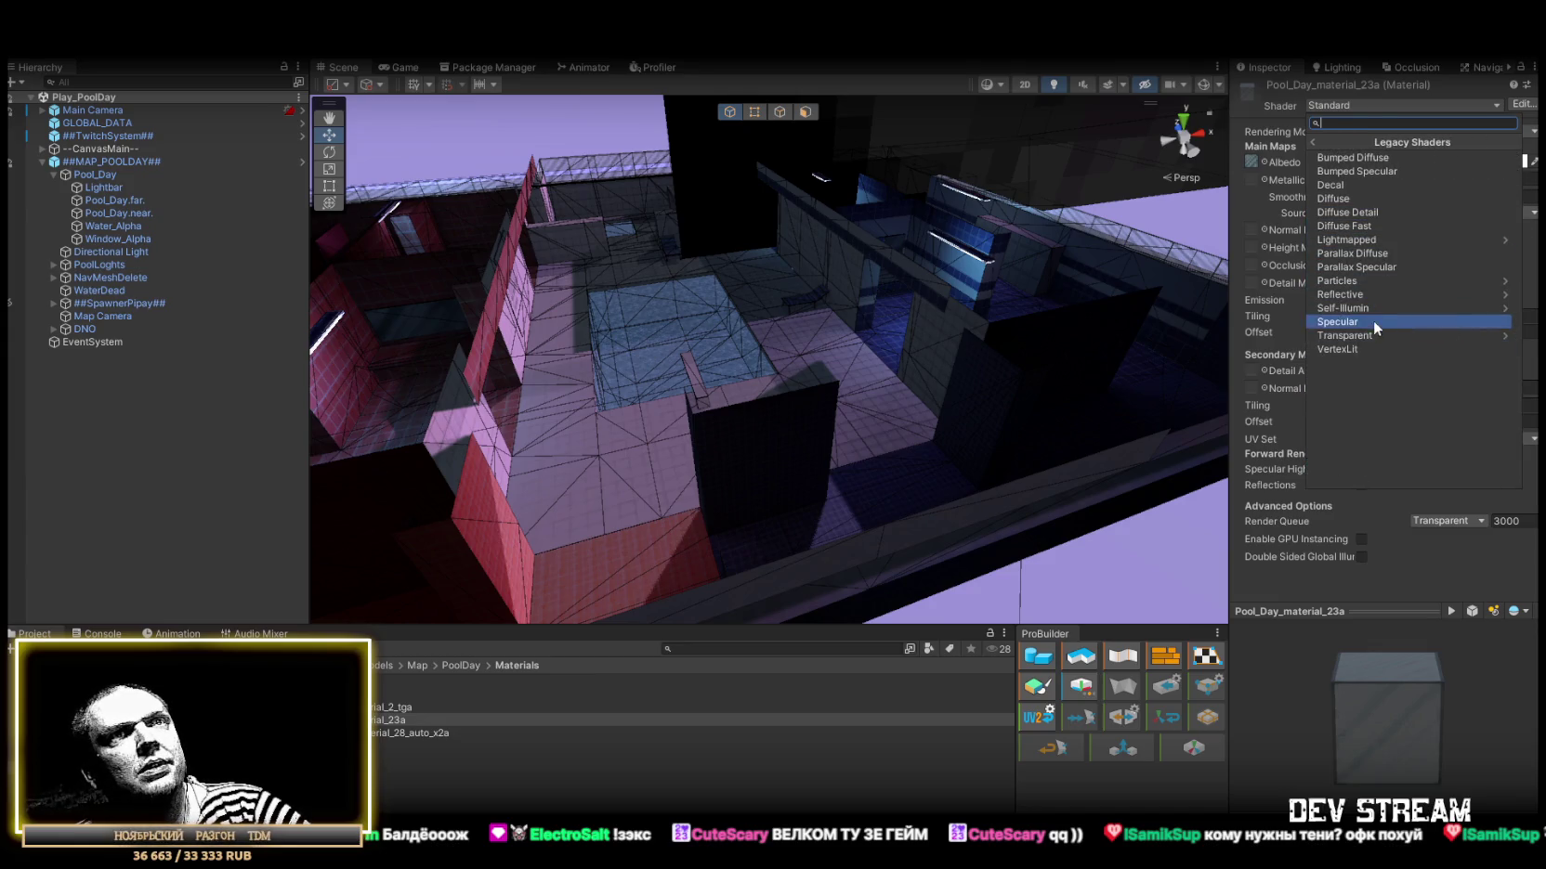
pyautogui.click(1349, 335)
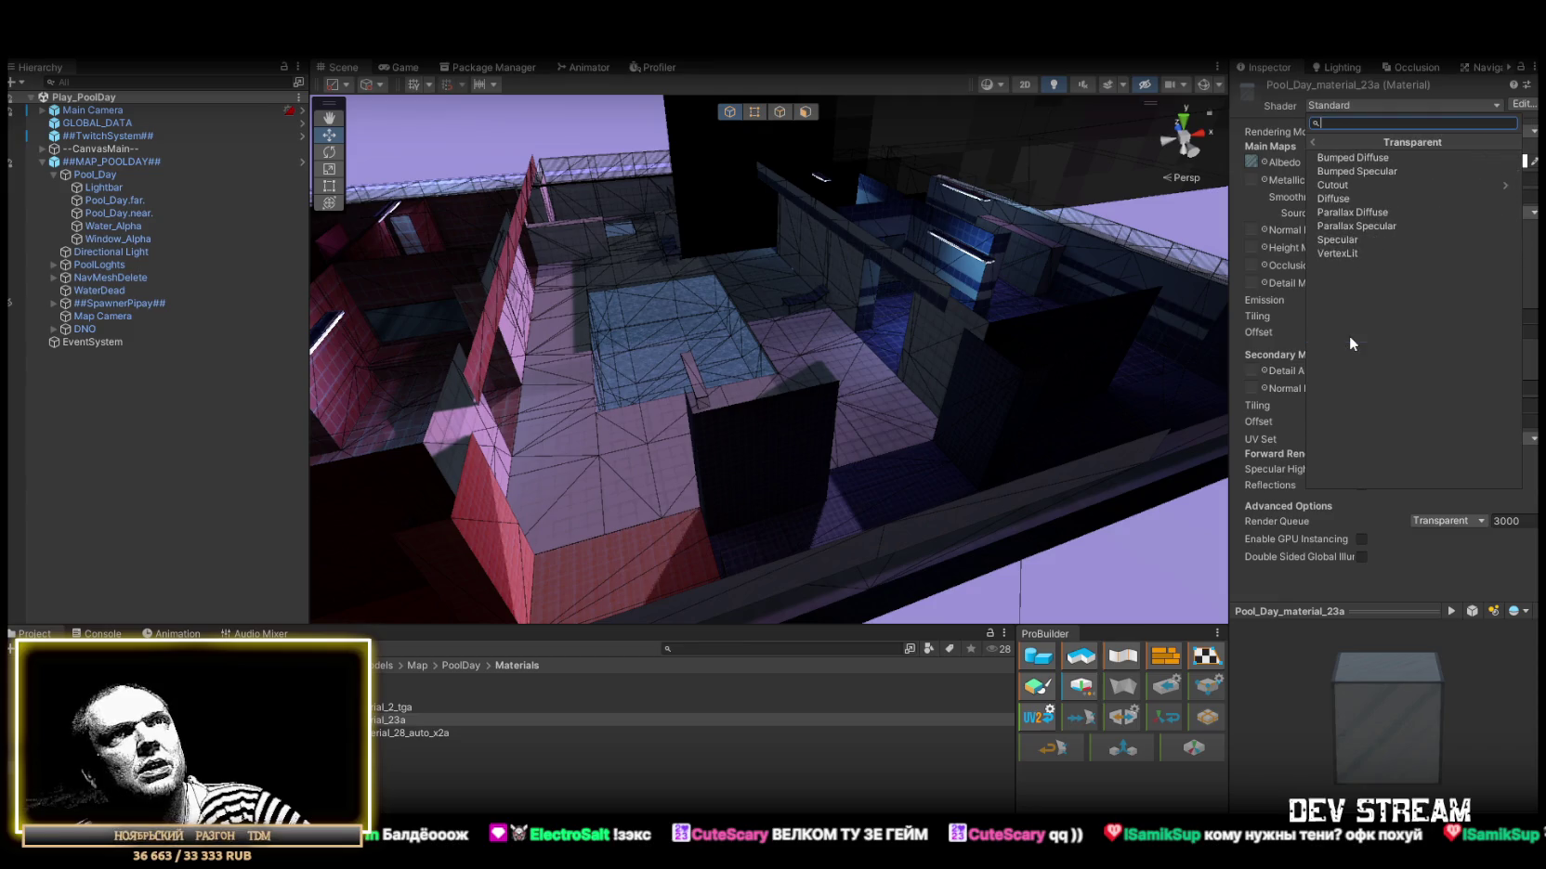
pyautogui.click(1351, 198)
pyautogui.moveTo(915, 306)
pyautogui.mouseDown()
pyautogui.moveTo(1019, 261)
pyautogui.moveTo(1039, 226)
pyautogui.moveTo(928, 214)
pyautogui.moveTo(906, 118)
pyautogui.moveTo(376, 543)
pyautogui.mouseUp()
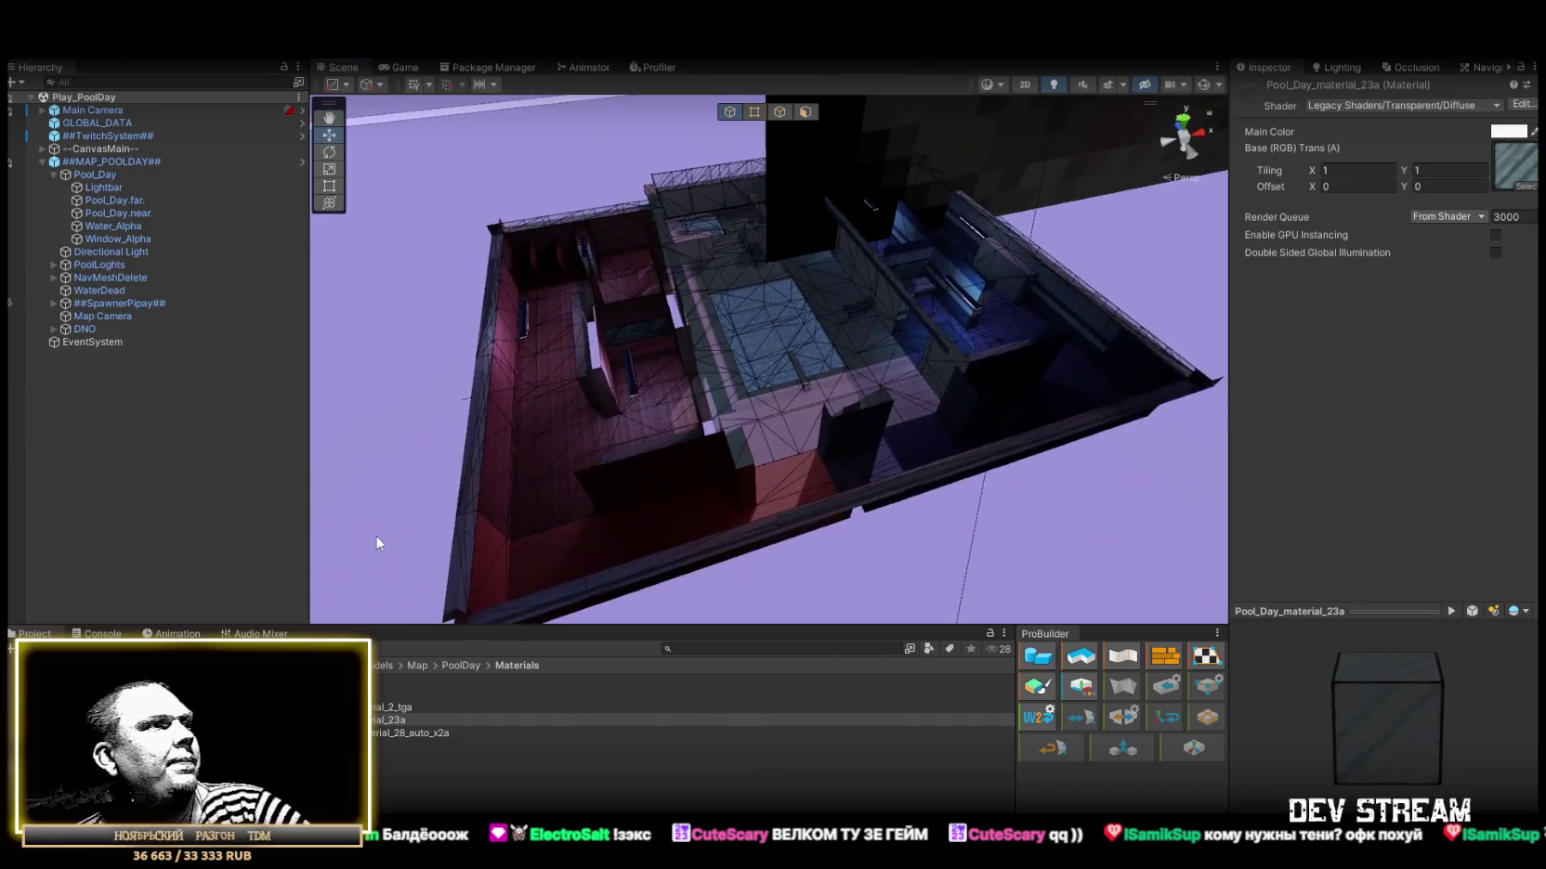
pyautogui.click(409, 734)
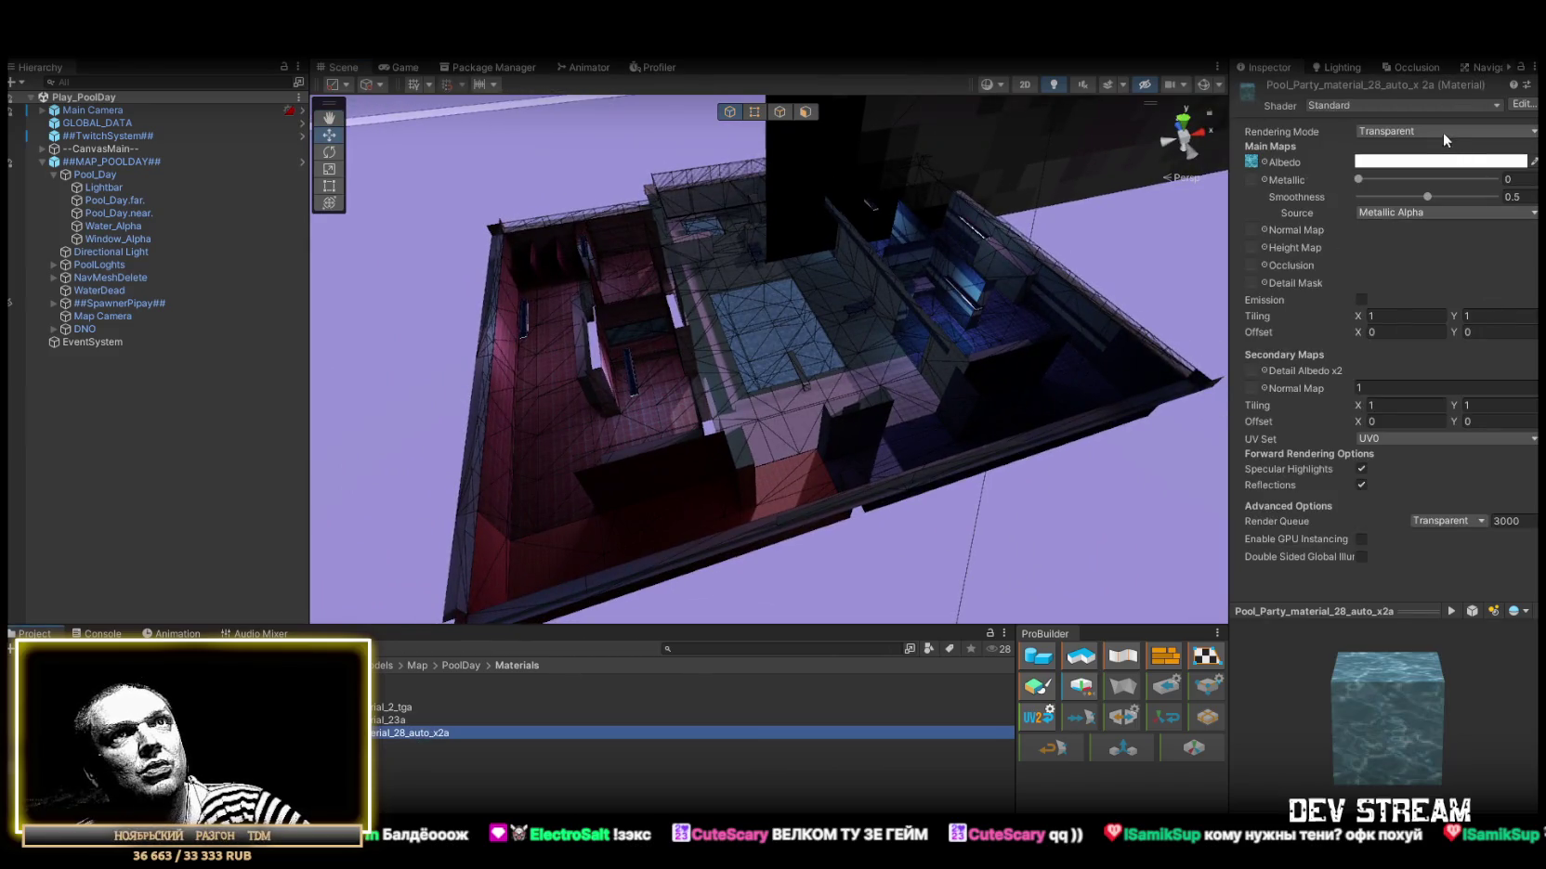
# Apply the Legacy Shaders/Transparent/Diffuse shader to Pool_Party_material_28_auto_x2a.
pyautogui.click(1402, 104)
pyautogui.scroll(-2, 1402, 372)
pyautogui.click(1374, 474)
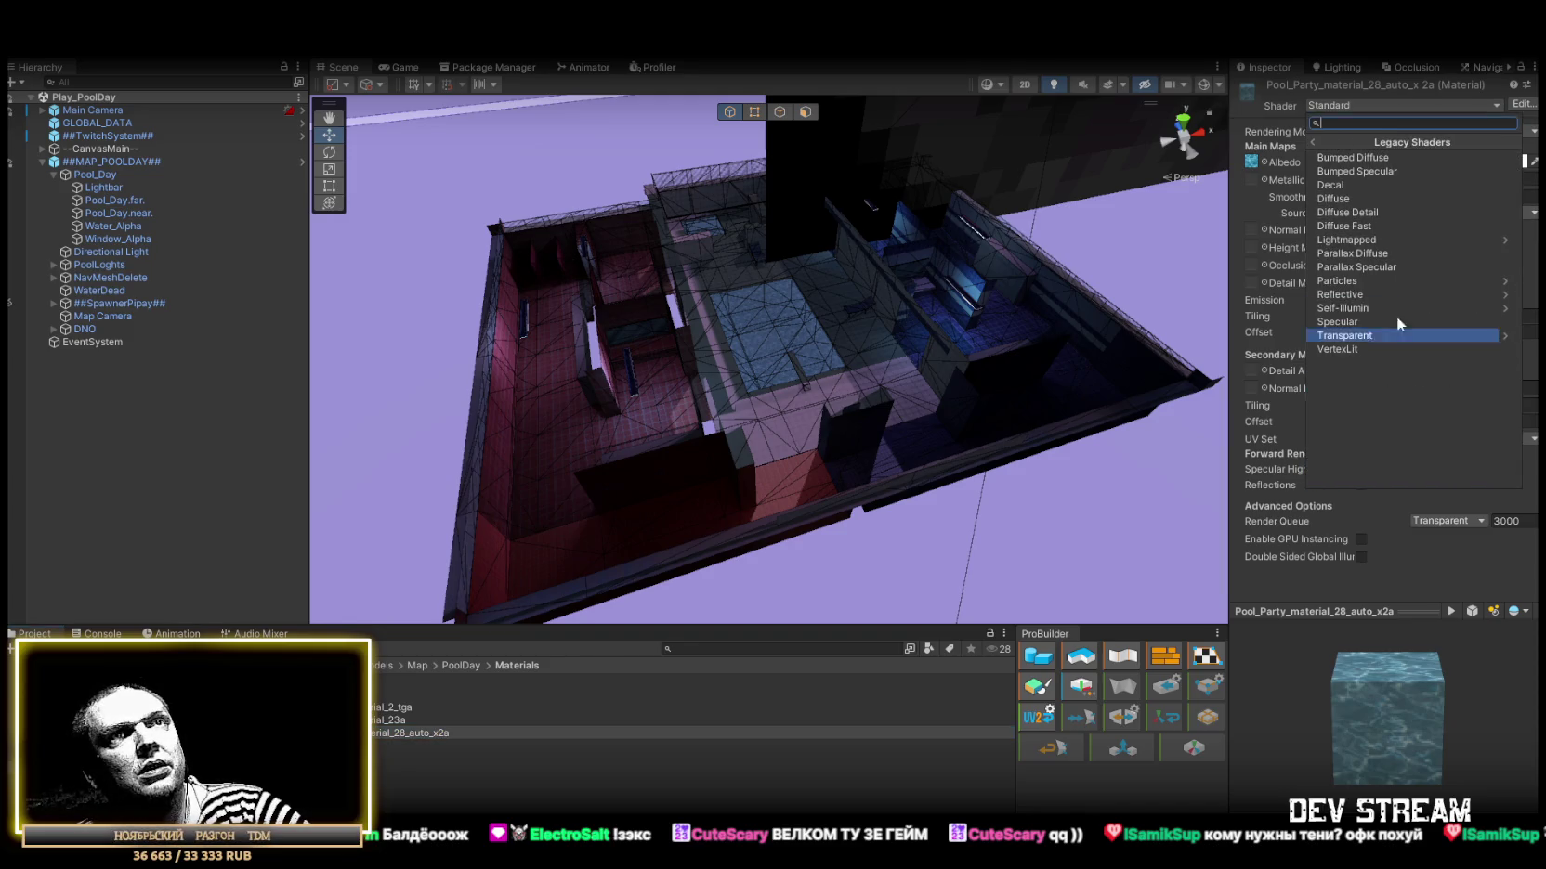
pyautogui.click(1351, 338)
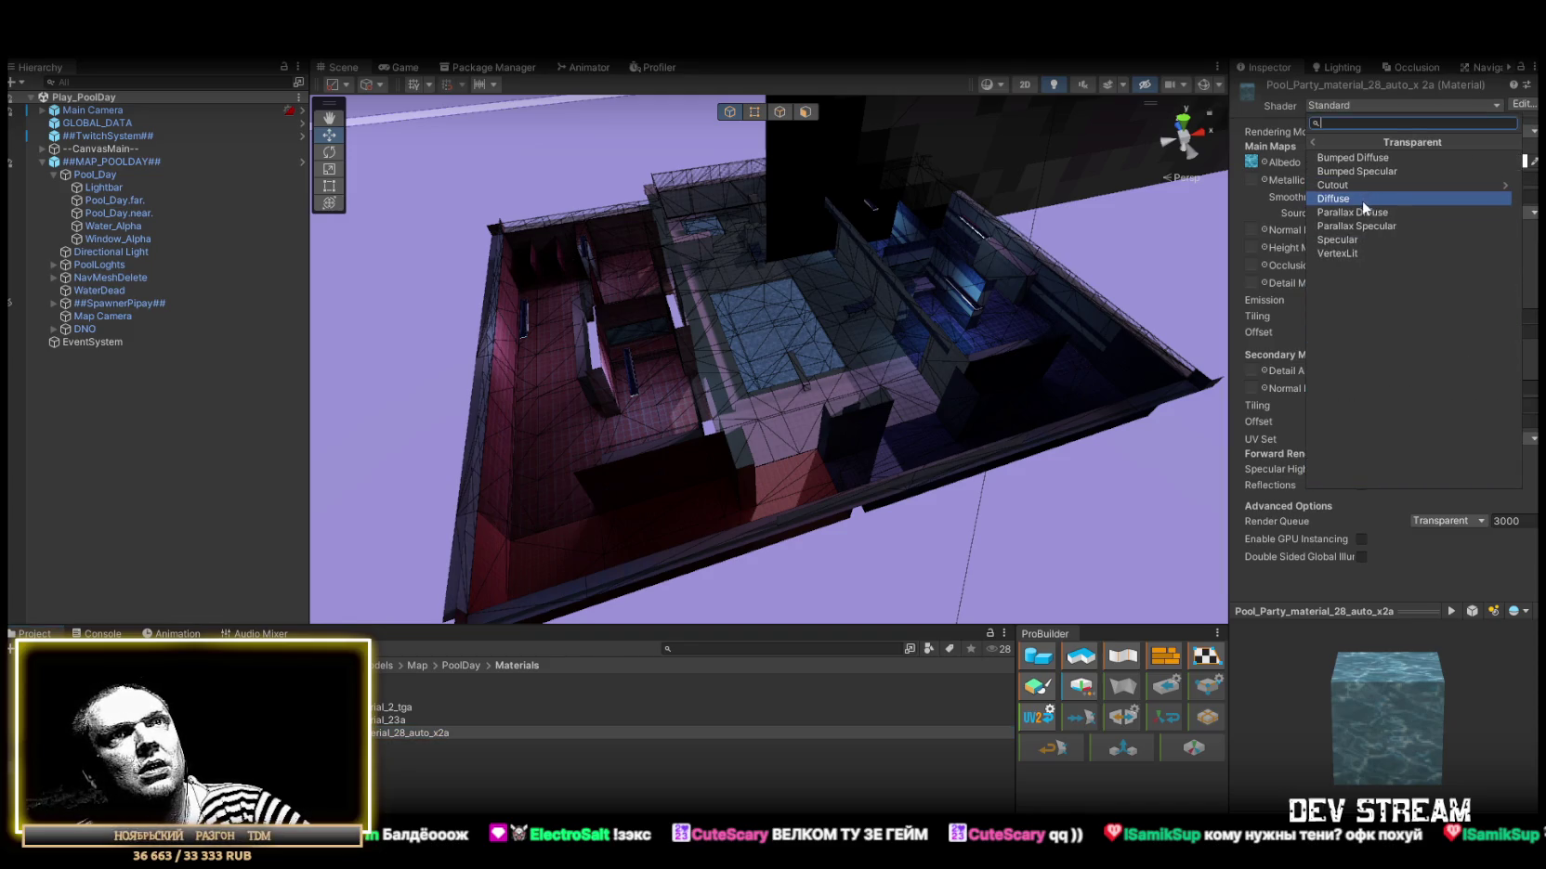
pyautogui.click(1333, 199)
pyautogui.scroll(10, 834, 344)
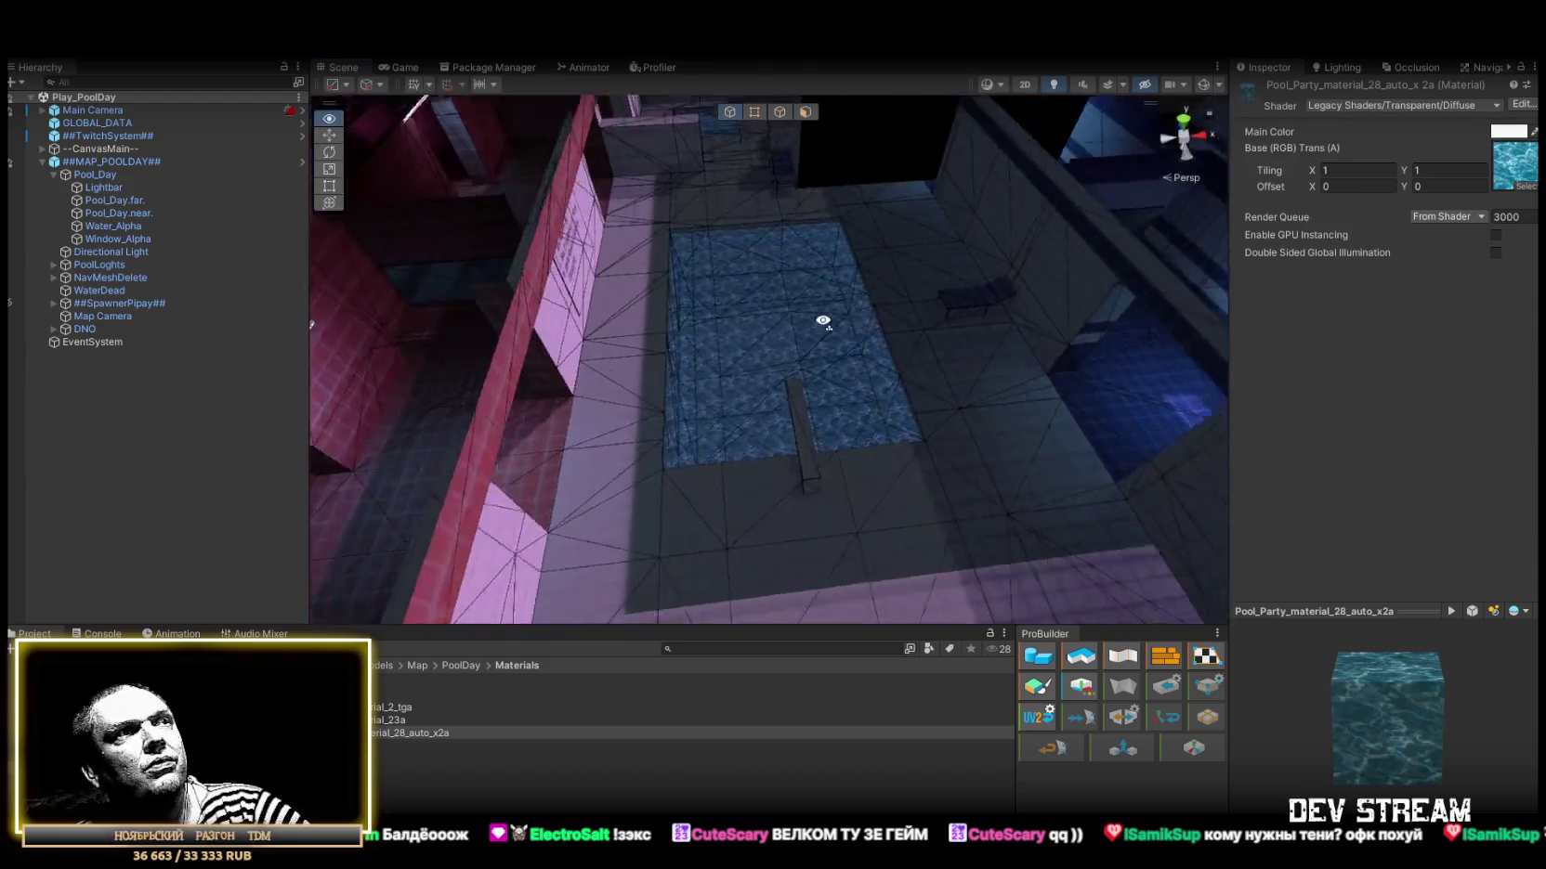
# Orbit the Scene view over the pool and select the ##MAP_POOLDAY## object.
pyautogui.moveTo(834, 344)
pyautogui.mouseDown()
pyautogui.moveTo(849, 300)
pyautogui.moveTo(845, 328)
pyautogui.moveTo(873, 329)
pyautogui.mouseUp()
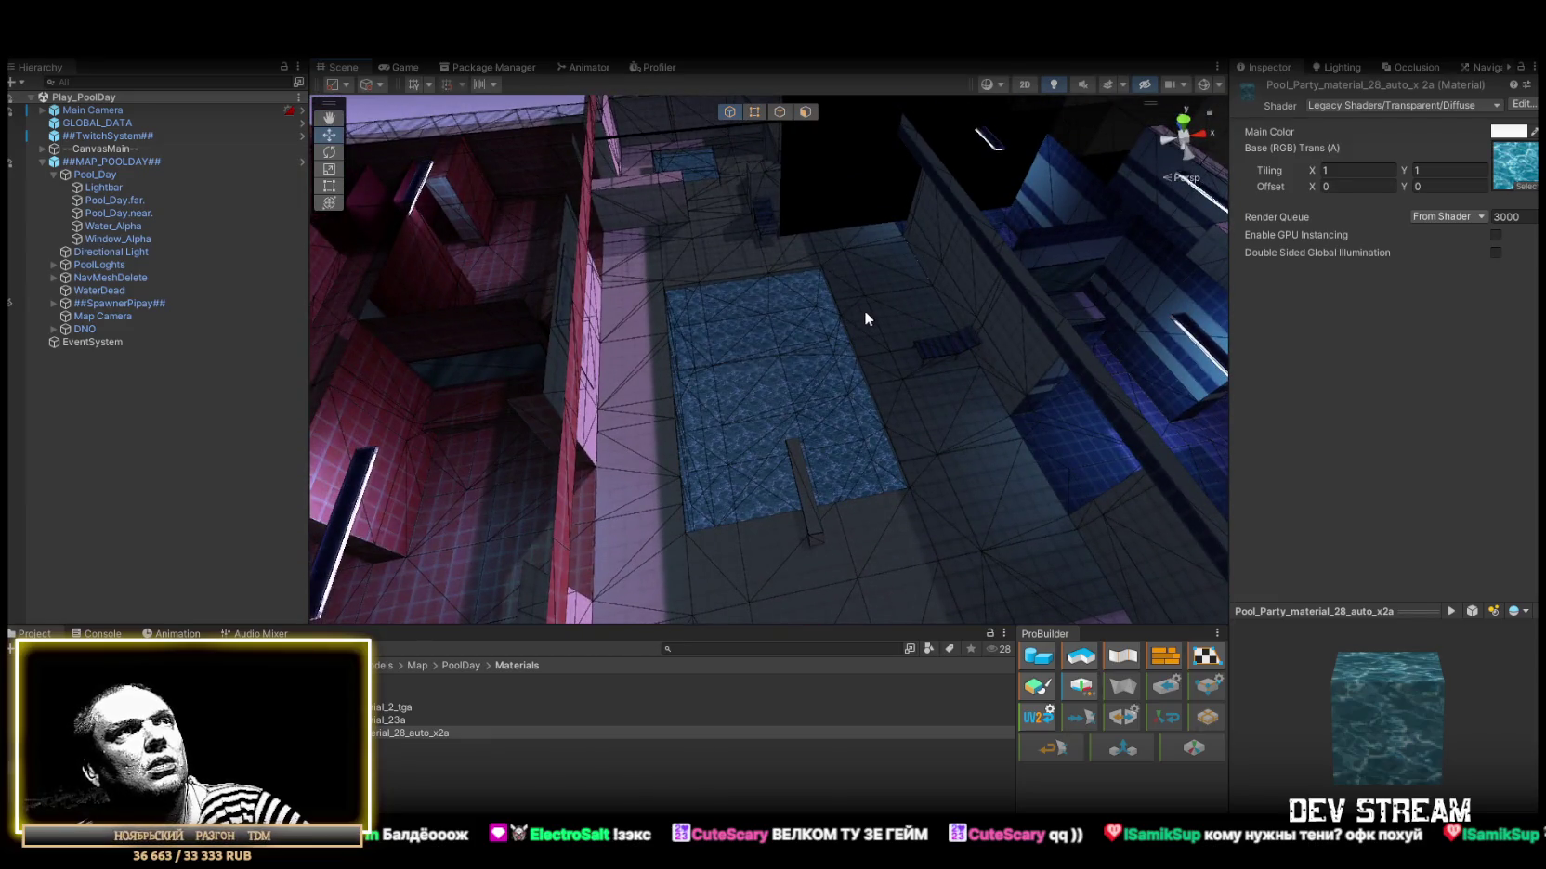
pyautogui.scroll(-10, 799, 305)
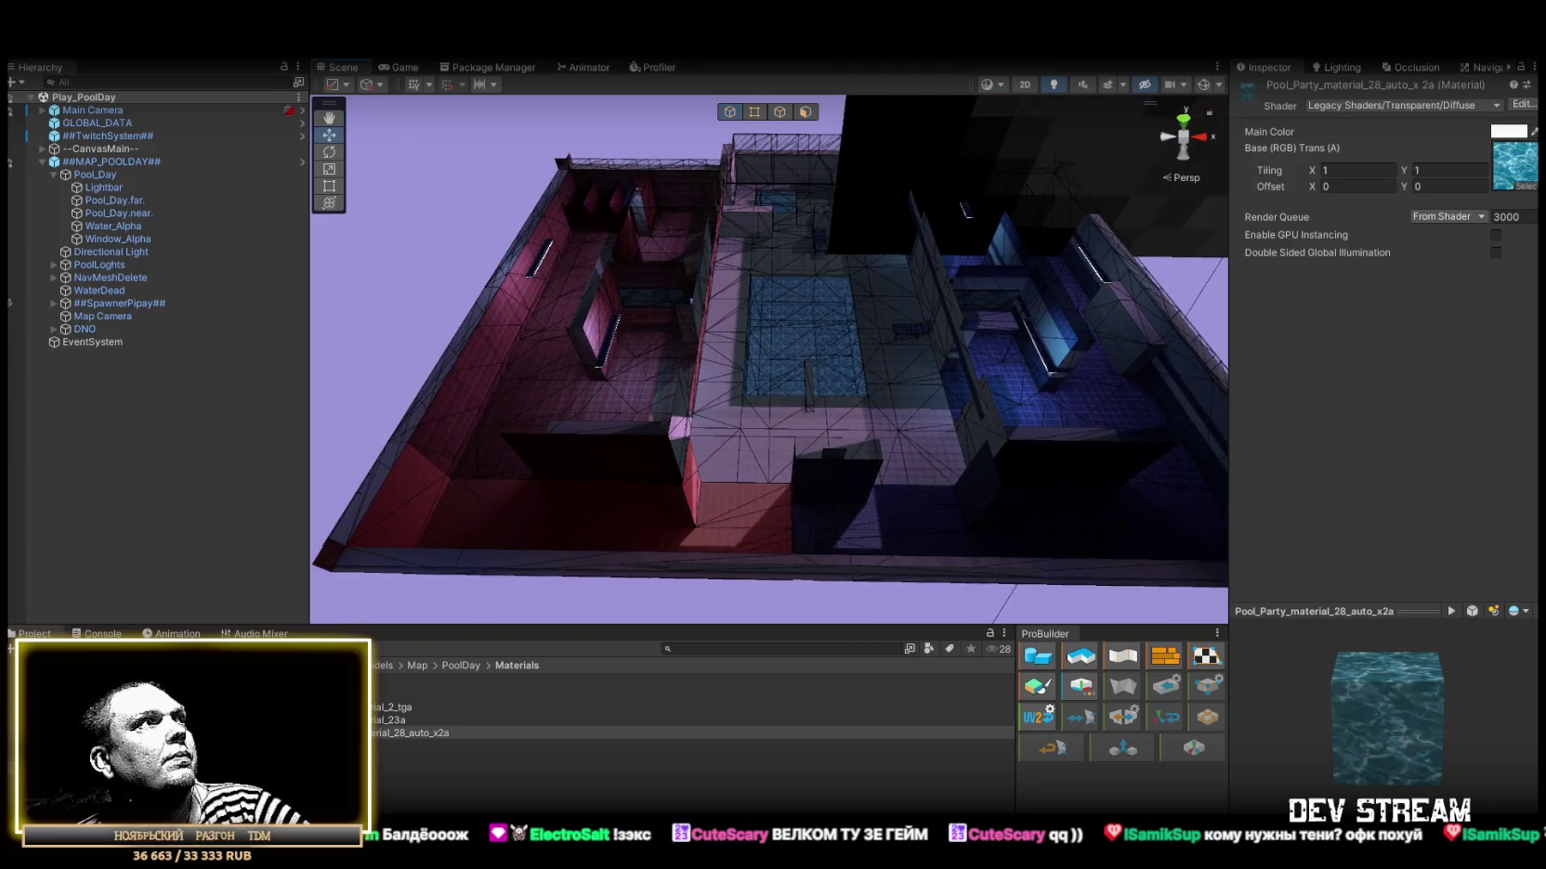
pyautogui.click(126, 162)
pyautogui.scroll(3, 797, 278)
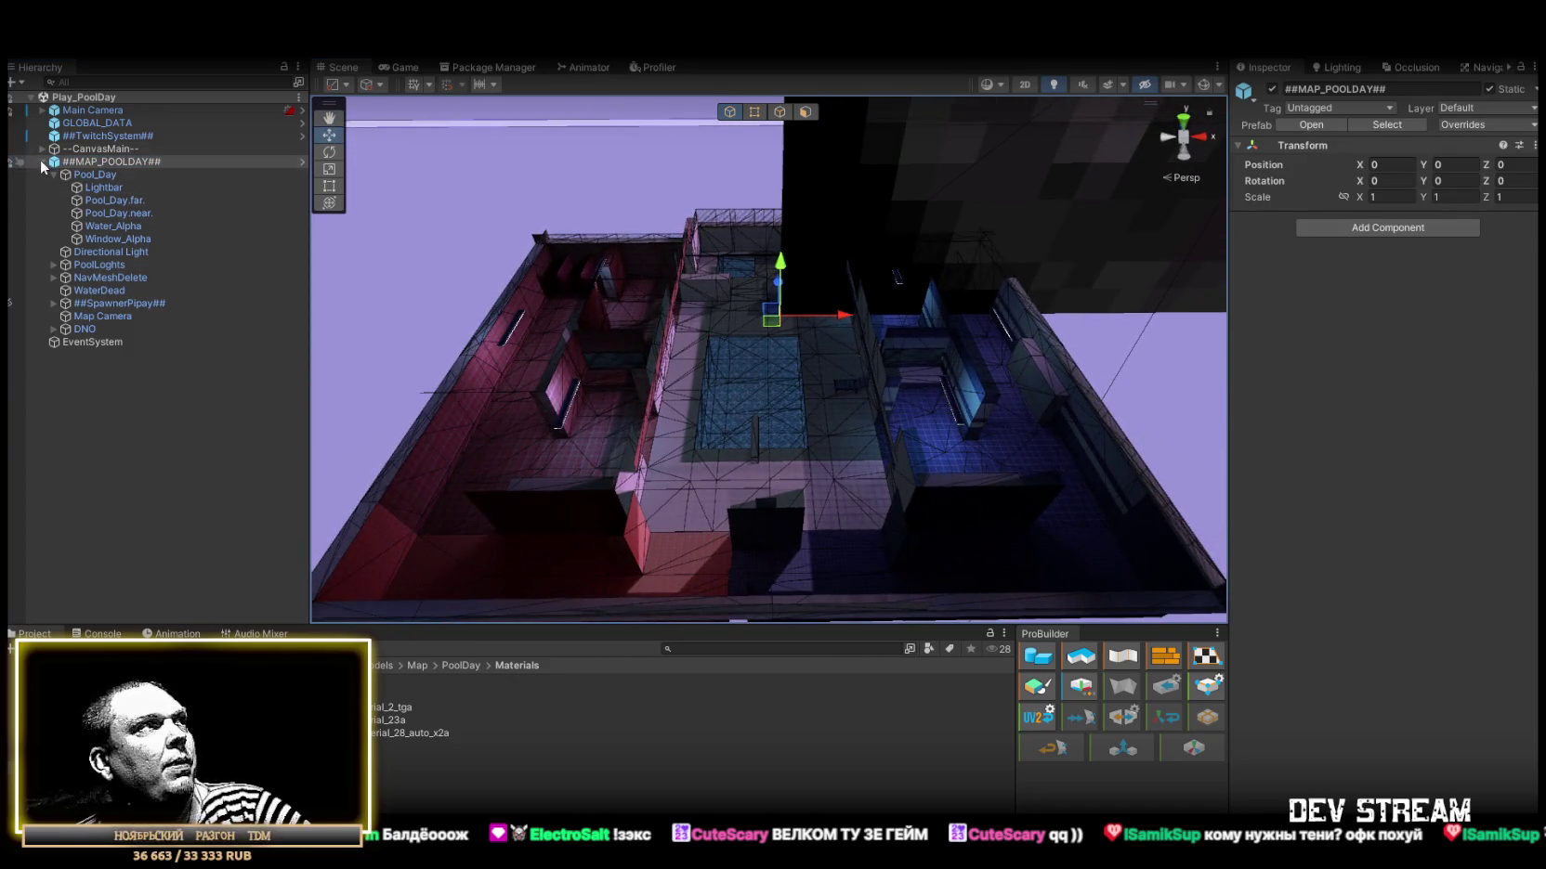
# Collapse ##MAP_POOLDAY##, switch to the Game view and enter Play mode on the pool level.
pyautogui.click(42, 162)
pyautogui.moveTo(825, 203); pyautogui.dragTo(790, 84)
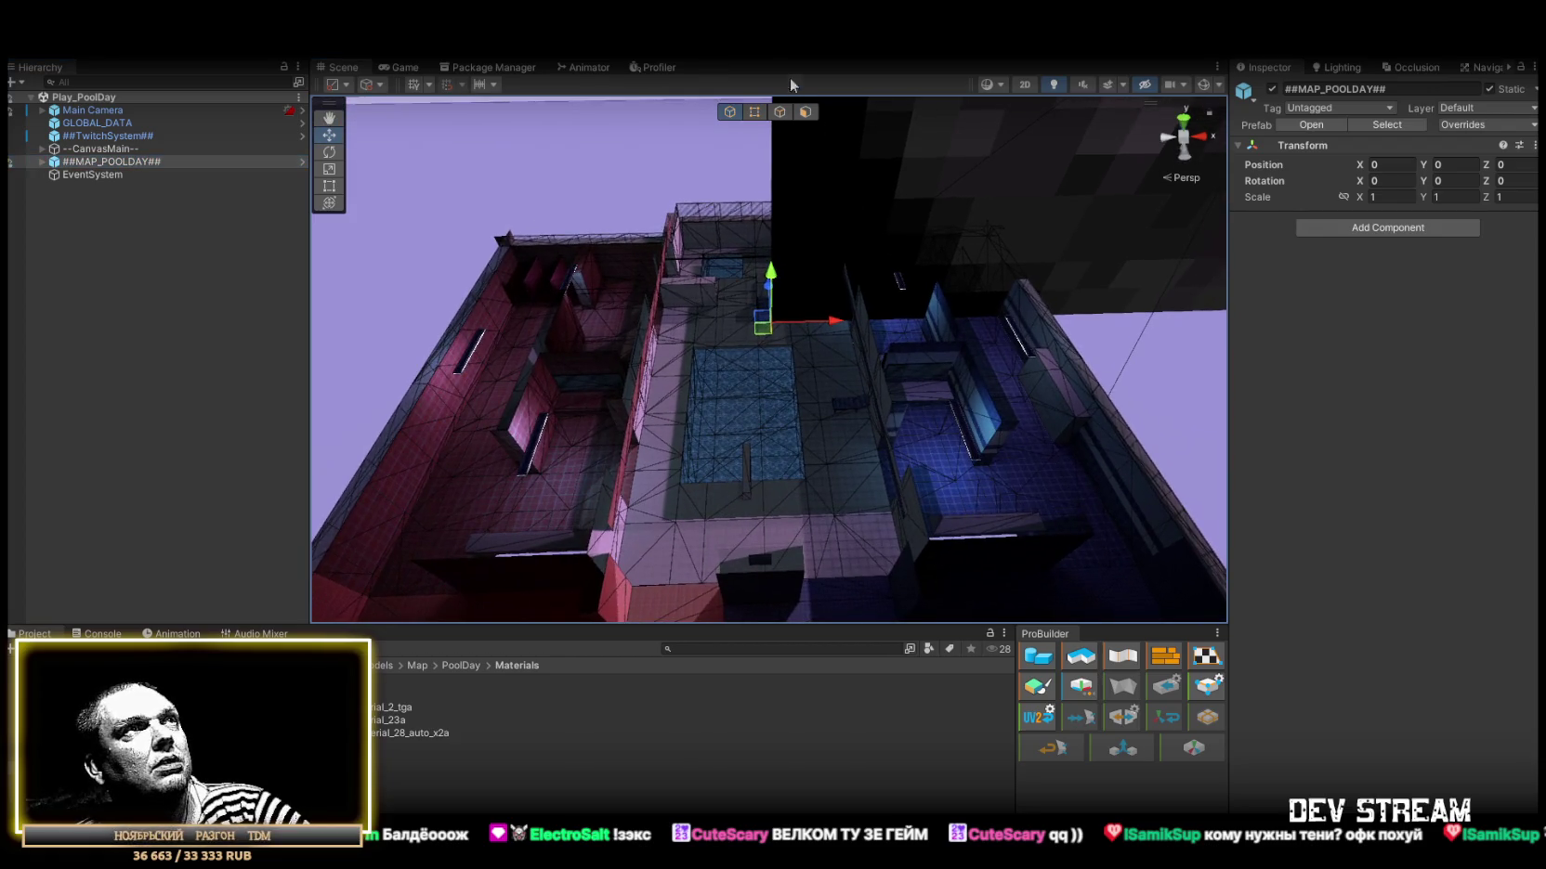
pyautogui.click(400, 68)
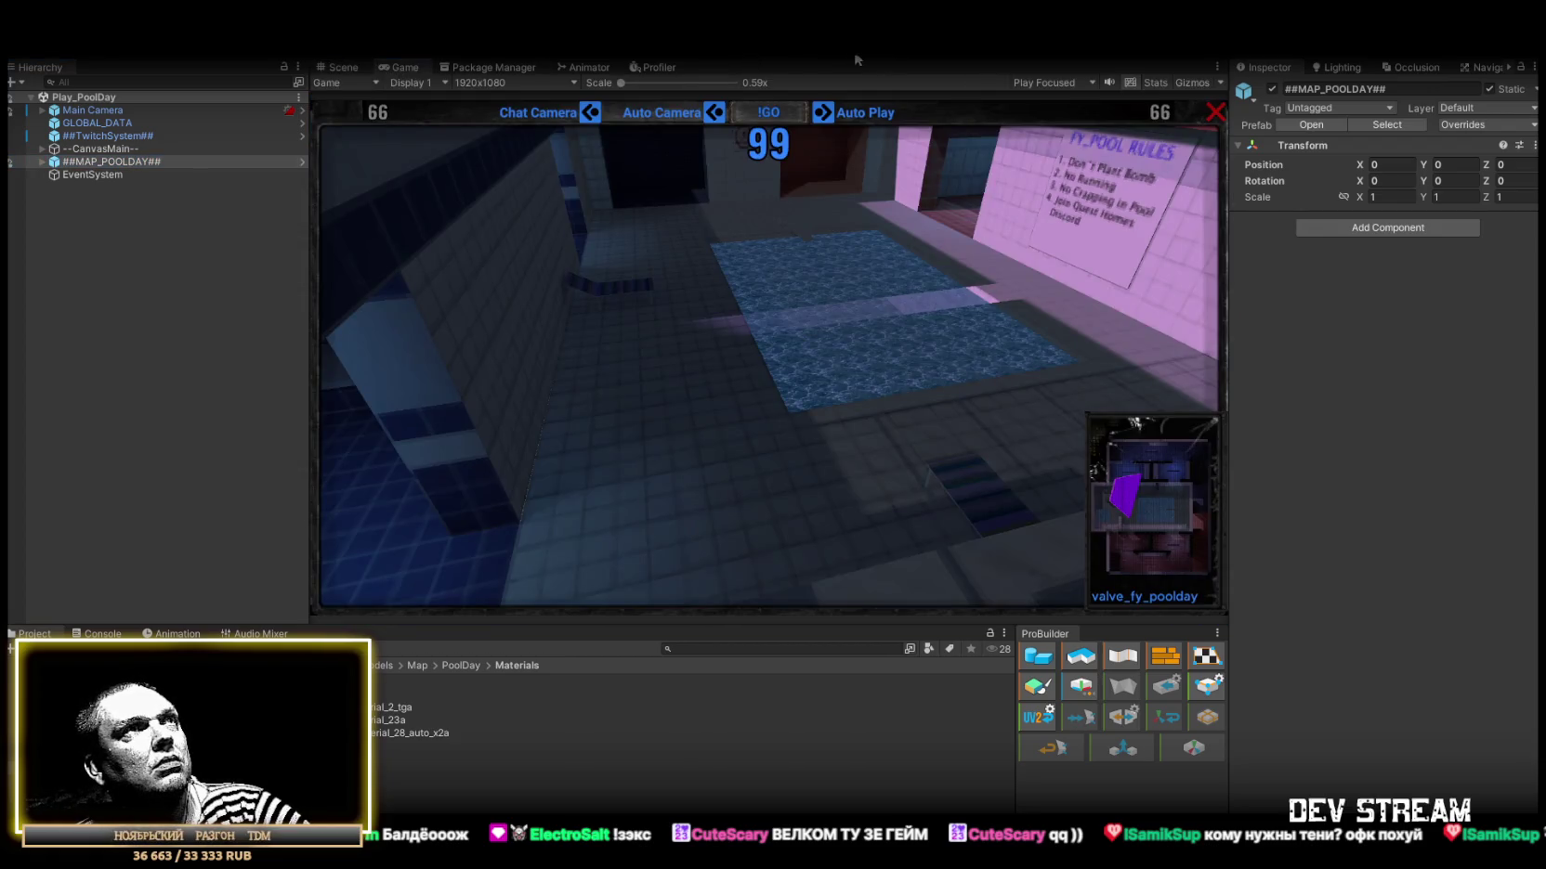
pyautogui.click(750, 58)
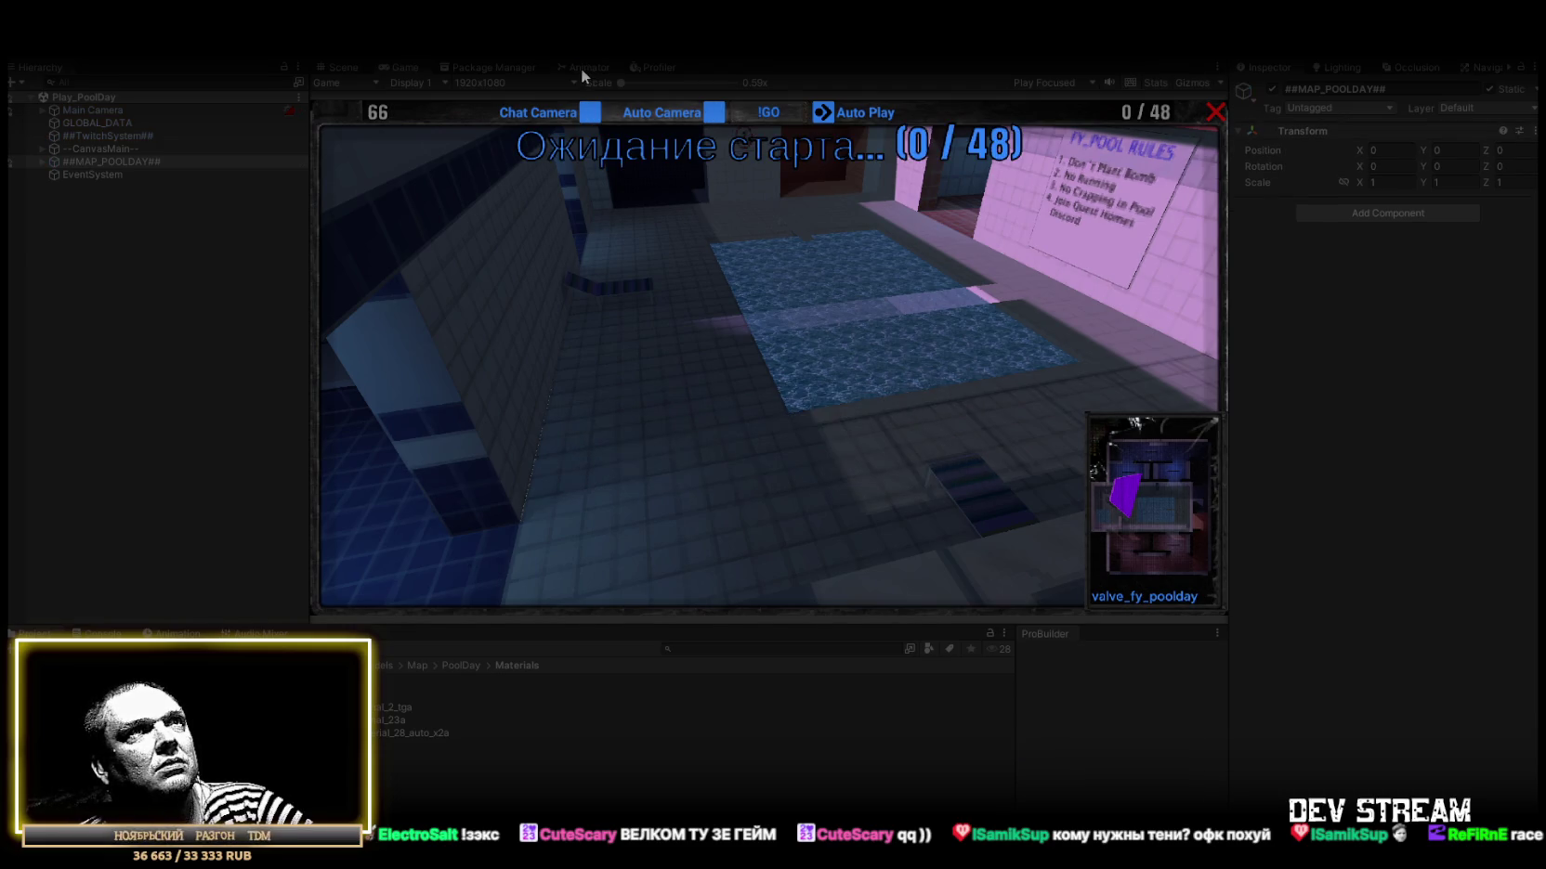
pyautogui.doubleClick(582, 70)
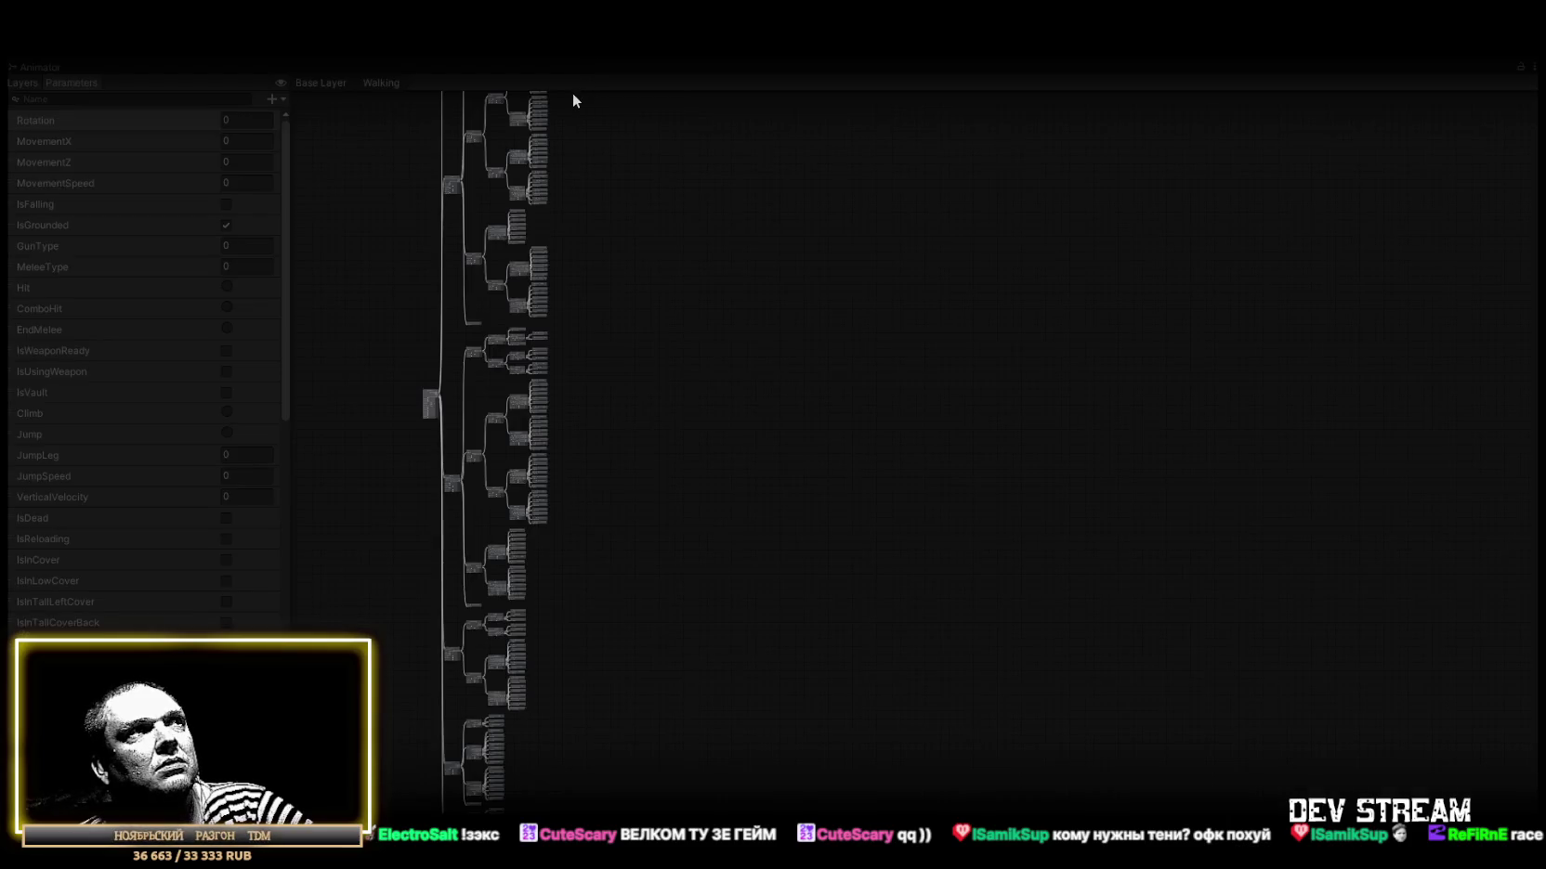
pyautogui.doubleClick(39, 65)
# Maximize the Game view while the pool round plays to its scoreboard, then restore it.
pyautogui.doubleClick(398, 65)
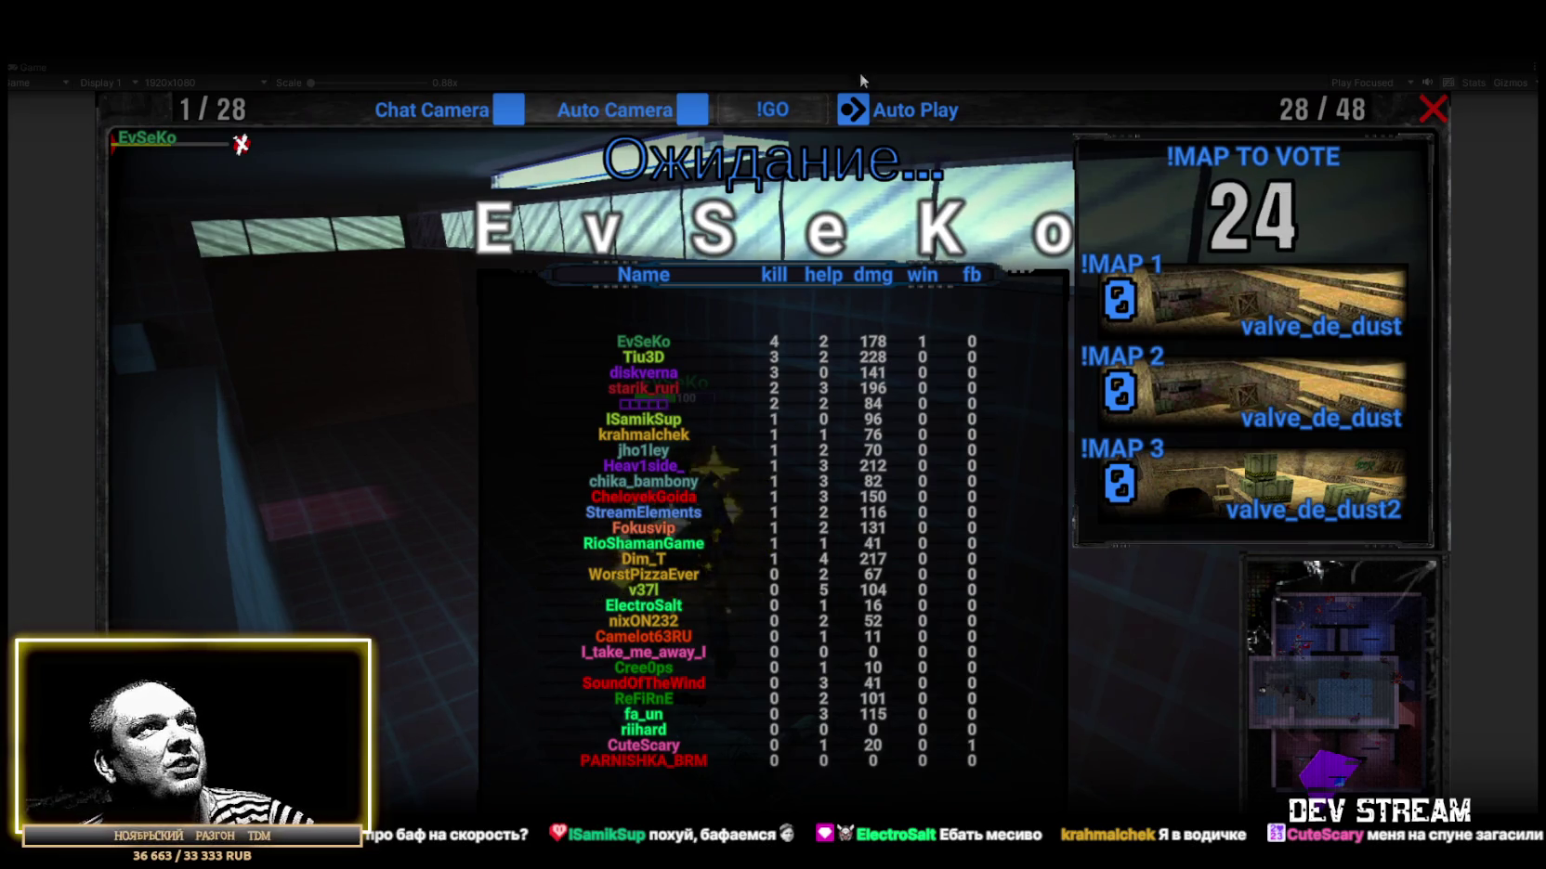
pyautogui.click(778, 58)
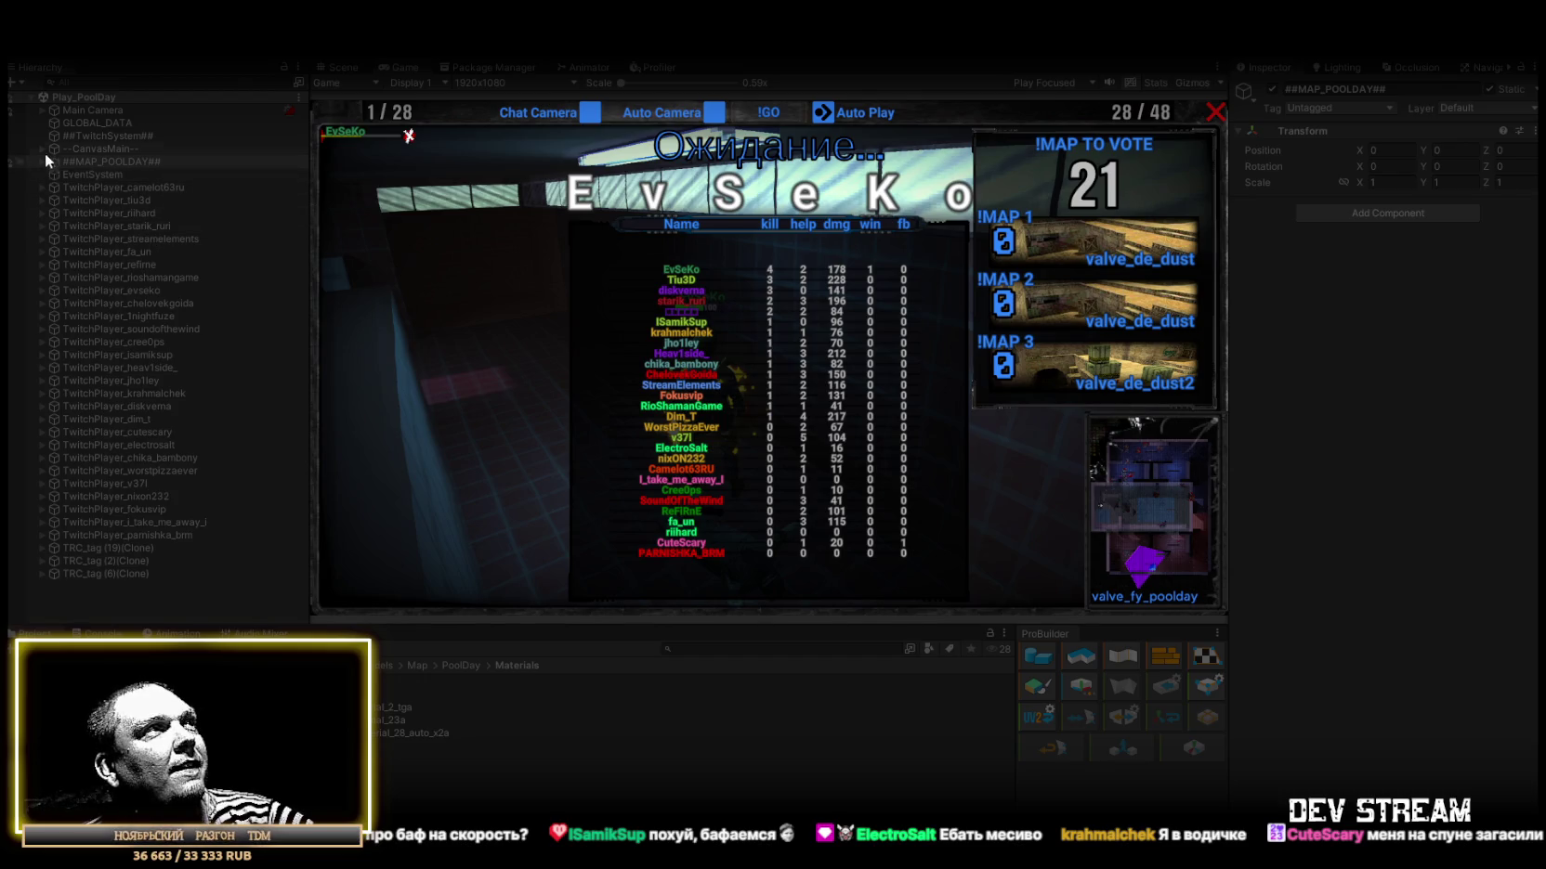
# Expand --CanvasMain-- down to LeaderBoardContainer and select a LeaderboardEntry(Clone)'s Name (TMP) label.
pyautogui.click(40, 150)
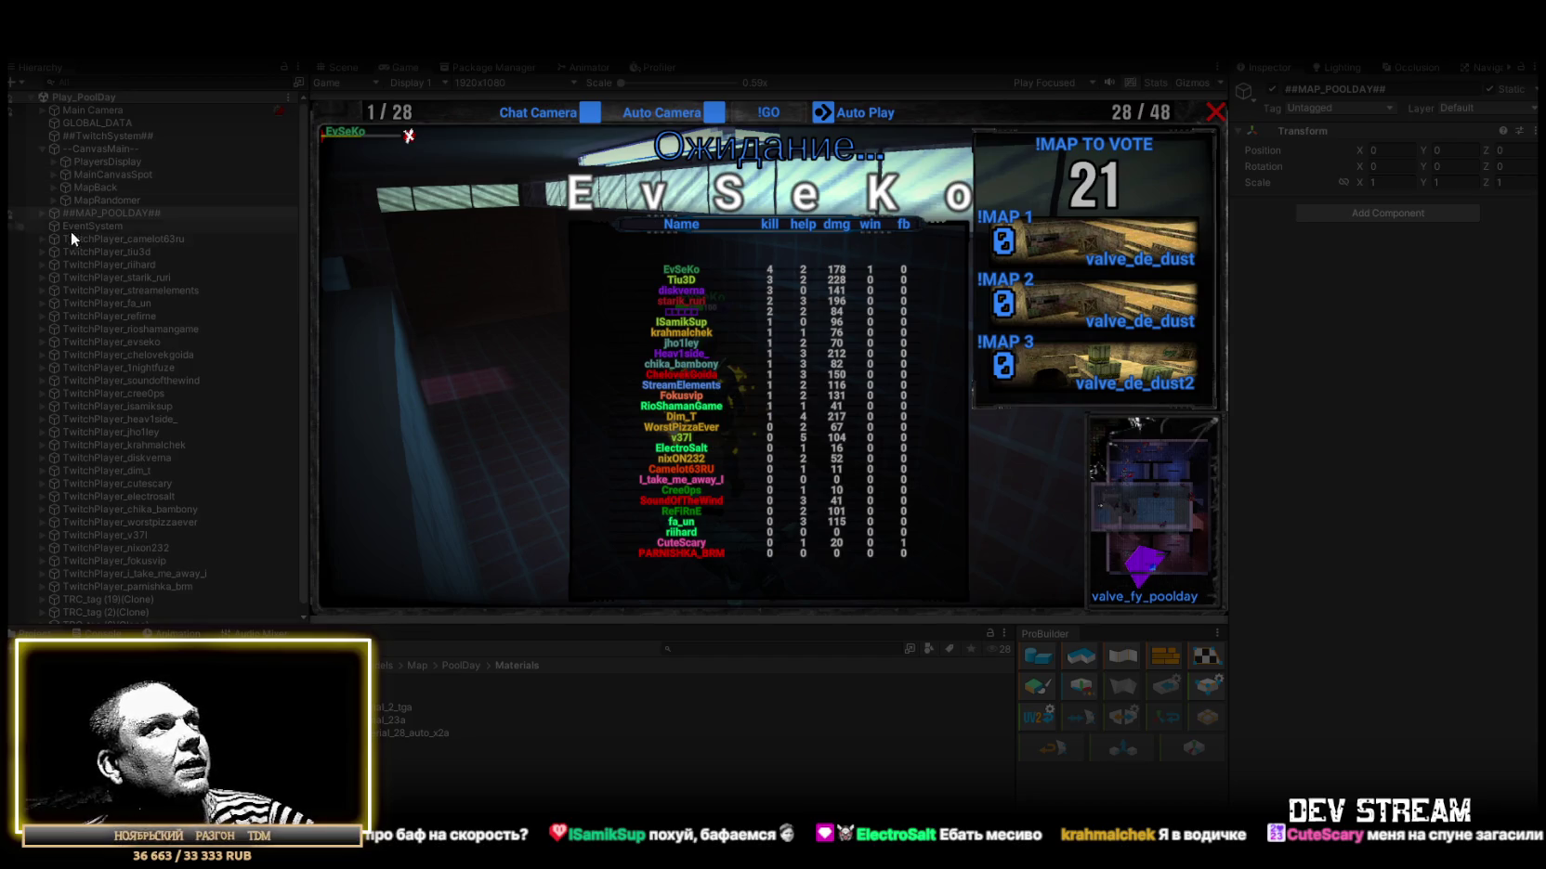
pyautogui.click(54, 173)
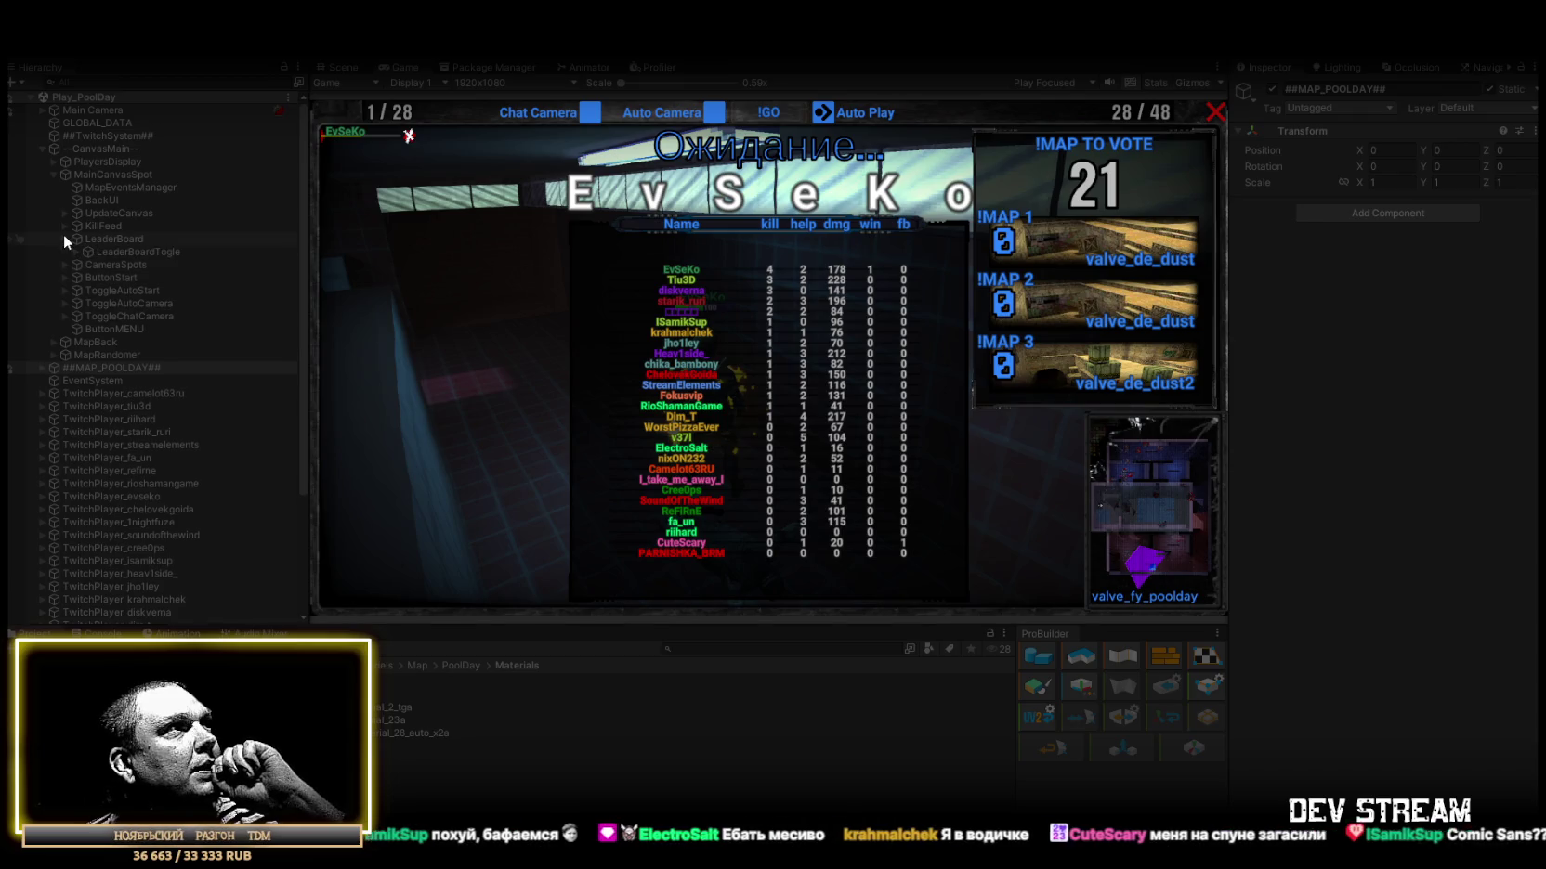
pyautogui.click(65, 239)
pyautogui.click(87, 277)
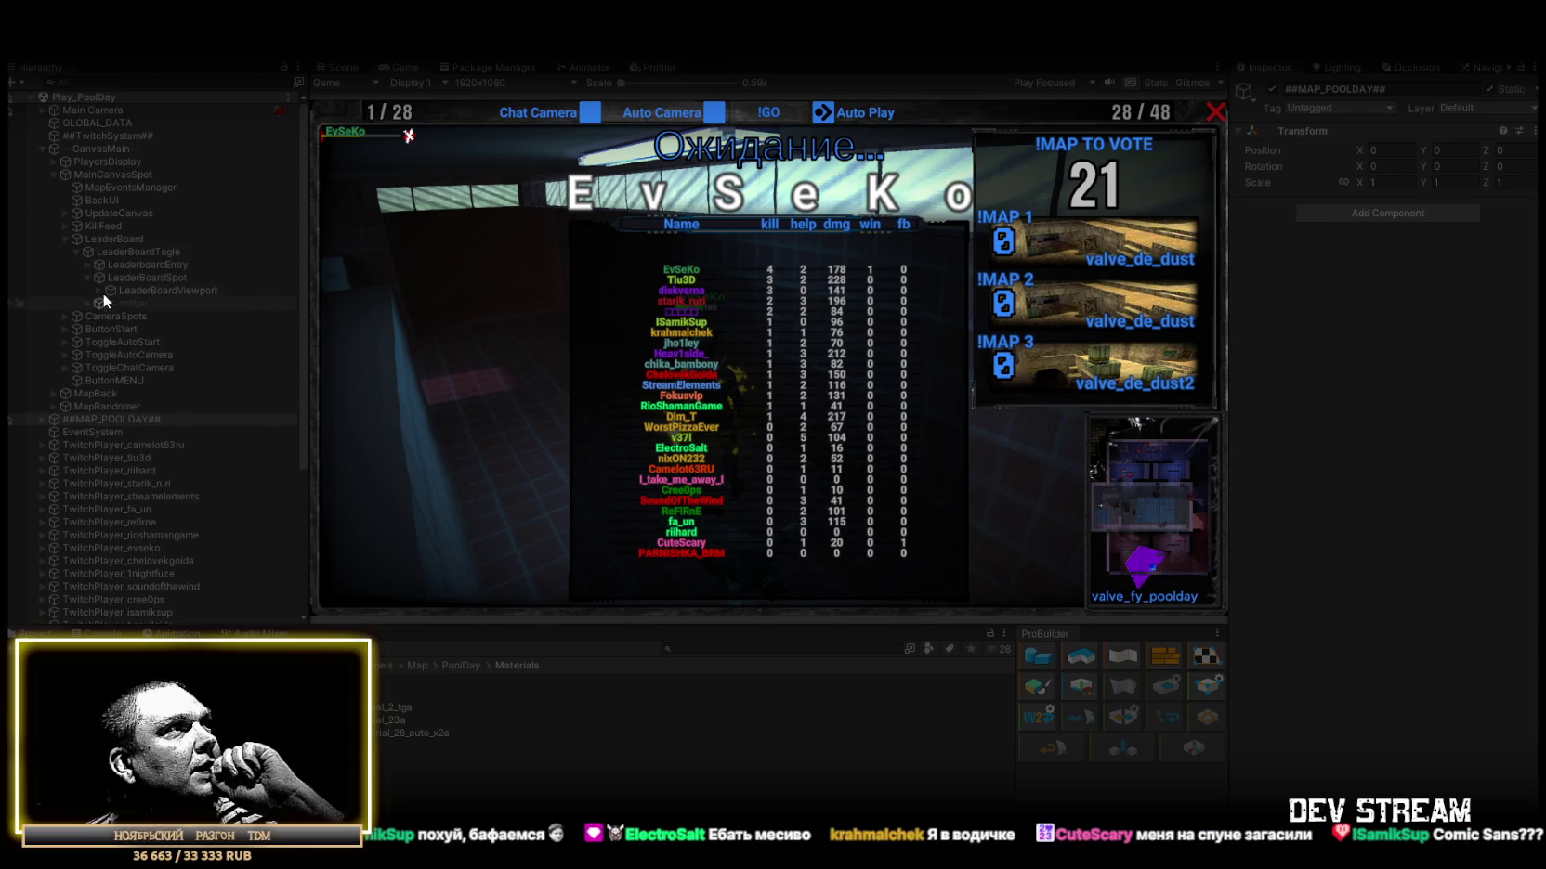
pyautogui.click(97, 290)
pyautogui.click(110, 304)
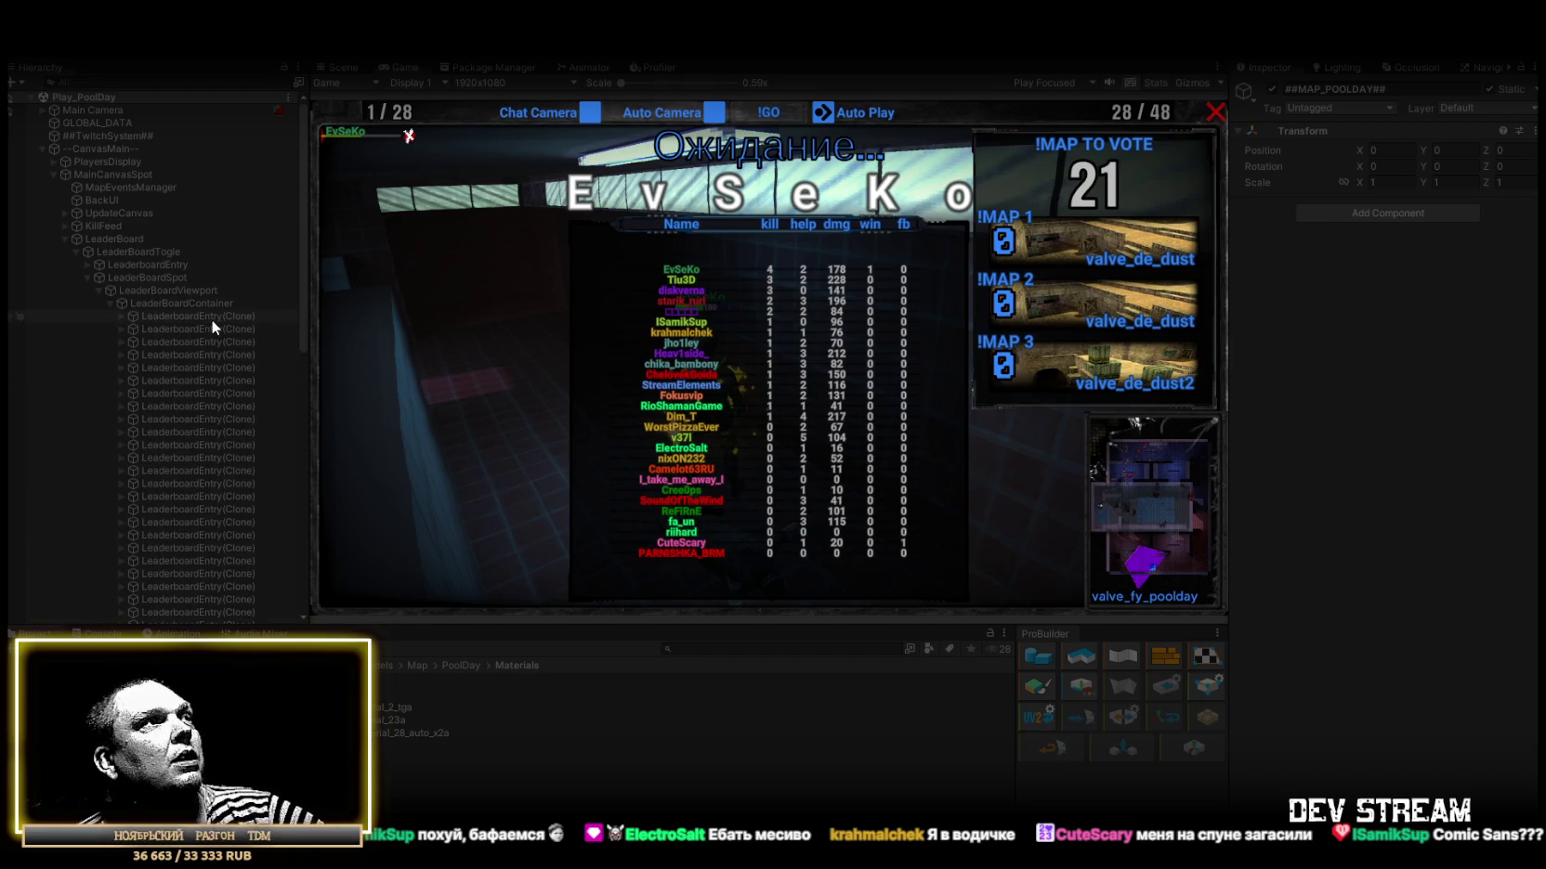
pyautogui.click(214, 319)
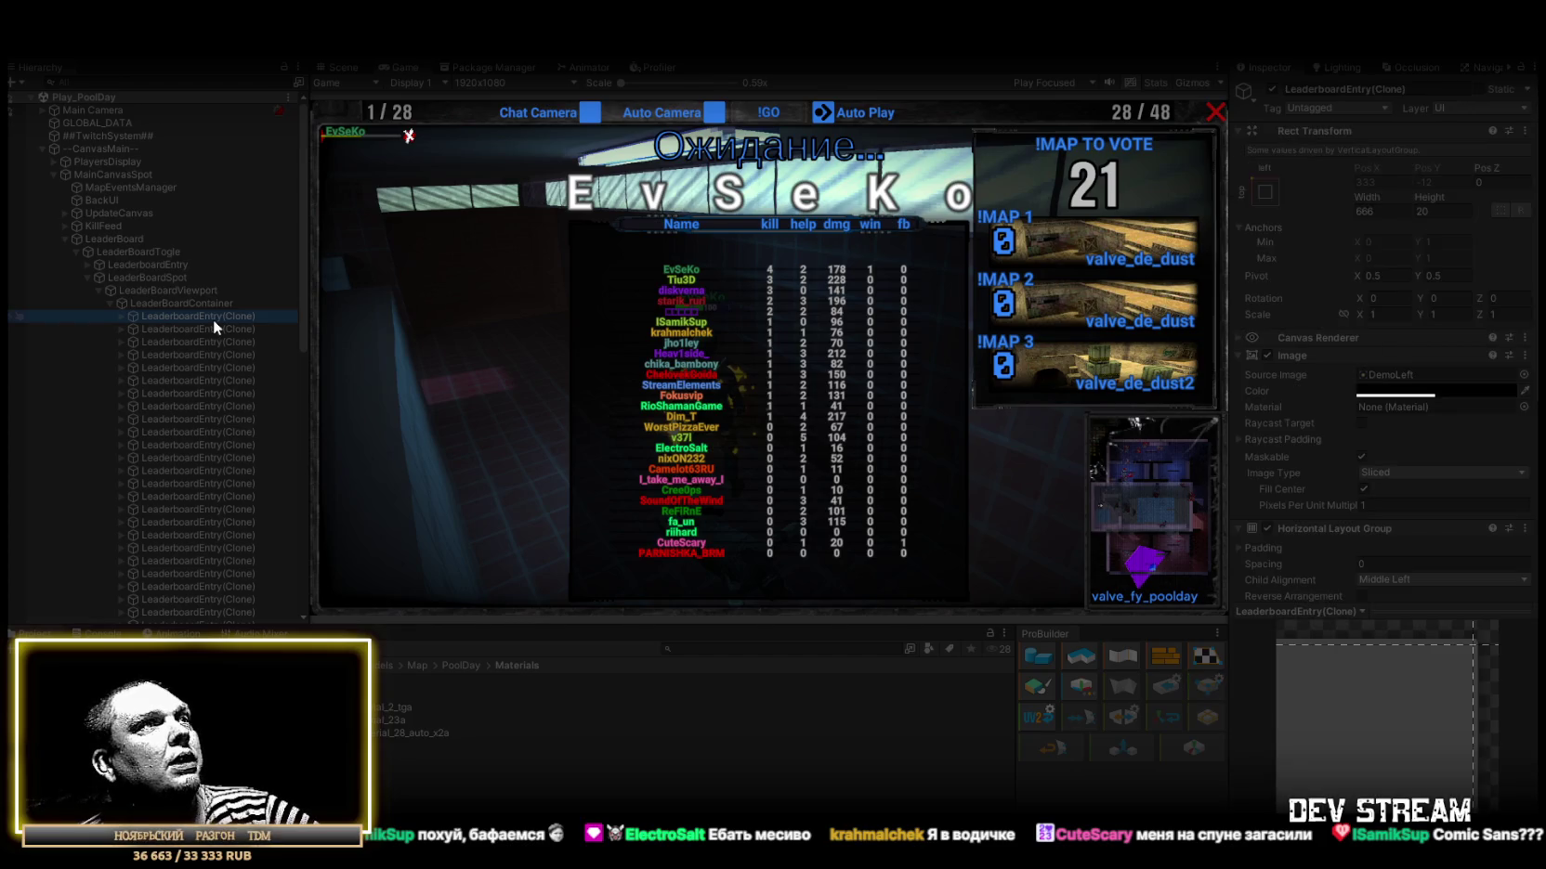
pyautogui.click(205, 342)
pyautogui.click(208, 362)
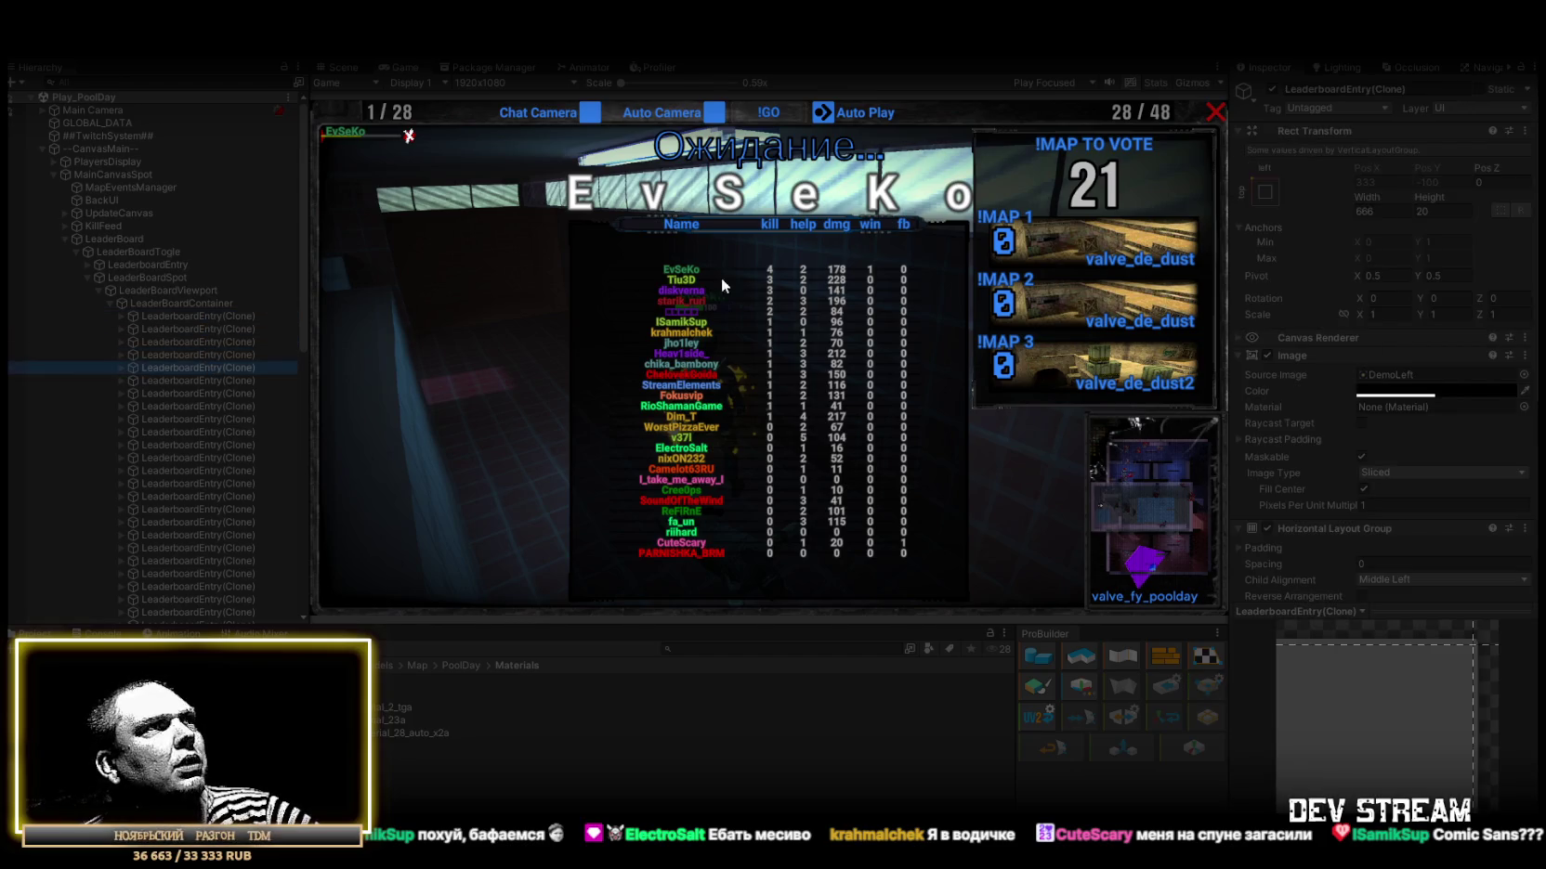
pyautogui.click(121, 367)
pyautogui.click(185, 380)
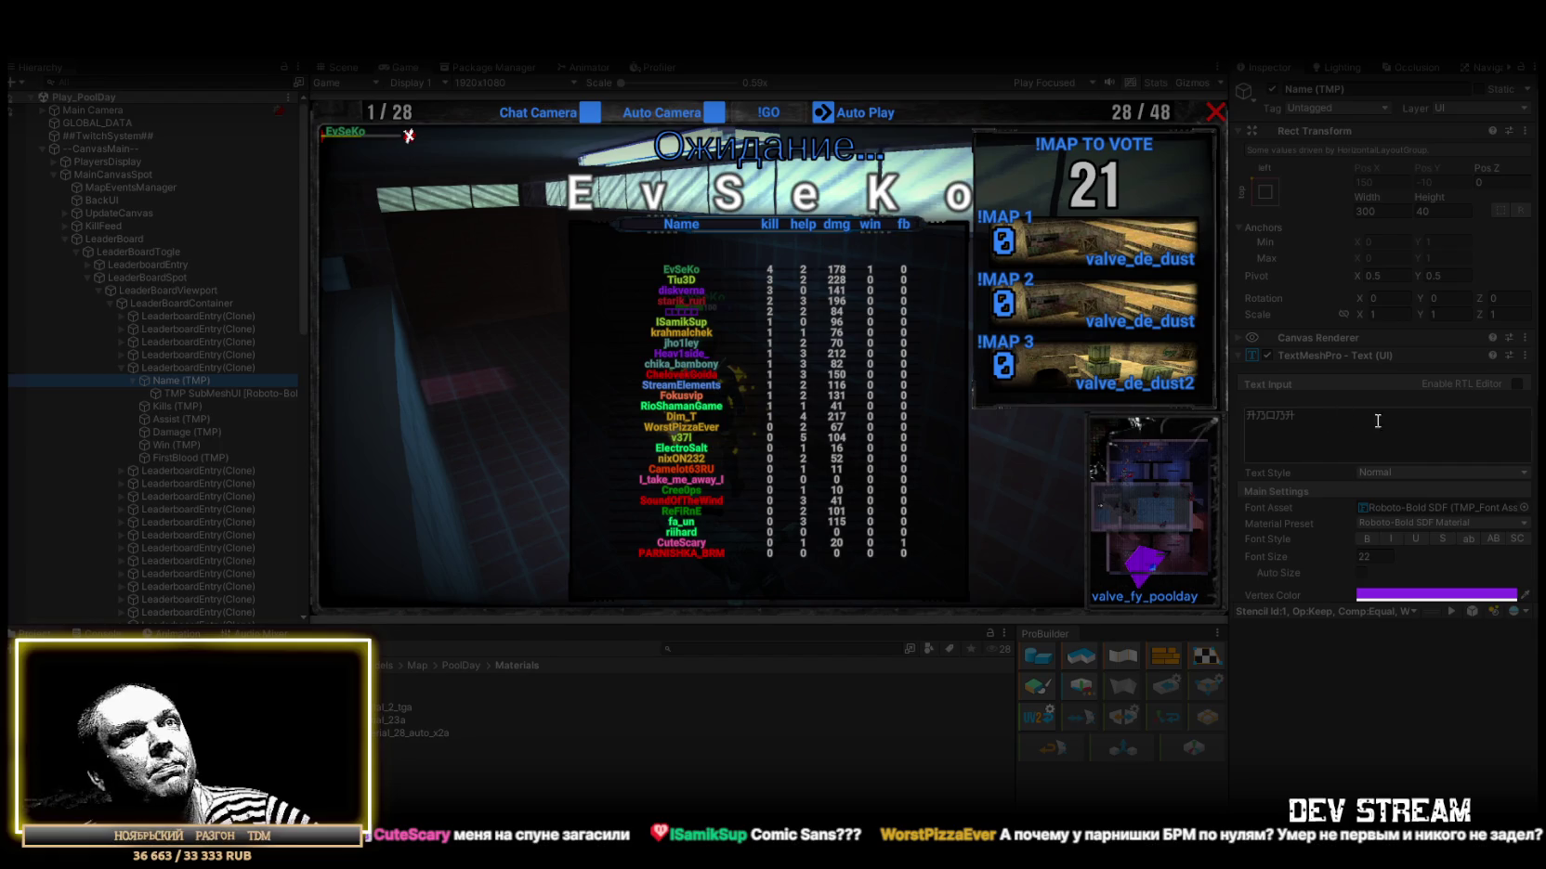
# Set the Name label's Font Asset to SANTELLO SDF using the font picker.
pyautogui.scroll(-2, 1356, 433)
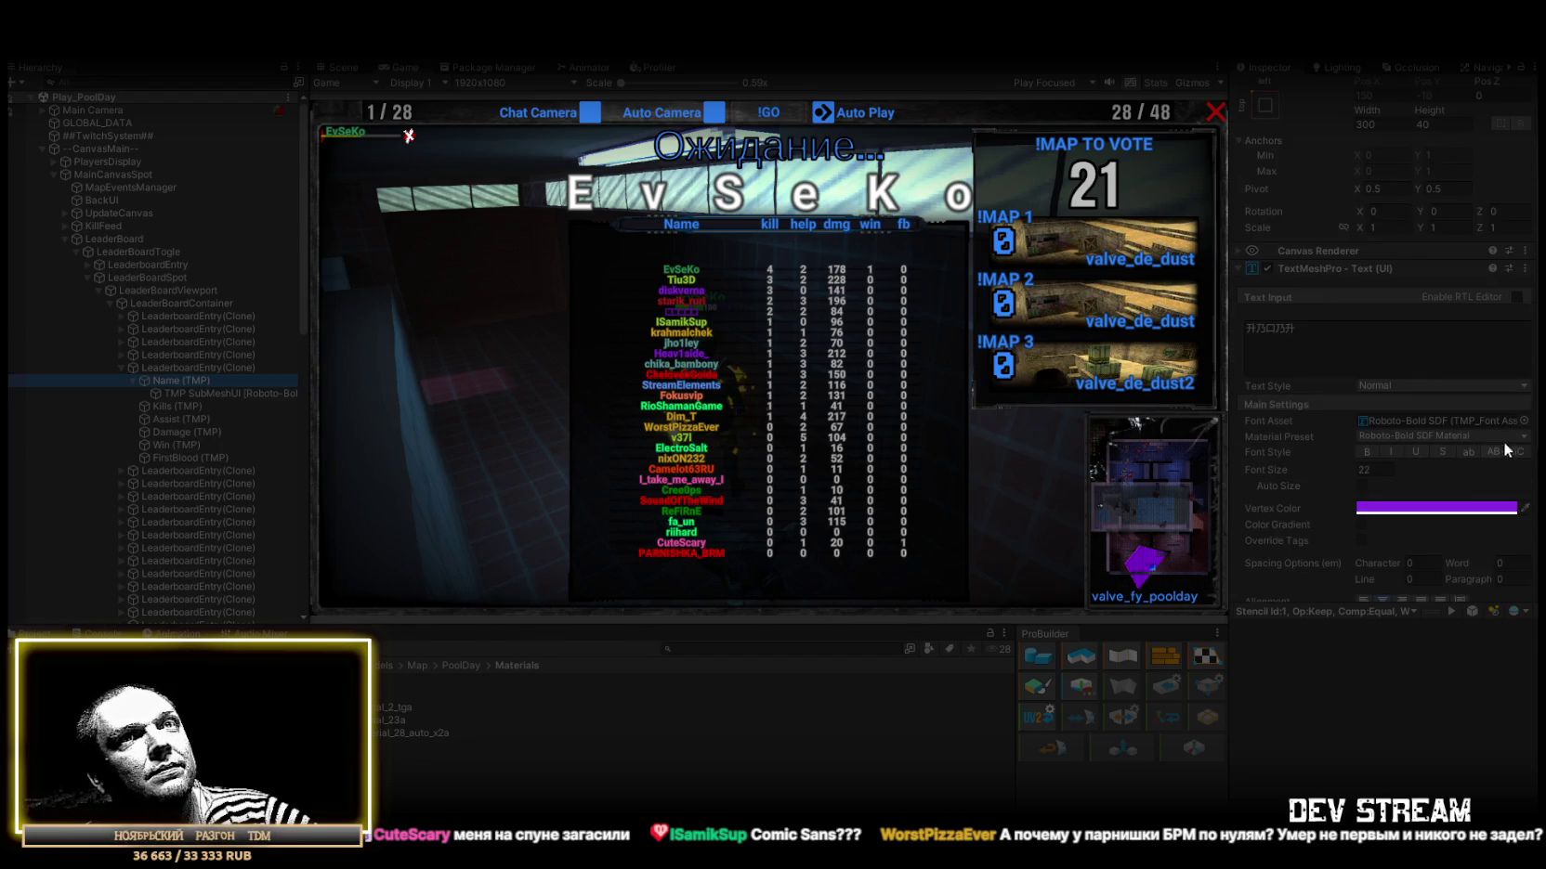
pyautogui.click(1522, 423)
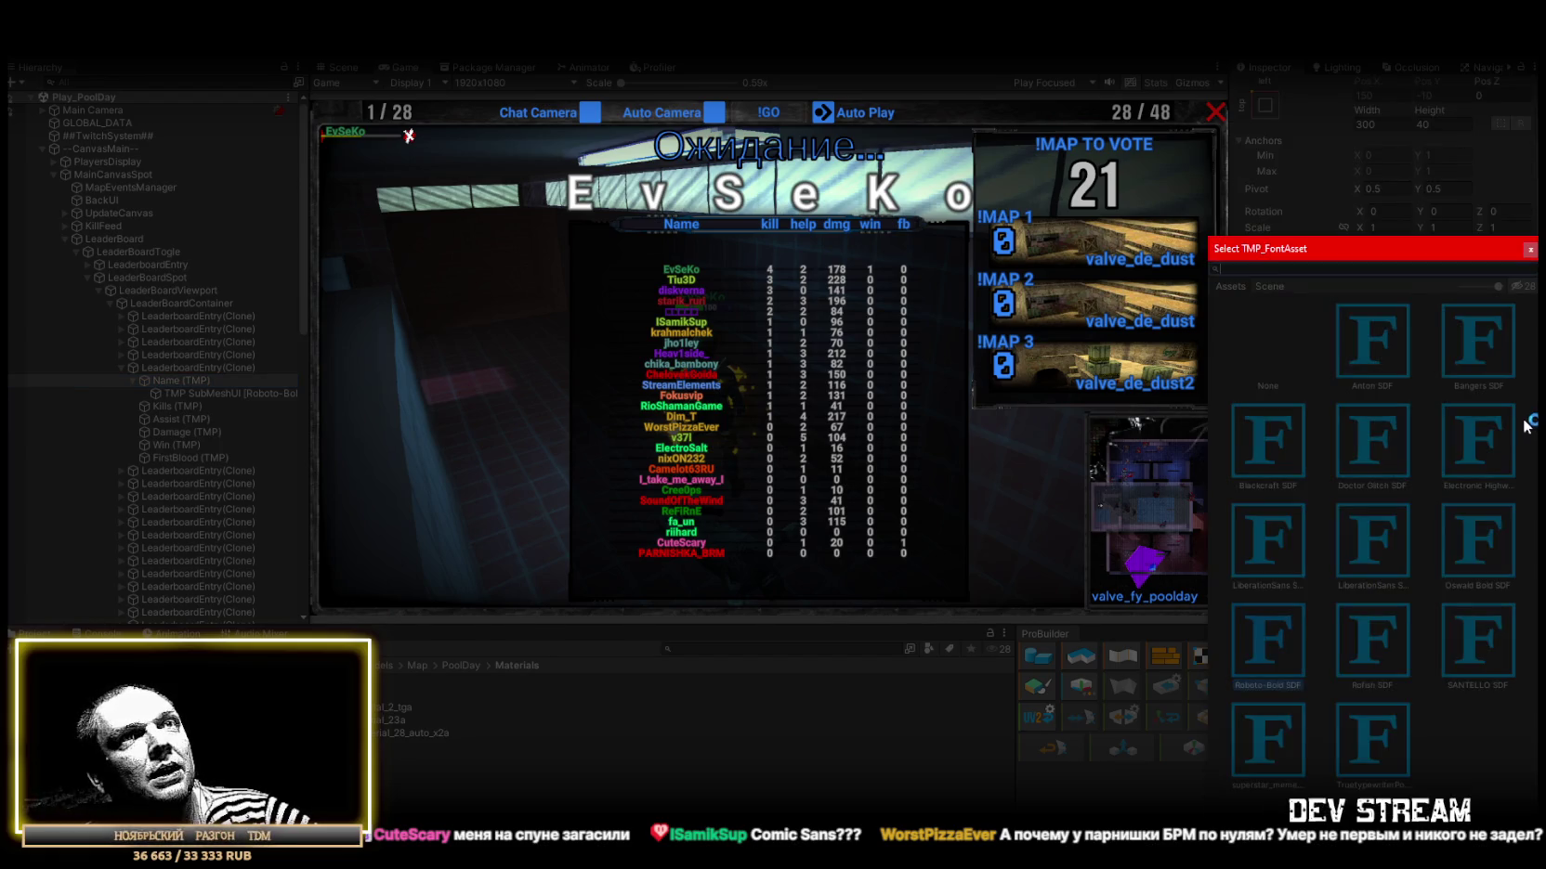
pyautogui.click(1374, 347)
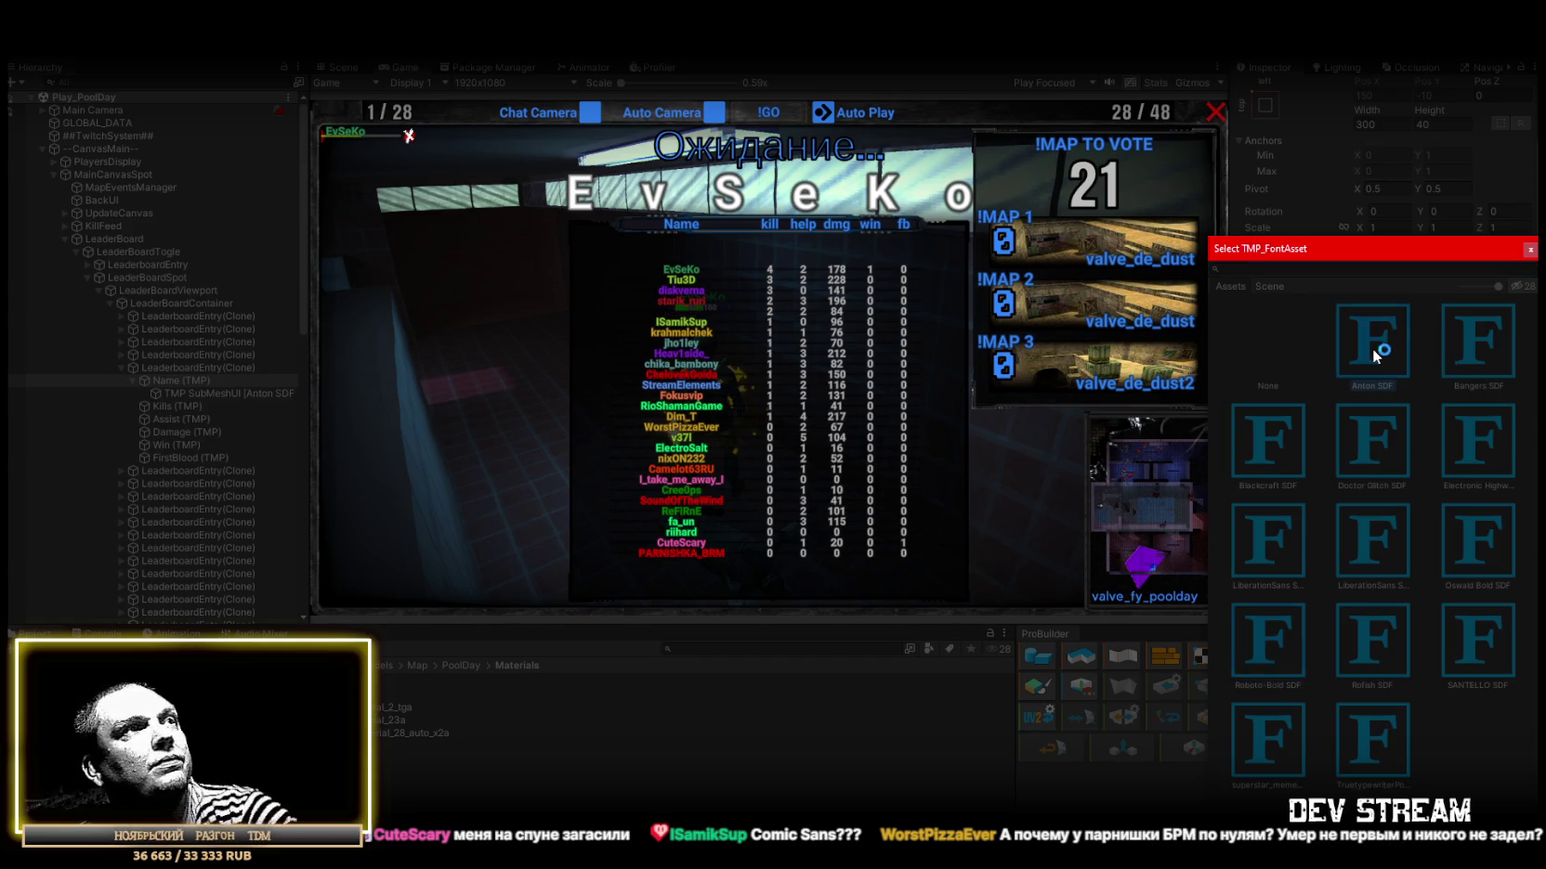
pyautogui.press('Right')
pyautogui.press('Right')
pyautogui.press('Right')
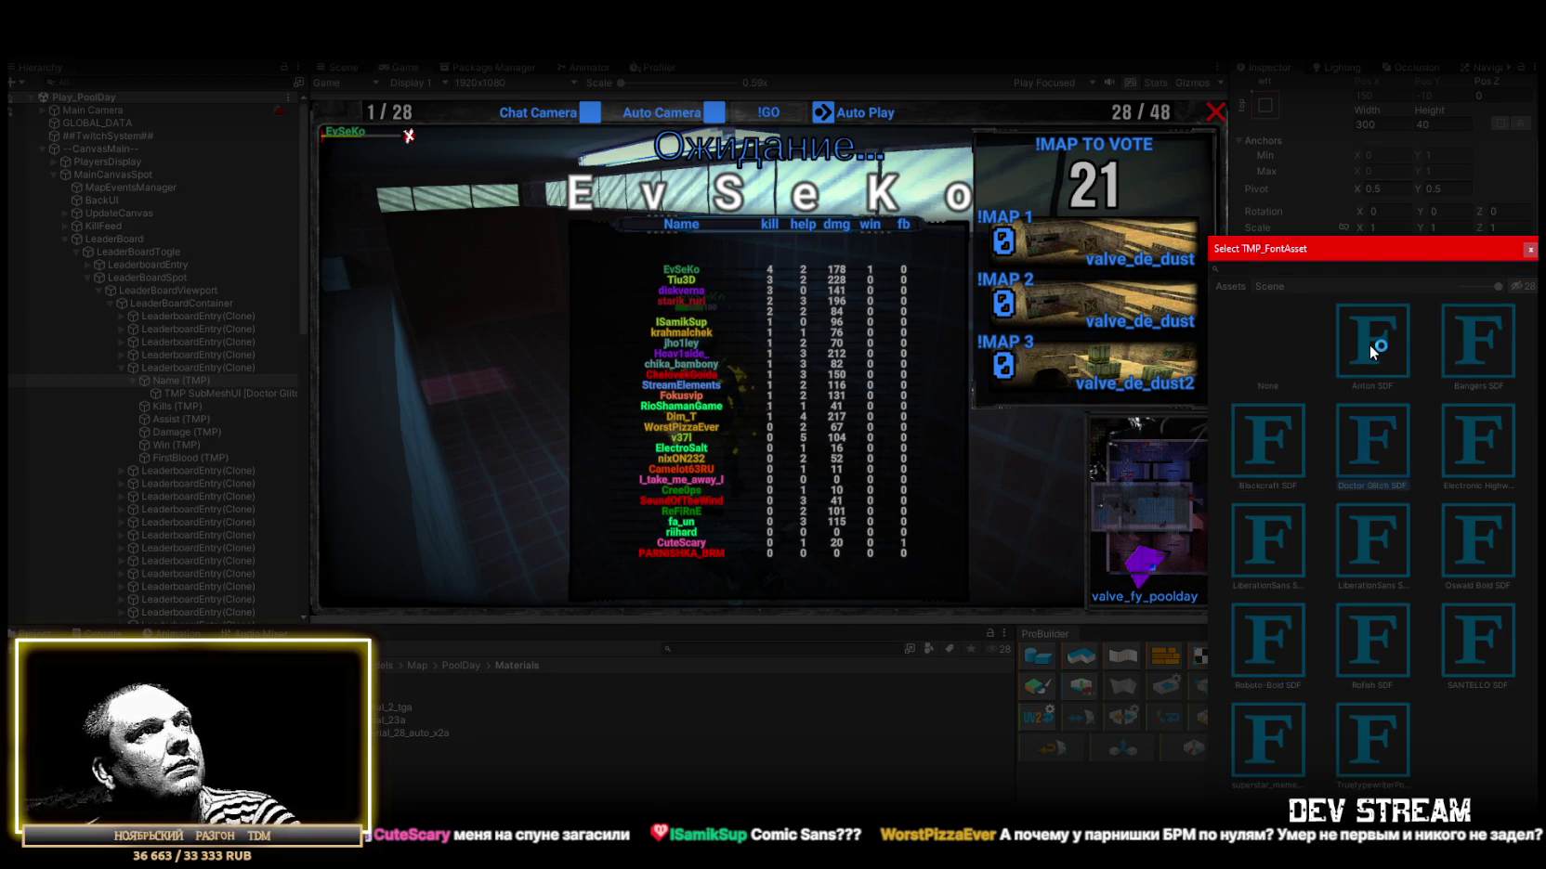
pyautogui.press('Right')
pyautogui.press('Right')
pyautogui.press('Right')
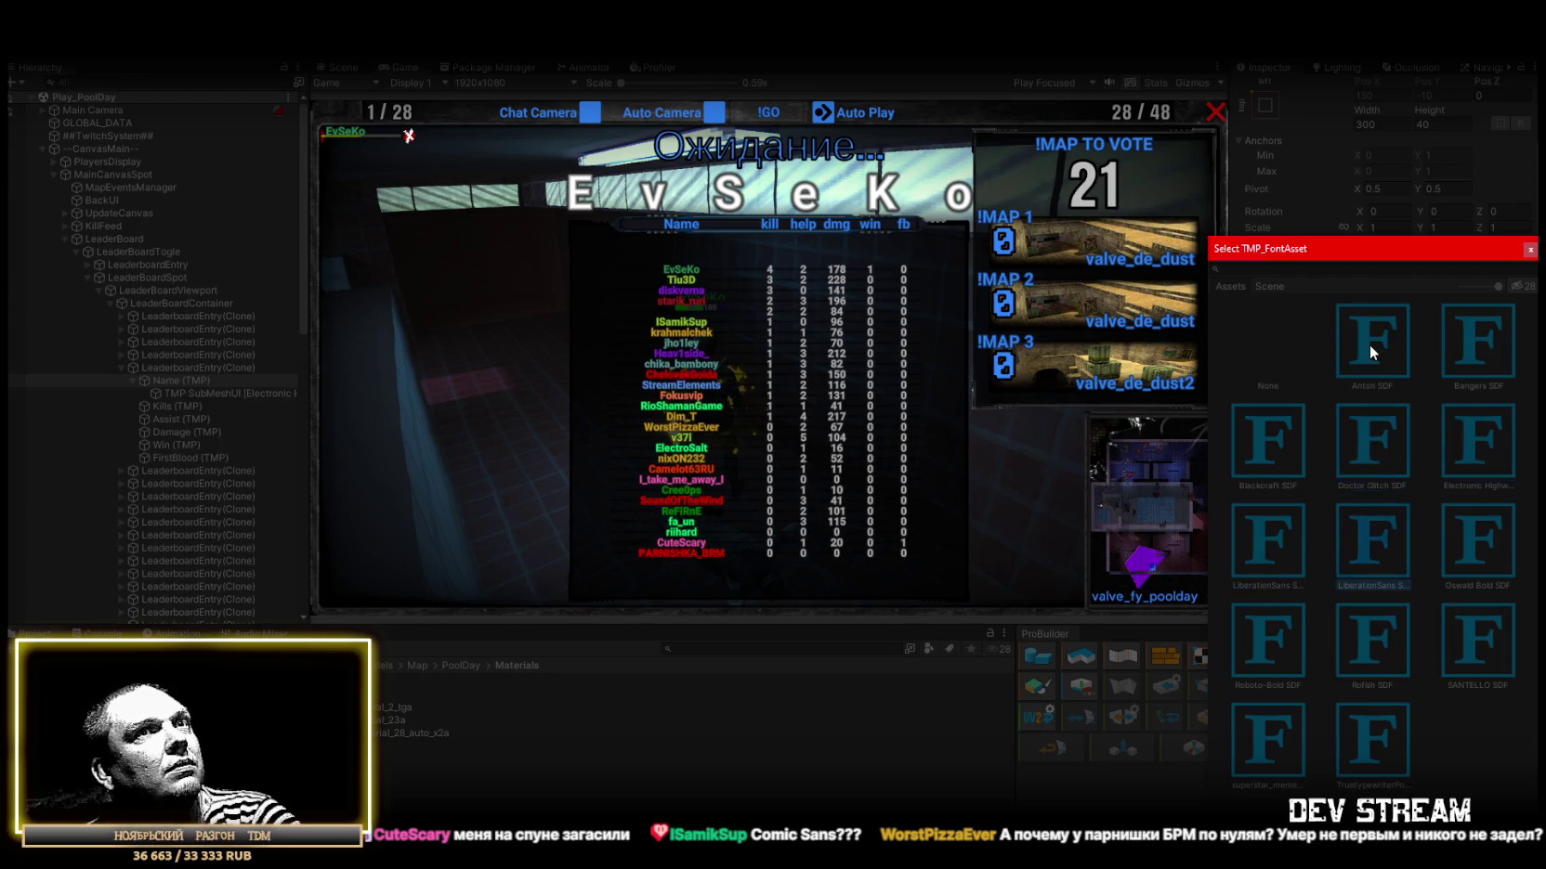
pyautogui.press('Right')
pyautogui.press('Right')
pyautogui.press('Right')
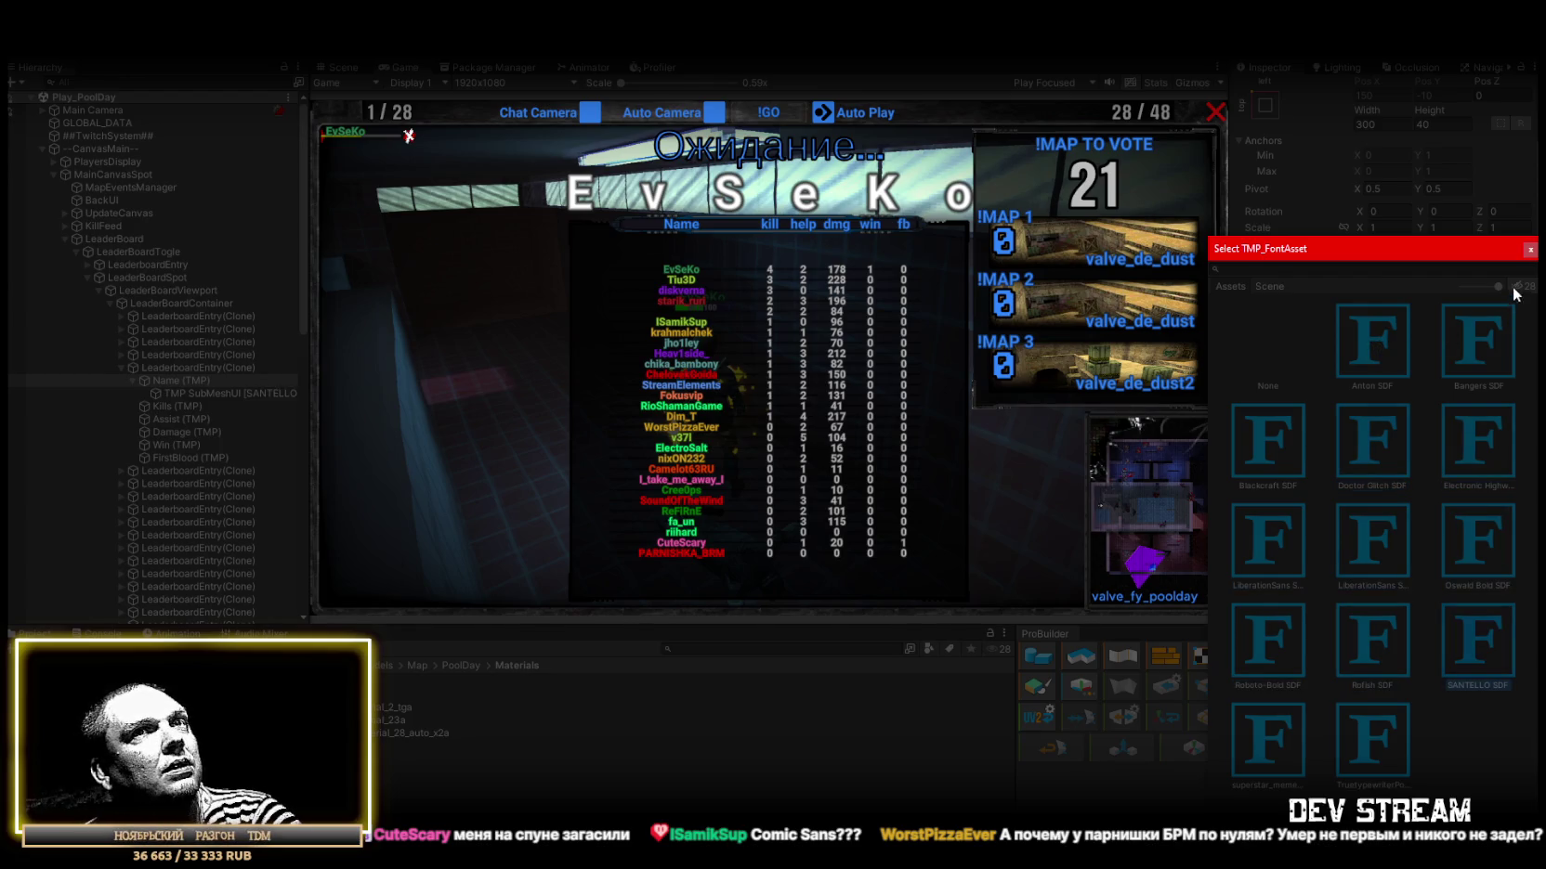
pyautogui.click(1528, 250)
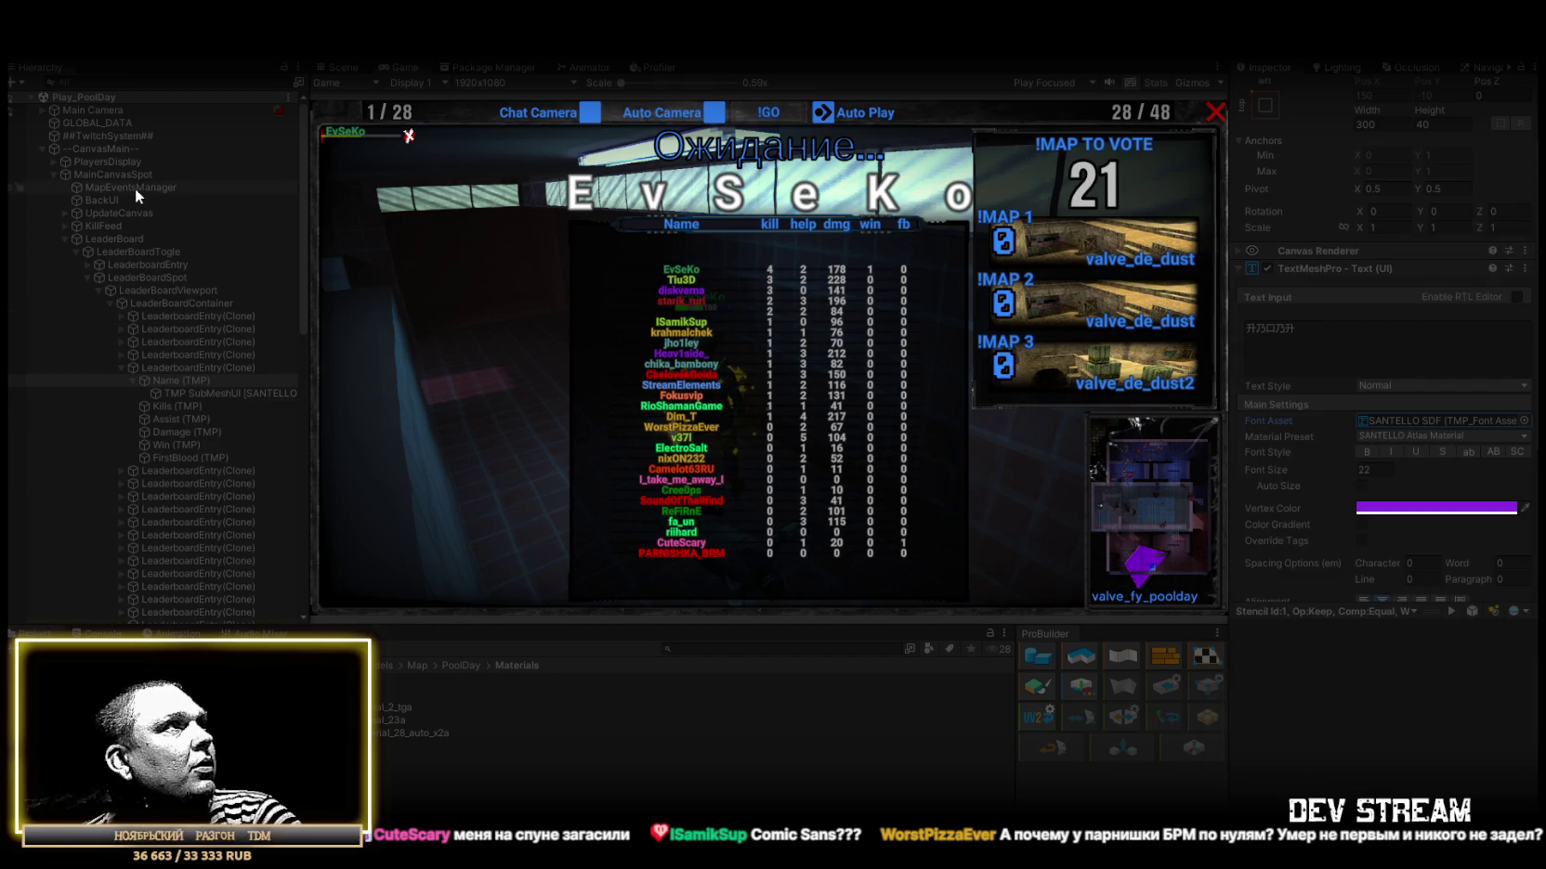
pyautogui.scroll(-15, 138, 213)
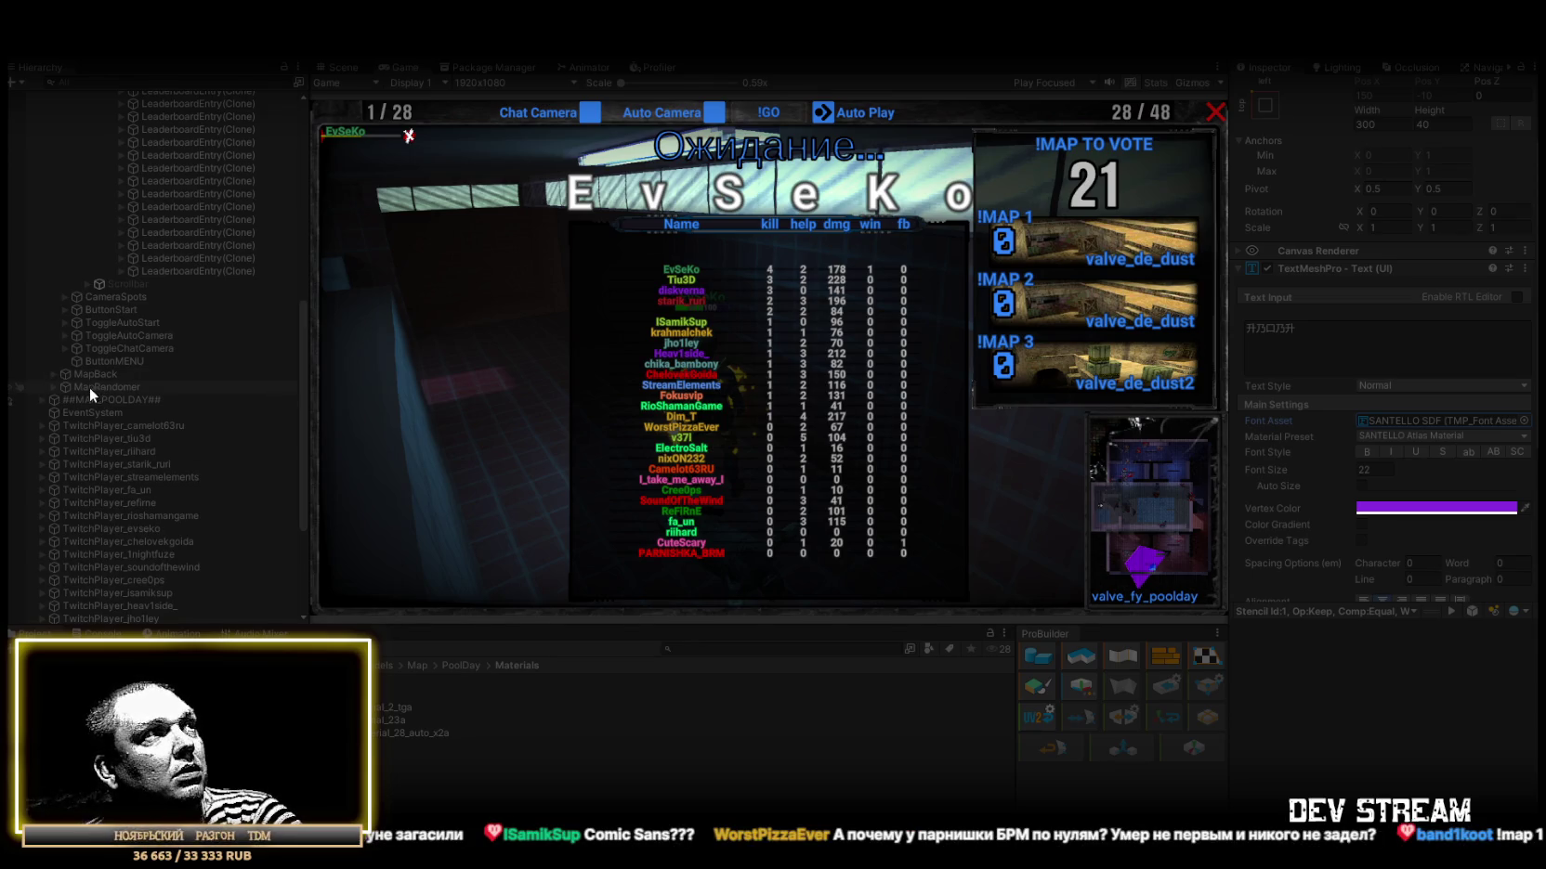
# Deactivate the MapRandomer object so the map-vote panel is hidden.
pyautogui.click(54, 388)
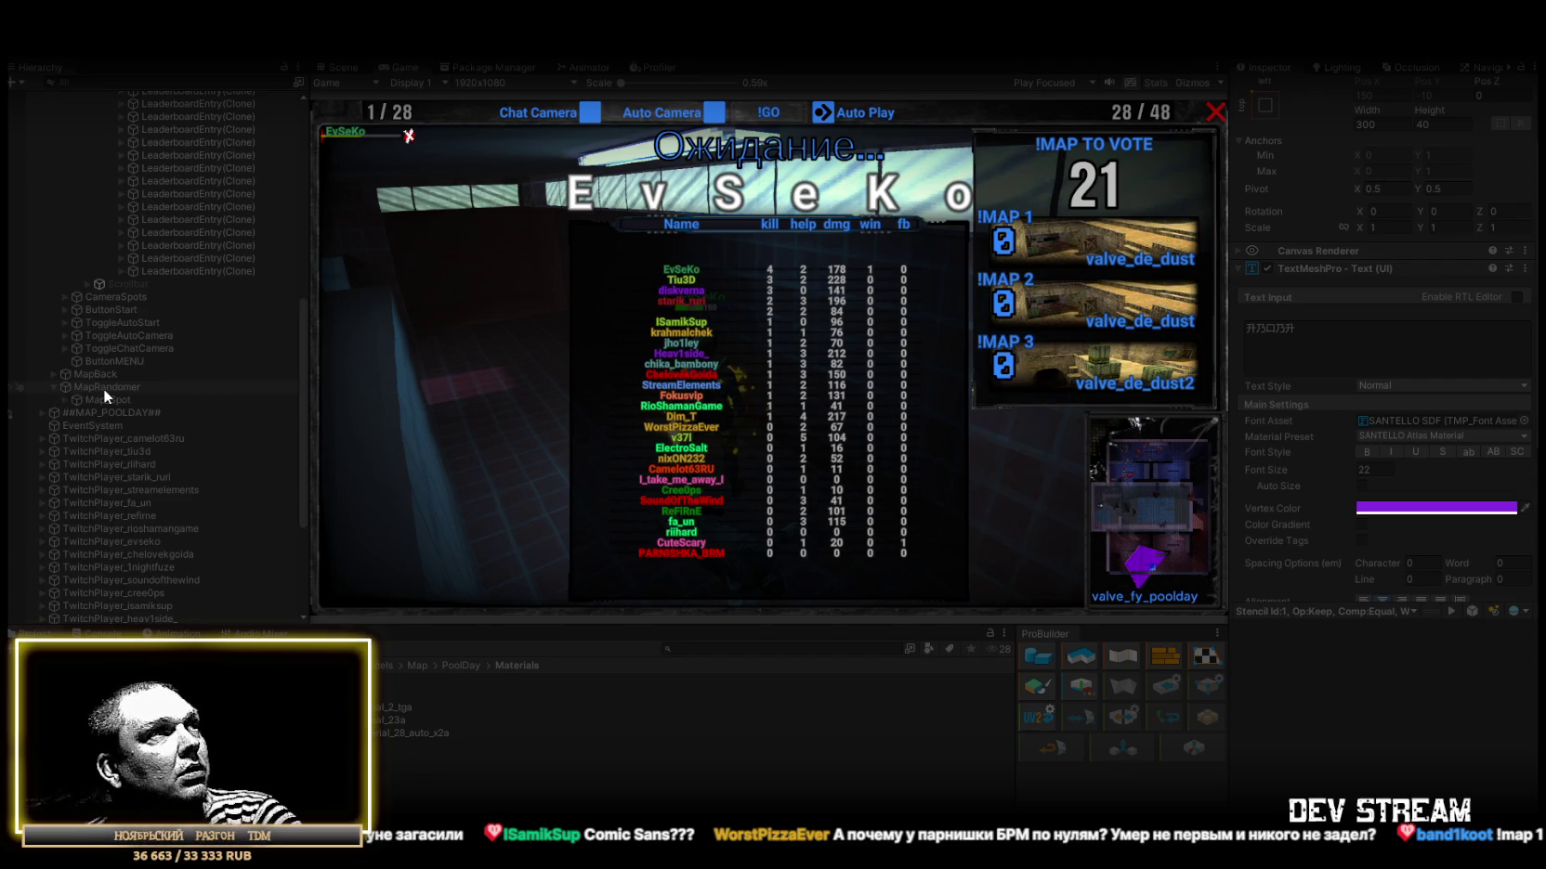
pyautogui.click(103, 390)
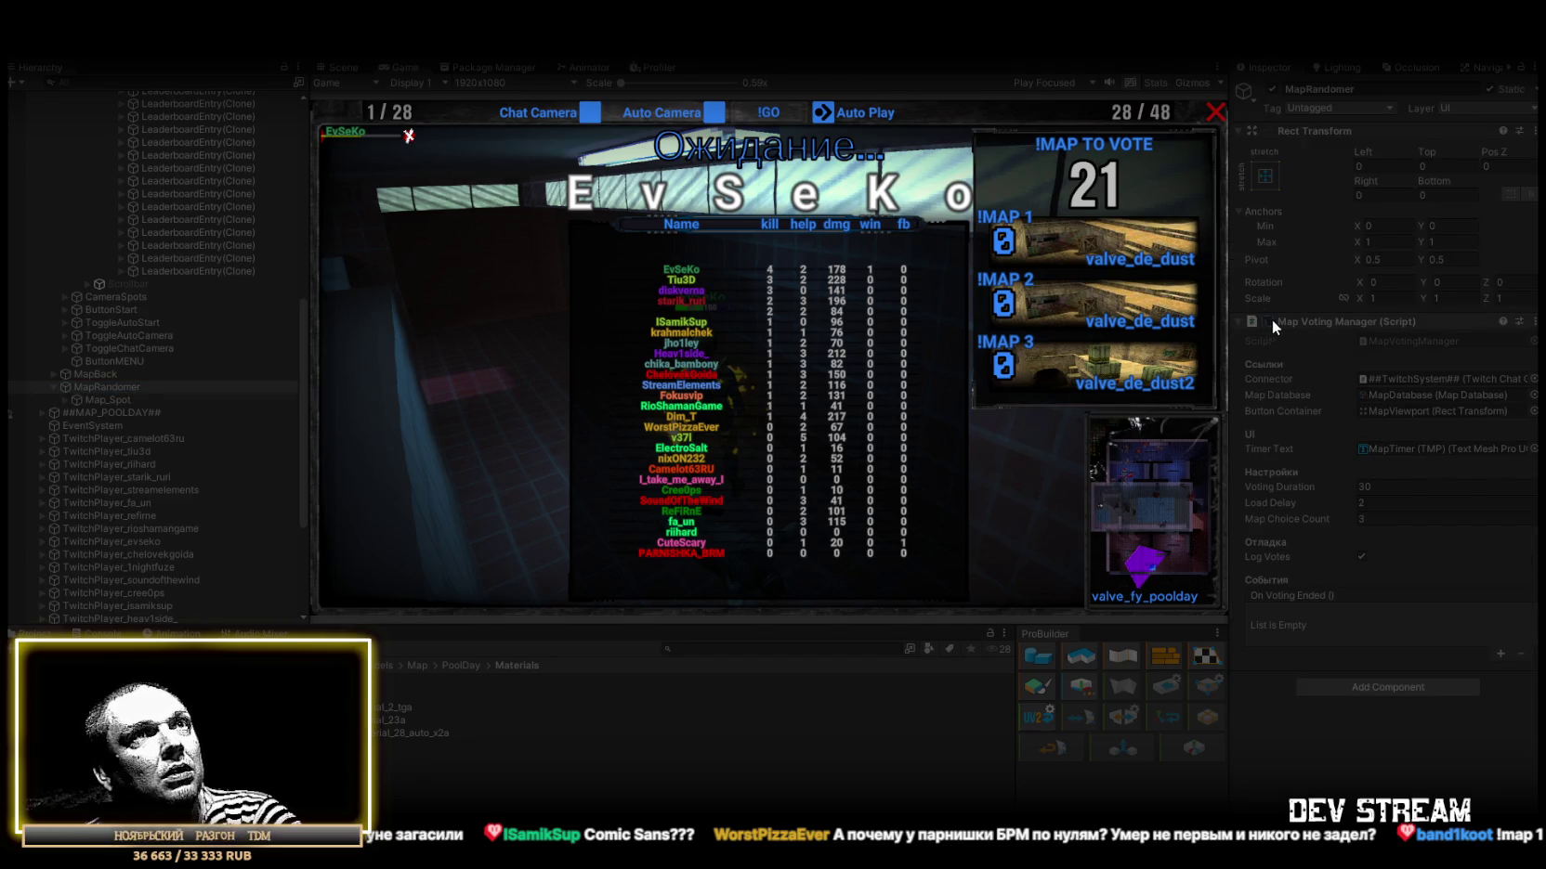
pyautogui.click(1272, 89)
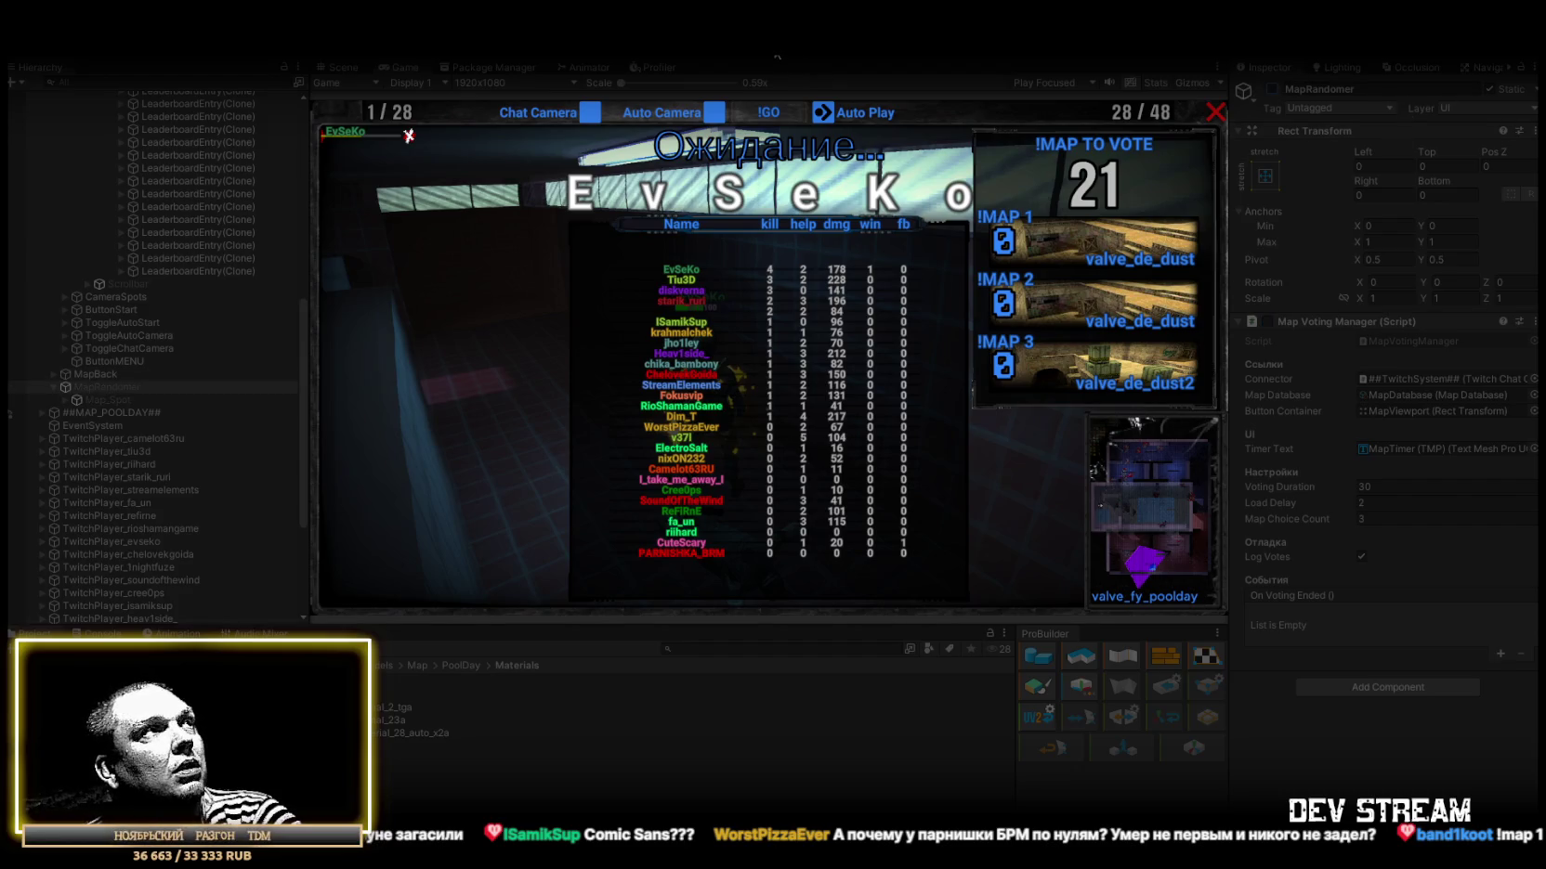
pyautogui.scroll(8, 176, 284)
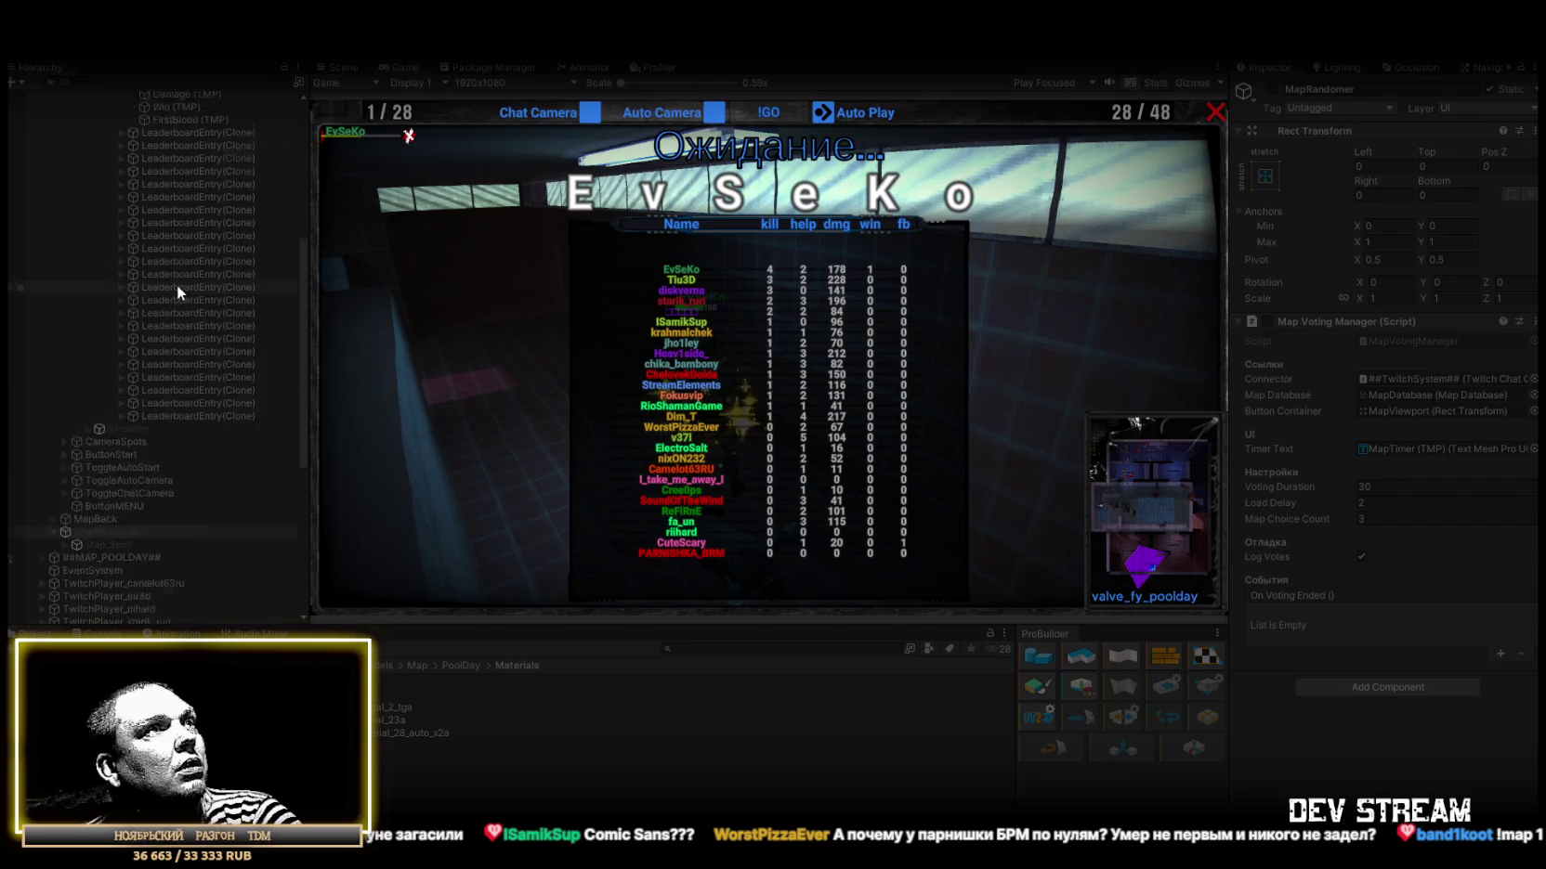
# Change the Name (TMP) label's font to TruetypewriterPolyglott-mELa SDF.
pyautogui.click(181, 284)
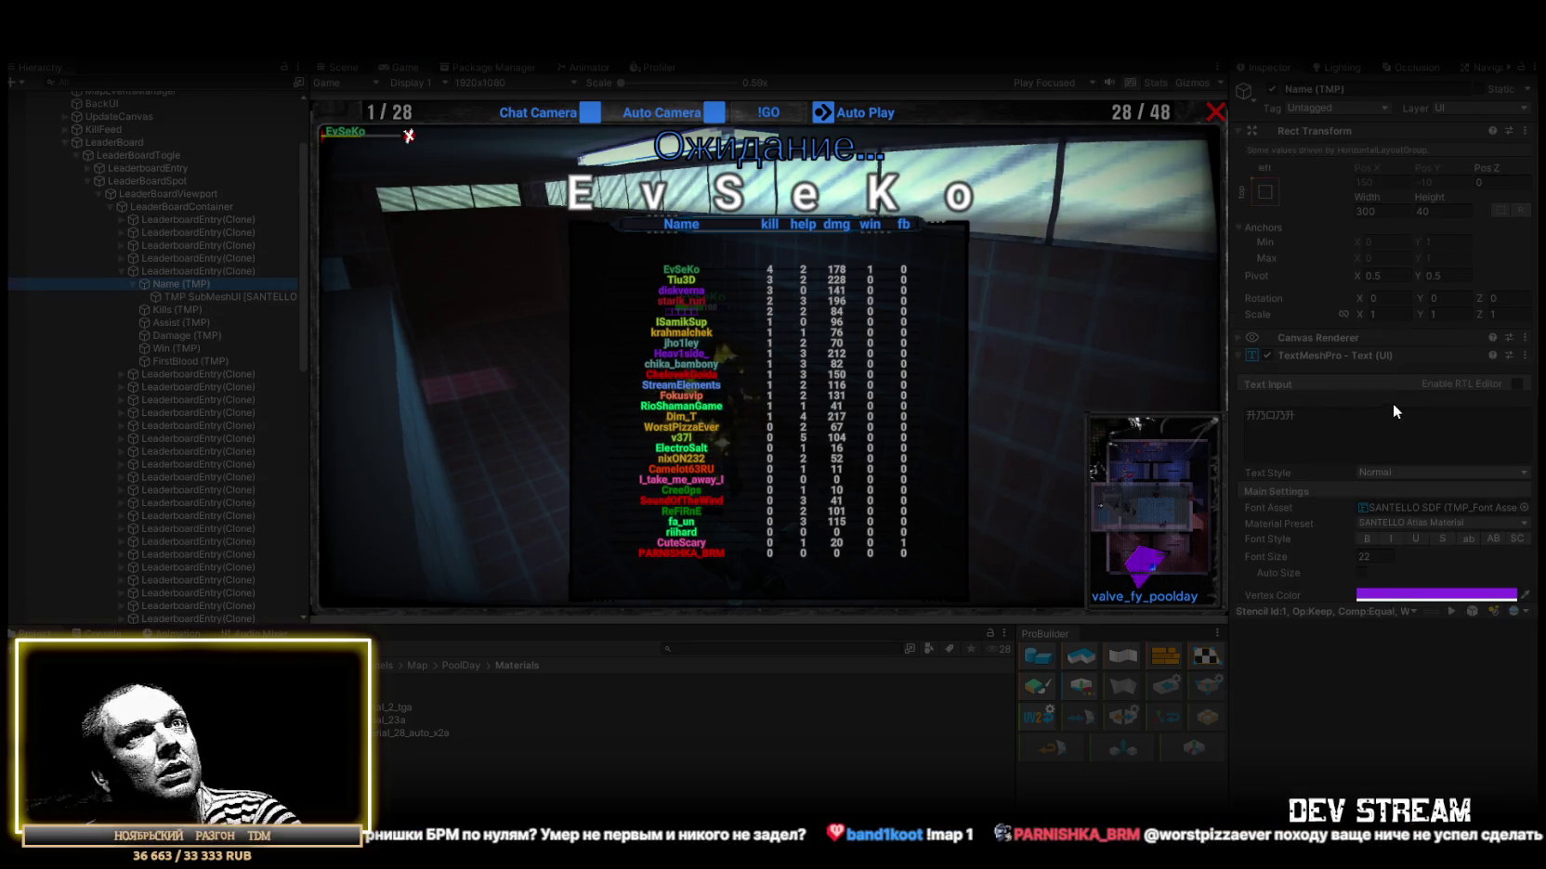
pyautogui.click(1523, 508)
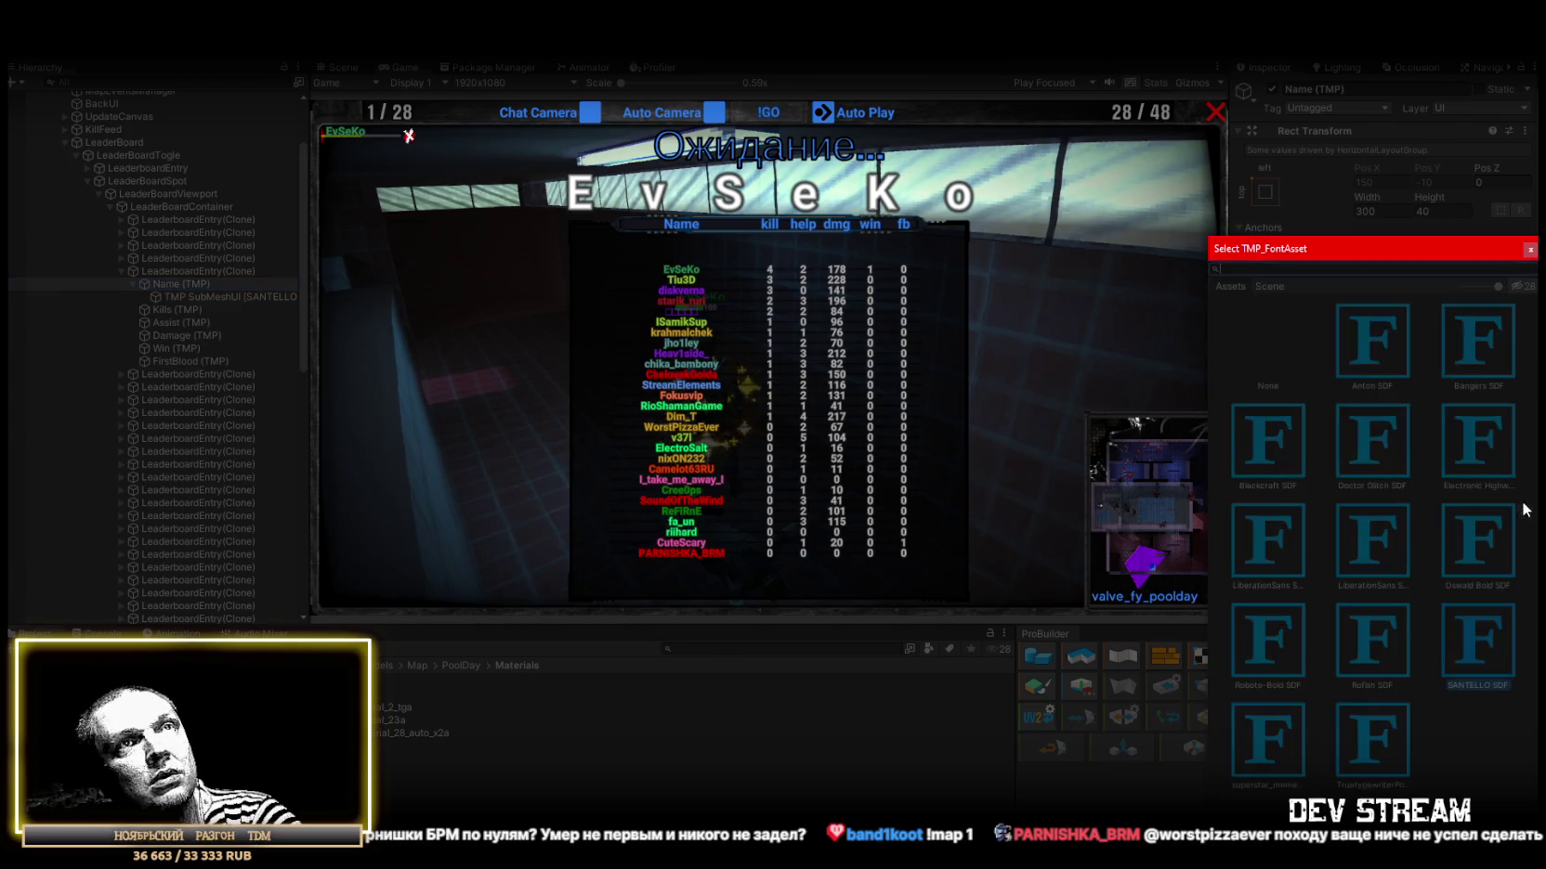
pyautogui.press('Right')
pyautogui.press('Right')
pyautogui.press('Right')
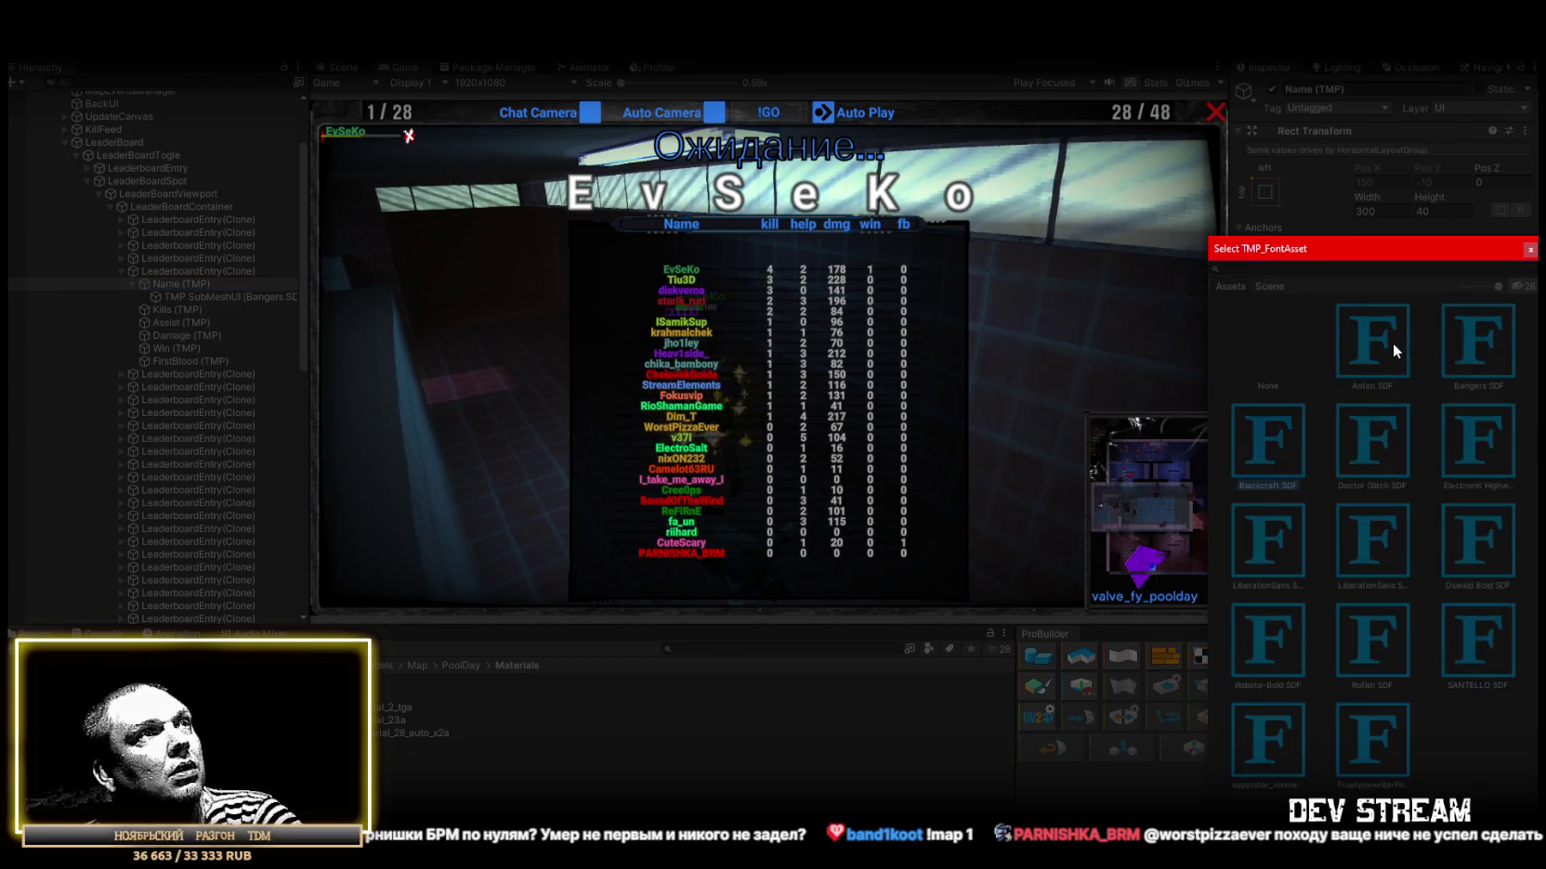
pyautogui.press('Right')
pyautogui.press('Right')
pyautogui.press('Right')
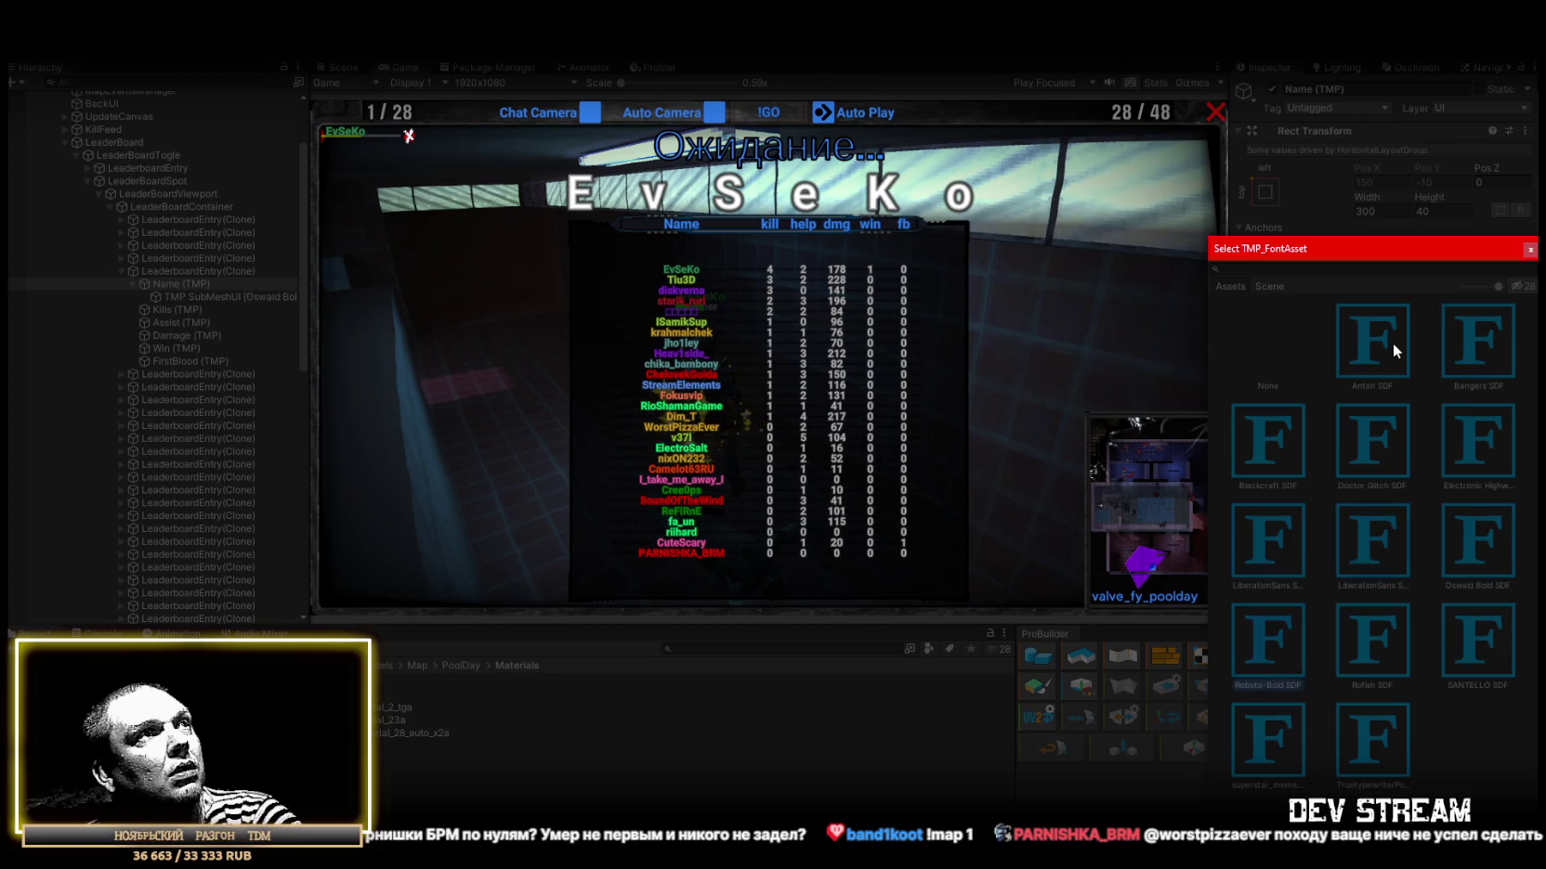
pyautogui.press('Right')
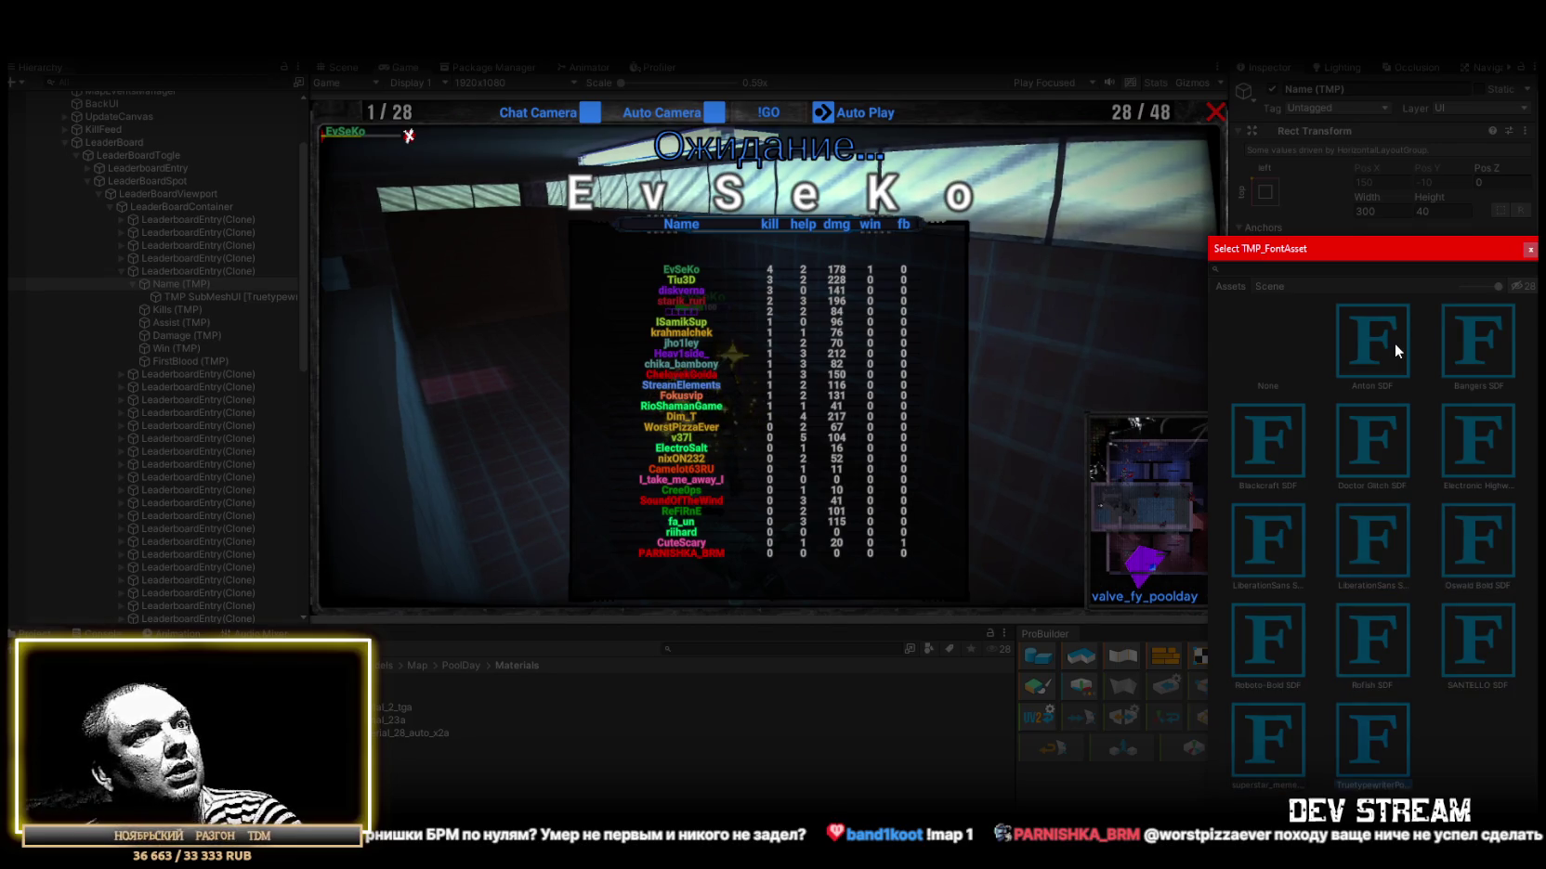
pyautogui.press('Left')
pyautogui.press('Left')
pyautogui.press('Left')
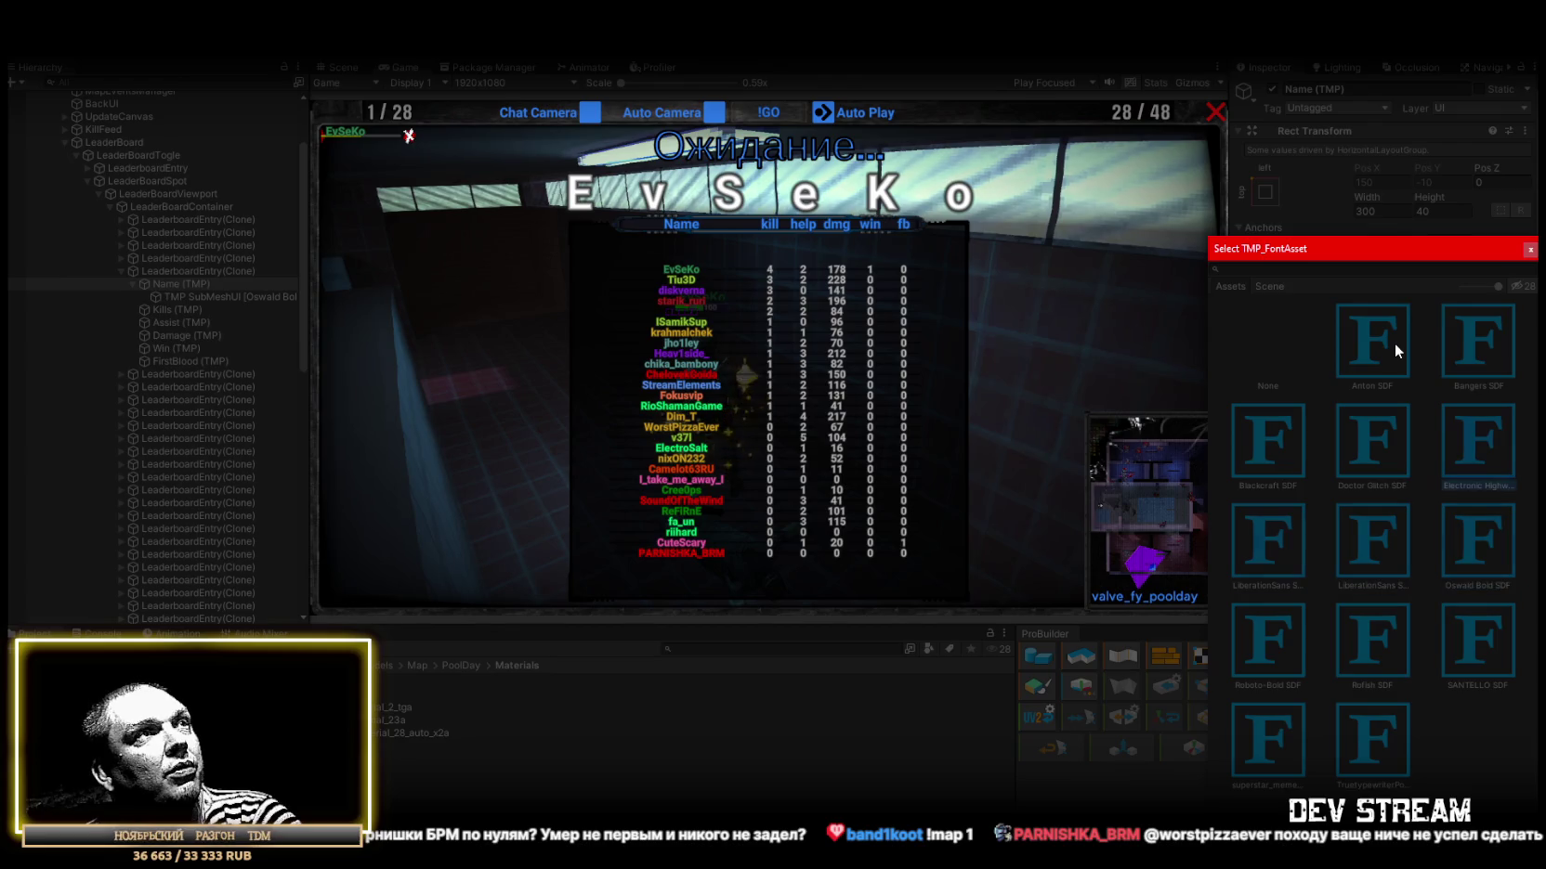
pyautogui.press('Right')
pyautogui.press('Right')
pyautogui.press('Right')
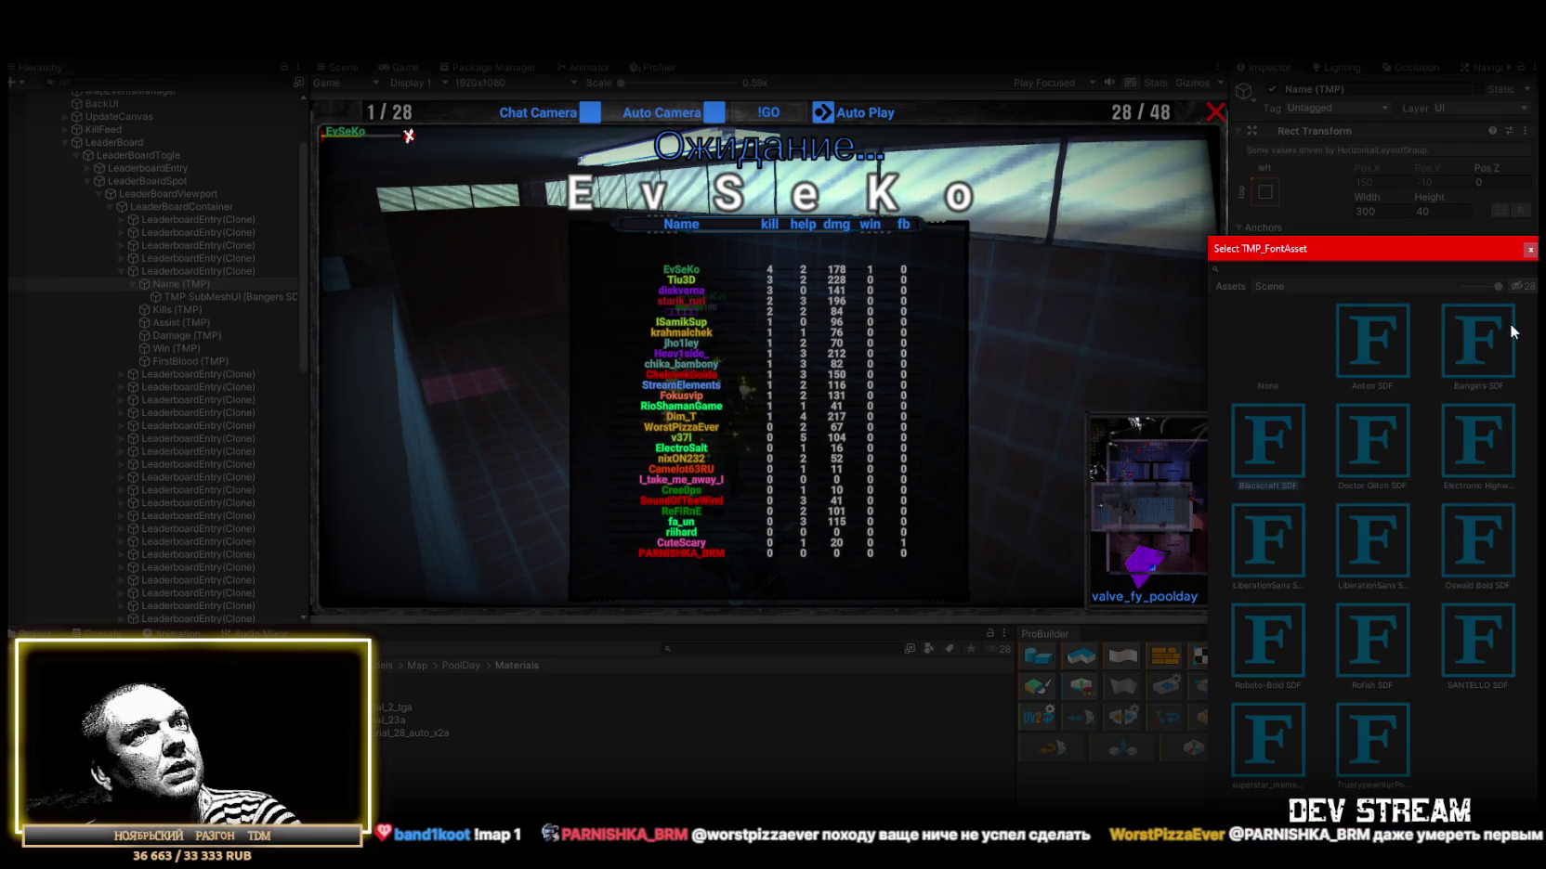
pyautogui.press('Right')
pyautogui.press('Right')
pyautogui.press('Right')
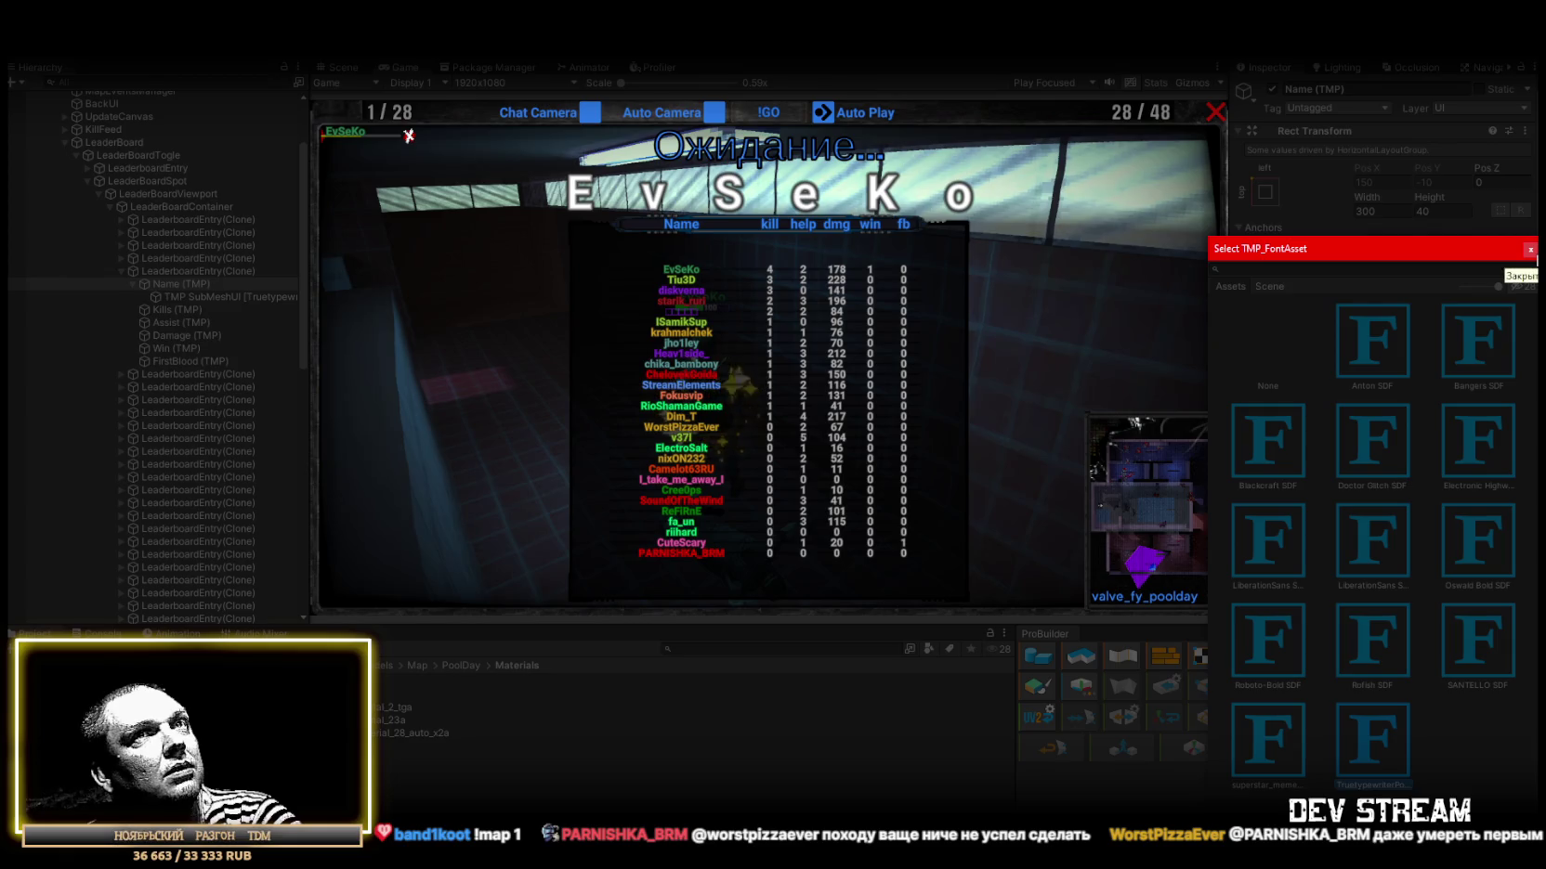
pyautogui.click(1529, 250)
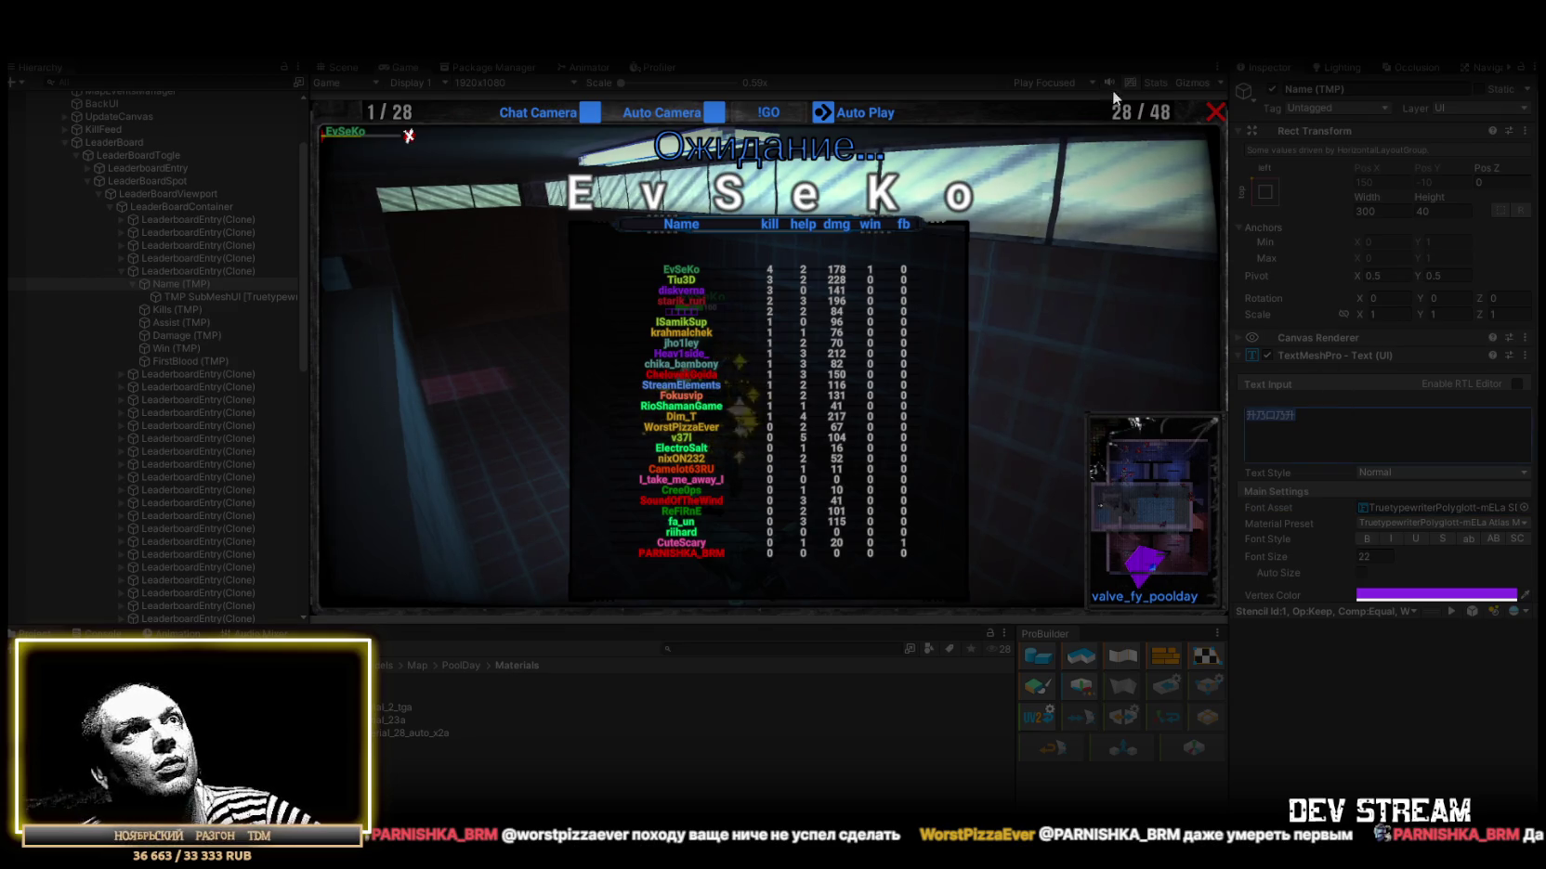
# Exit to the main menu, search Find Player for 'привет', then inspect GLOBAL_DATA in Play_0_Menu.
pyautogui.click(1216, 117)
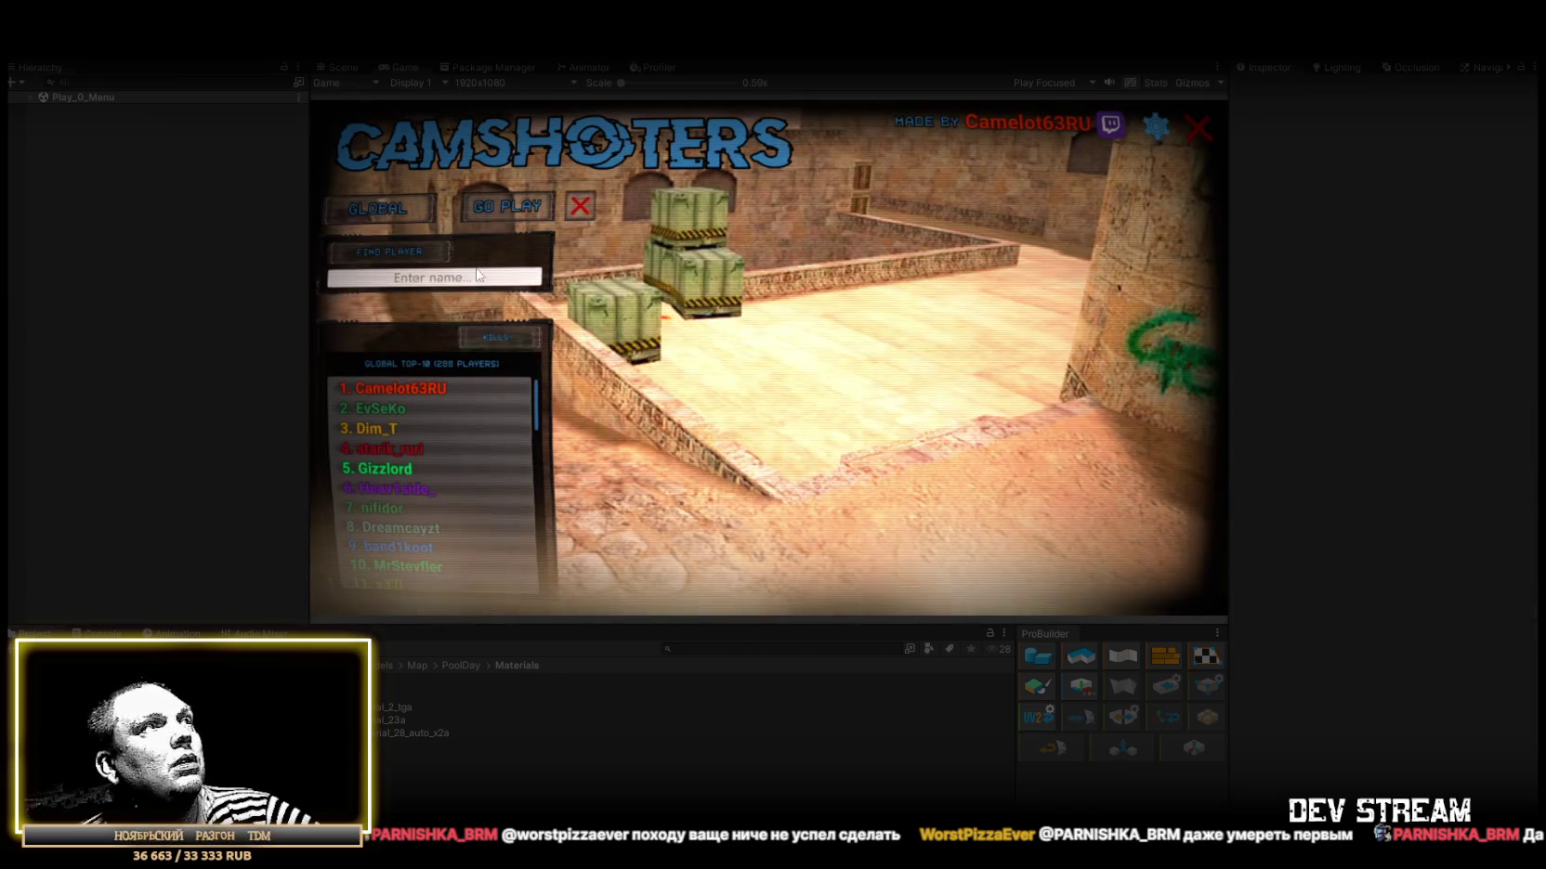
pyautogui.click(478, 275)
pyautogui.write('привет')
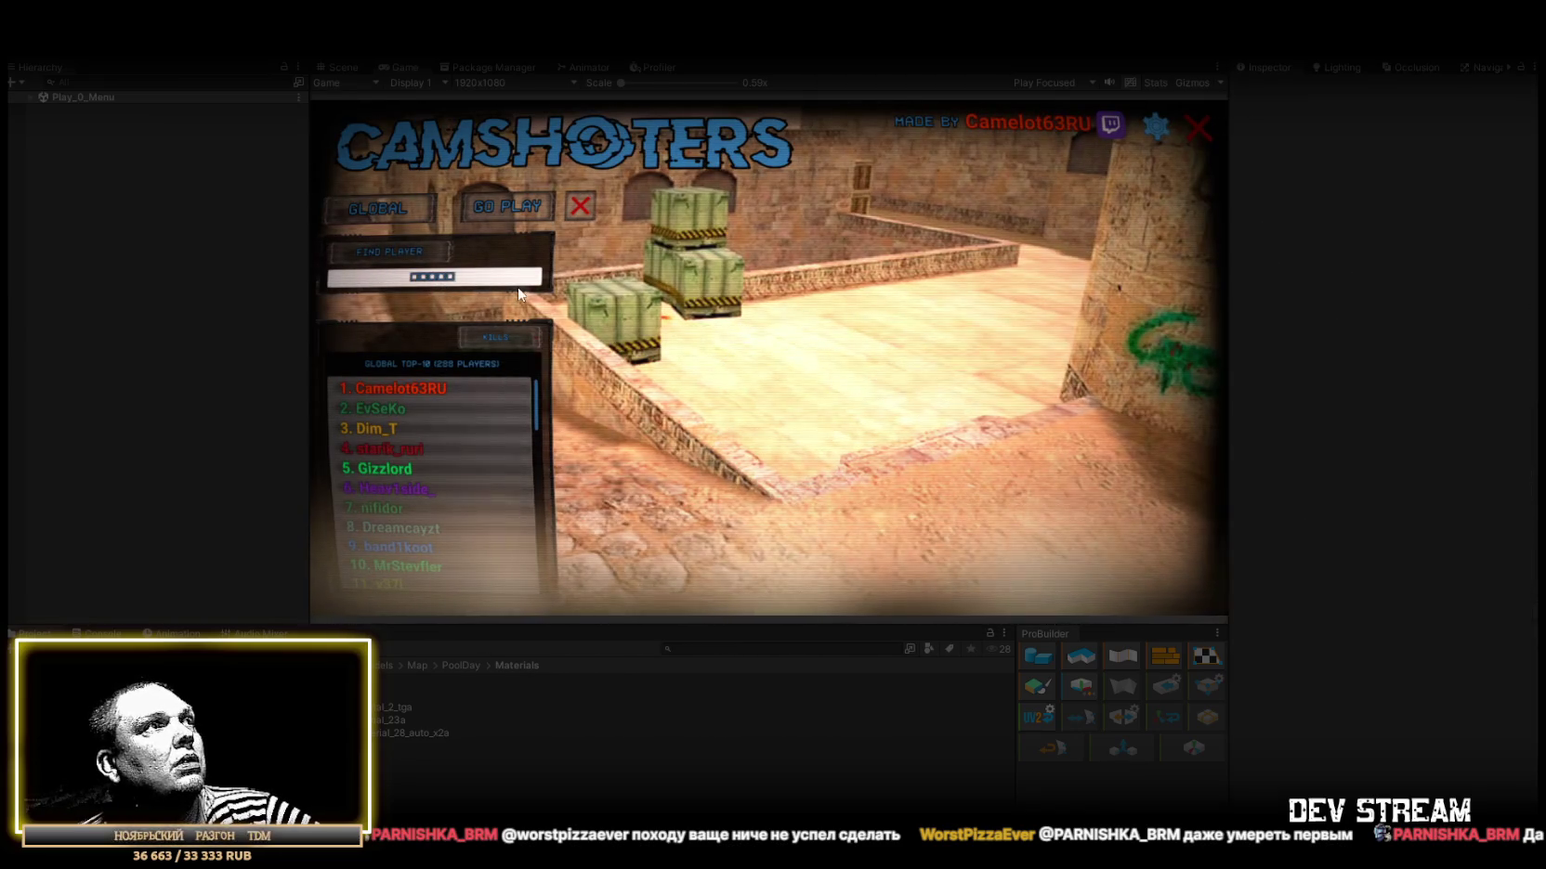
pyautogui.click(390, 259)
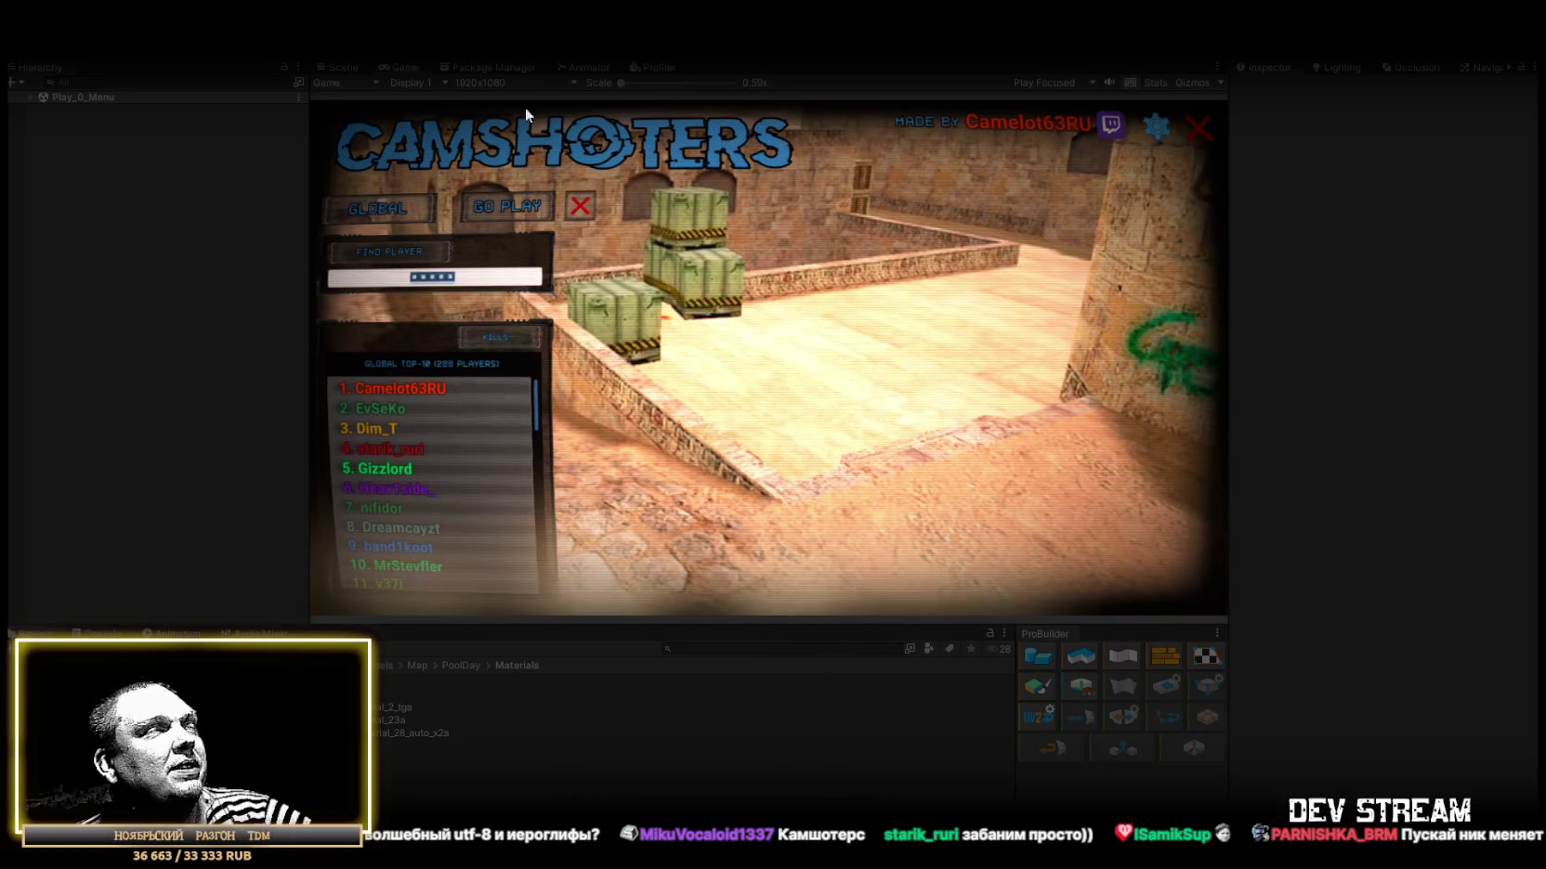
pyautogui.click(29, 97)
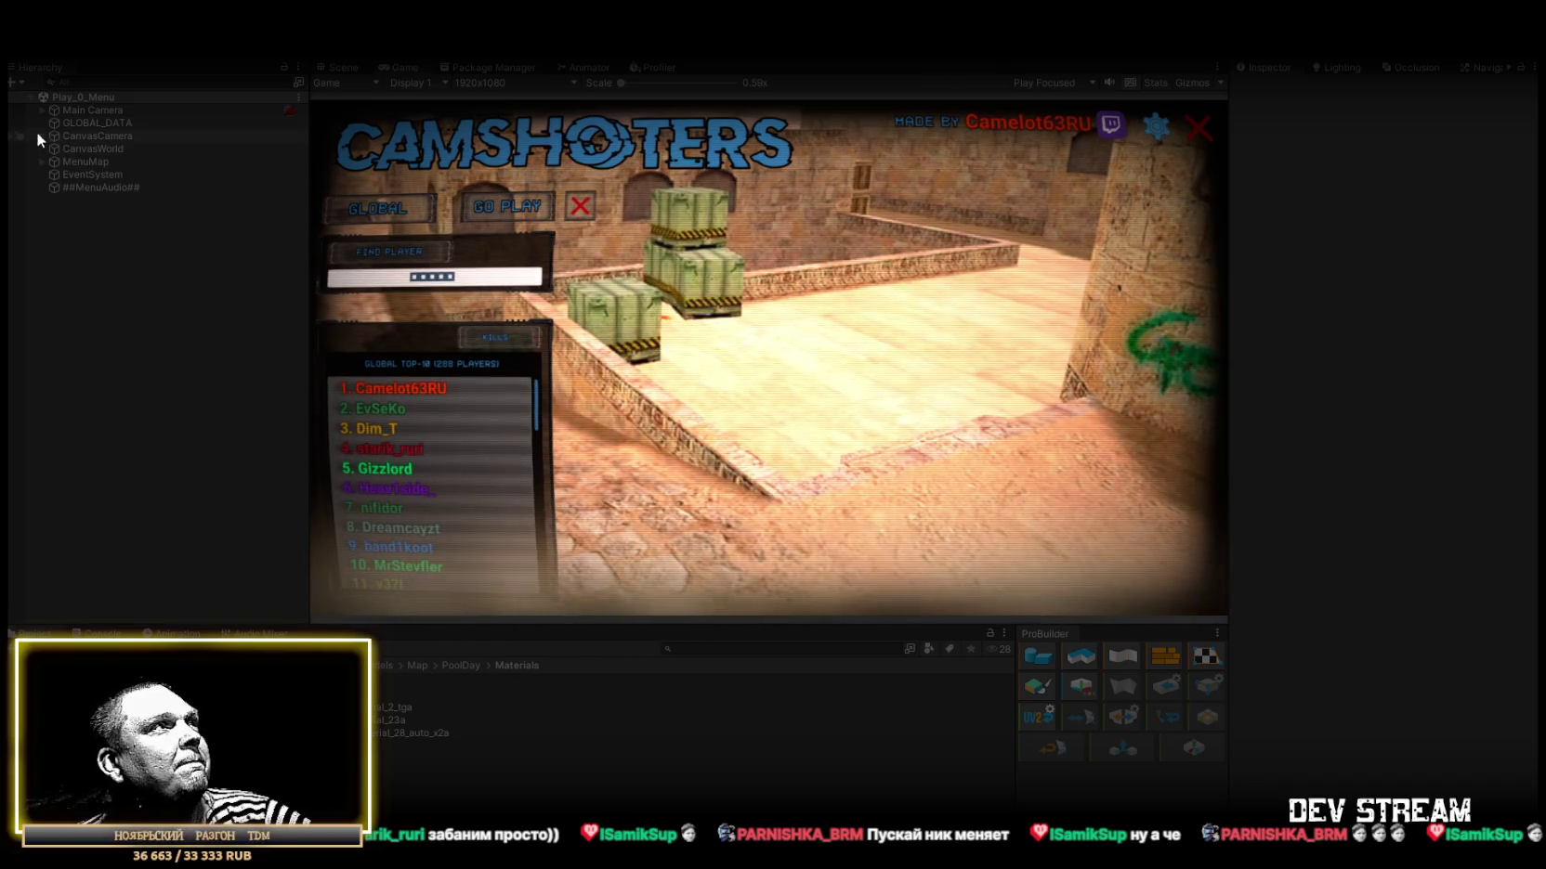
pyautogui.click(94, 122)
pyautogui.write('BIGHTFUZZ')
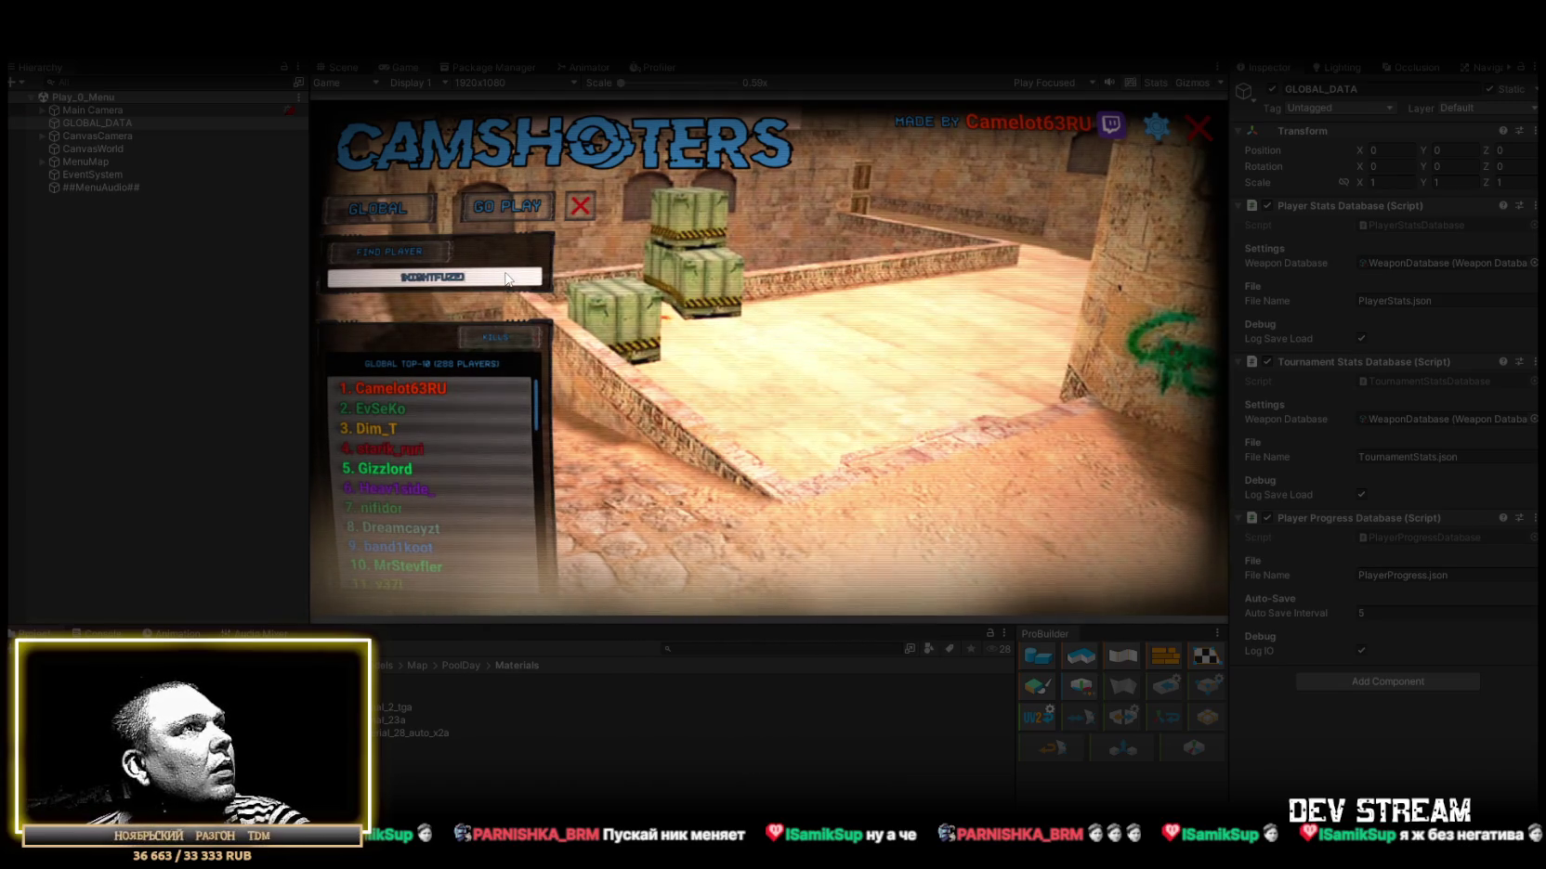
# Open a Global Top-10 player's statistics panel and maximize the Game view.
pyautogui.click(395, 263)
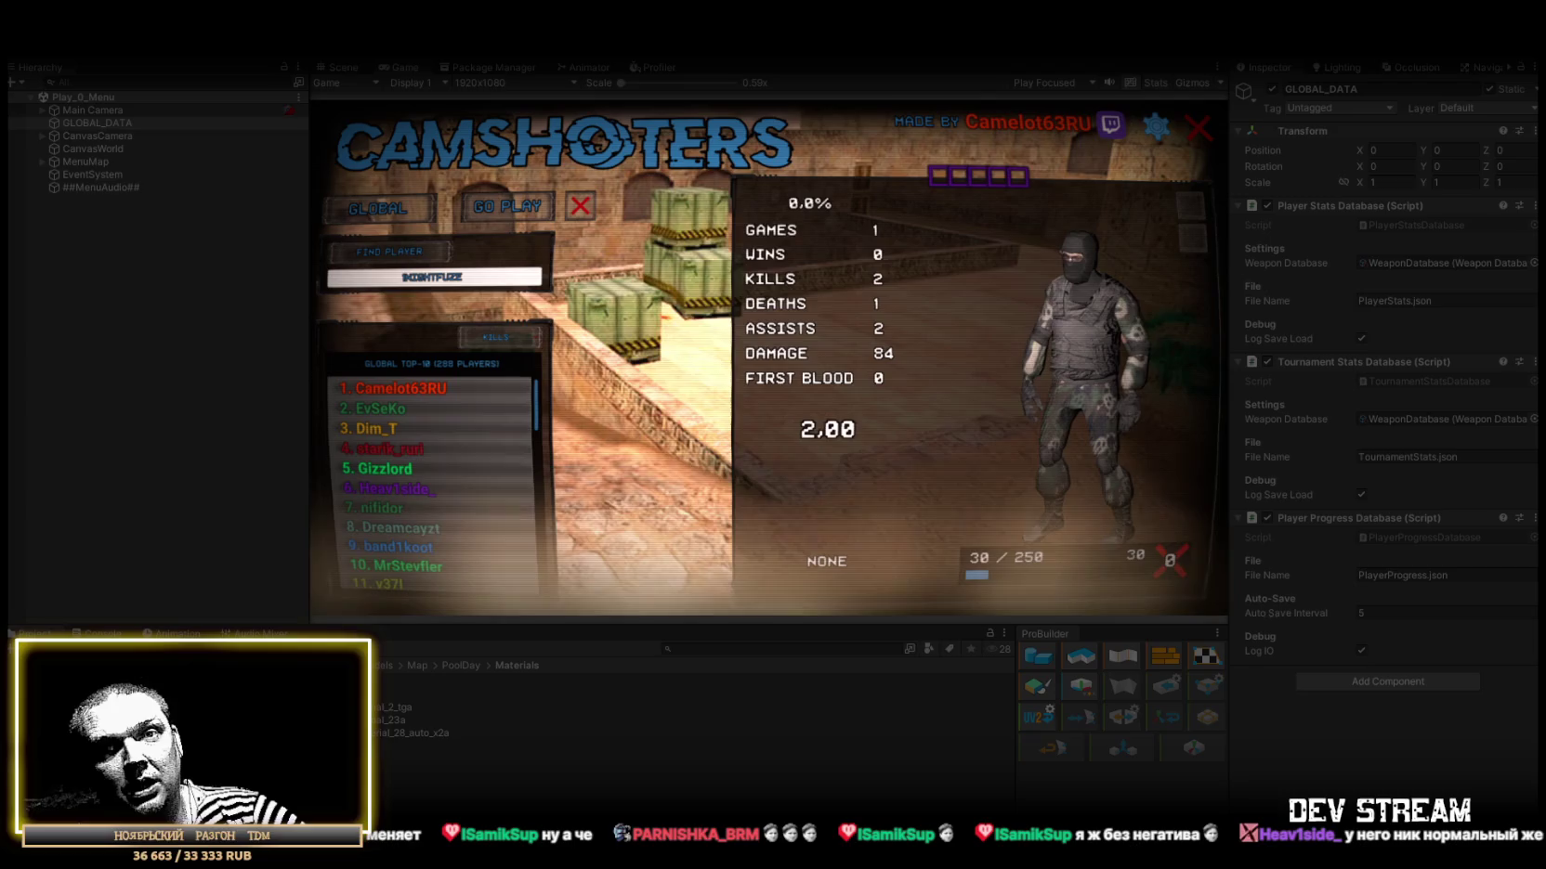
pyautogui.doubleClick(403, 66)
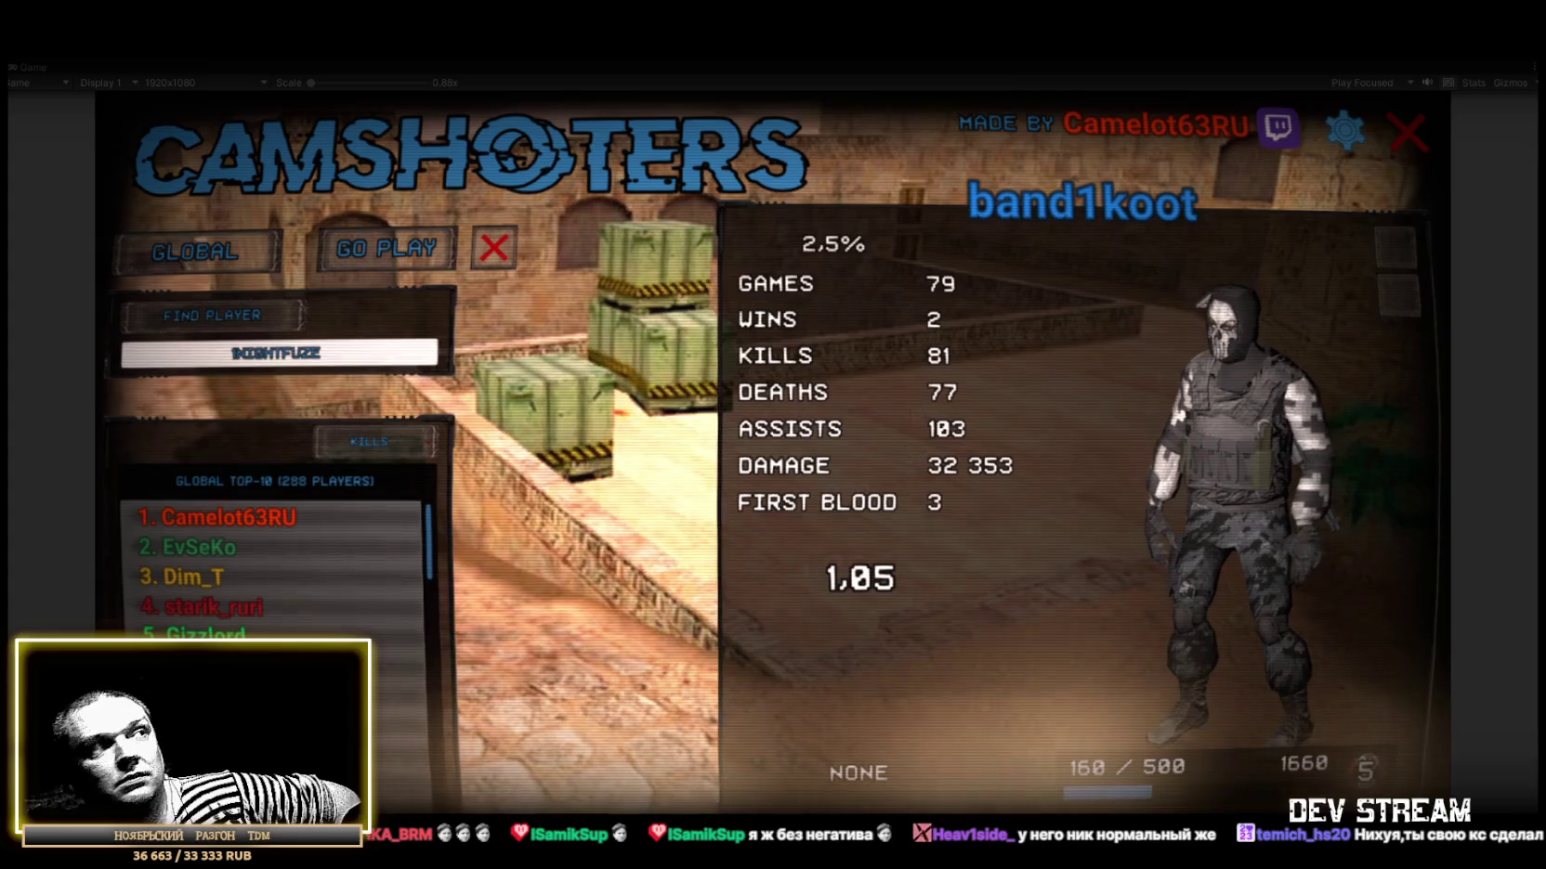
# Browse player stats in the Global list, then the top three in the Tournament ranking.
pyautogui.click(214, 547)
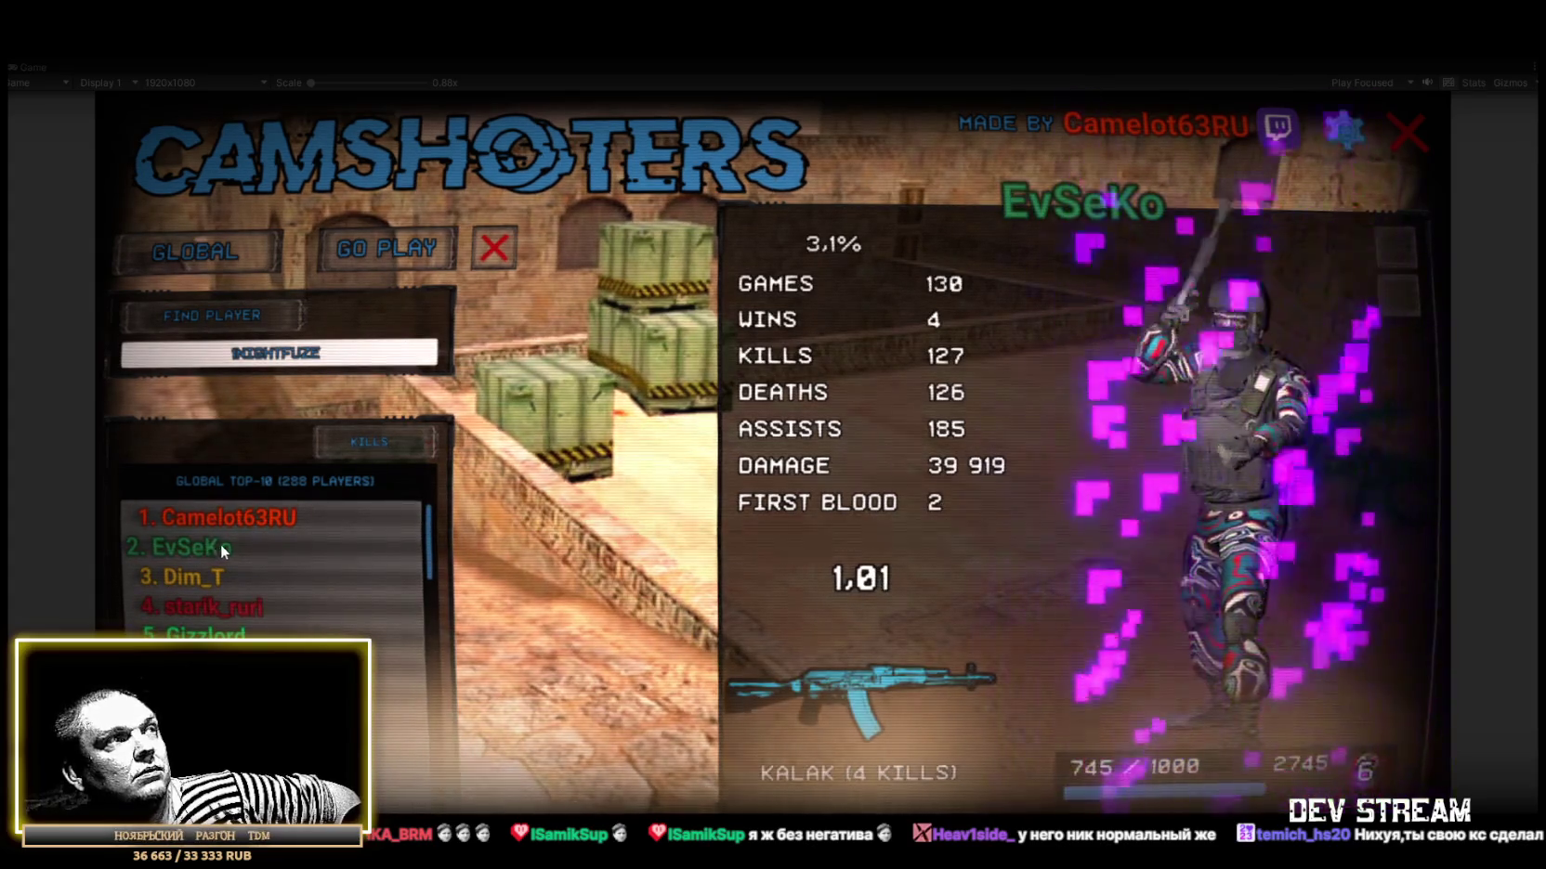
pyautogui.click(172, 254)
pyautogui.click(196, 550)
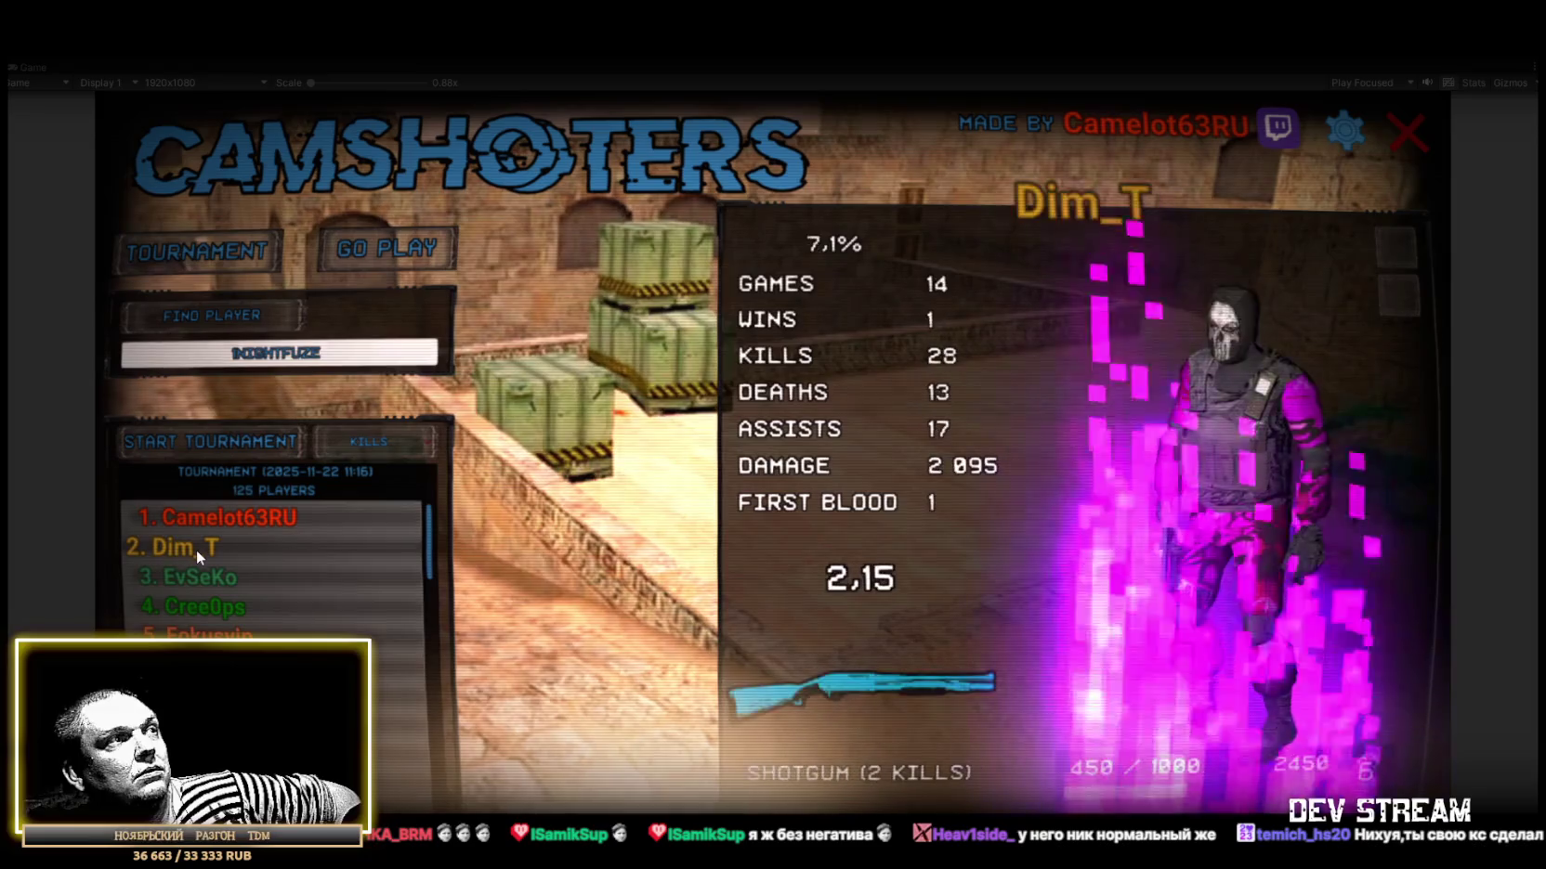
pyautogui.click(193, 577)
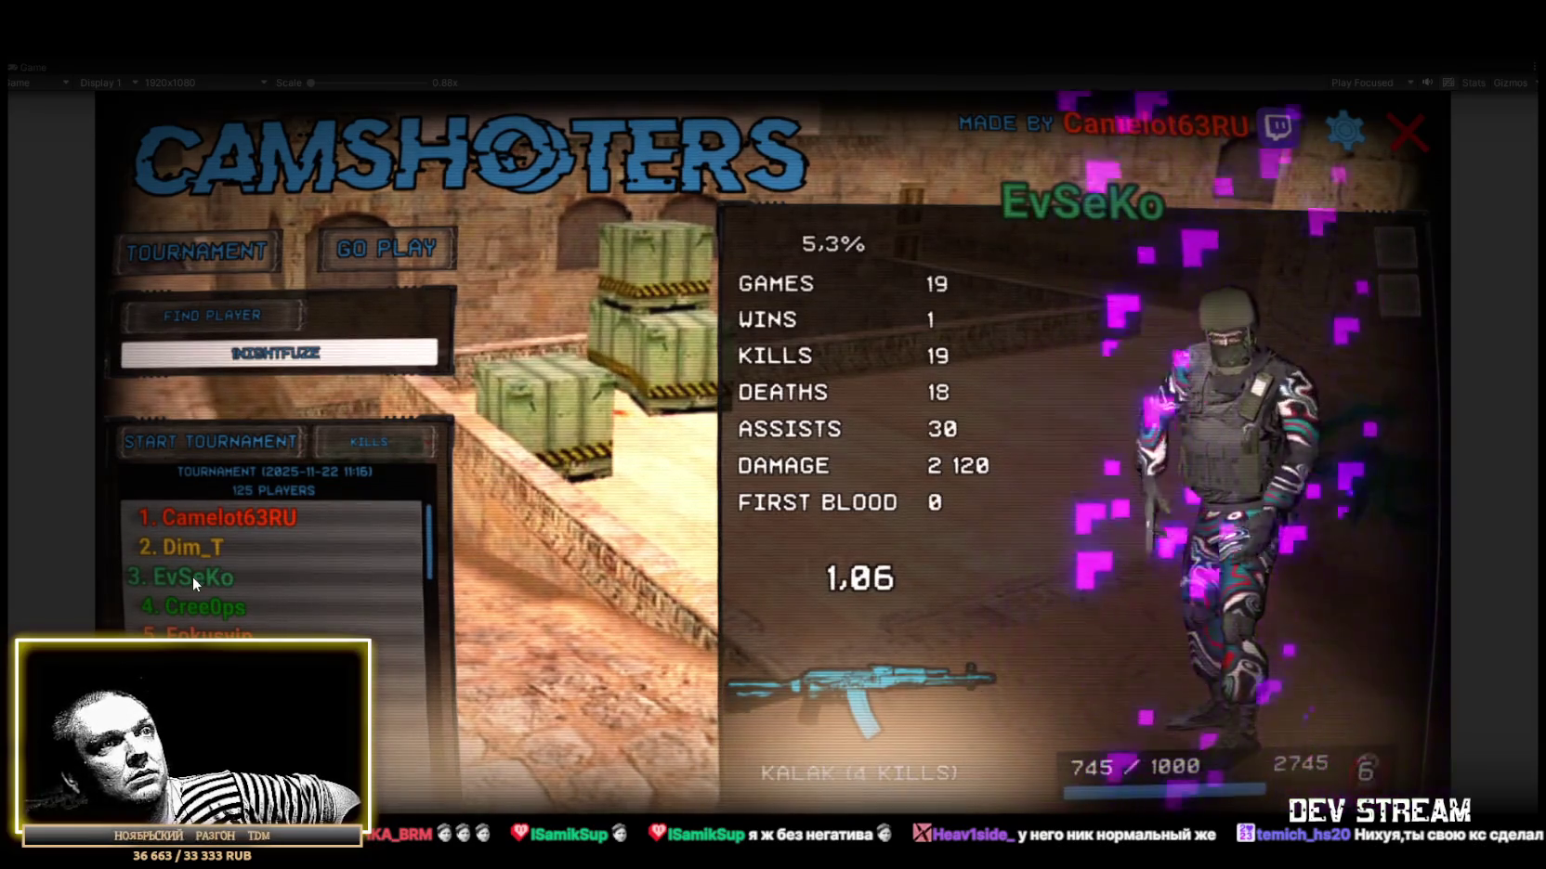
pyautogui.click(208, 546)
pyautogui.click(230, 518)
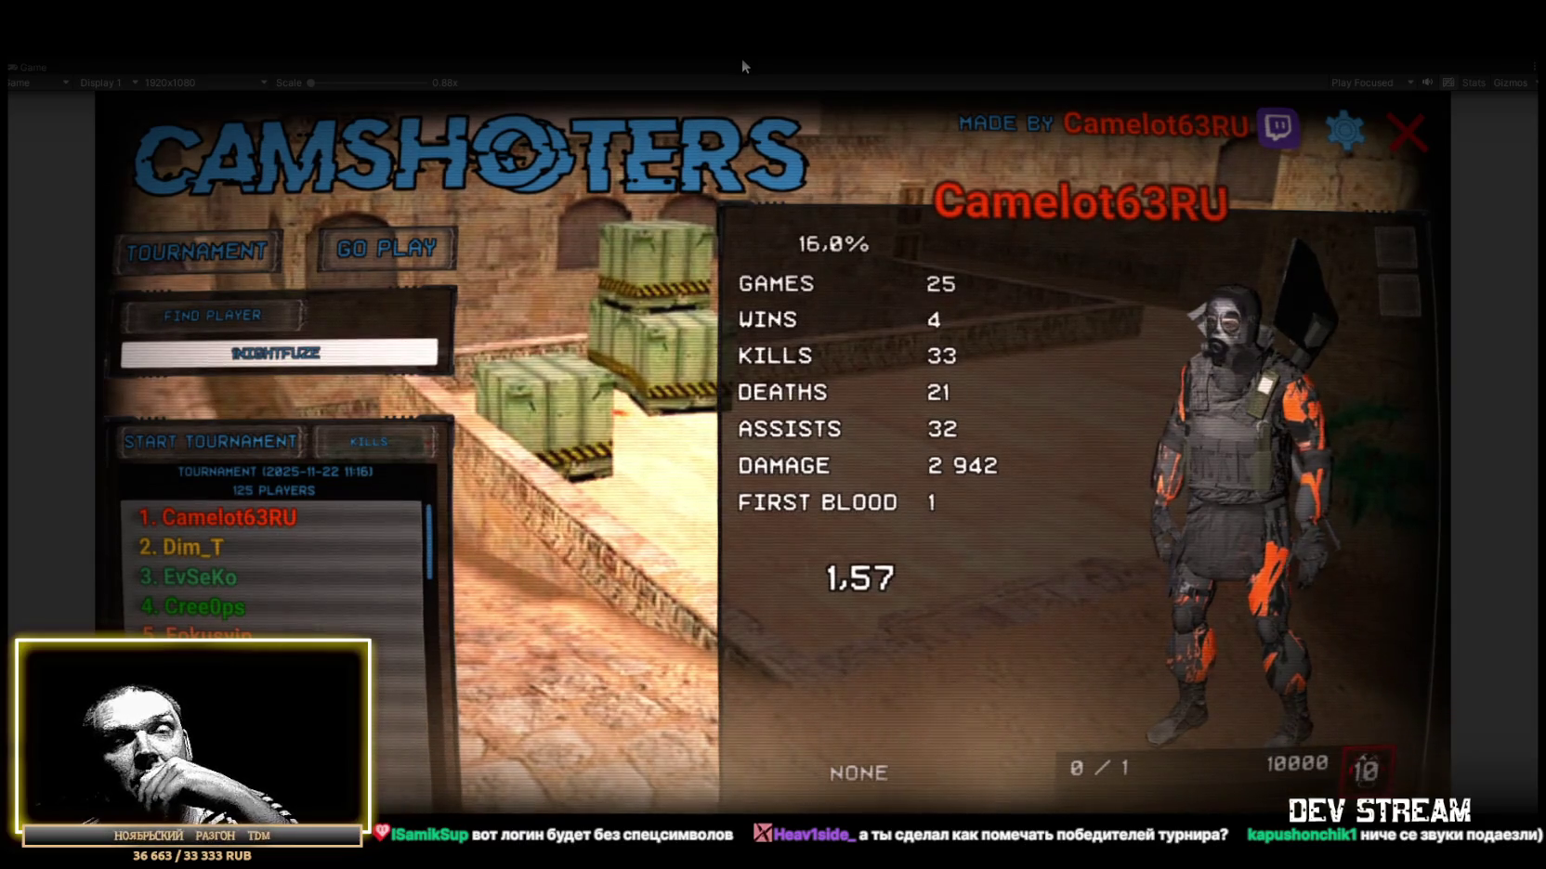
# Rotate the second-ranked player's character model, replay its spawn effect, then open another profile.
pyautogui.click(233, 550)
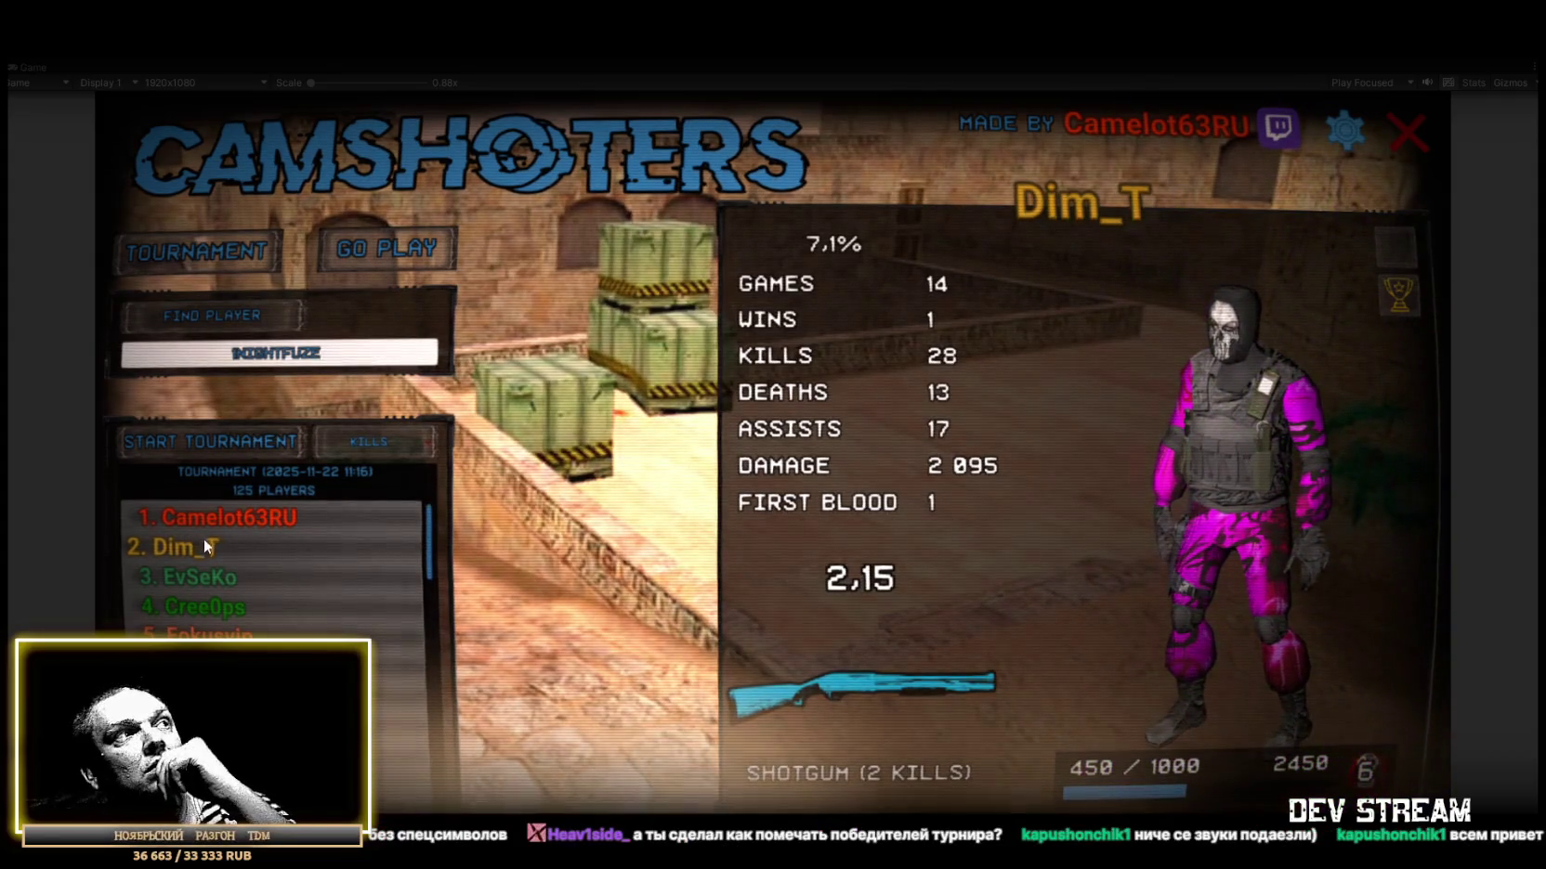
pyautogui.moveTo(1332, 430)
pyautogui.mouseDown()
pyautogui.moveTo(1259, 399)
pyautogui.moveTo(1198, 300)
pyautogui.mouseUp()
pyautogui.moveTo(1116, 339)
pyautogui.mouseDown()
pyautogui.moveTo(1247, 386)
pyautogui.moveTo(1332, 359)
pyautogui.mouseUp()
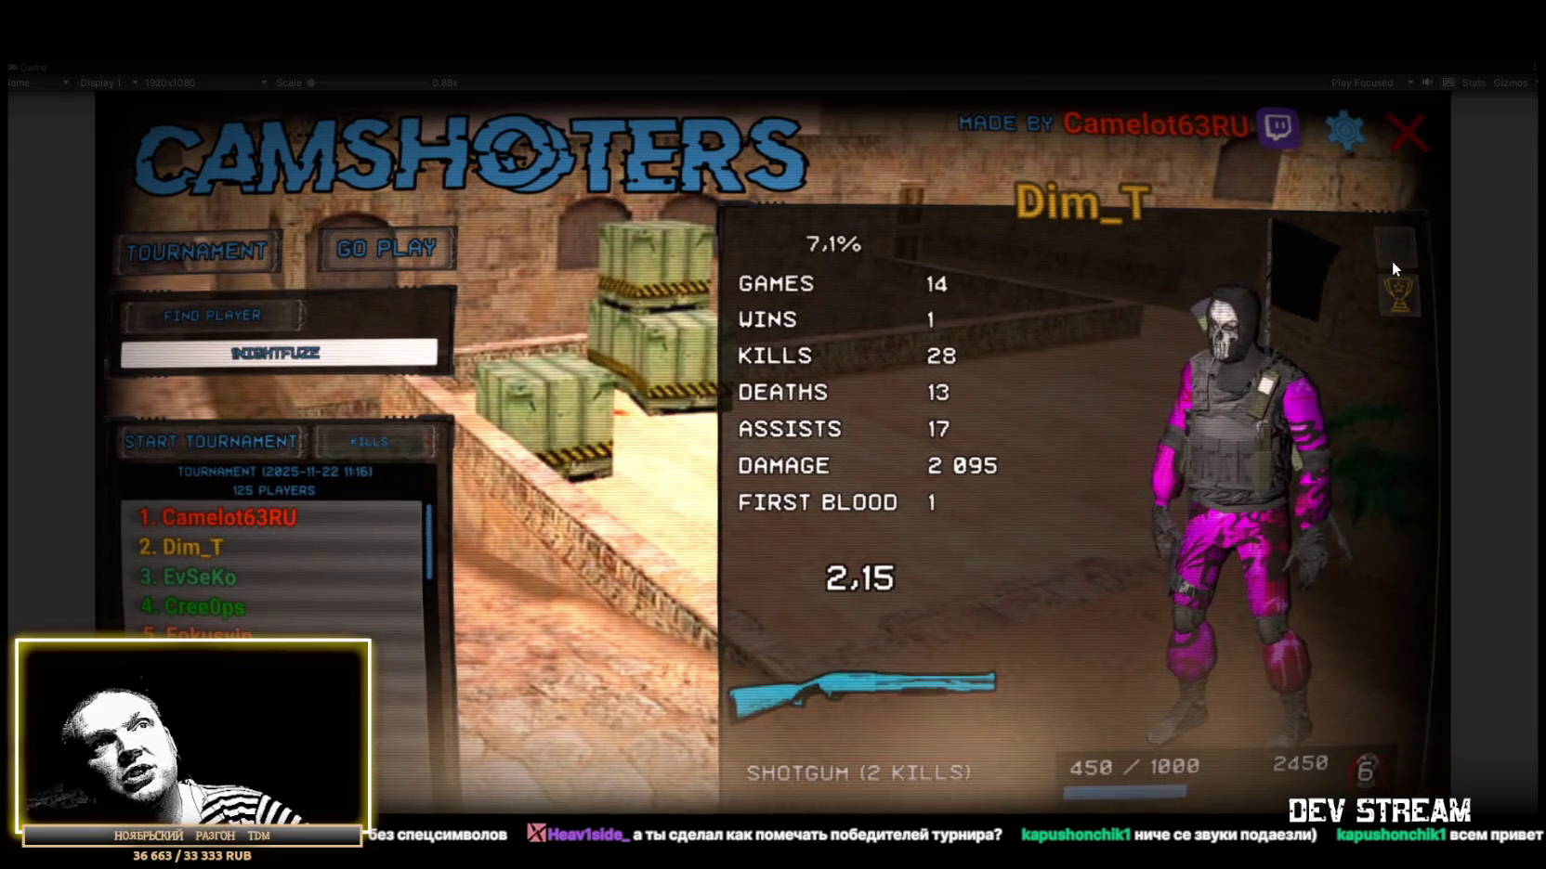
pyautogui.click(193, 552)
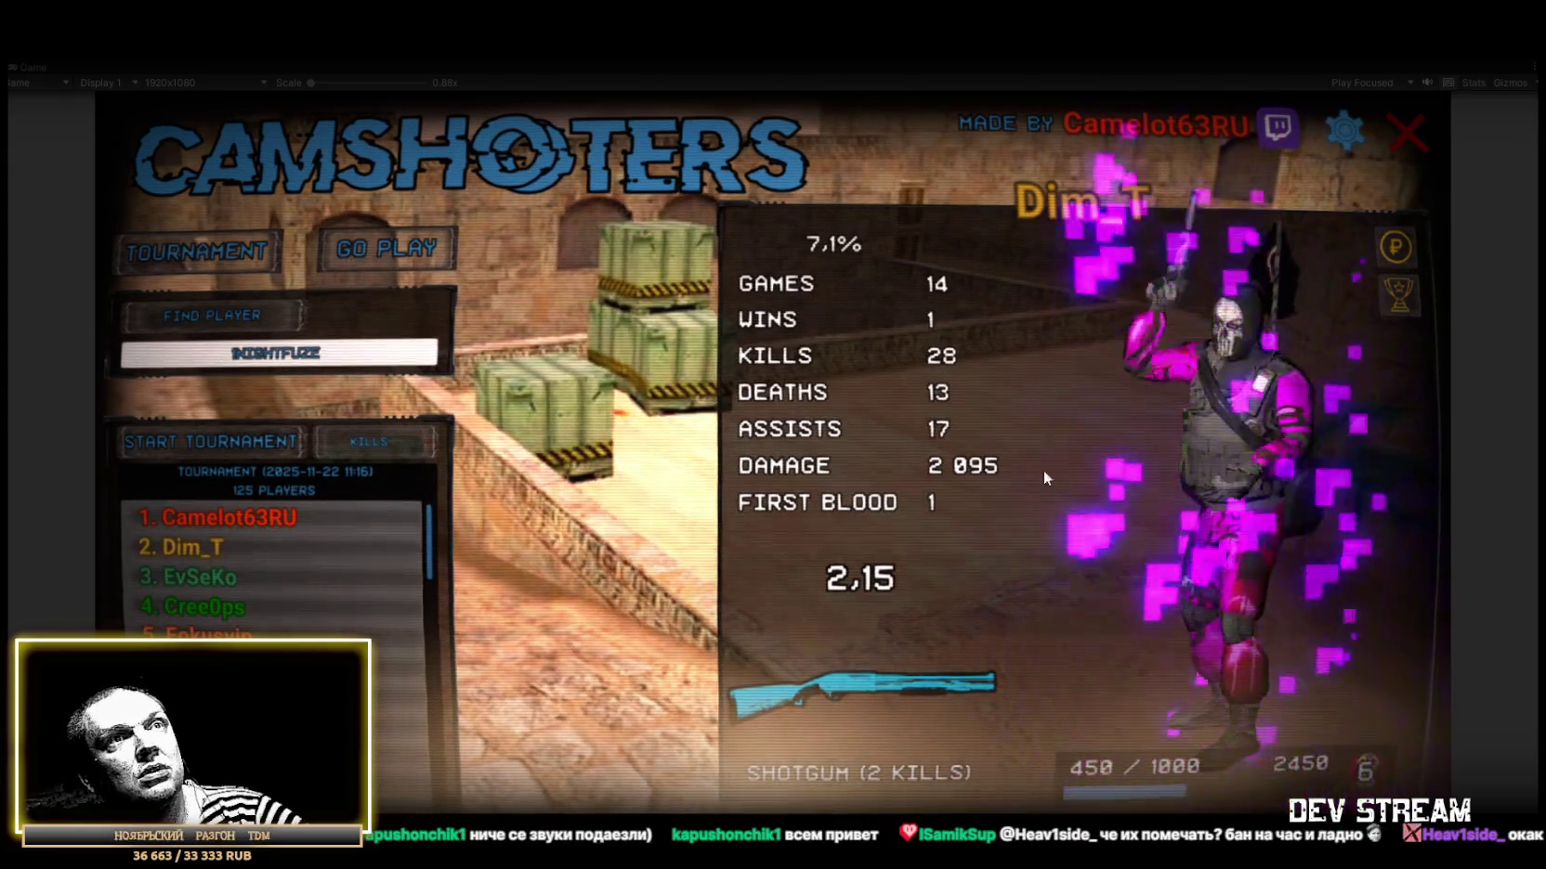
pyautogui.moveTo(1178, 493)
pyautogui.mouseDown()
pyautogui.moveTo(1274, 449)
pyautogui.moveTo(1358, 492)
pyautogui.mouseUp()
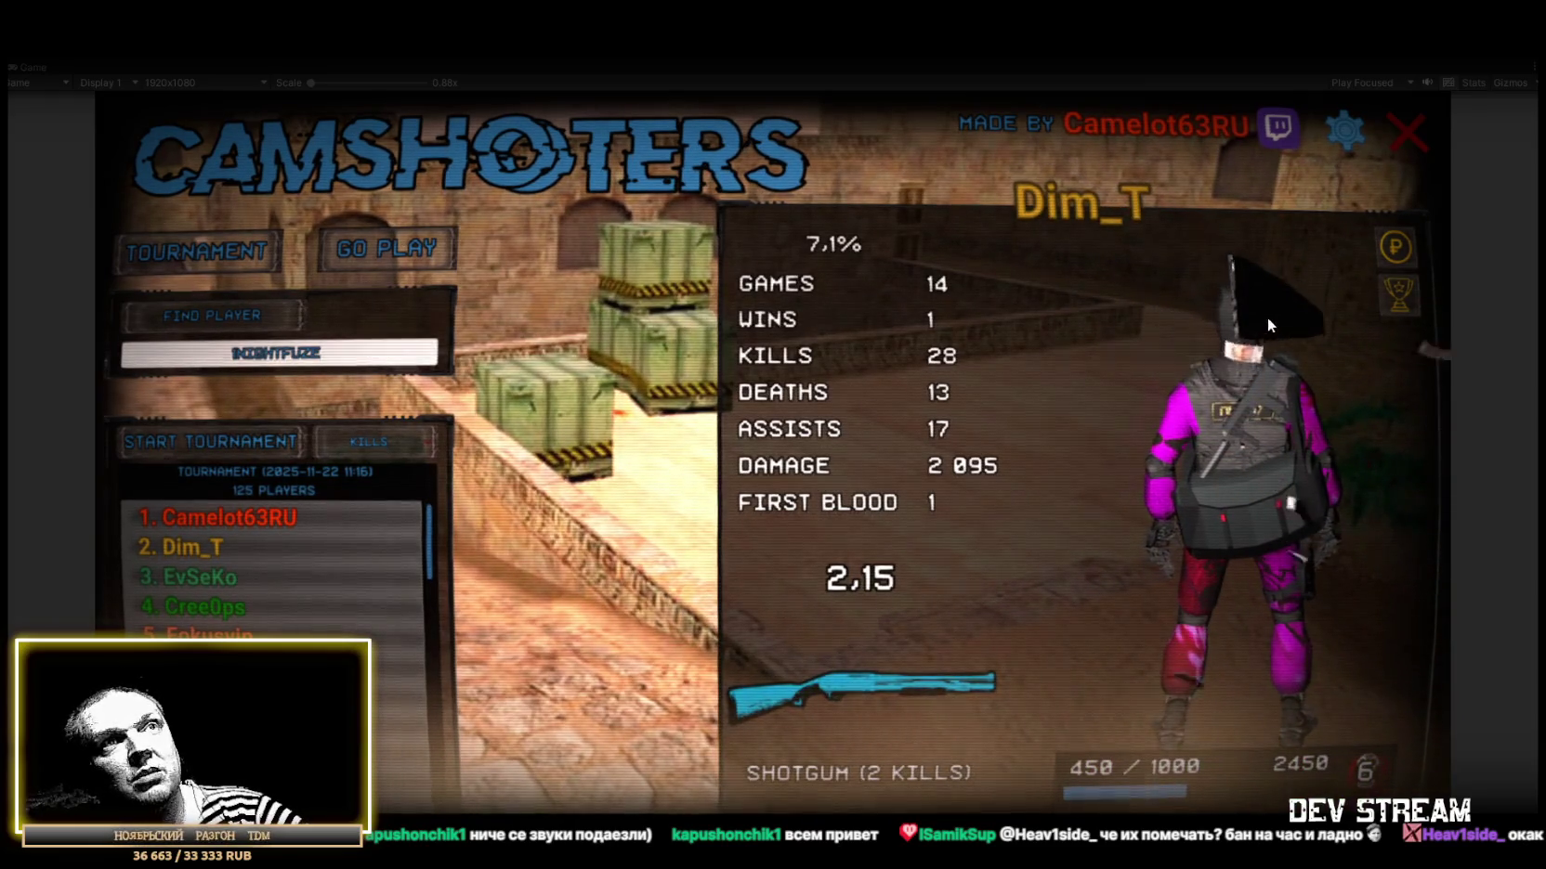
pyautogui.moveTo(1274, 384); pyautogui.dragTo(1404, 251)
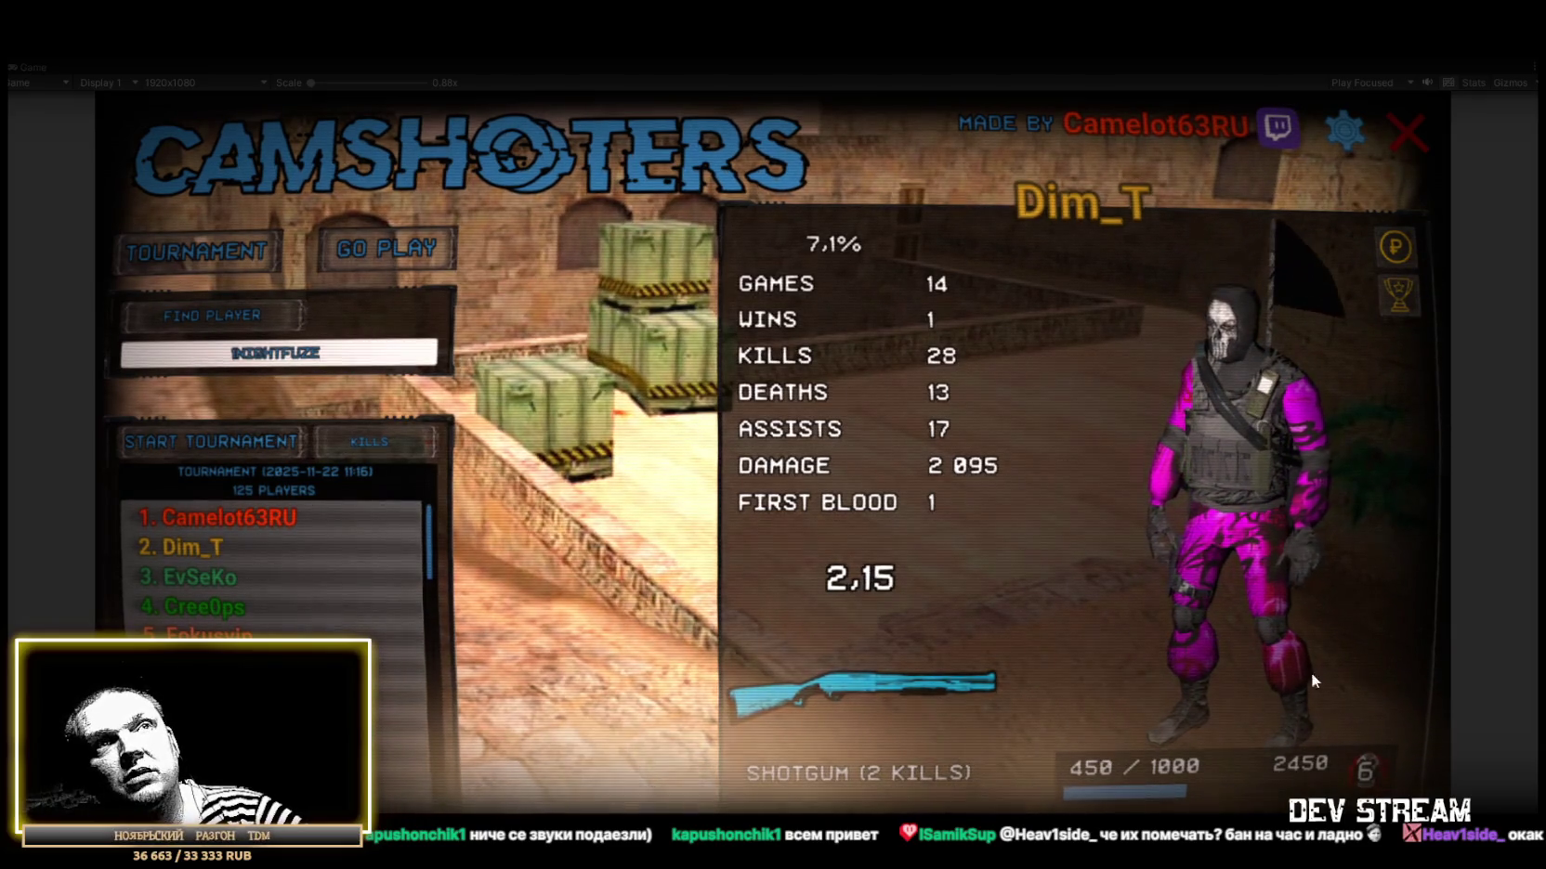
pyautogui.click(190, 552)
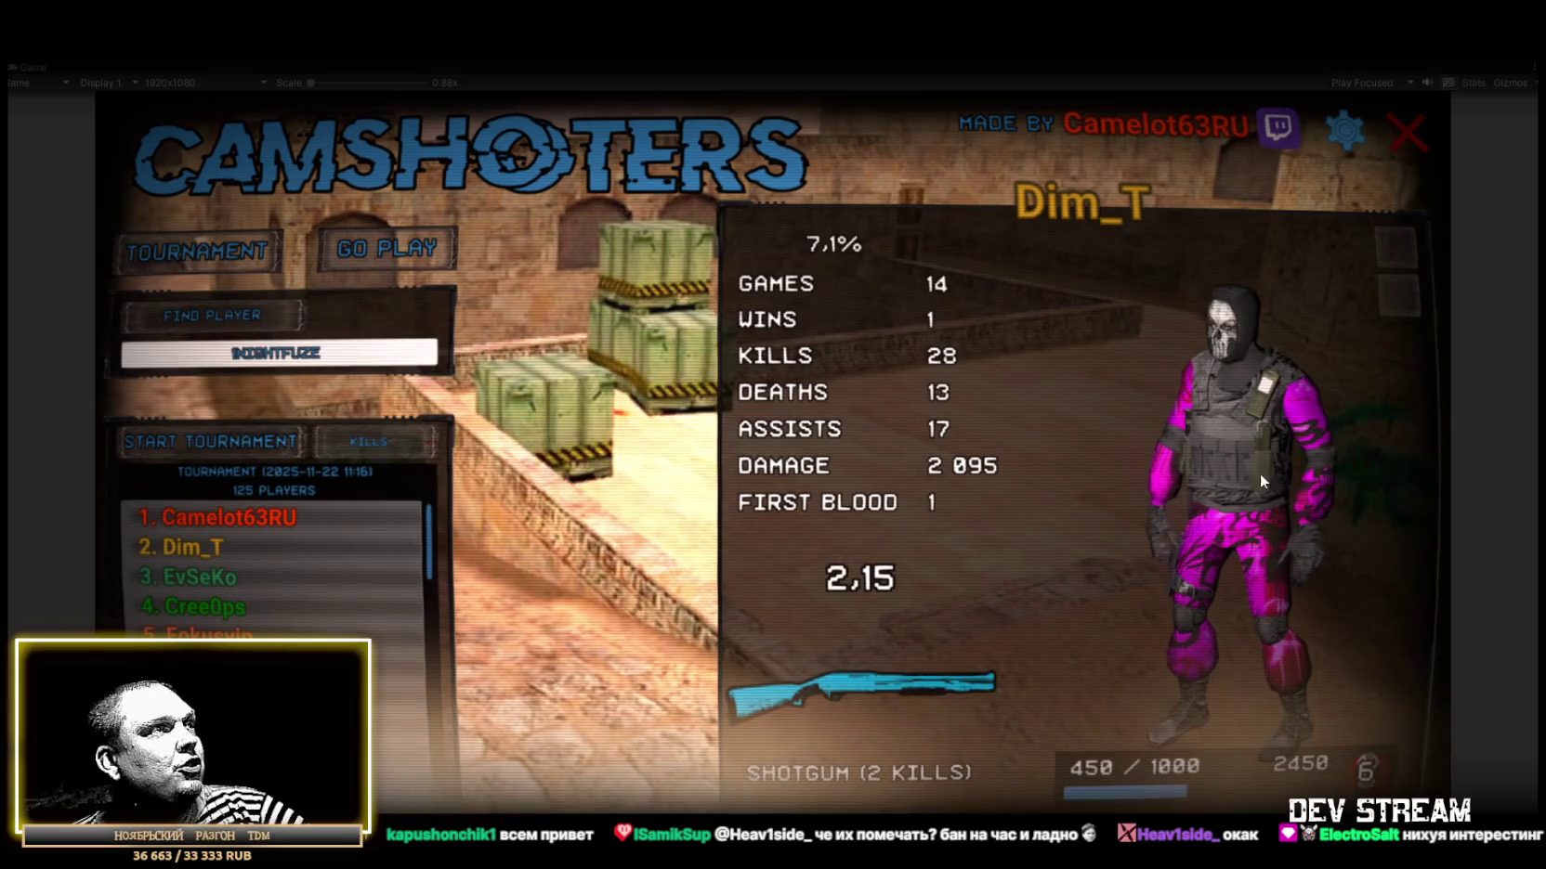
pyautogui.click(212, 606)
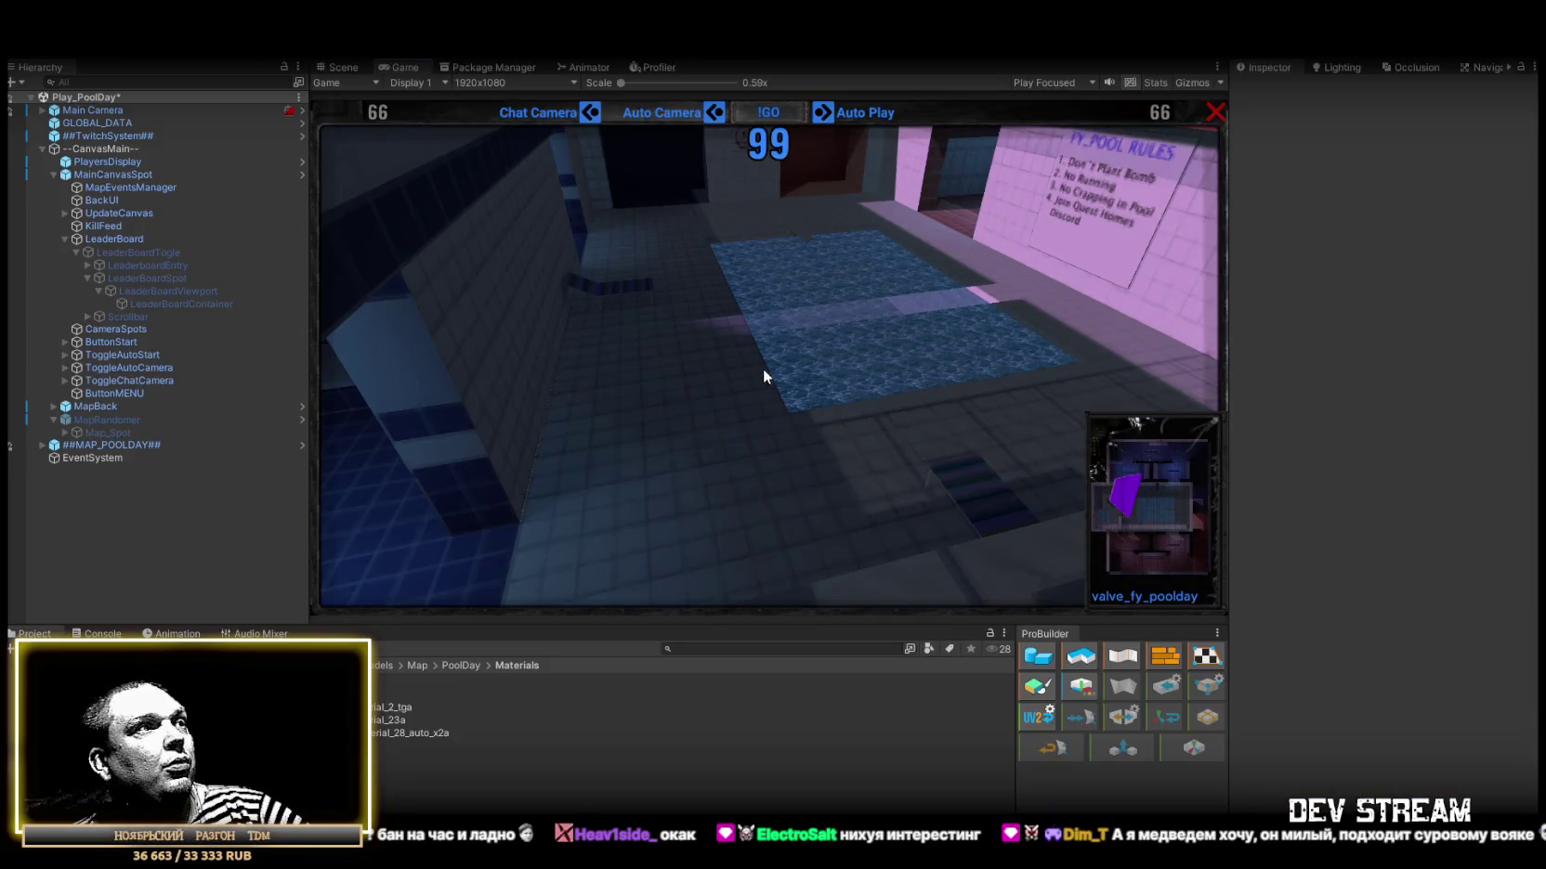
# Check the Console, fly the Scene camera over the pool, then maximize the Game view.
pyautogui.click(102, 634)
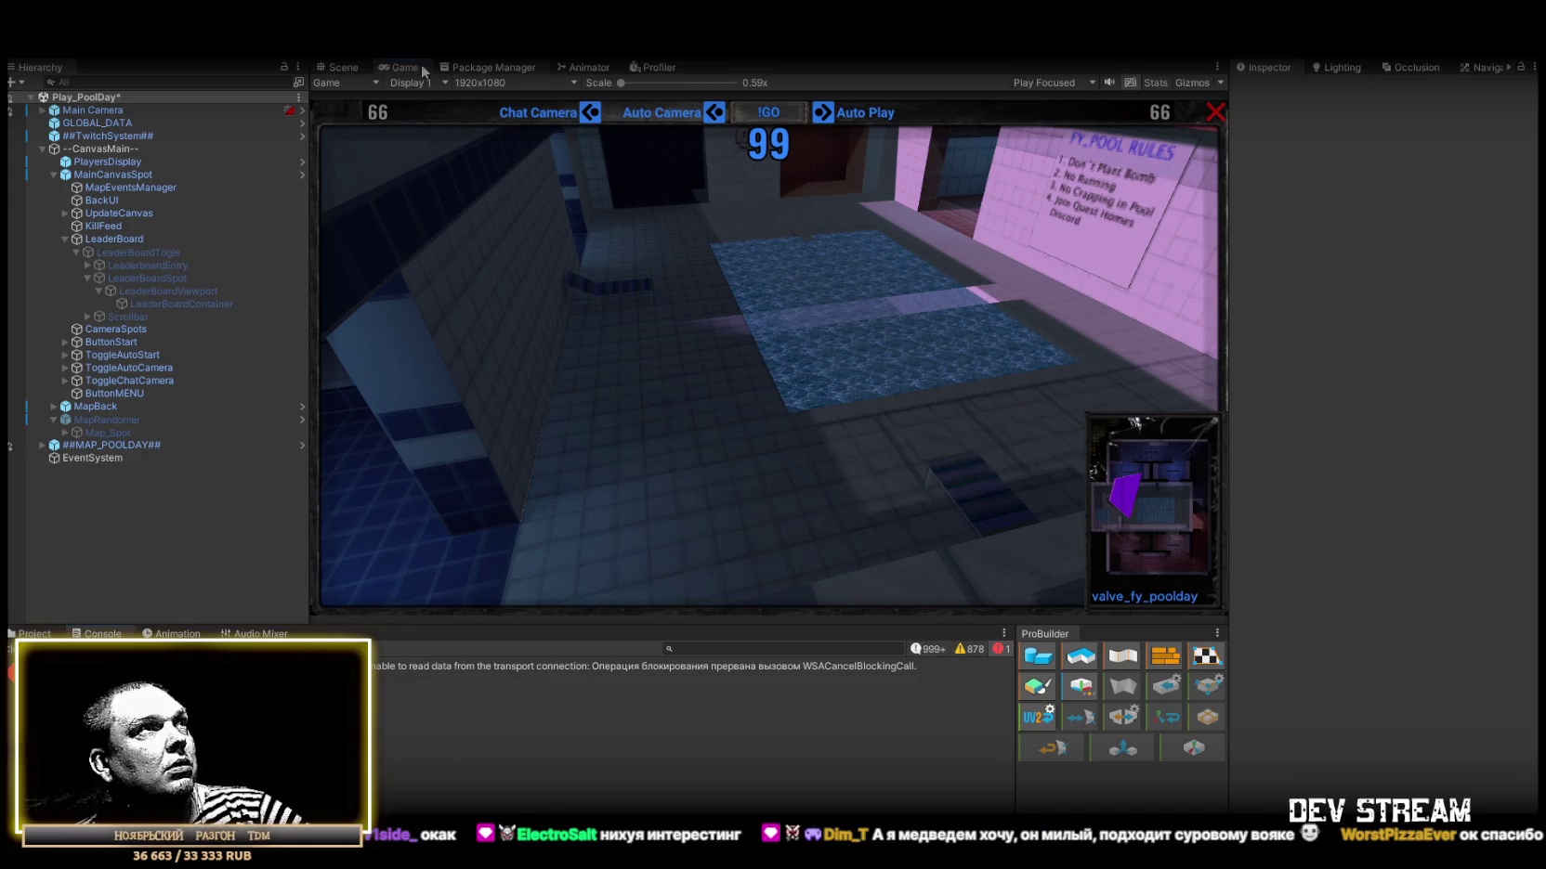
pyautogui.click(343, 67)
pyautogui.moveTo(674, 351)
pyautogui.mouseDown()
pyautogui.moveTo(655, 304)
pyautogui.moveTo(707, 342)
pyautogui.moveTo(748, 337)
pyautogui.moveTo(773, 283)
pyautogui.moveTo(100, 618)
pyautogui.mouseUp()
pyautogui.moveTo(730, 442)
pyautogui.mouseDown()
pyautogui.moveTo(835, 404)
pyautogui.moveTo(779, 387)
pyautogui.moveTo(772, 401)
pyautogui.mouseUp()
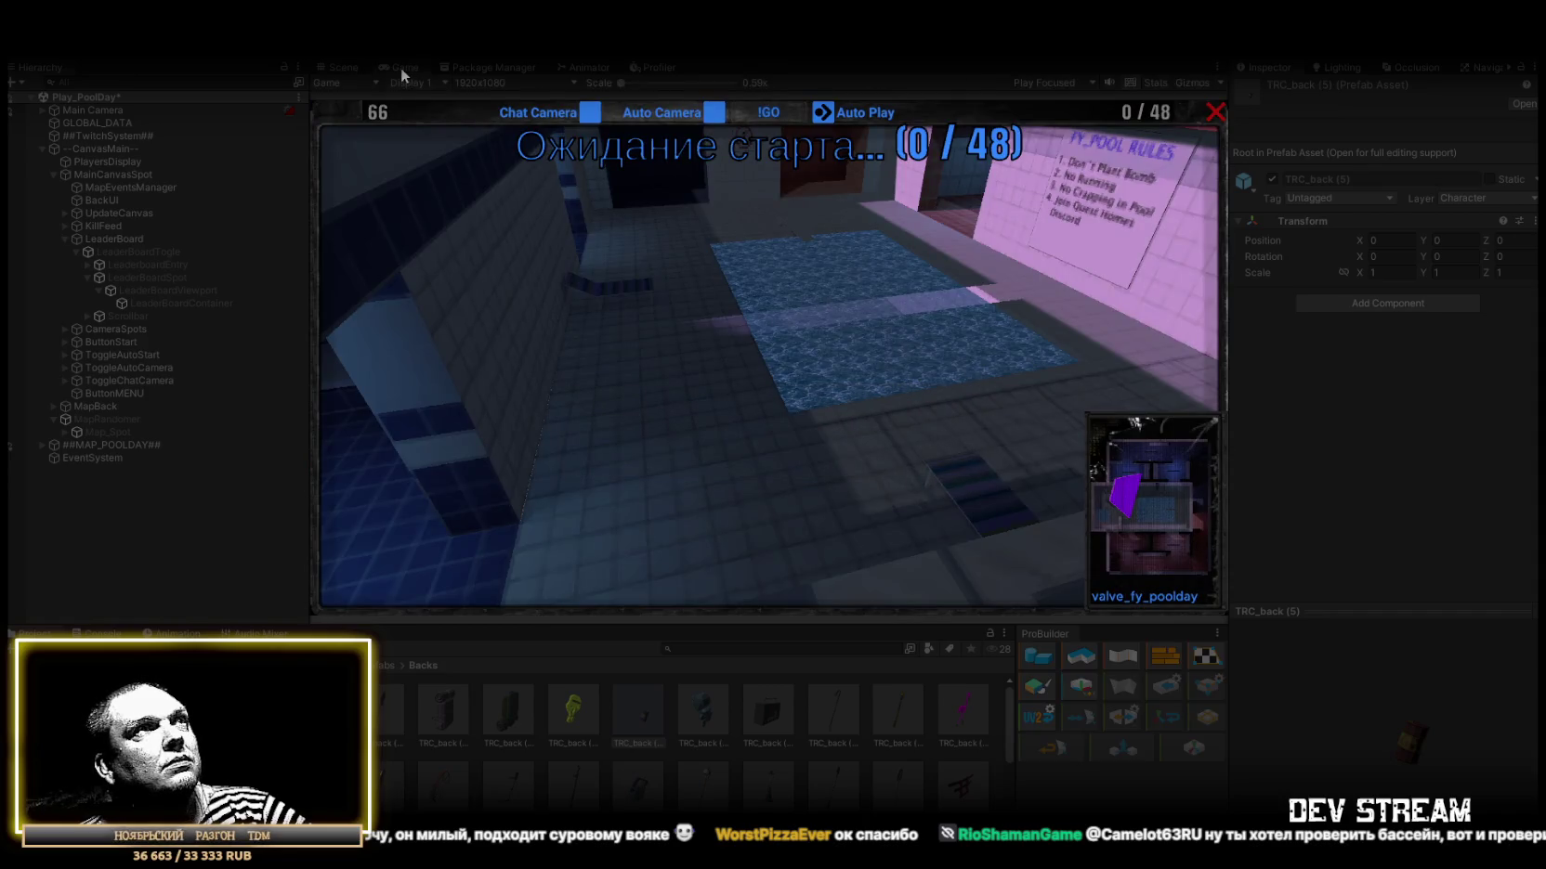
pyautogui.doubleClick(401, 67)
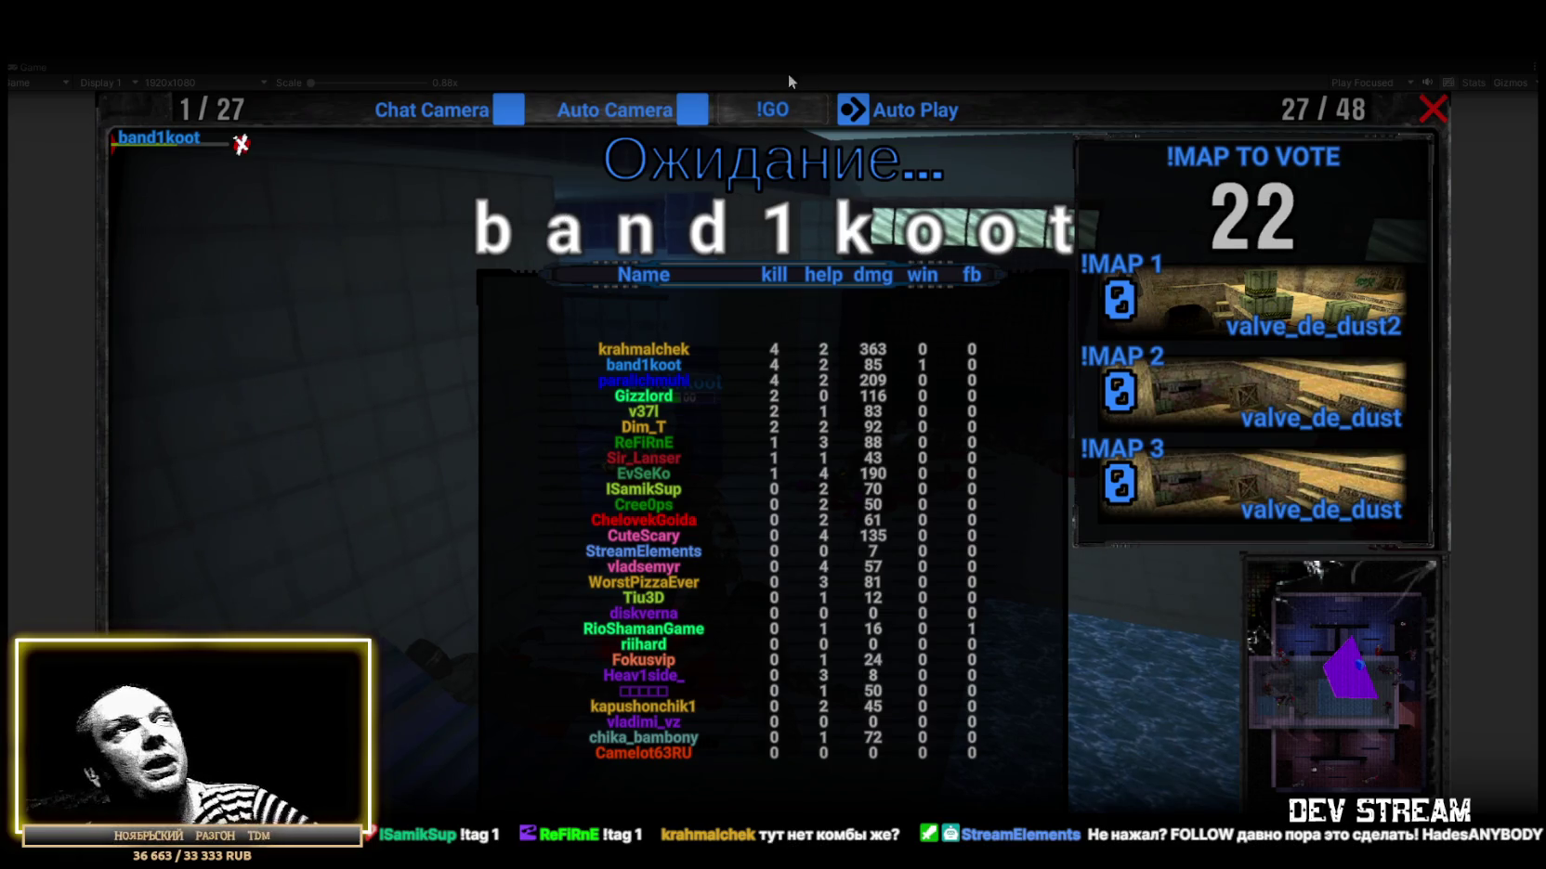
# Exit Play mode with Ctrl+P once the !MAP TO VOTE screen has appeared.
pyautogui.hotkey('ctrl', 'p')
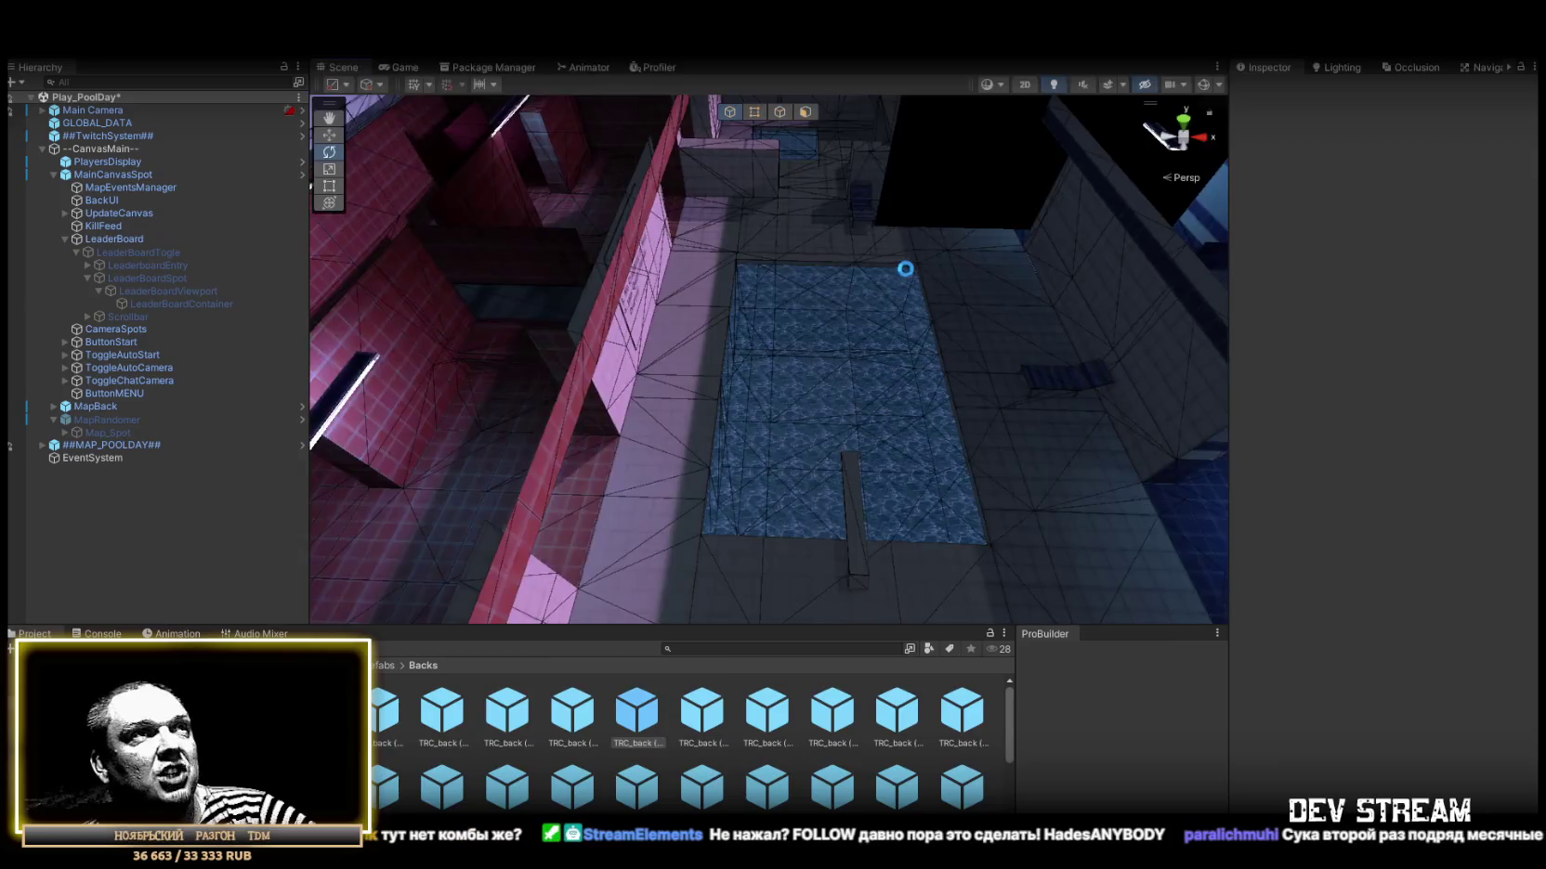
# Orbit the Scene view around the pool level and save the Play_PoolDay scene.
pyautogui.moveTo(810, 248)
pyautogui.mouseDown()
pyautogui.moveTo(851, 248)
pyautogui.moveTo(922, 294)
pyautogui.moveTo(948, 283)
pyautogui.moveTo(828, 335)
pyautogui.moveTo(719, 344)
pyautogui.moveTo(753, 356)
pyautogui.moveTo(714, 323)
pyautogui.moveTo(707, 355)
pyautogui.moveTo(731, 427)
pyautogui.moveTo(684, 395)
pyautogui.moveTo(749, 348)
pyautogui.mouseUp()
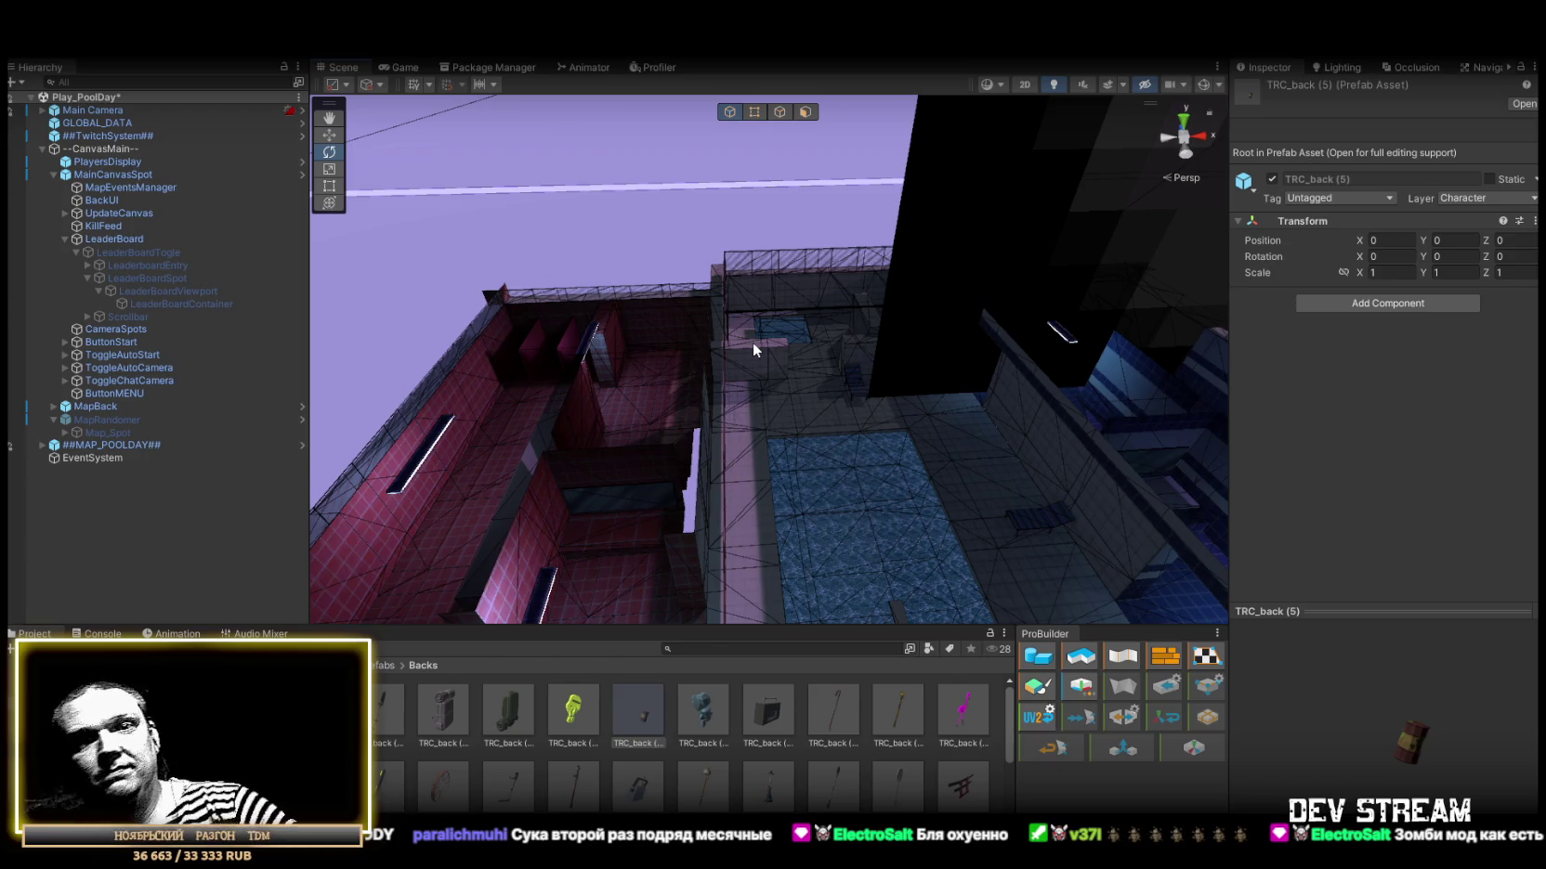
pyautogui.moveTo(912, 314)
pyautogui.mouseDown()
pyautogui.moveTo(662, 352)
pyautogui.moveTo(698, 374)
pyautogui.mouseUp()
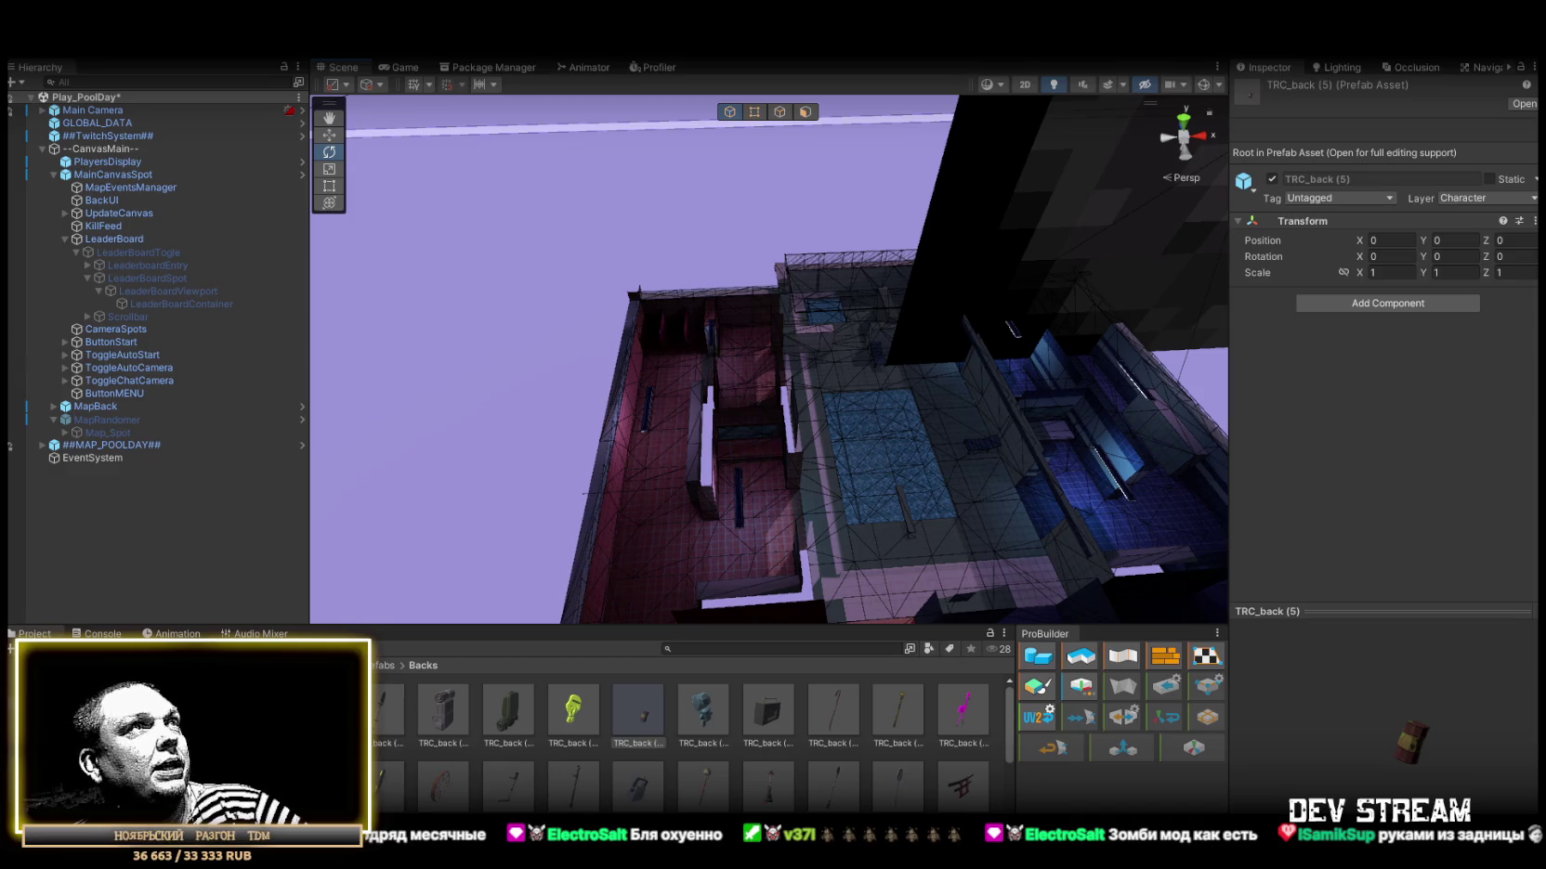
pyautogui.hotkey('ctrl', 's')
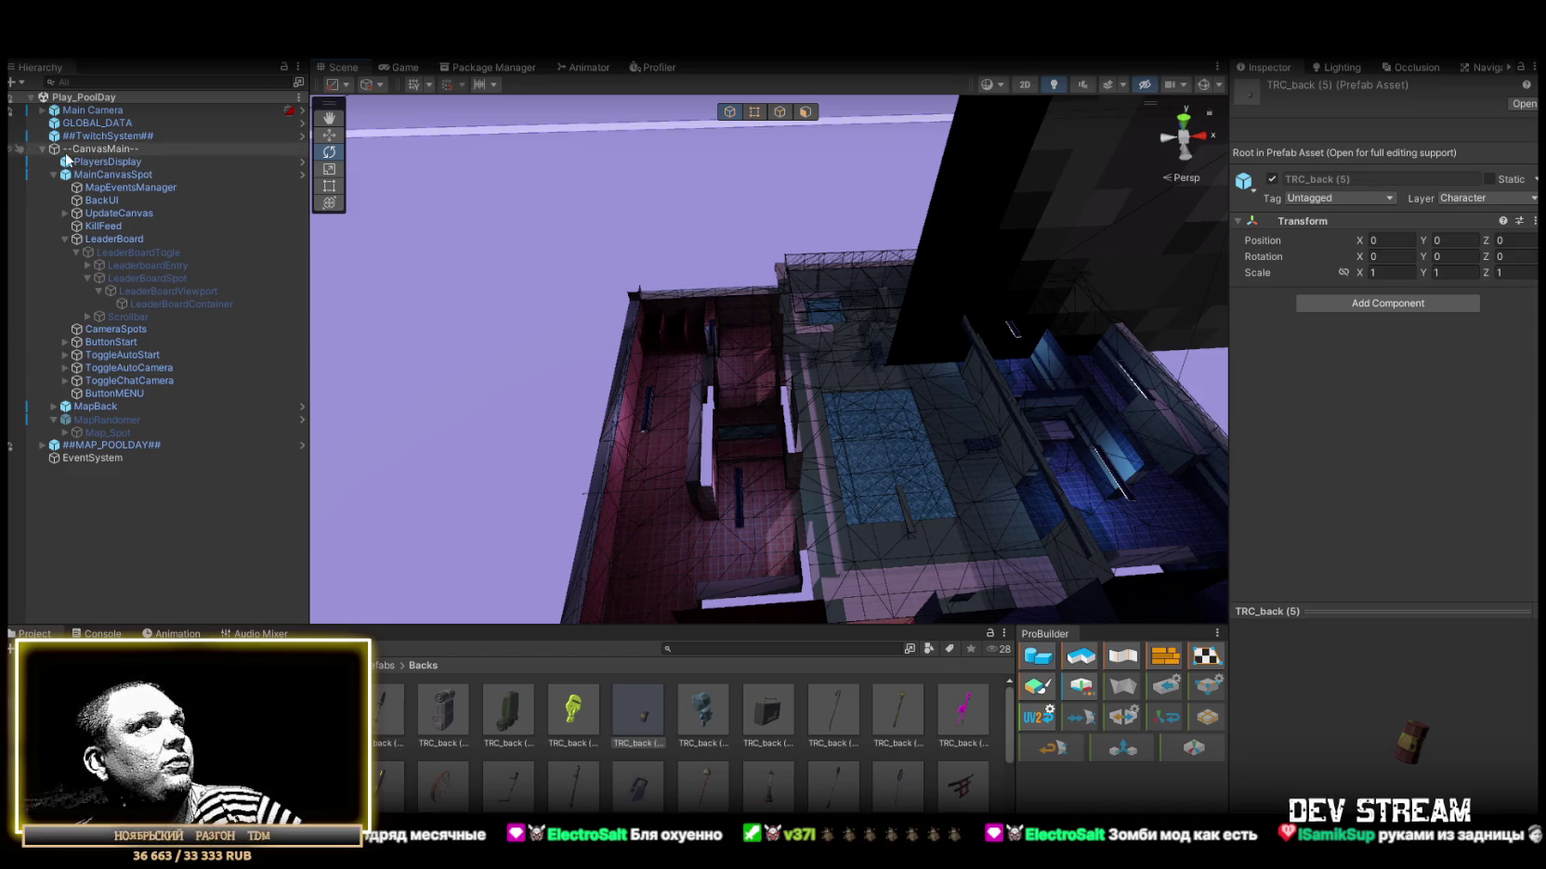
# Collapse the MainCanvasSpot, MapRandomer and --CanvasMain-- branches in the Hierarchy.
pyautogui.click(53, 174)
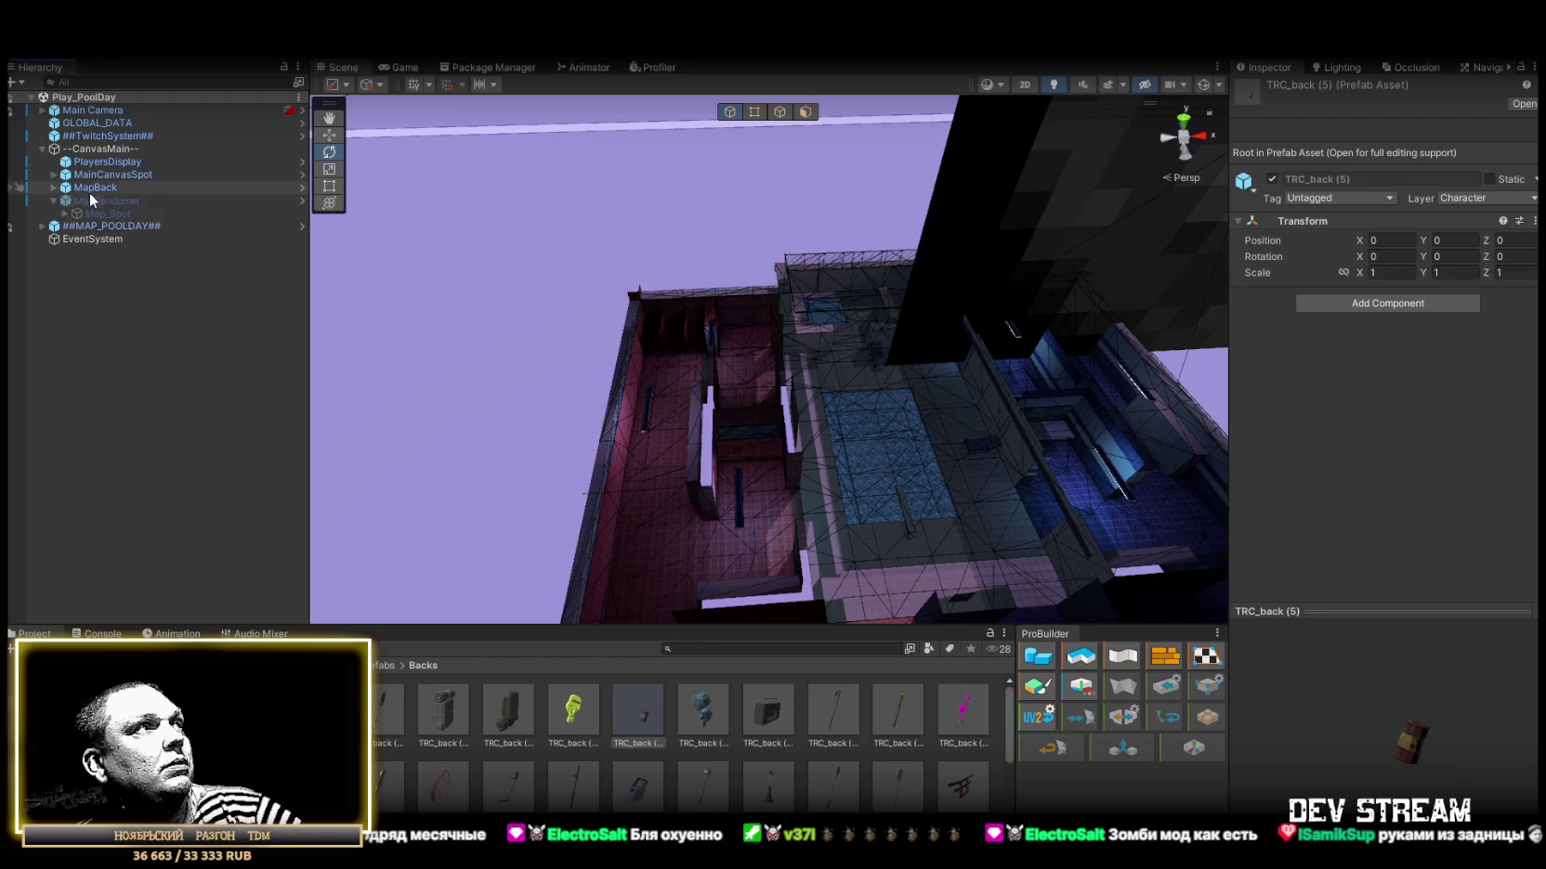
pyautogui.click(53, 201)
pyautogui.moveTo(743, 307)
pyautogui.mouseDown()
pyautogui.moveTo(850, 244)
pyautogui.moveTo(728, 278)
pyautogui.moveTo(779, 321)
pyautogui.mouseUp()
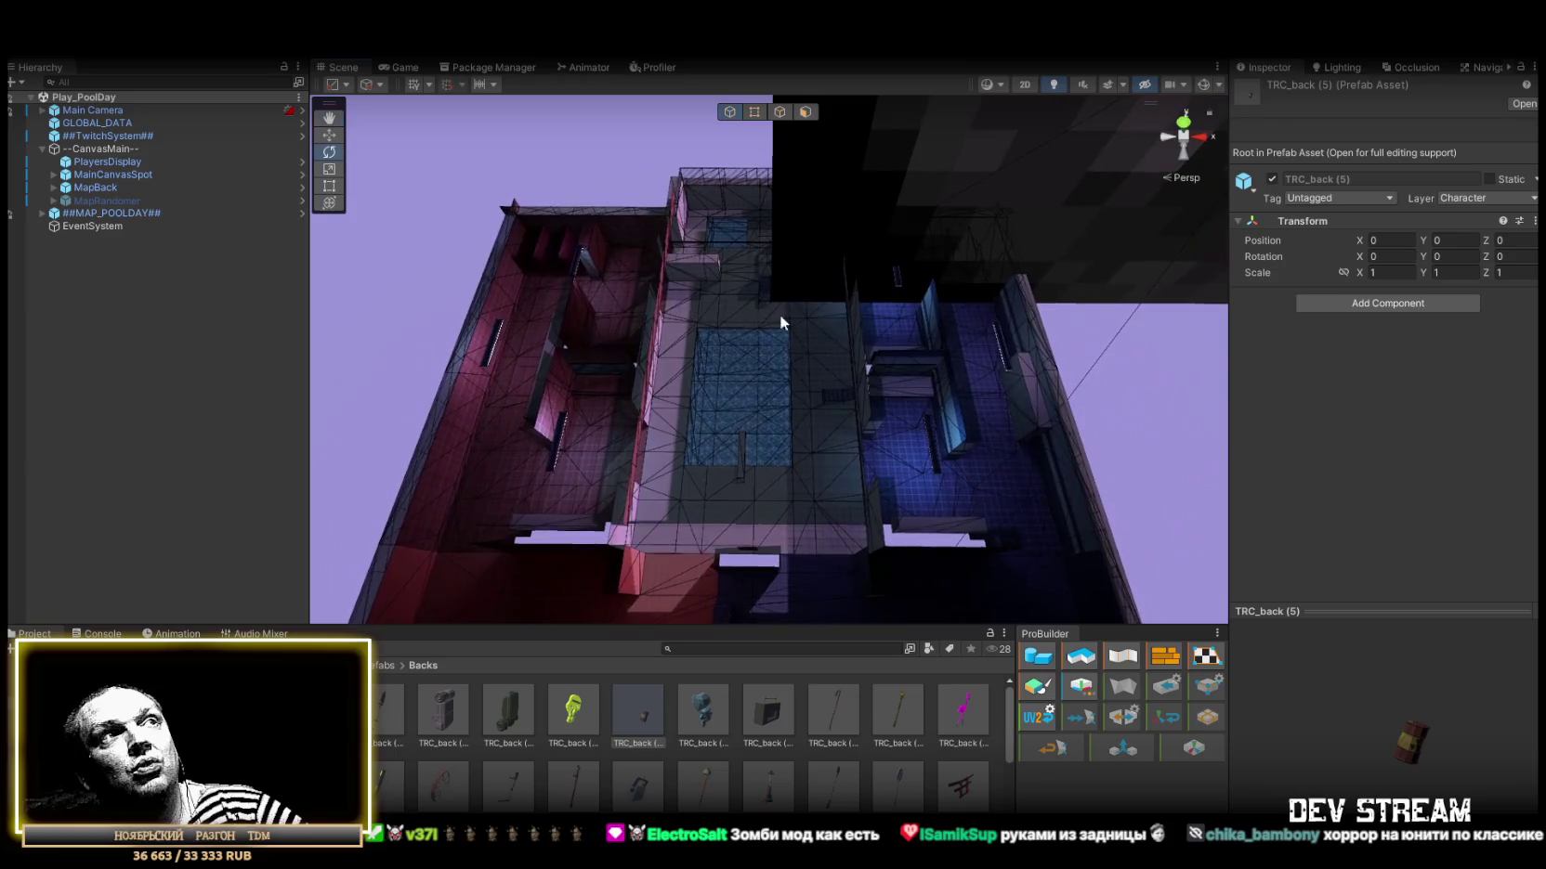
pyautogui.scroll(-3, 845, 277)
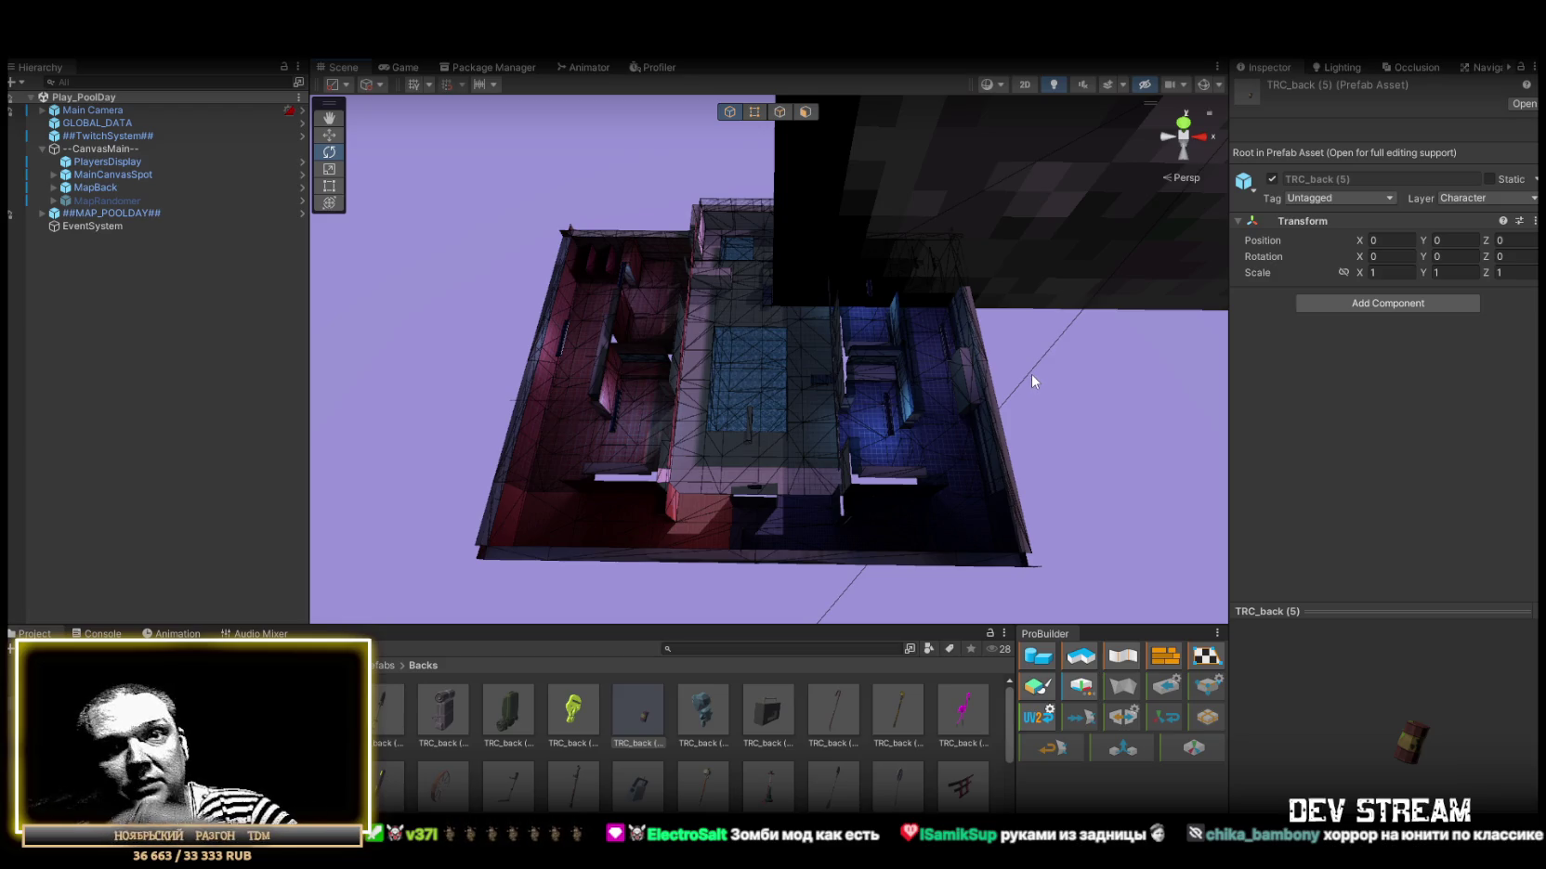
pyautogui.moveTo(1020, 367); pyautogui.dragTo(945, 363)
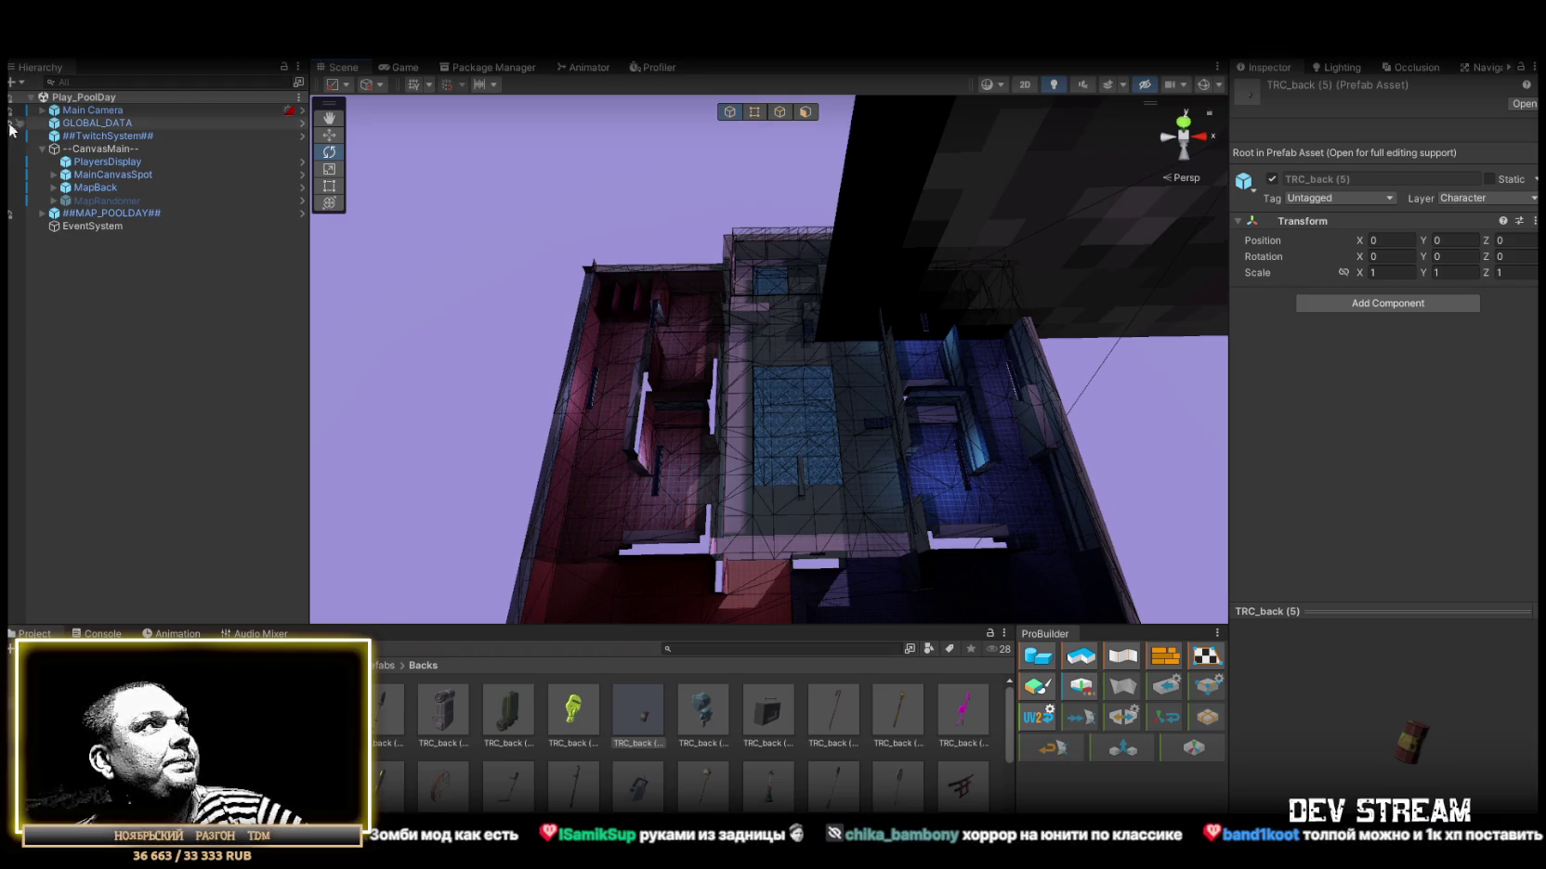
pyautogui.click(42, 149)
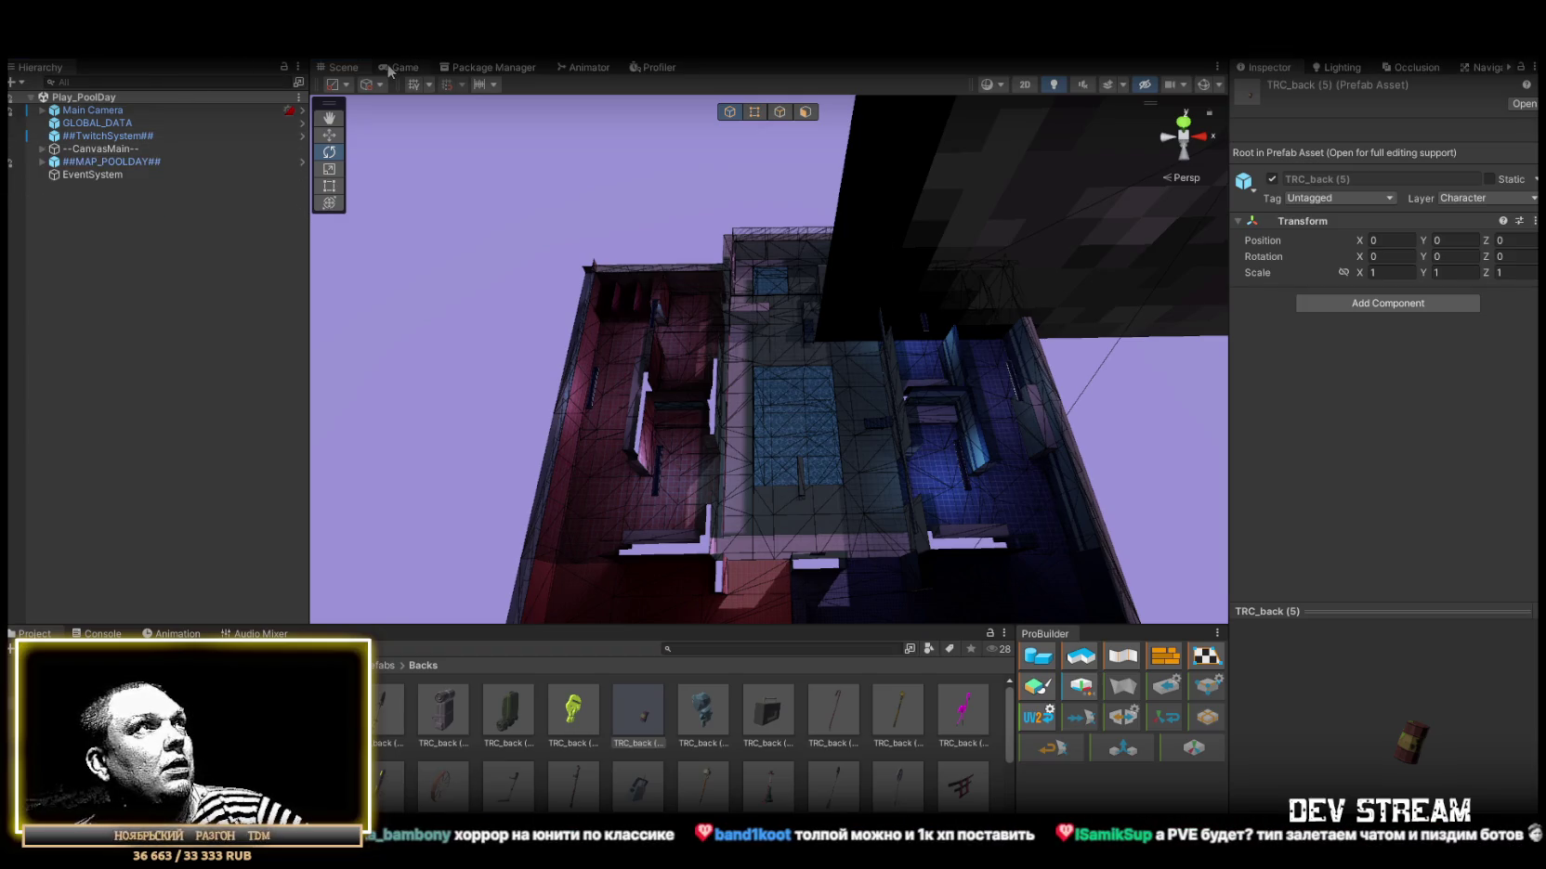
pyautogui.click(42, 46)
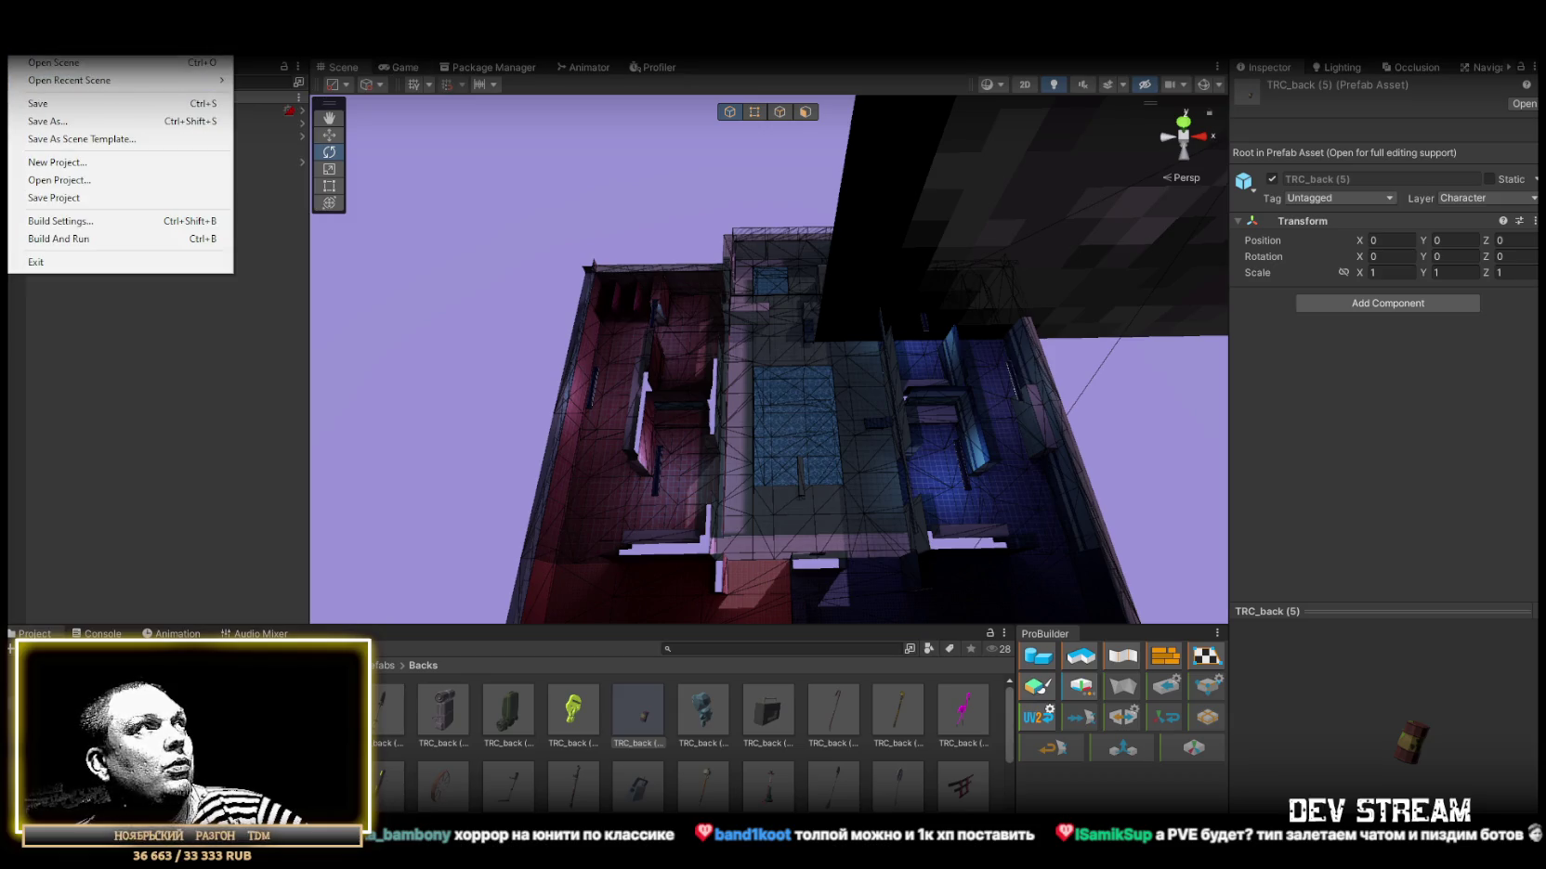
# Open Play_Italy.unity from Assets/!Data/!SceneRdy through File > Open Scene.
pyautogui.click(38, 67)
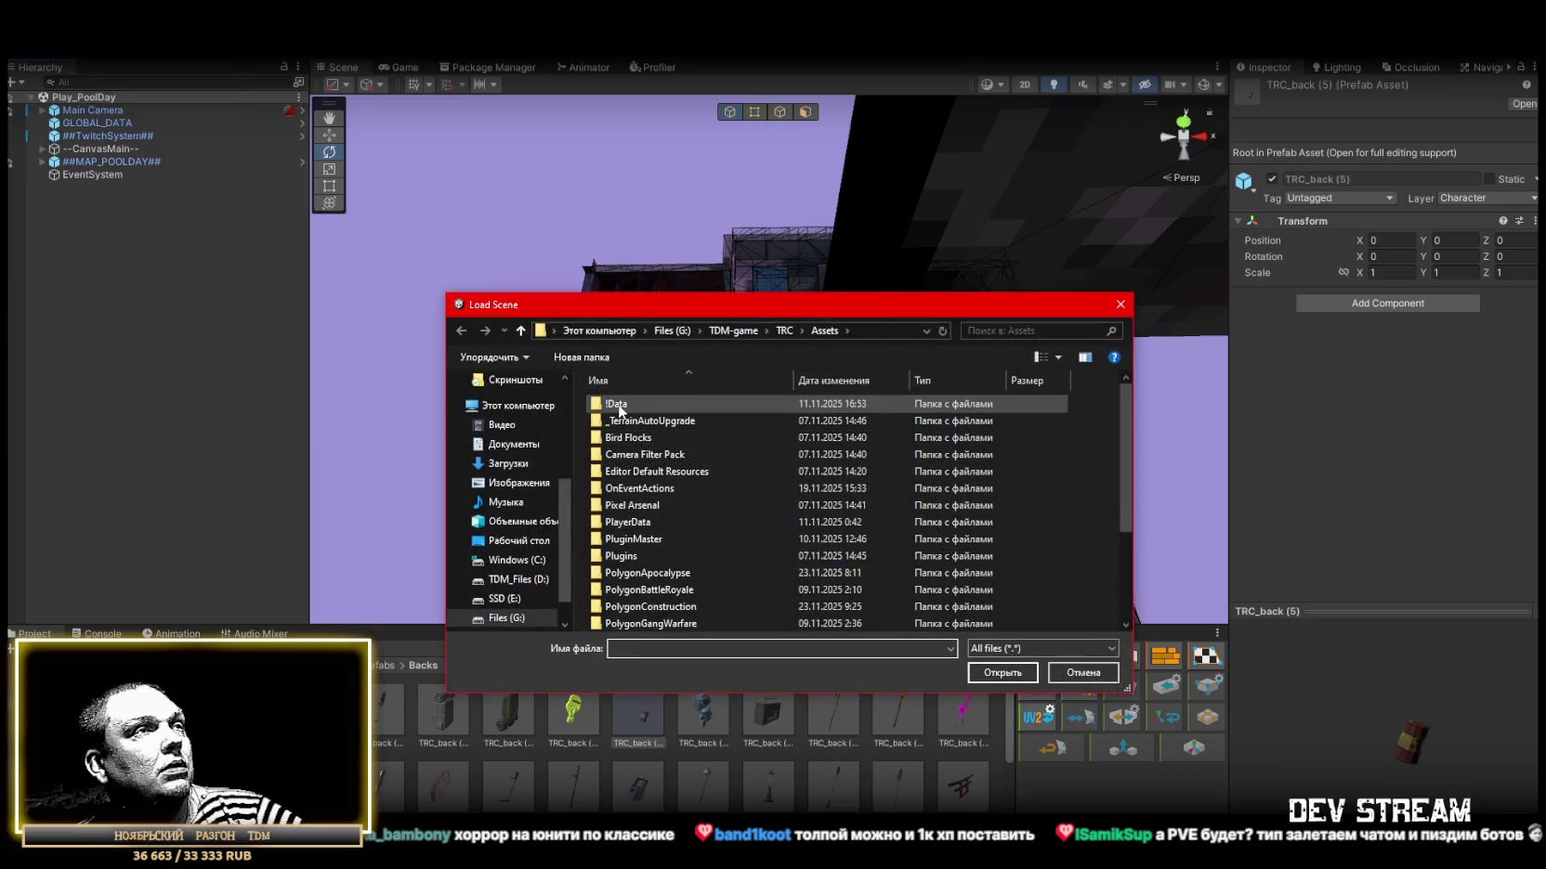
pyautogui.doubleClick(641, 405)
pyautogui.doubleClick(631, 403)
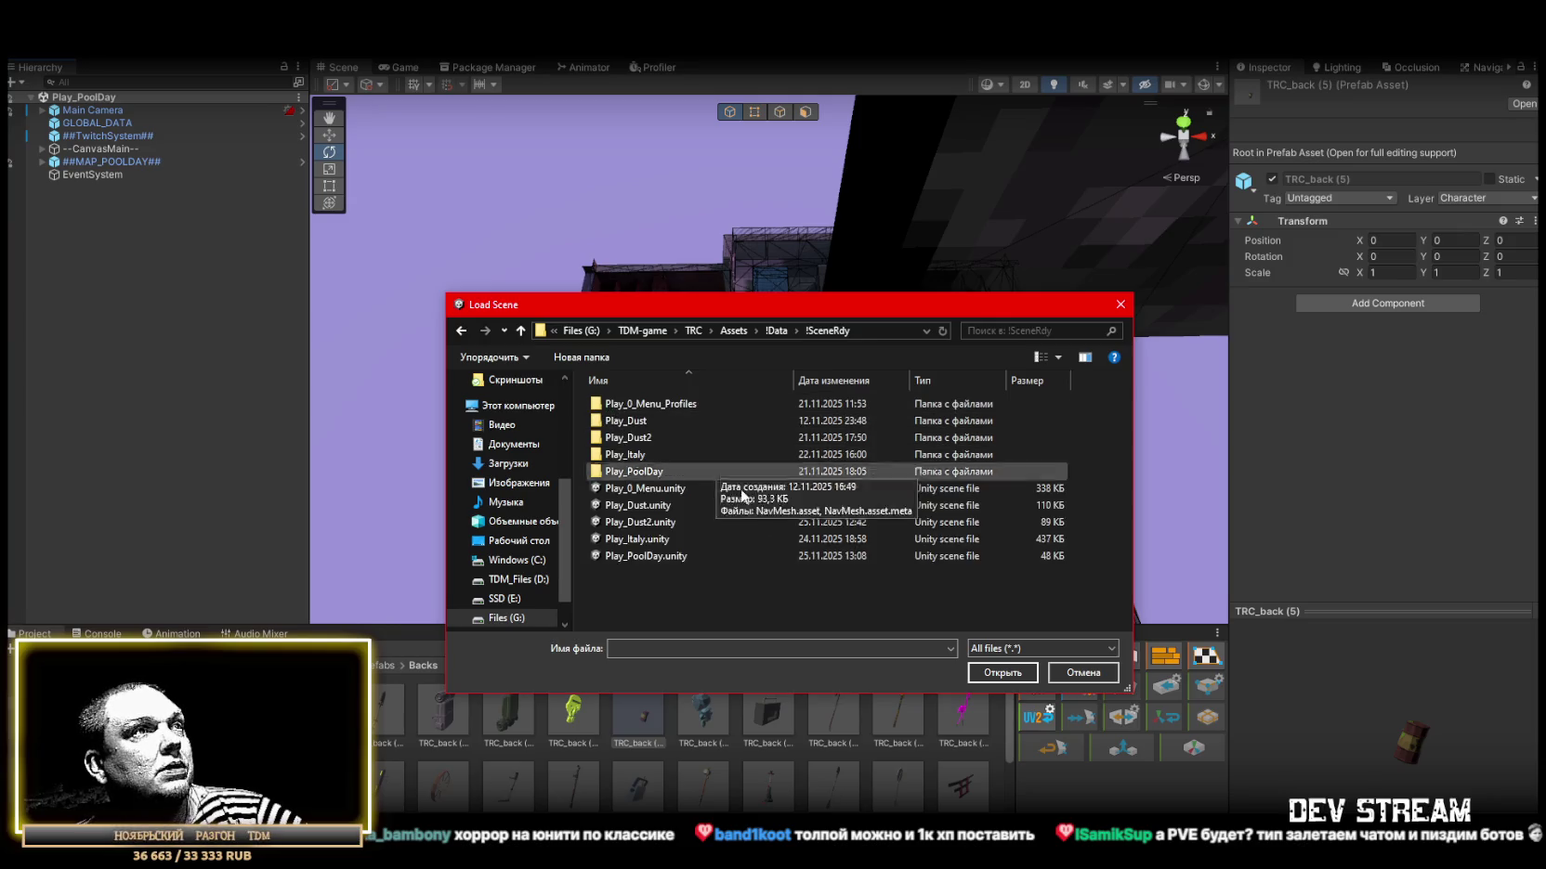
pyautogui.click(640, 539)
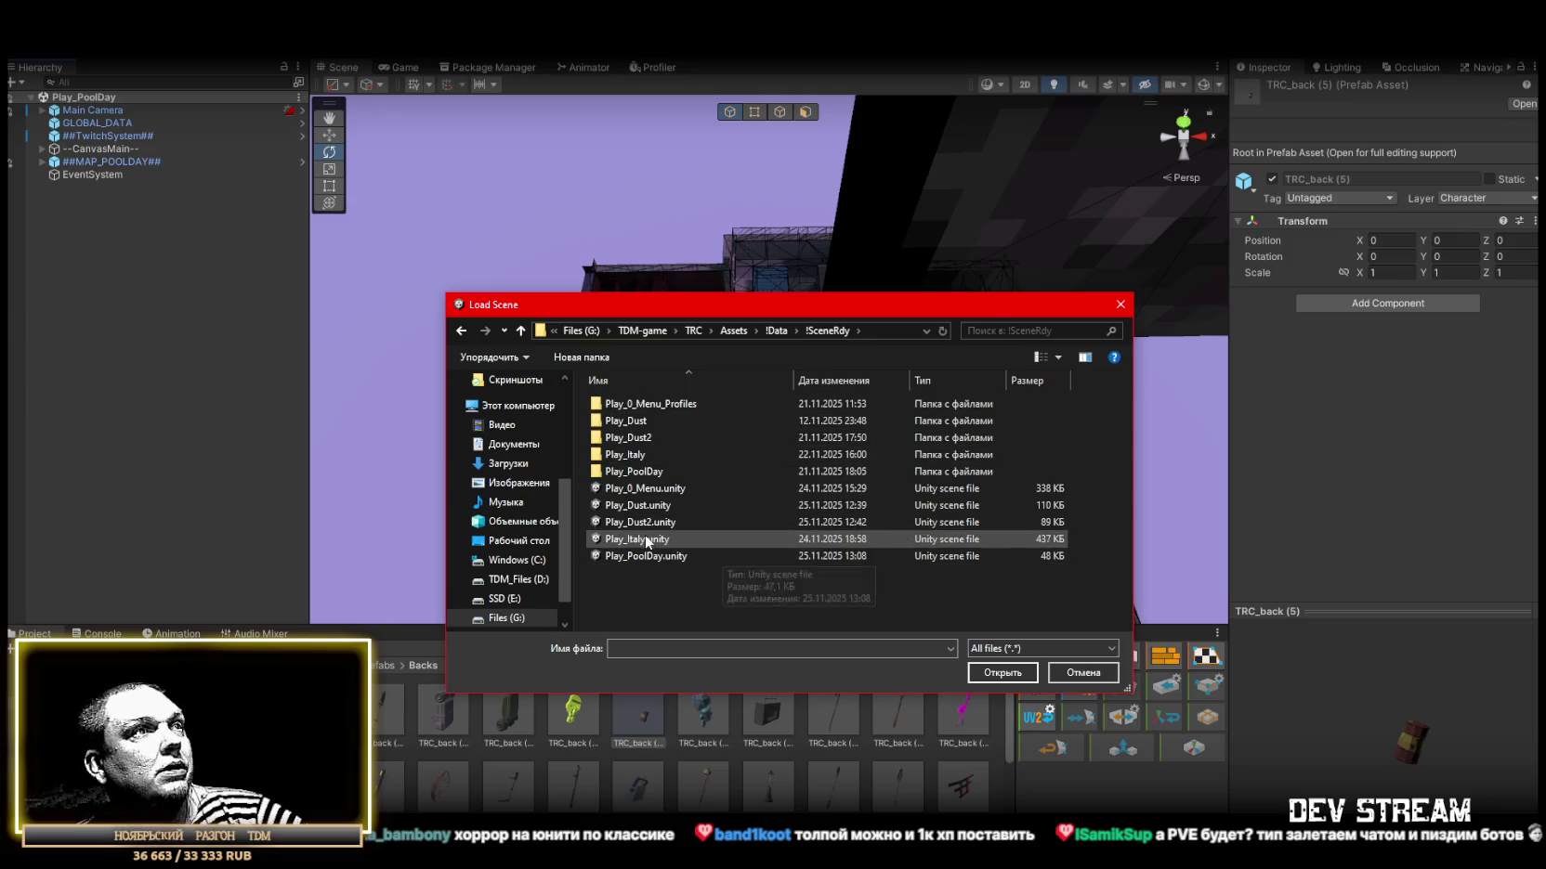
pyautogui.click(1008, 677)
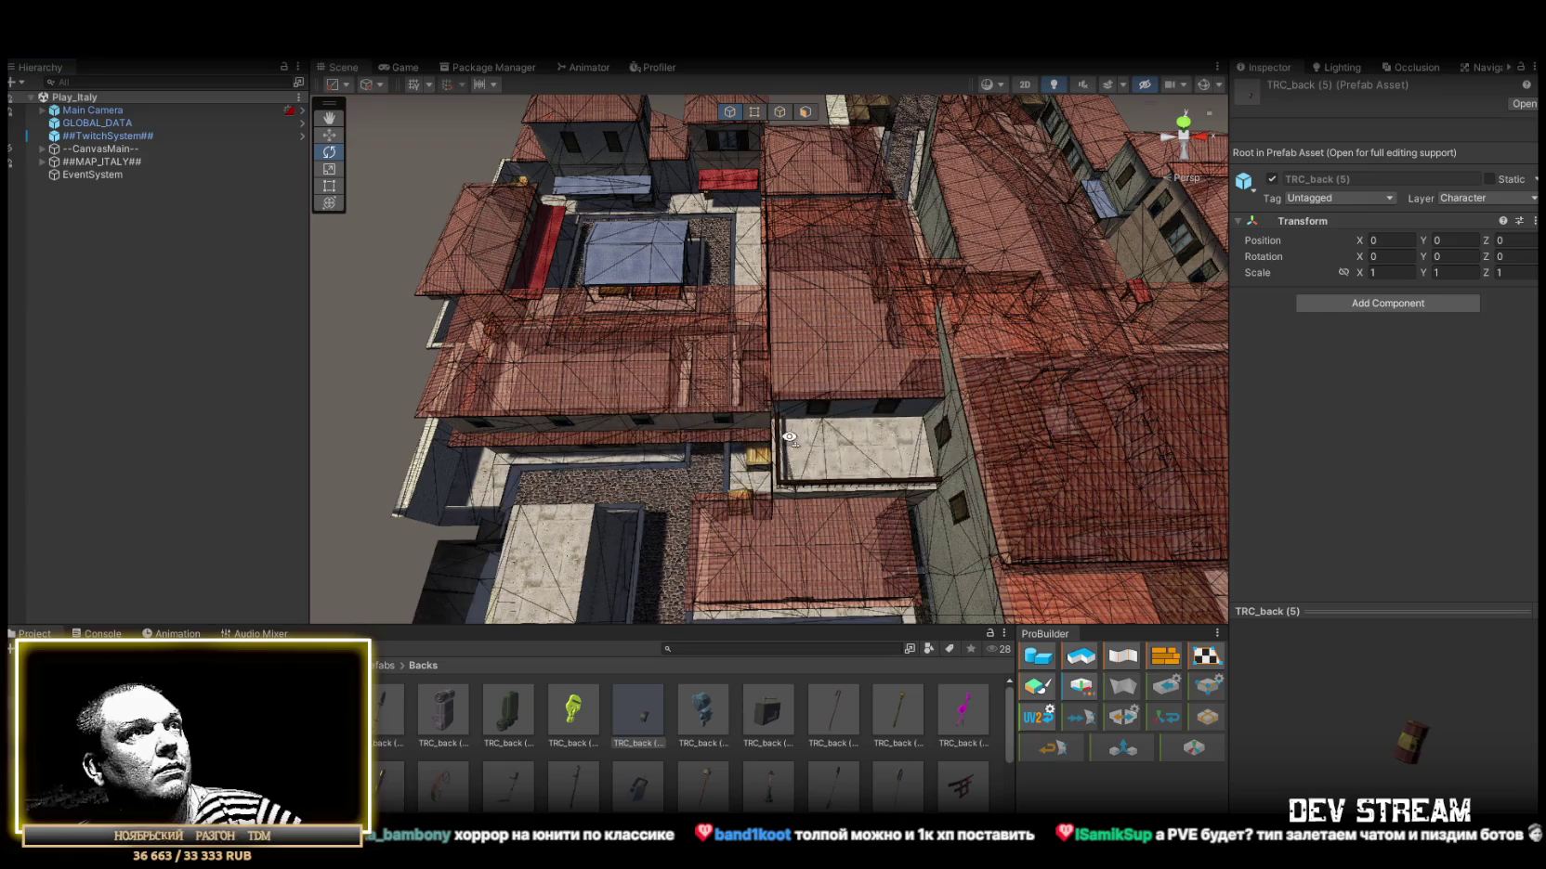
# Orbit the Scene view around the loaded ##MAP_ITALY## rooftop town.
pyautogui.moveTo(957, 474)
pyautogui.mouseDown()
pyautogui.moveTo(967, 333)
pyautogui.moveTo(1077, 329)
pyautogui.moveTo(729, 290)
pyautogui.moveTo(723, 373)
pyautogui.moveTo(647, 405)
pyautogui.moveTo(517, 387)
pyautogui.moveTo(483, 373)
pyautogui.moveTo(483, 349)
pyautogui.moveTo(920, 347)
pyautogui.moveTo(797, 281)
pyautogui.moveTo(349, 352)
pyautogui.moveTo(339, 278)
pyautogui.moveTo(332, 305)
pyautogui.moveTo(229, 274)
pyautogui.moveTo(760, 321)
pyautogui.mouseUp()
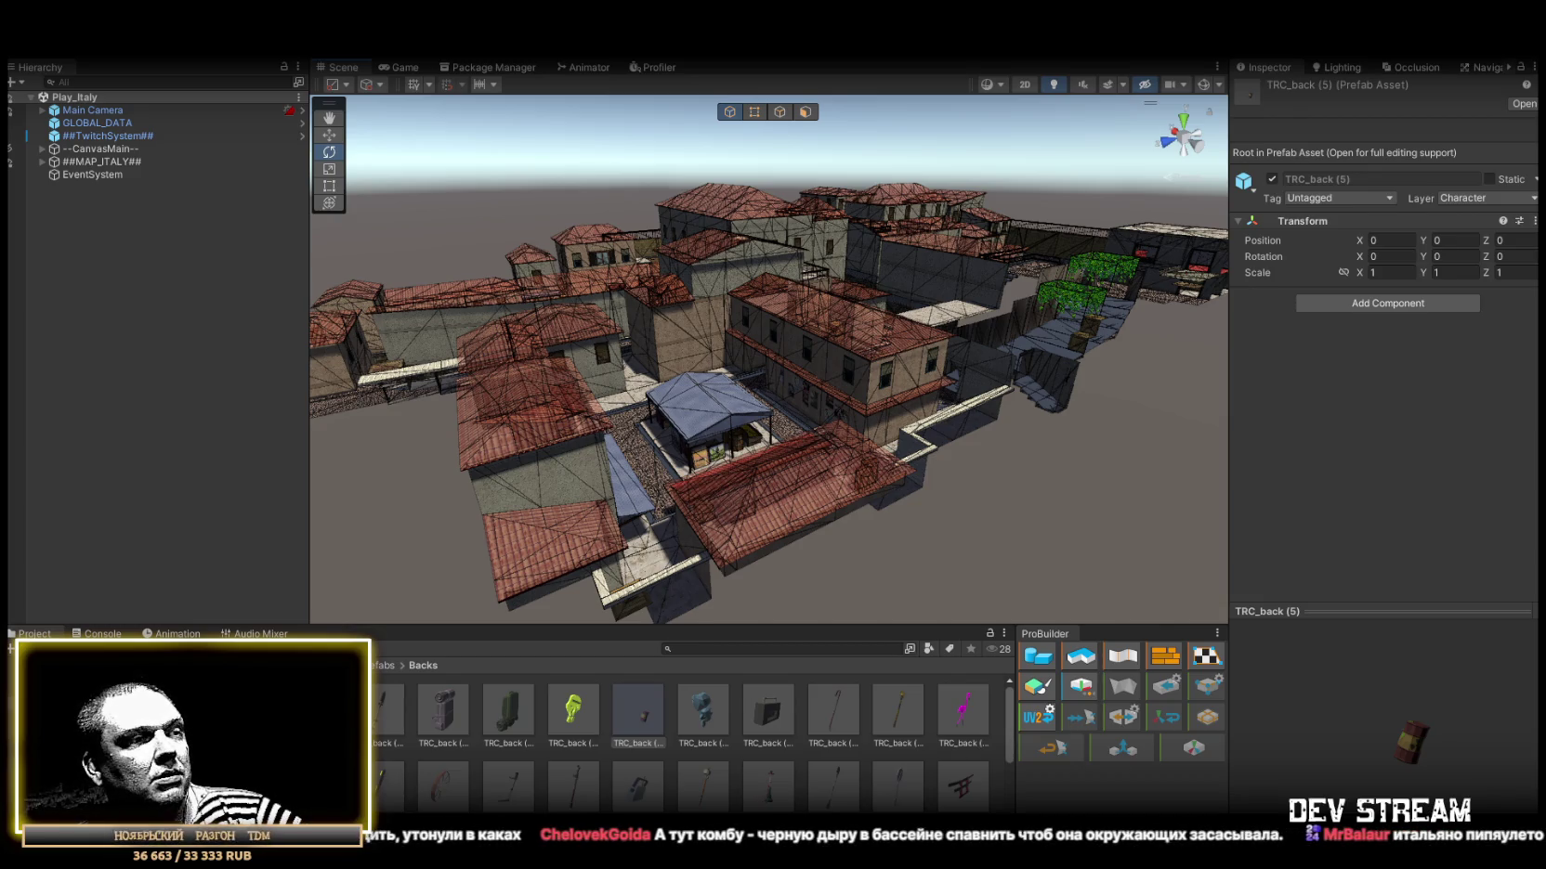
pyautogui.hotkey('alt', 'Tab')
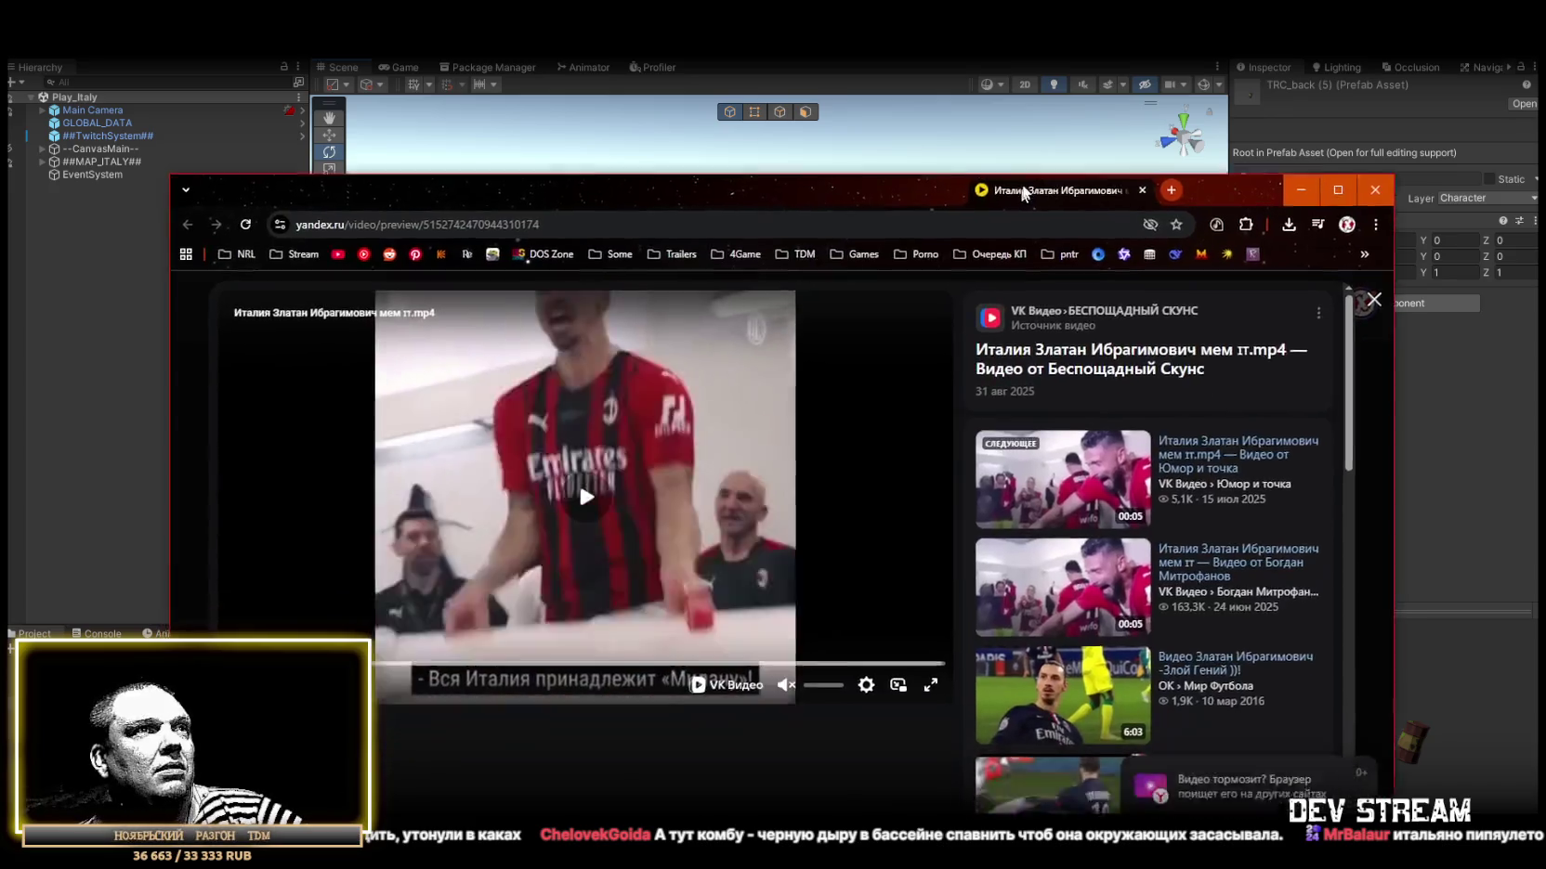
# Replay the Italy meme clip from the start with sound, then close Yandex Browser.
pyautogui.click(817, 603)
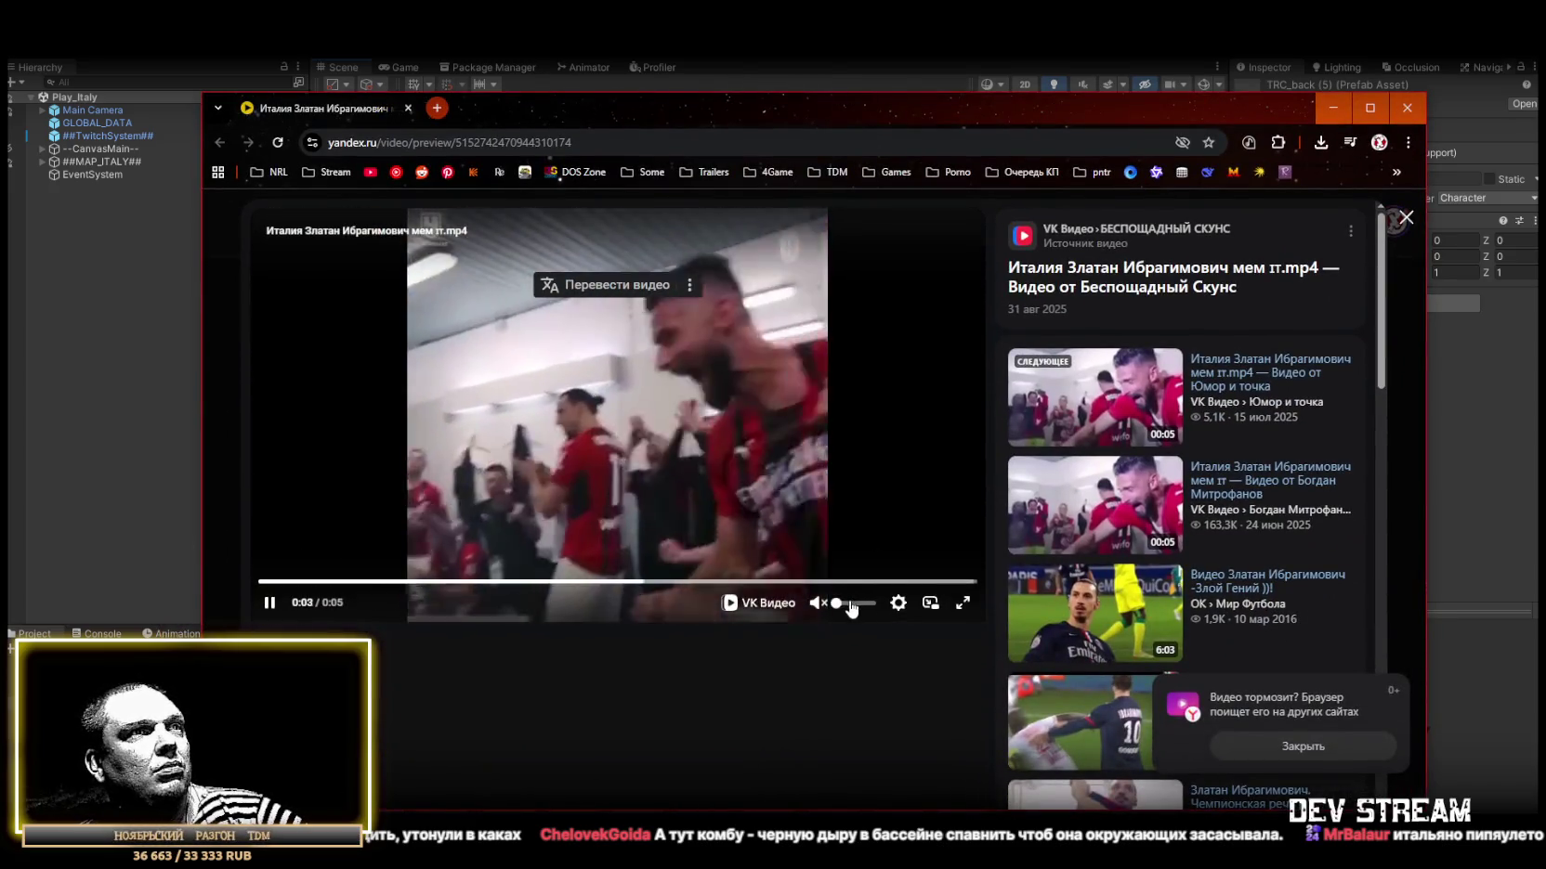
pyautogui.click(247, 580)
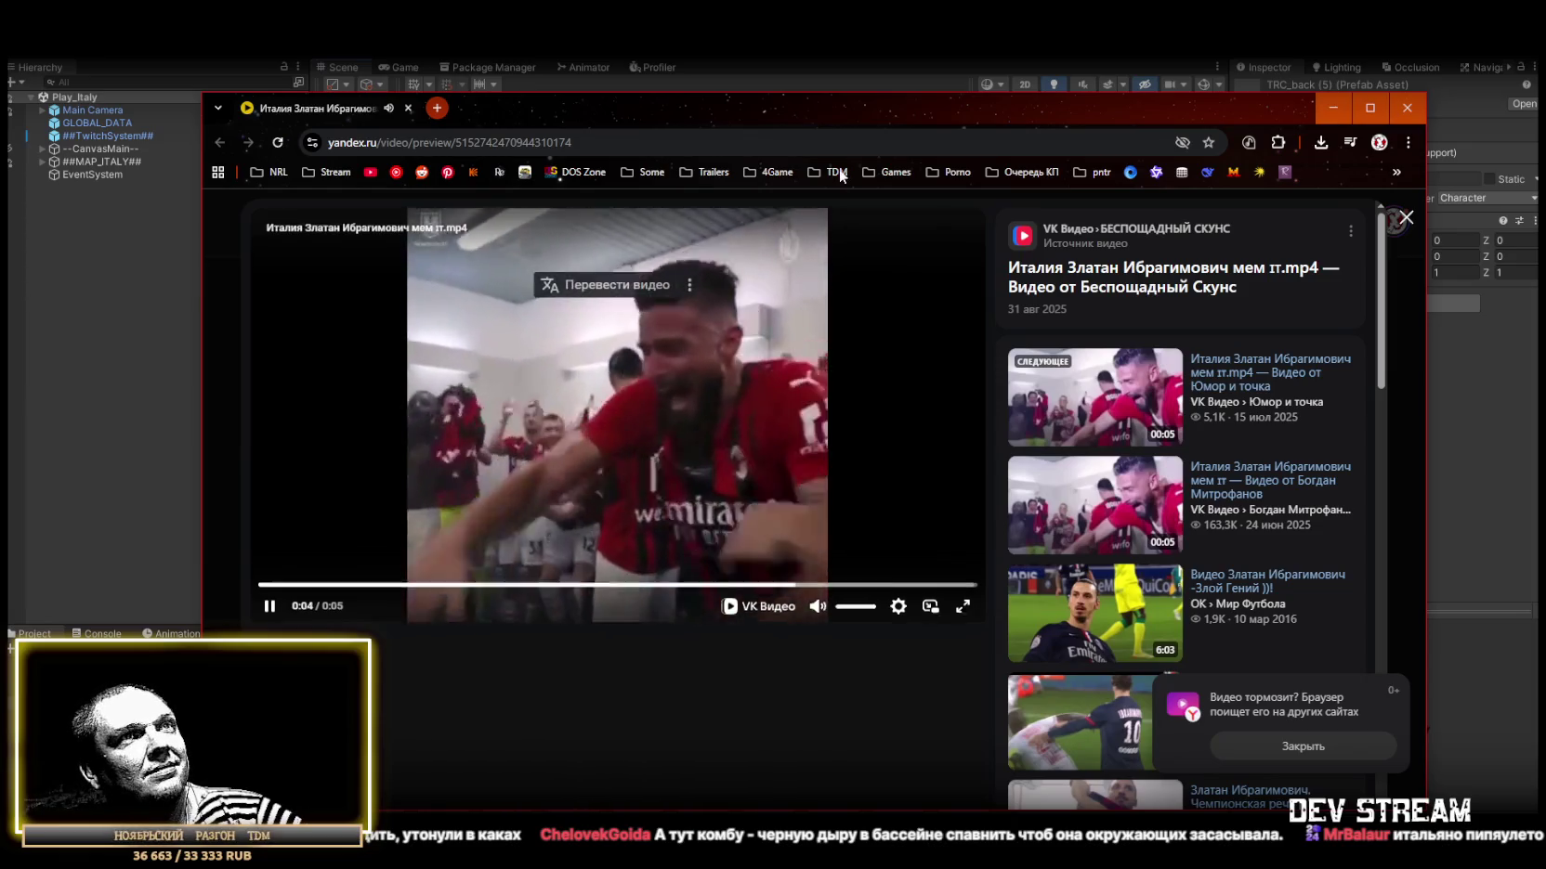
pyautogui.click(408, 108)
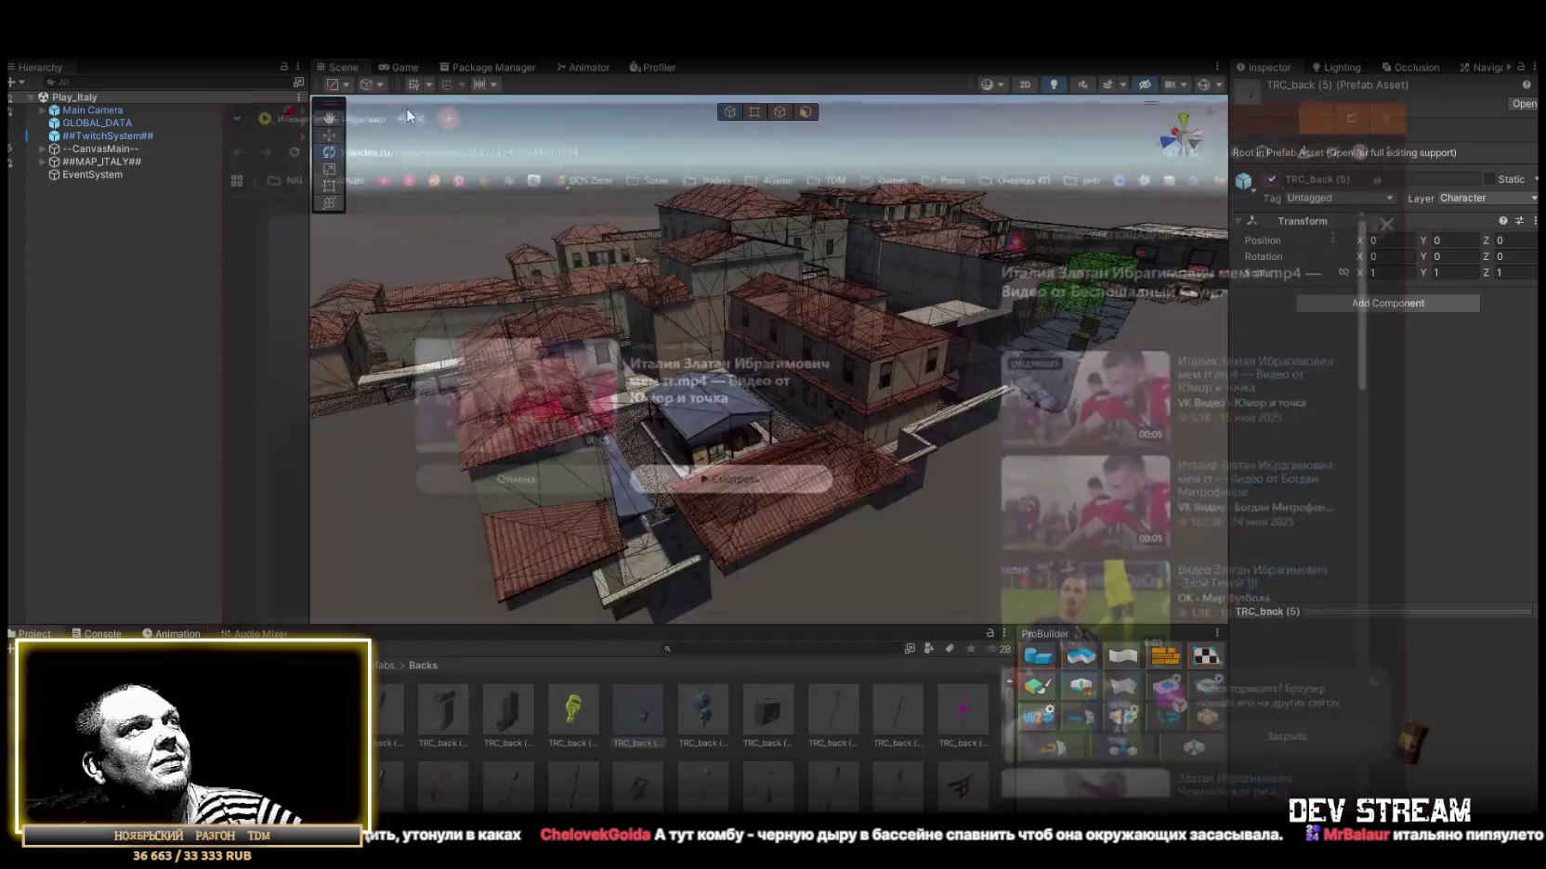
pyautogui.moveTo(890, 464)
pyautogui.mouseDown()
pyautogui.moveTo(918, 426)
pyautogui.moveTo(1034, 400)
pyautogui.moveTo(842, 434)
pyautogui.mouseUp()
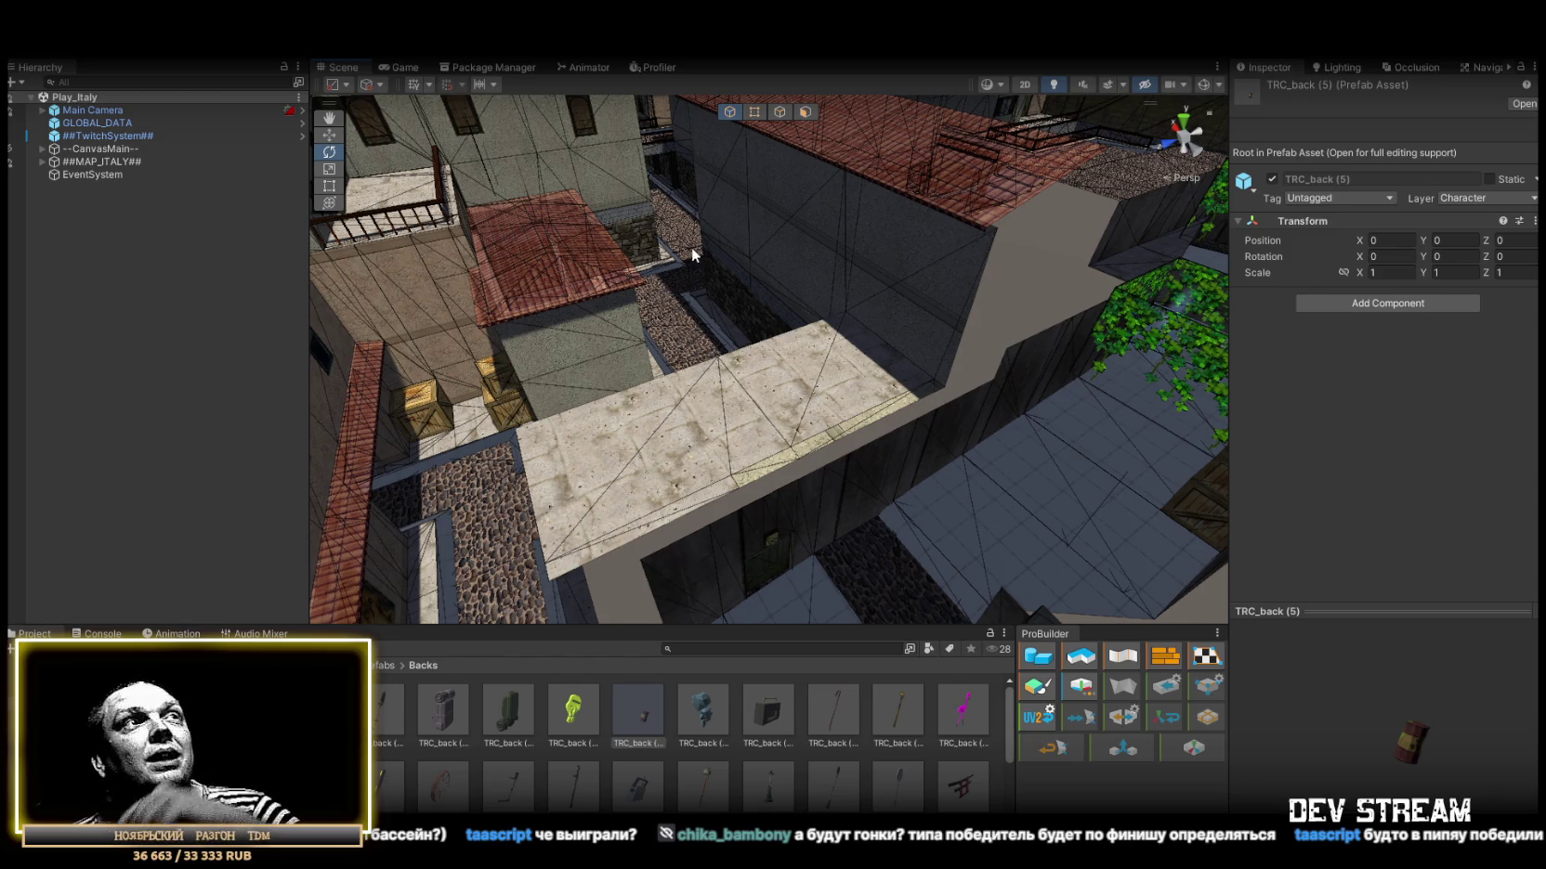
pyautogui.moveTo(701, 249)
pyautogui.mouseDown()
pyautogui.moveTo(705, 182)
pyautogui.moveTo(660, 231)
pyautogui.moveTo(585, 263)
pyautogui.mouseUp()
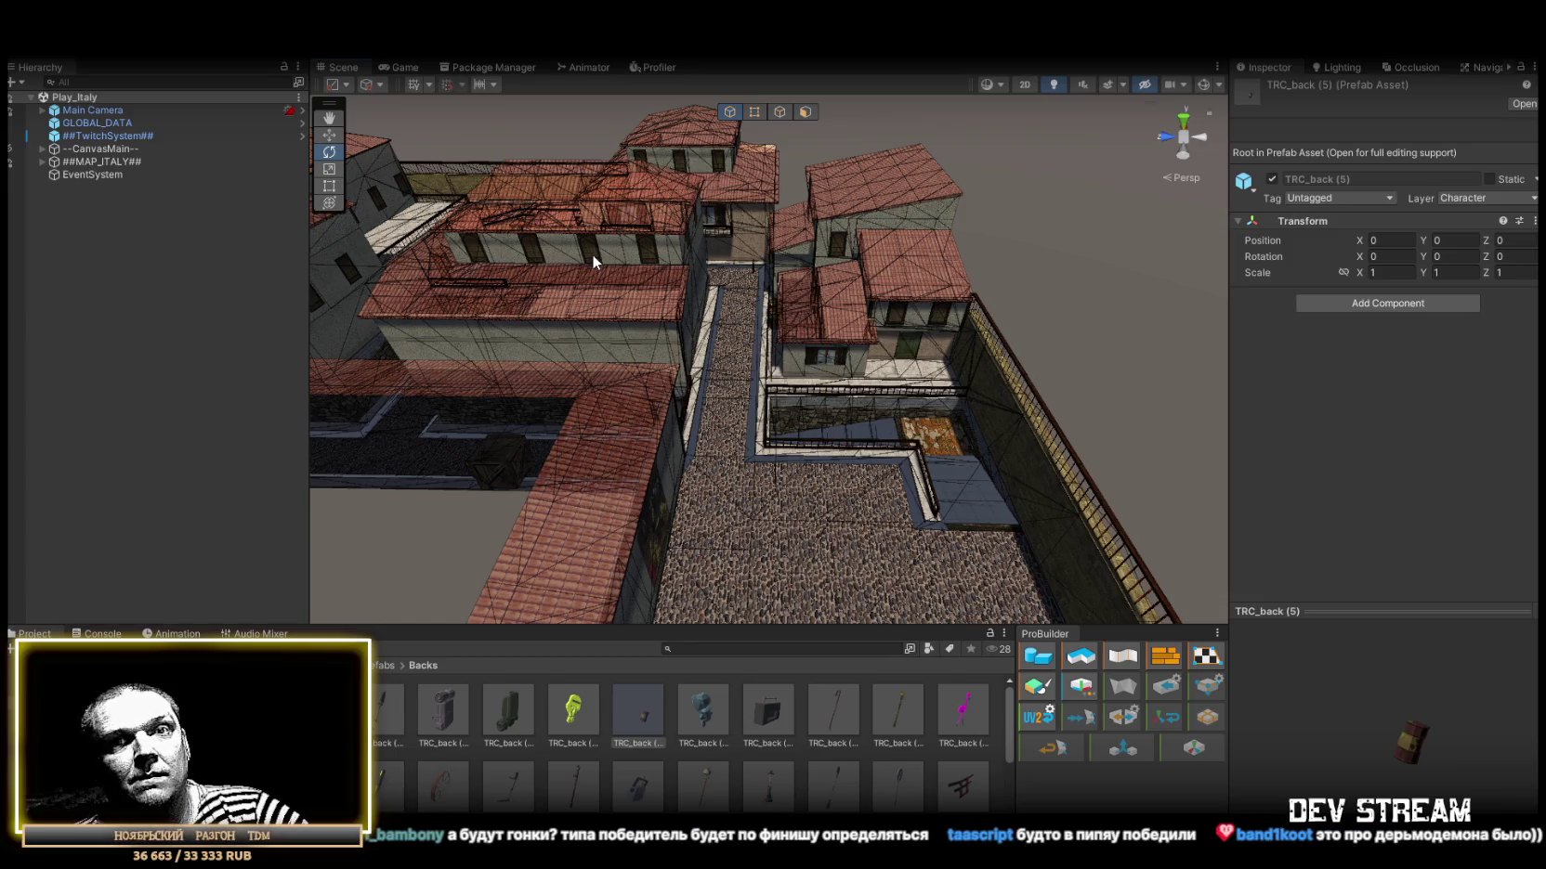
pyautogui.moveTo(676, 293)
pyautogui.mouseDown()
pyautogui.moveTo(682, 414)
pyautogui.moveTo(903, 480)
pyautogui.mouseUp()
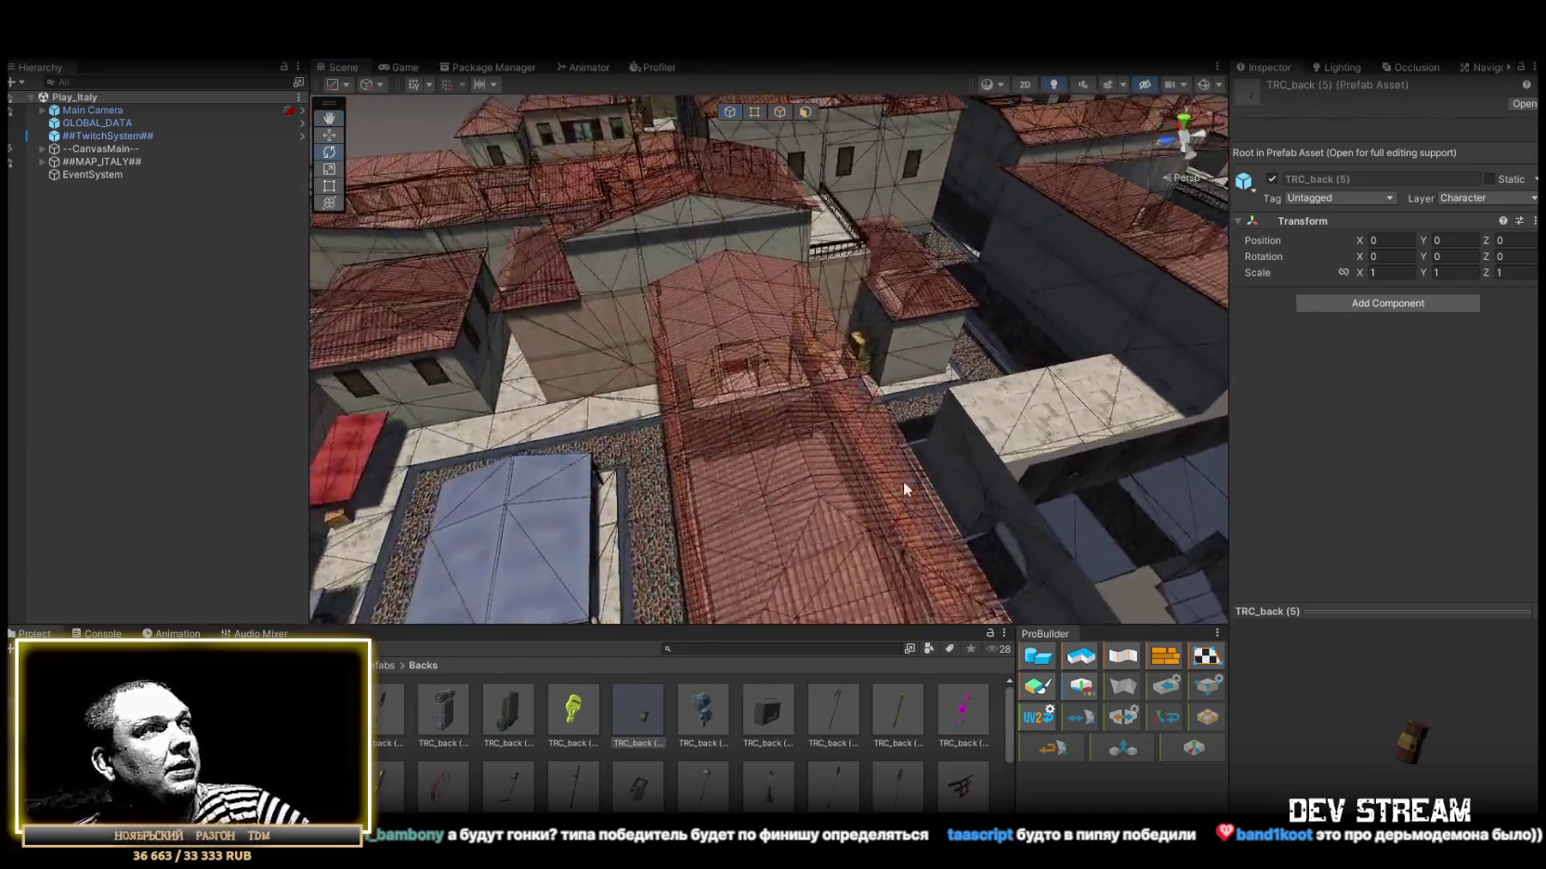
pyautogui.click(101, 634)
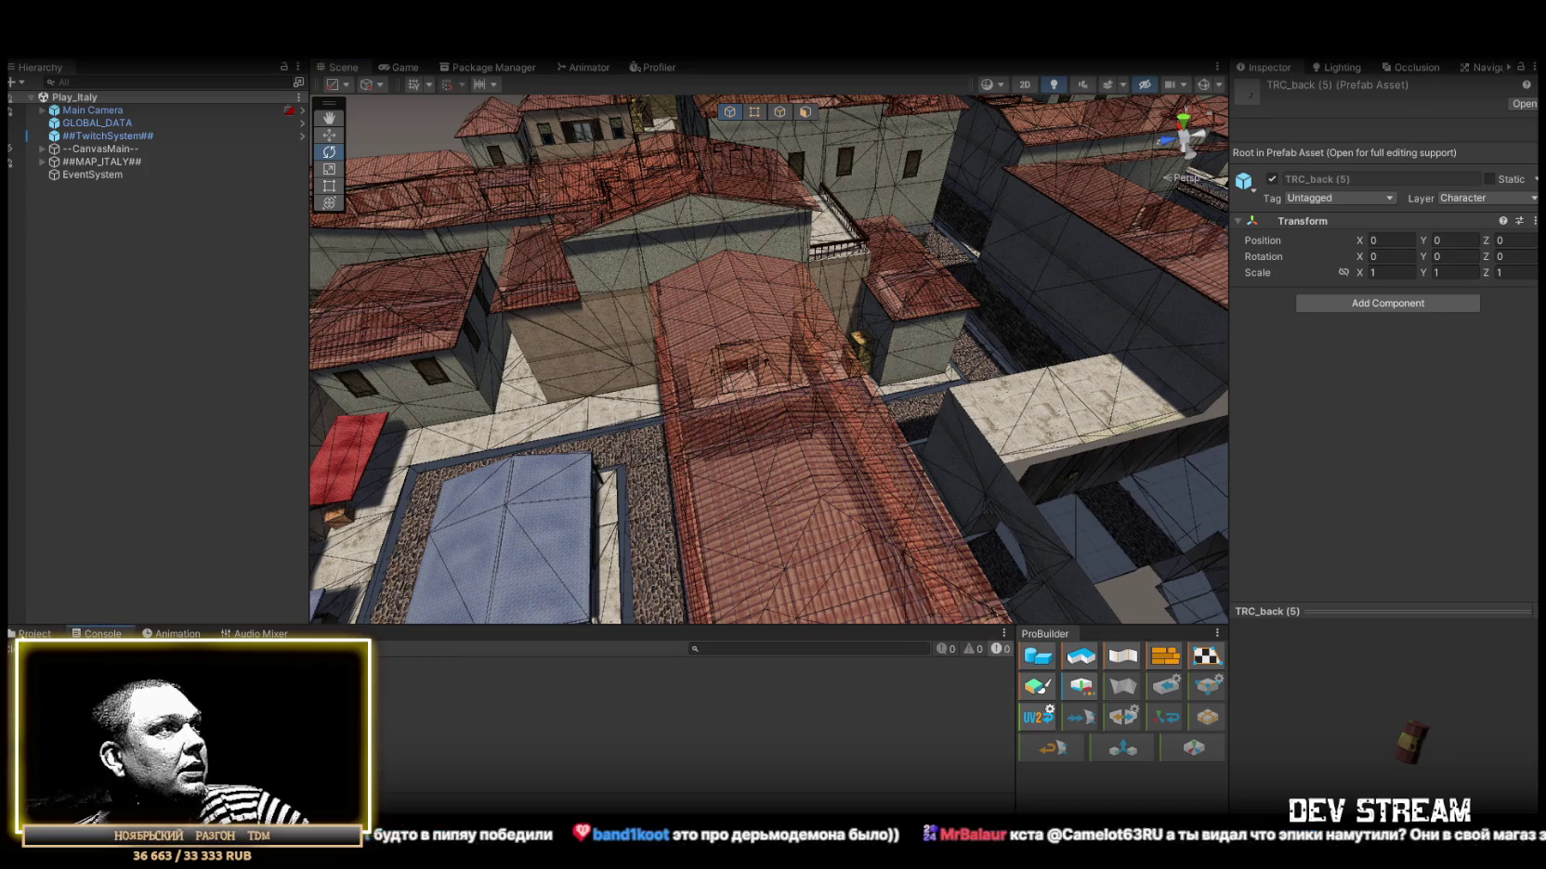
pyautogui.click(34, 634)
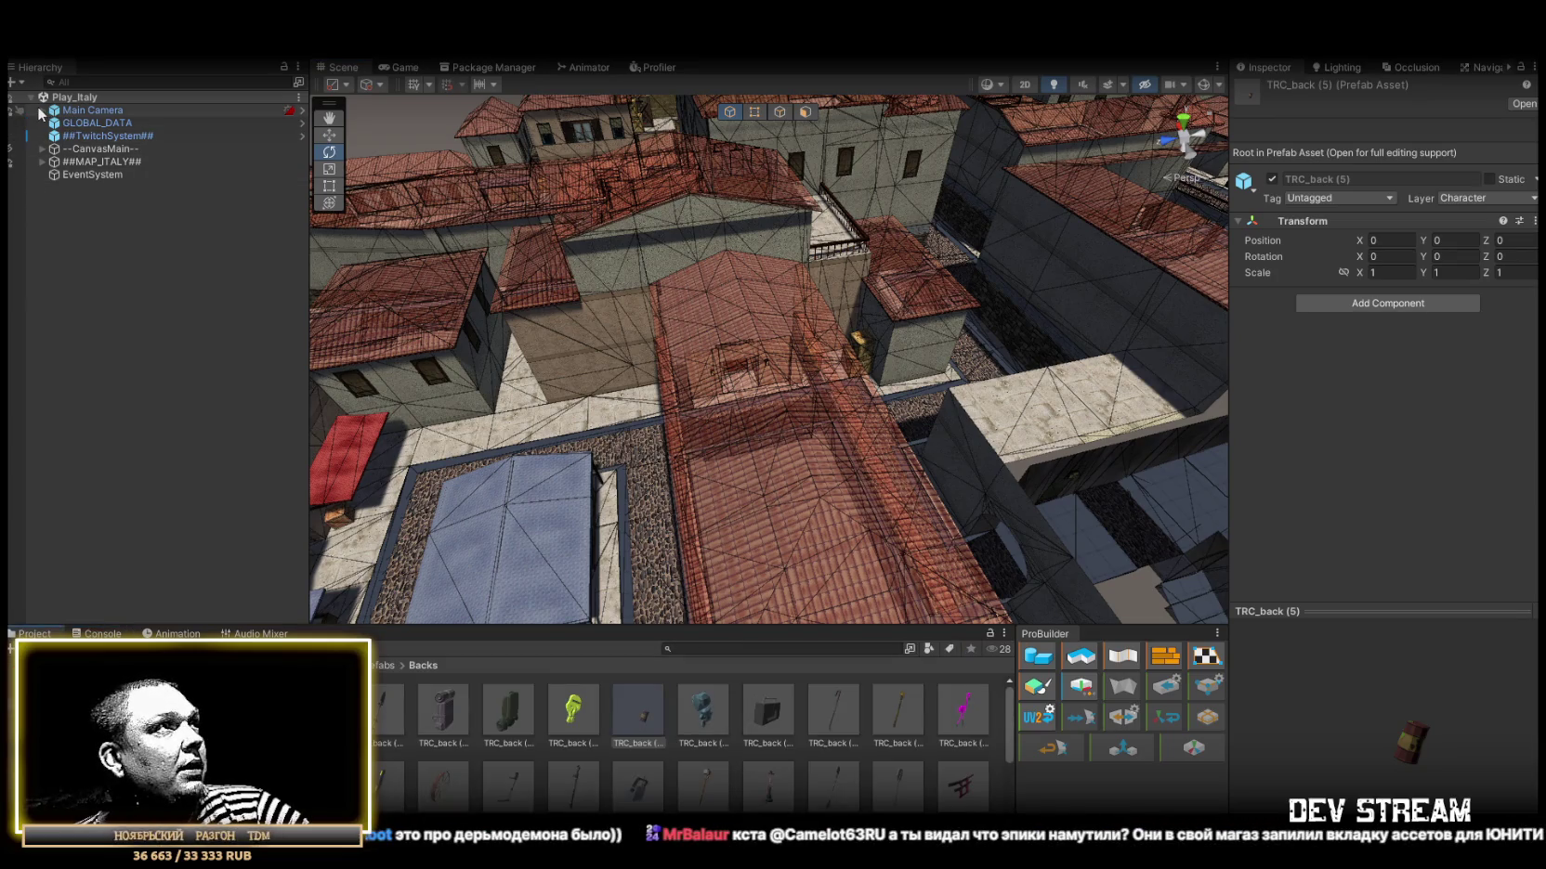
# Expand ##MAP_ITALY## and activate its DNO object, adding a ground plane under the town.
pyautogui.click(44, 149)
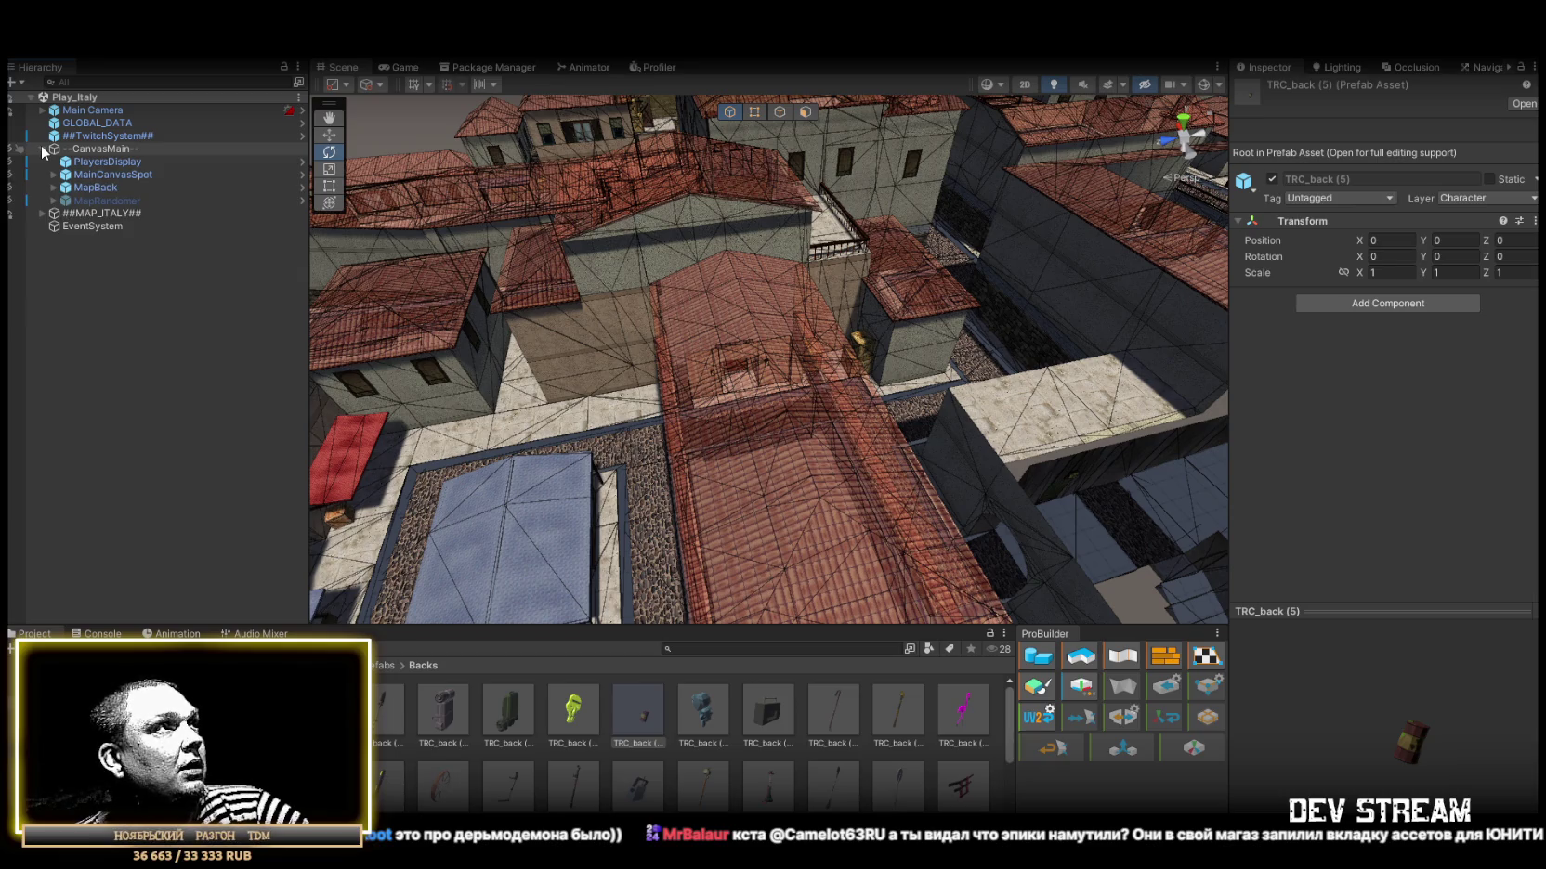
pyautogui.click(42, 213)
pyautogui.click(42, 149)
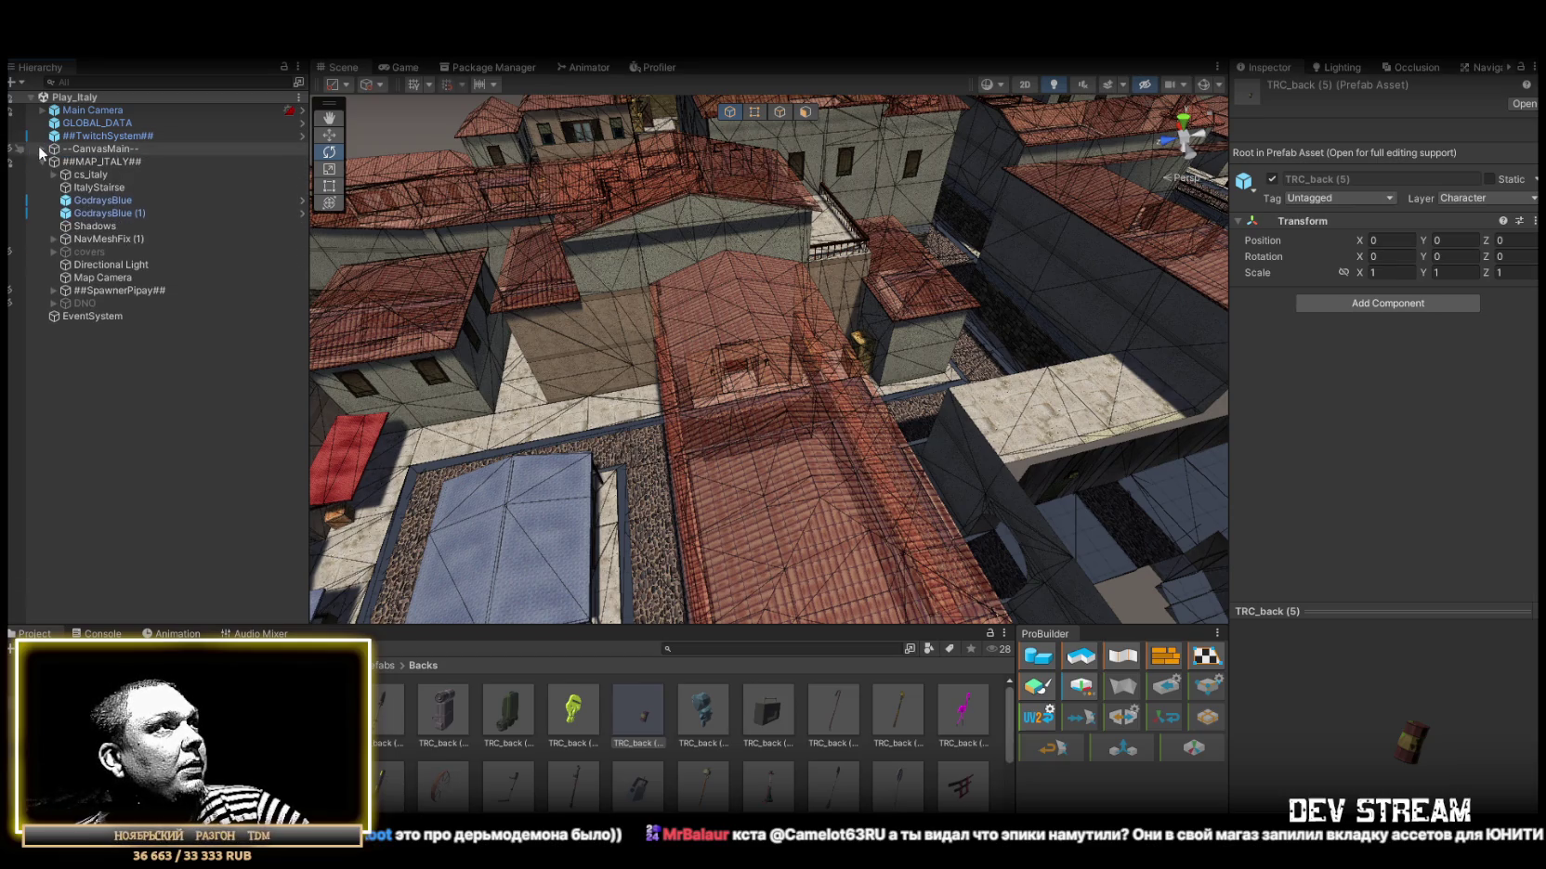
pyautogui.click(75, 301)
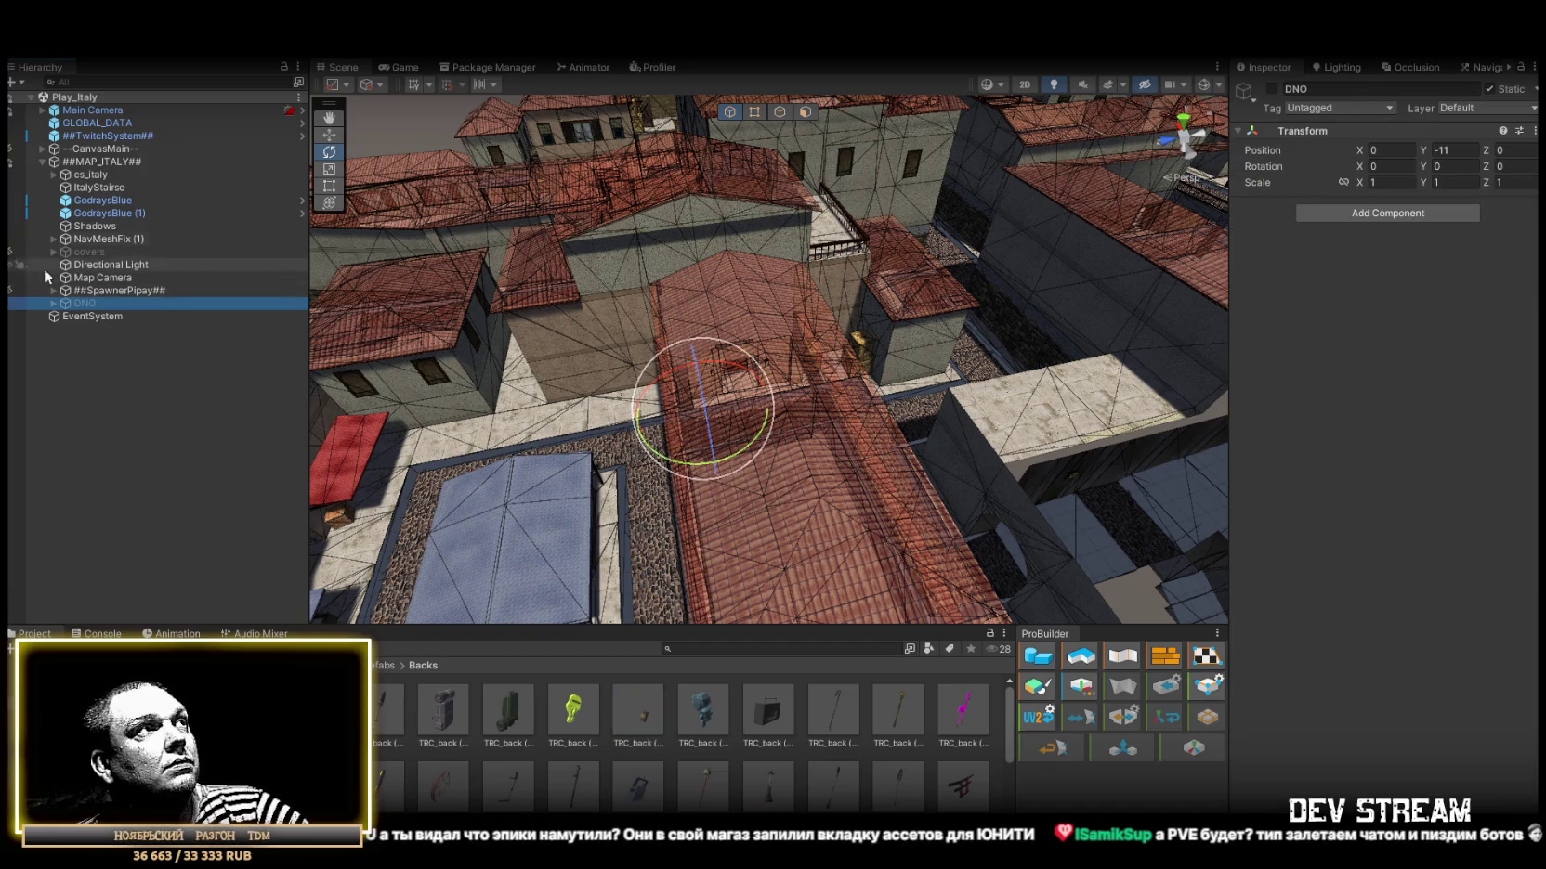
pyautogui.click(1271, 88)
pyautogui.scroll(-10, 944, 243)
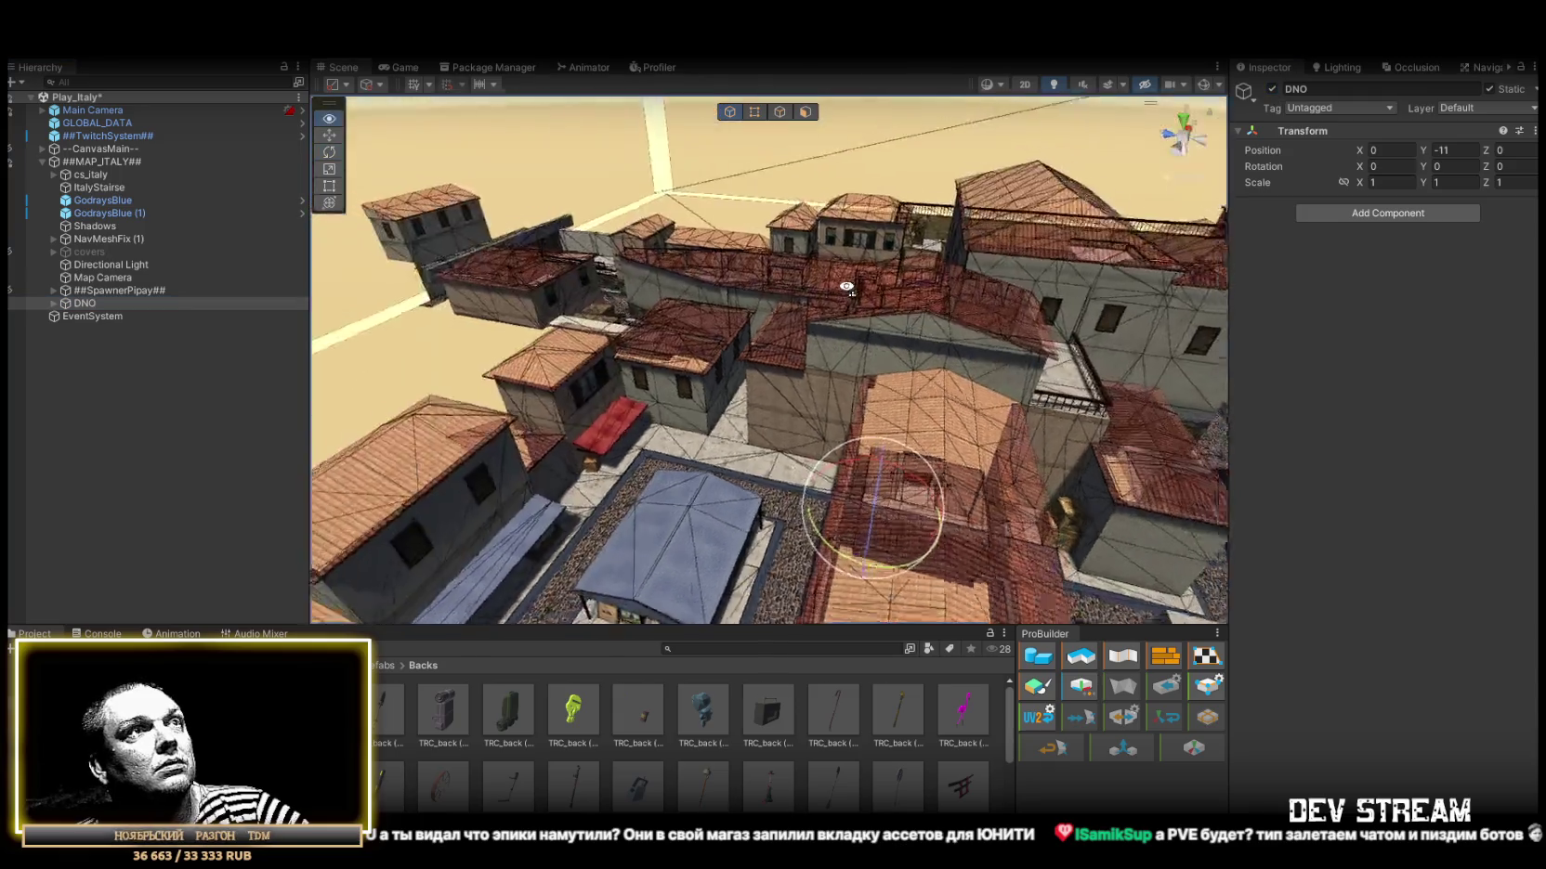
pyautogui.moveTo(944, 242); pyautogui.dragTo(1262, 192)
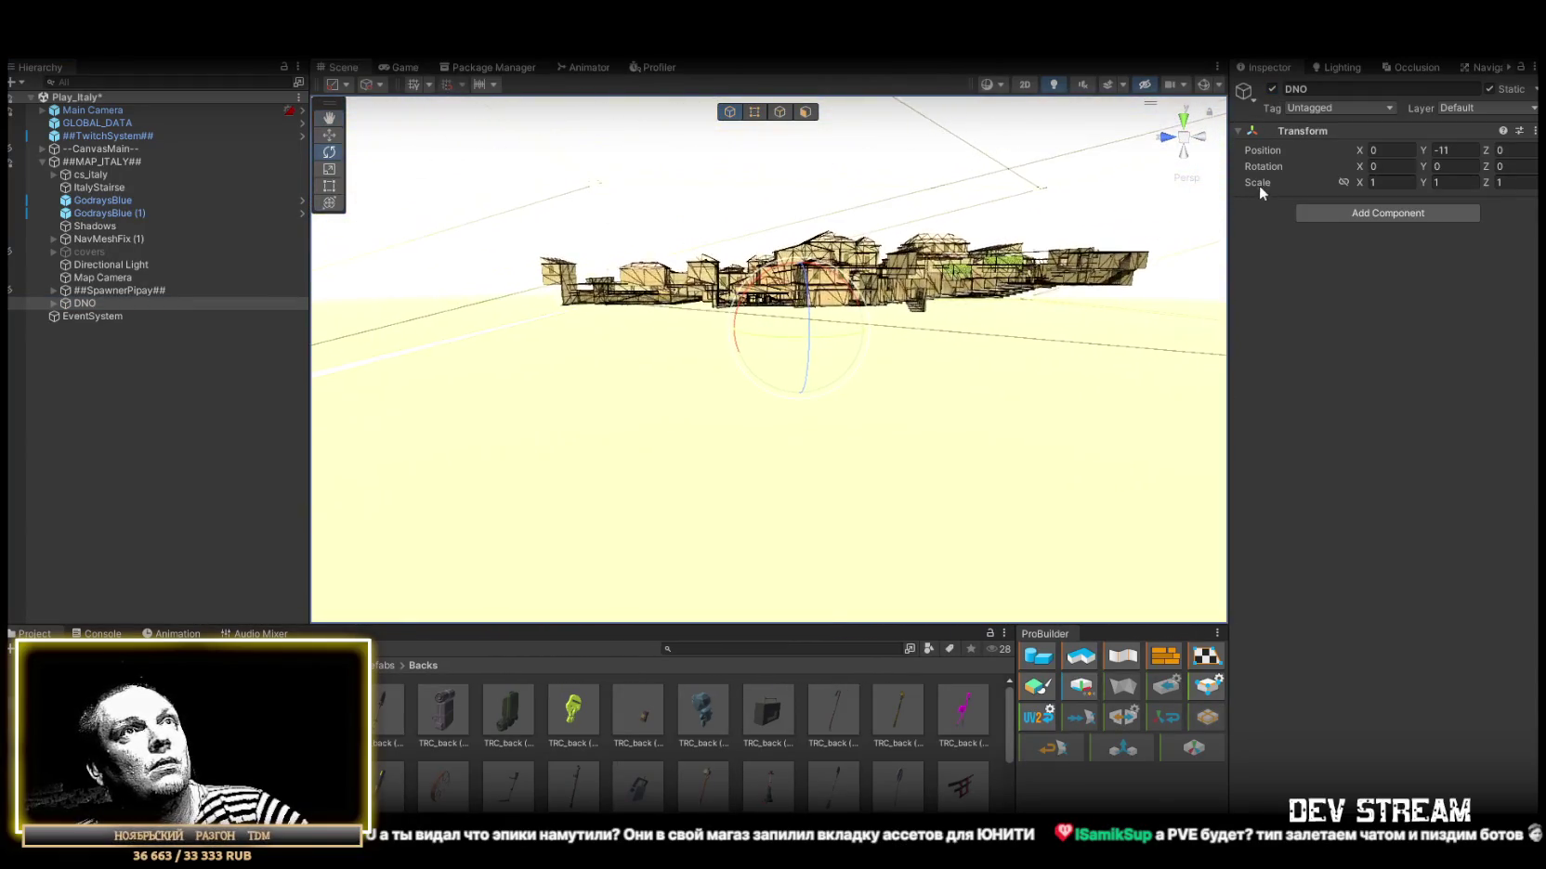
# Switch the Scene view to a front view of the map with Gizmos turned on.
pyautogui.click(1190, 177)
pyautogui.click(1165, 139)
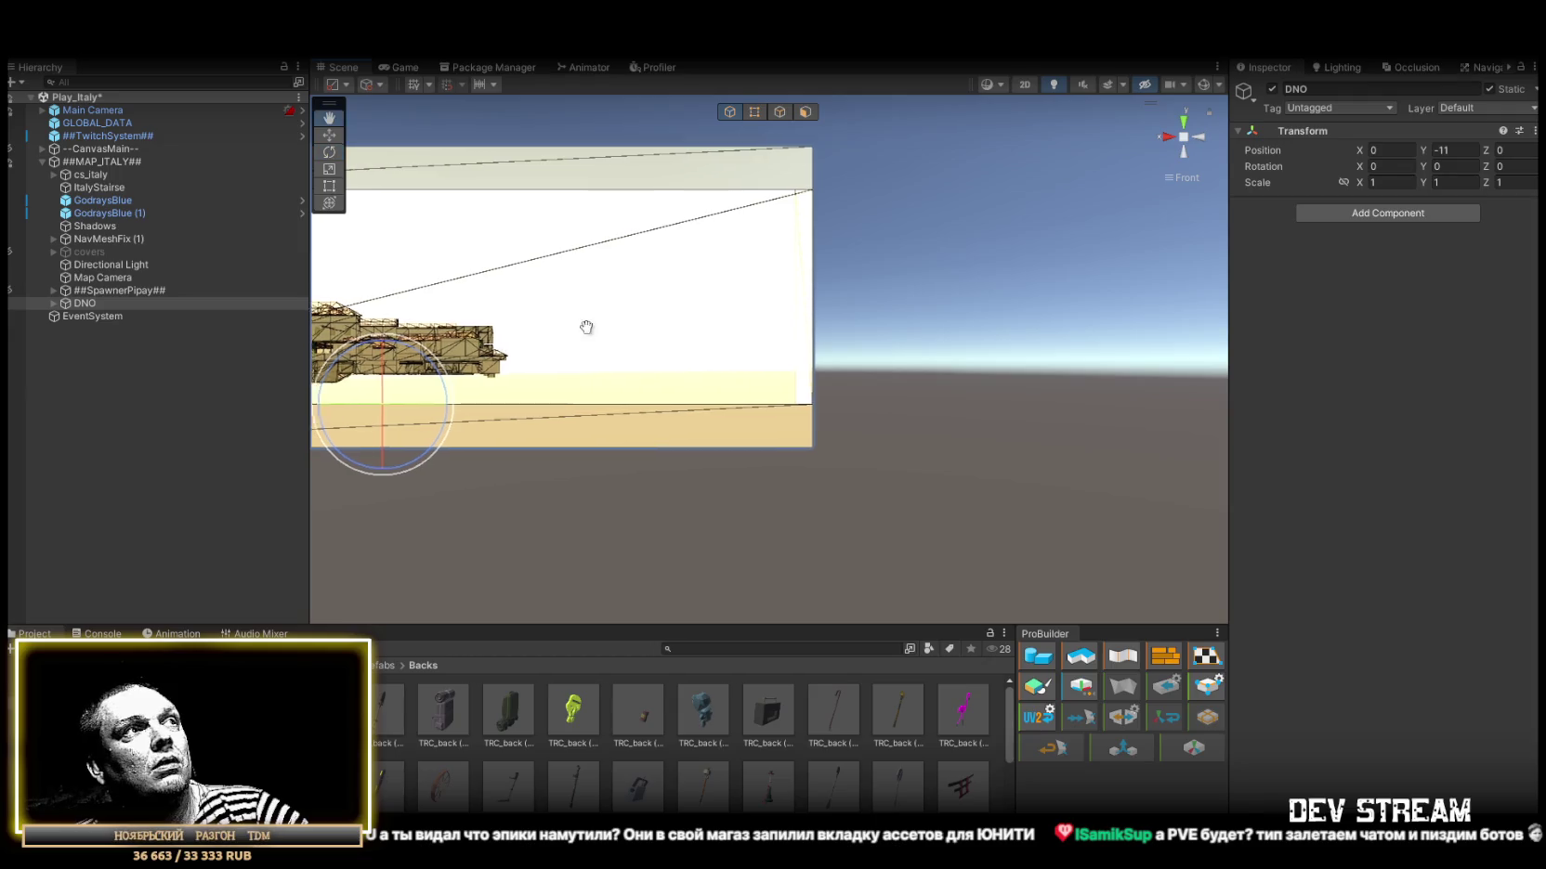
pyautogui.scroll(4, 897, 317)
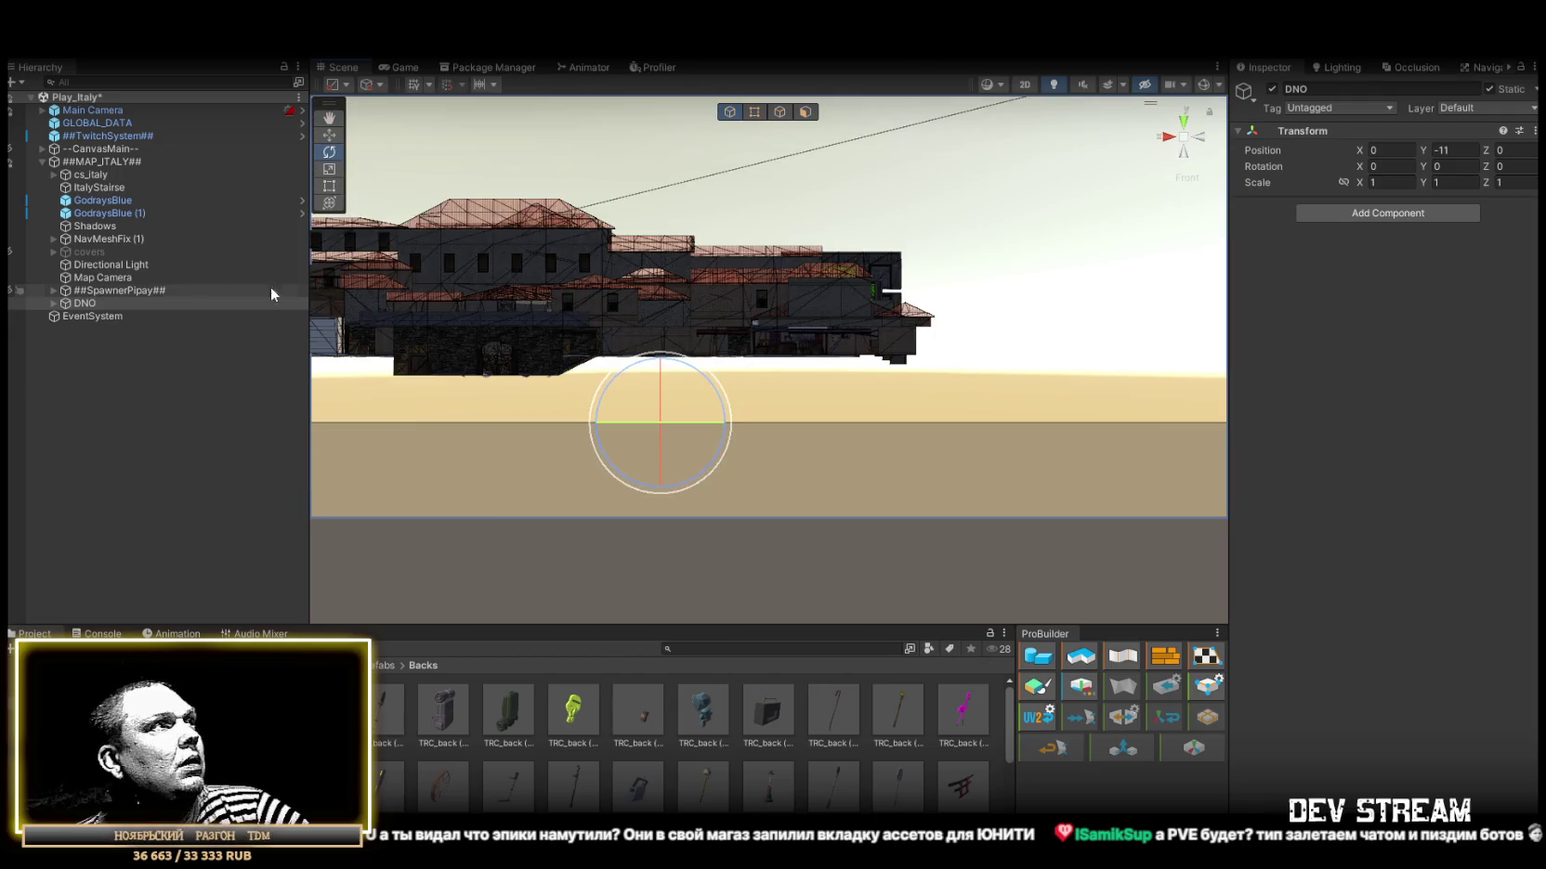
pyautogui.click(1203, 85)
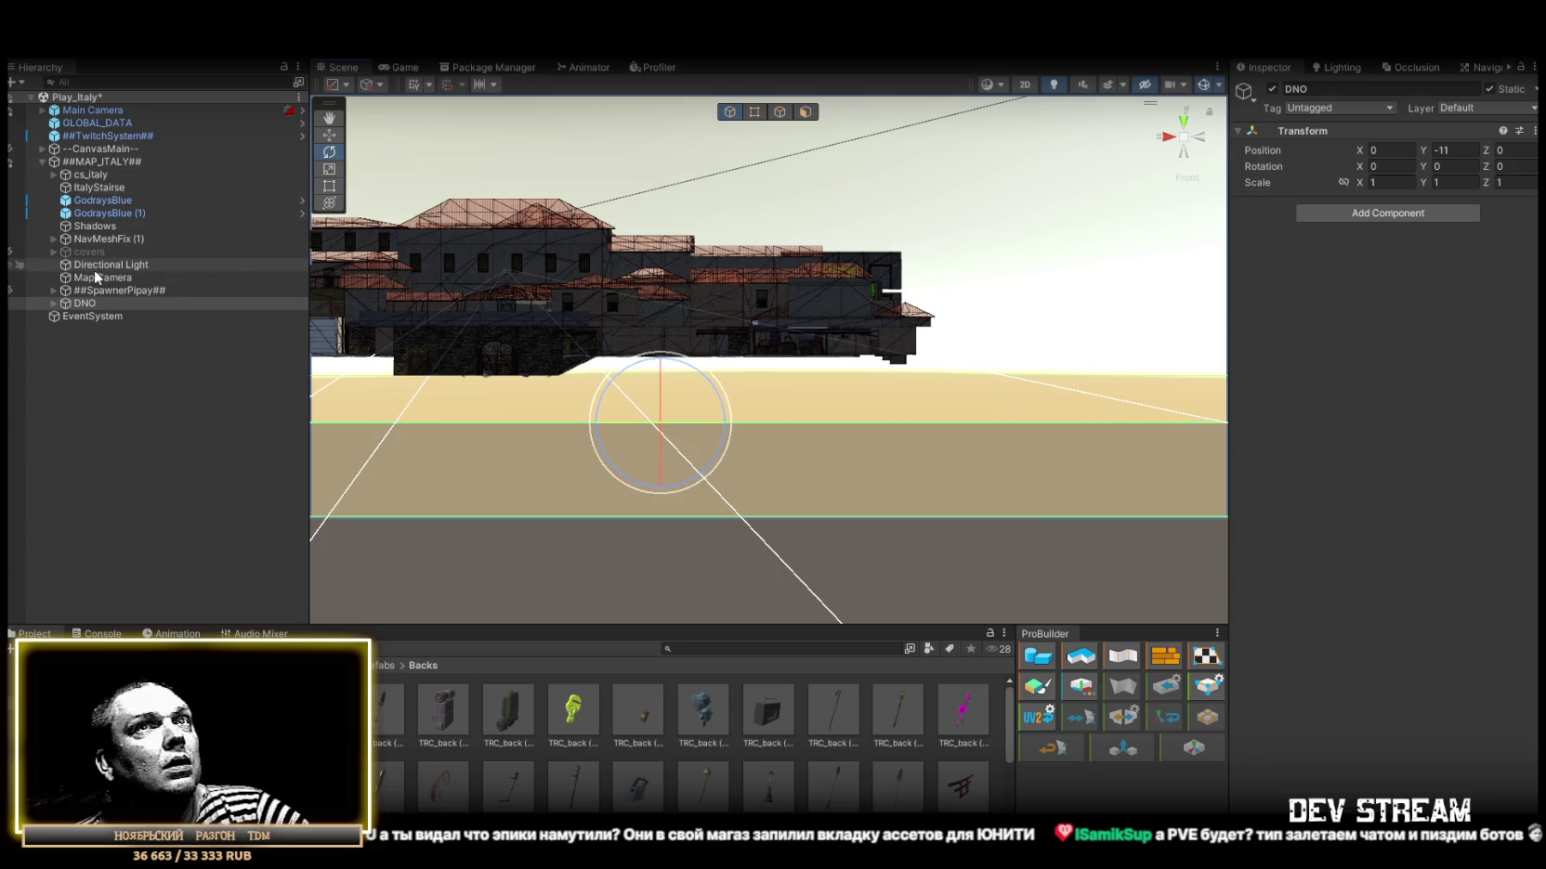
# Set DNO's Transform Position Y to -12 and frame the building above it.
pyautogui.click(1446, 149)
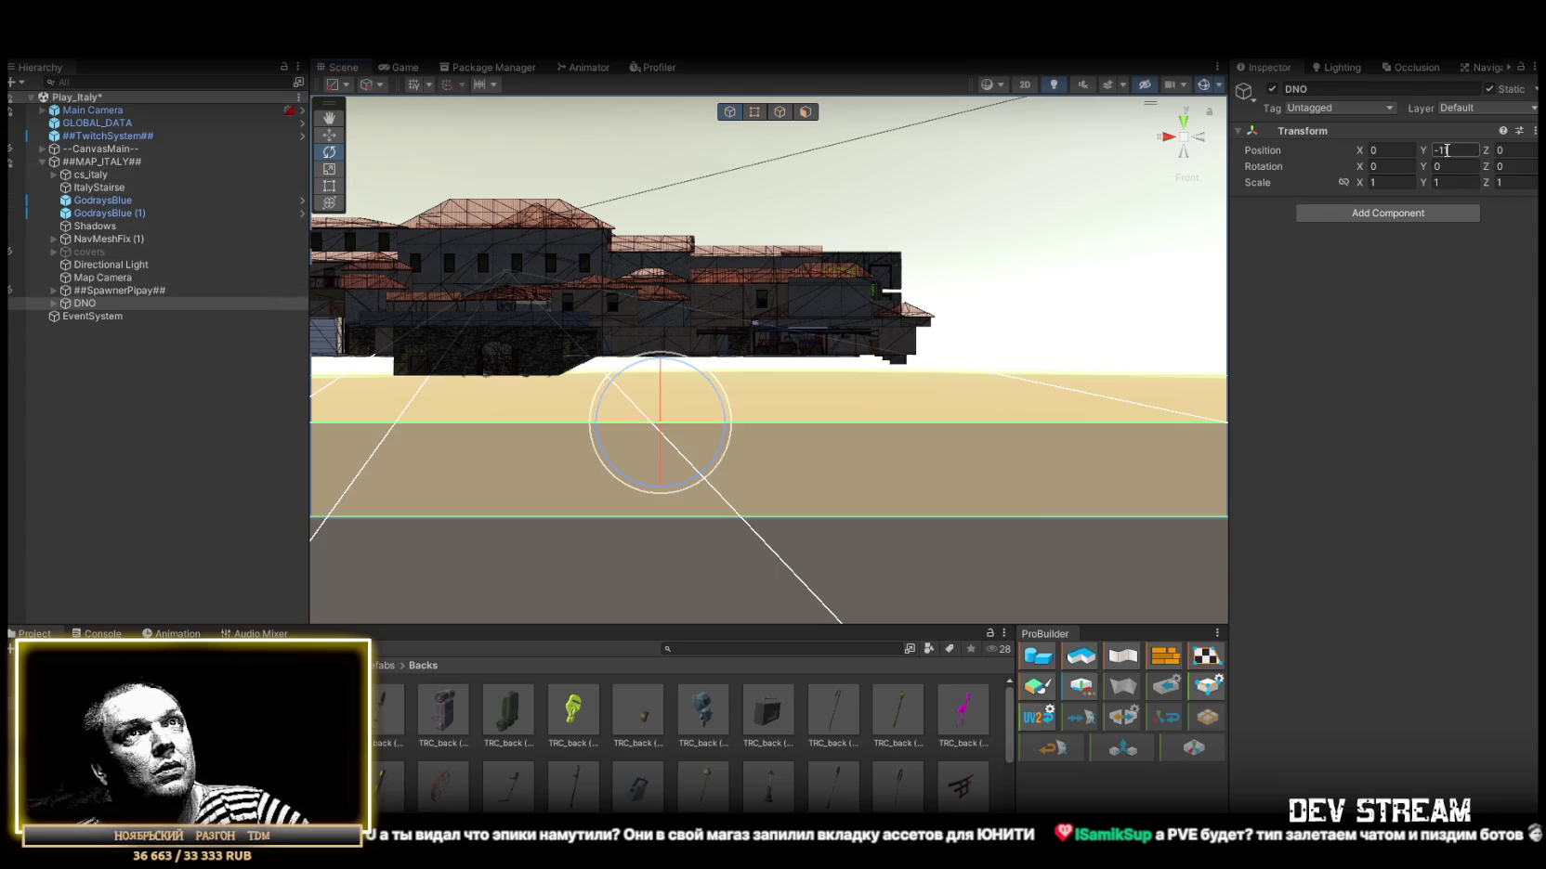
pyautogui.write('-12')
pyautogui.moveTo(780, 279)
pyautogui.mouseDown()
pyautogui.moveTo(734, 279)
pyautogui.moveTo(836, 279)
pyautogui.mouseUp()
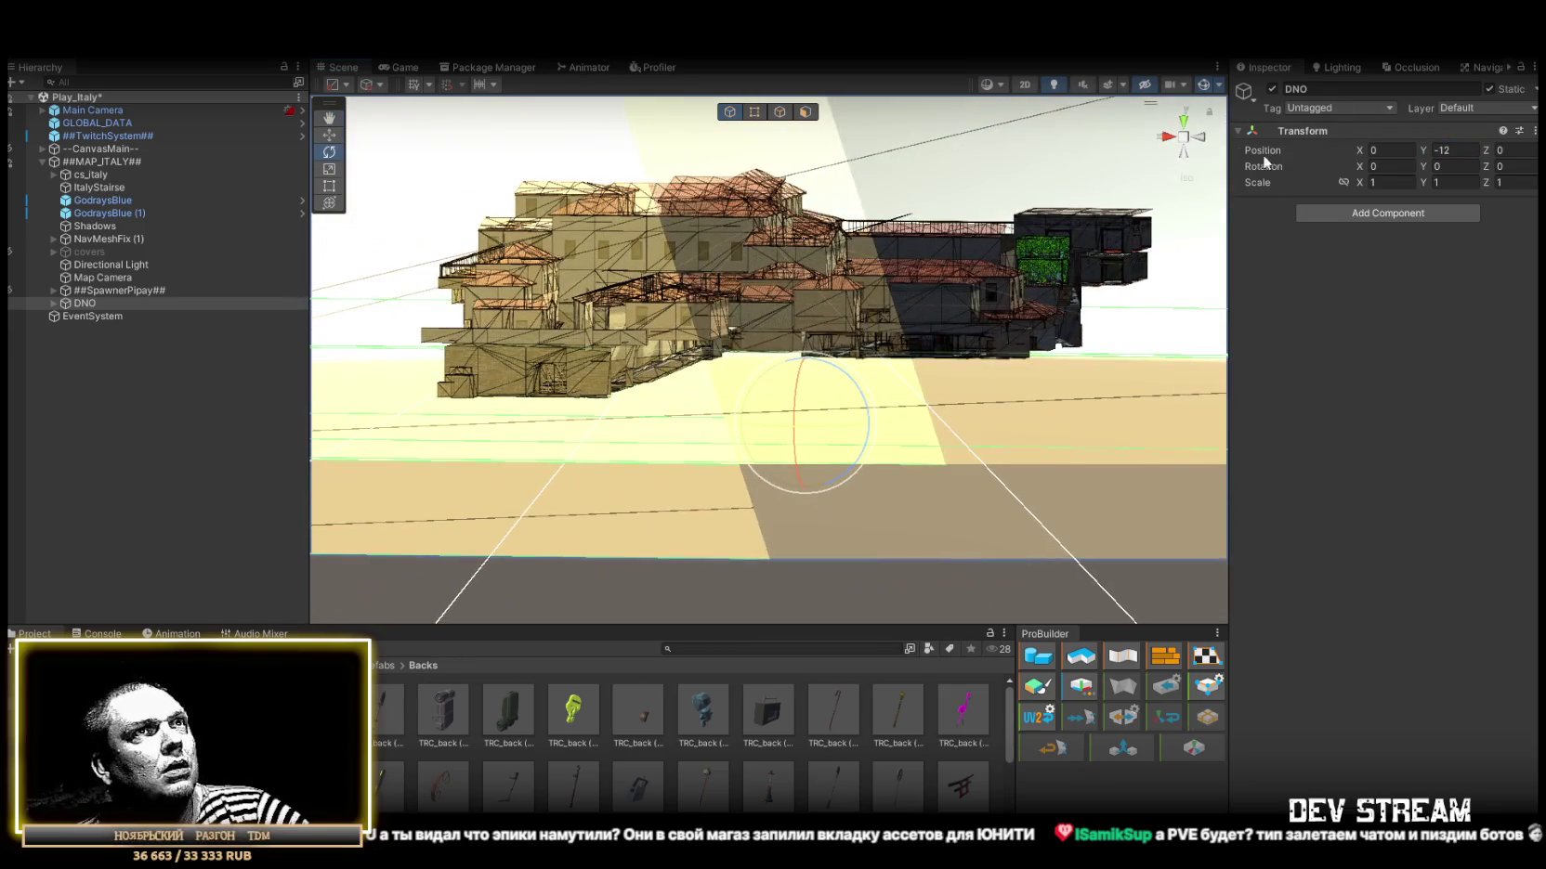
pyautogui.click(1167, 139)
pyautogui.click(1199, 136)
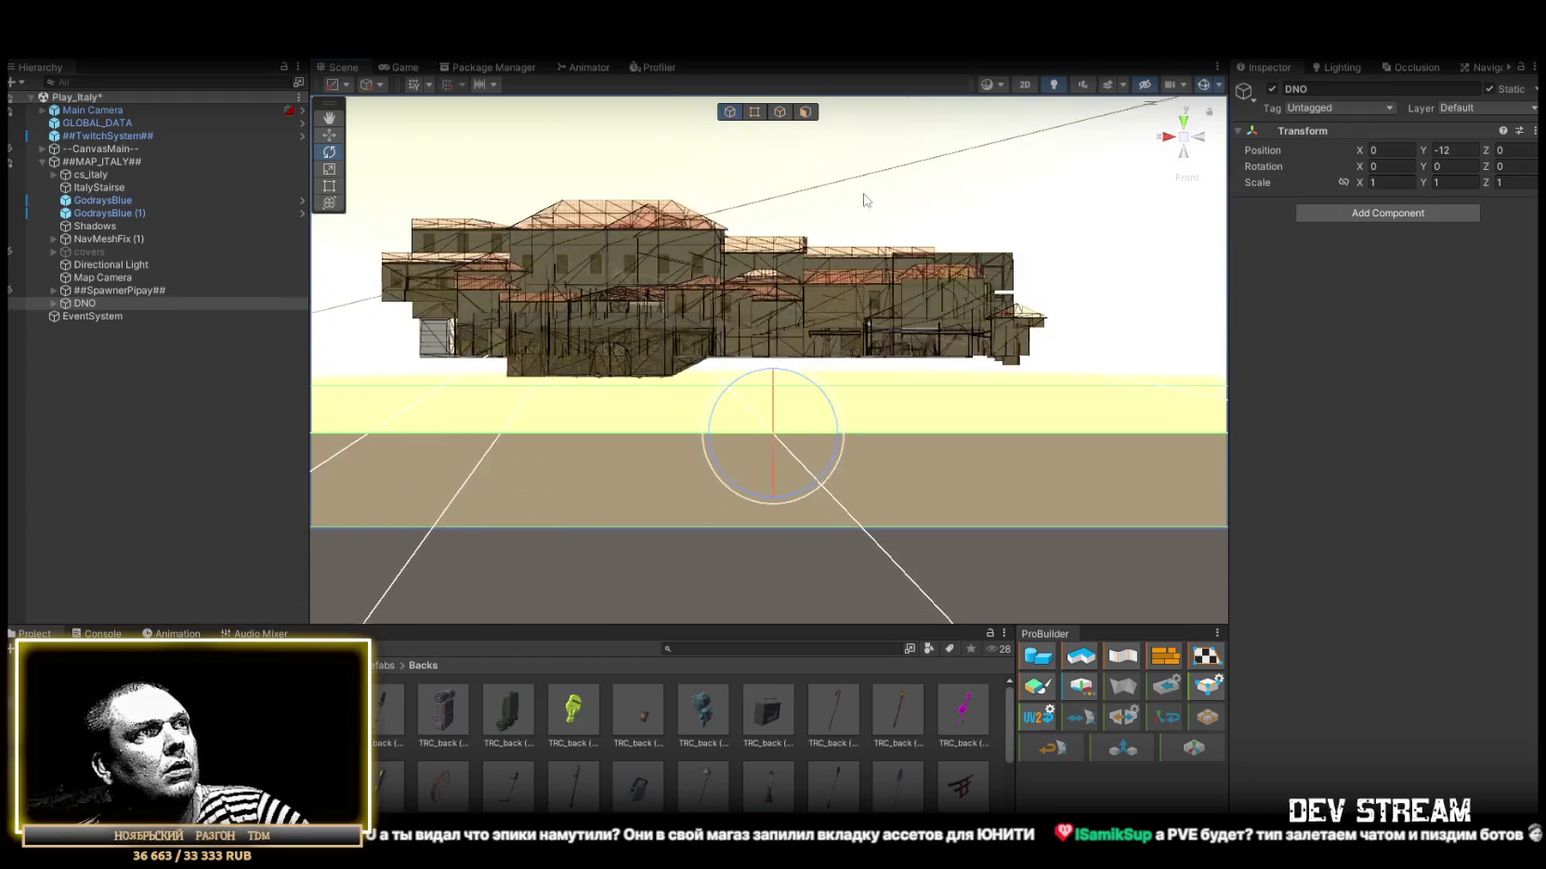
pyautogui.moveTo(691, 269)
pyautogui.mouseDown()
pyautogui.moveTo(838, 158)
pyautogui.moveTo(1091, 302)
pyautogui.mouseUp()
pyautogui.moveTo(706, 329)
pyautogui.mouseDown()
pyautogui.moveTo(496, 416)
pyautogui.moveTo(303, 412)
pyautogui.moveTo(825, 451)
pyautogui.mouseUp()
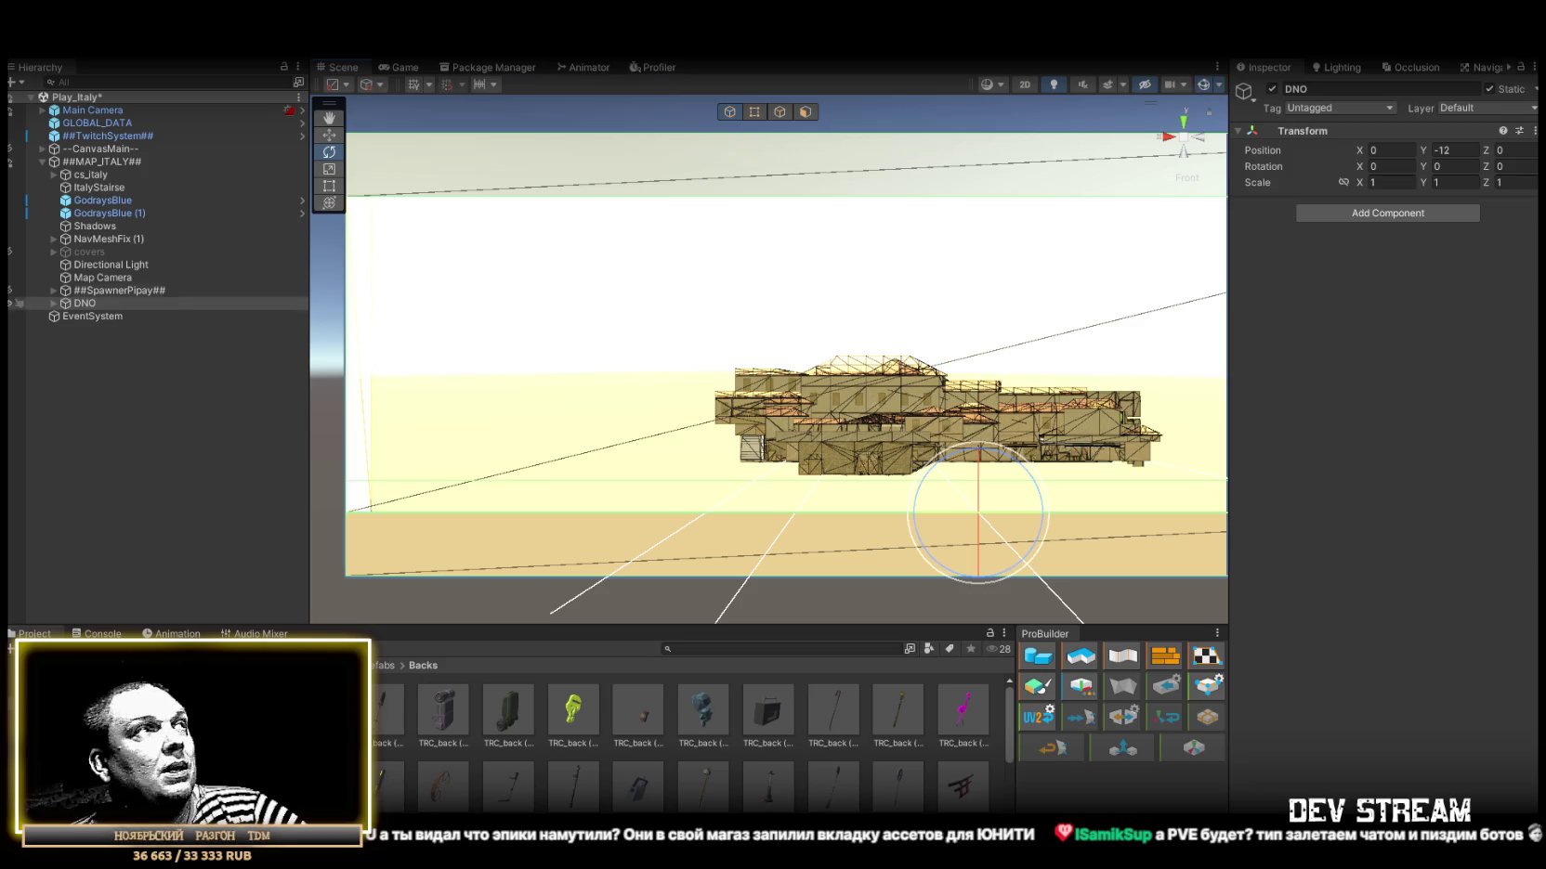
pyautogui.click(16, 305)
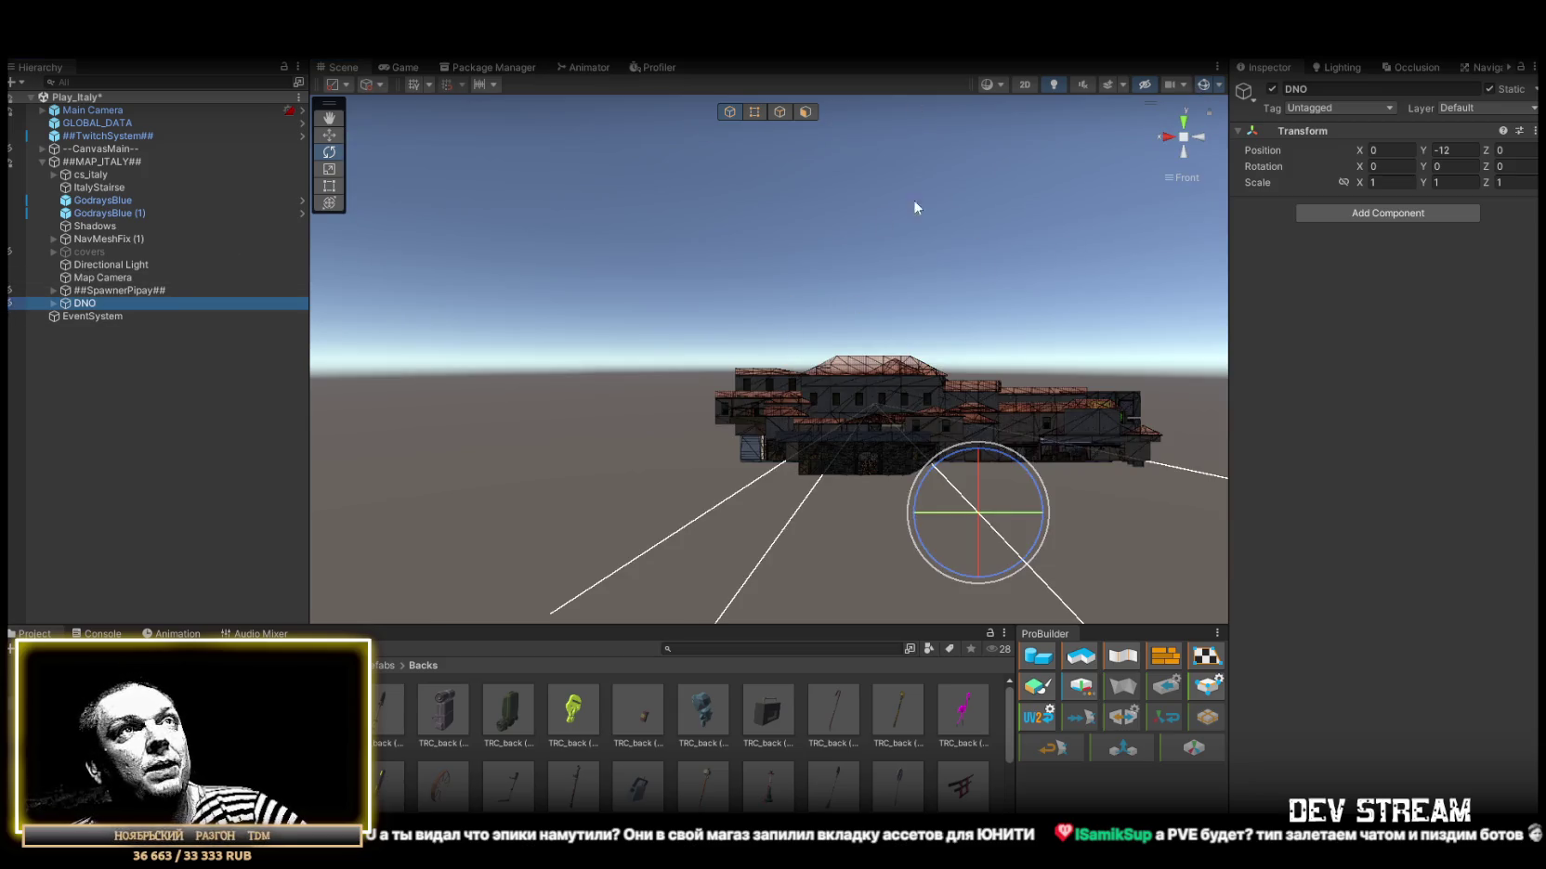
pyautogui.moveTo(1186, 164)
pyautogui.mouseDown()
pyautogui.moveTo(812, 452)
pyautogui.moveTo(728, 459)
pyautogui.mouseUp()
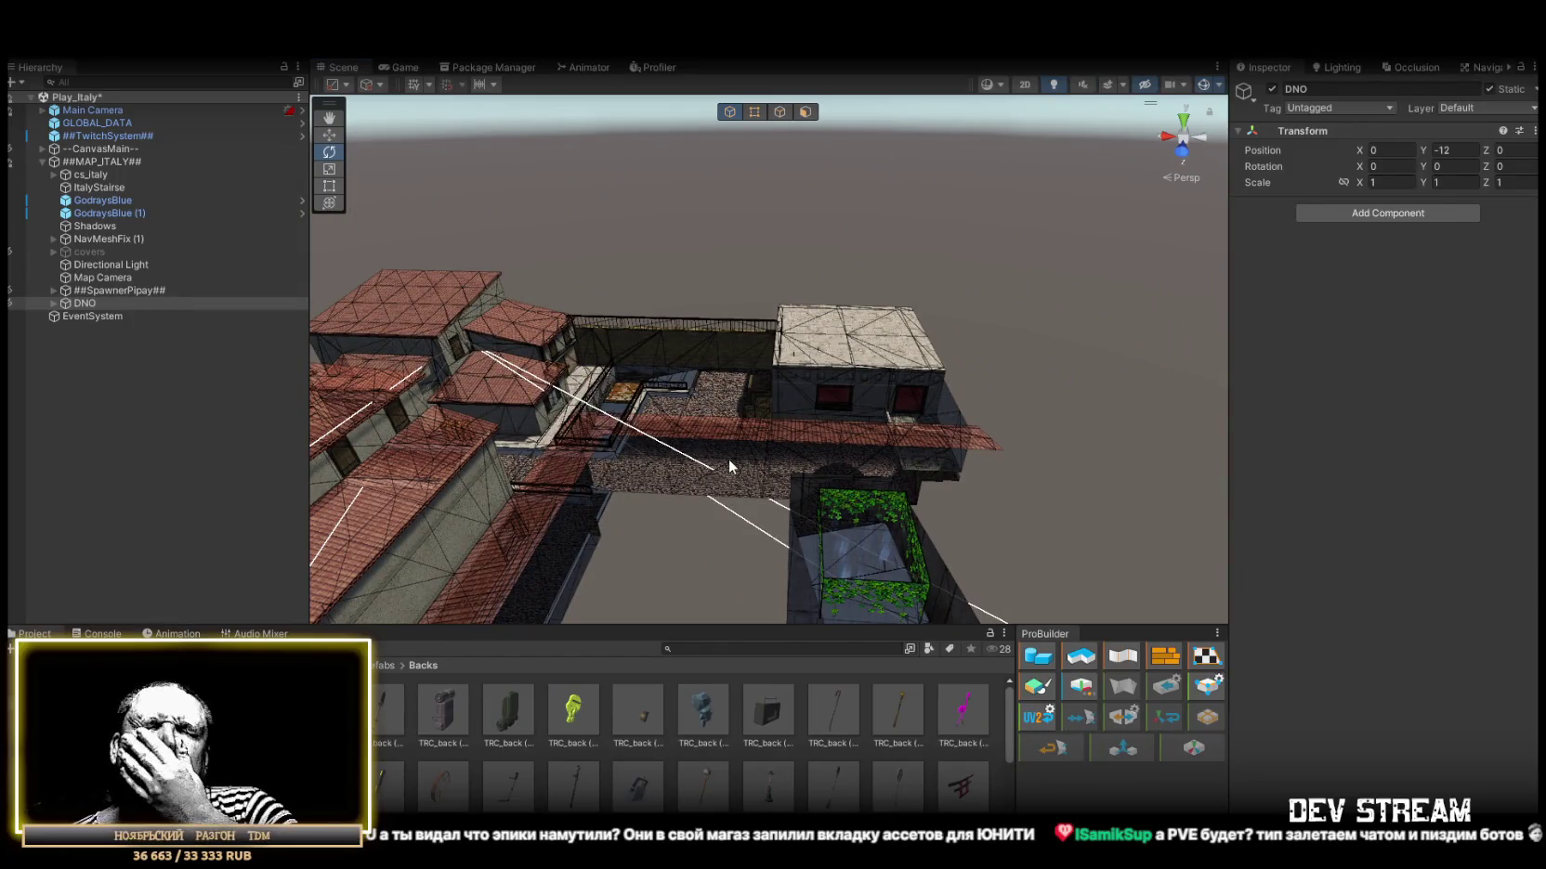
# Inspect the dresser room under the map and move up from Backs to the parent prefabs folder.
pyautogui.moveTo(795, 303)
pyautogui.mouseDown()
pyautogui.moveTo(870, 306)
pyautogui.moveTo(600, 376)
pyautogui.moveTo(897, 331)
pyautogui.moveTo(723, 319)
pyautogui.moveTo(779, 310)
pyautogui.moveTo(1007, 350)
pyautogui.moveTo(1007, 379)
pyautogui.mouseUp()
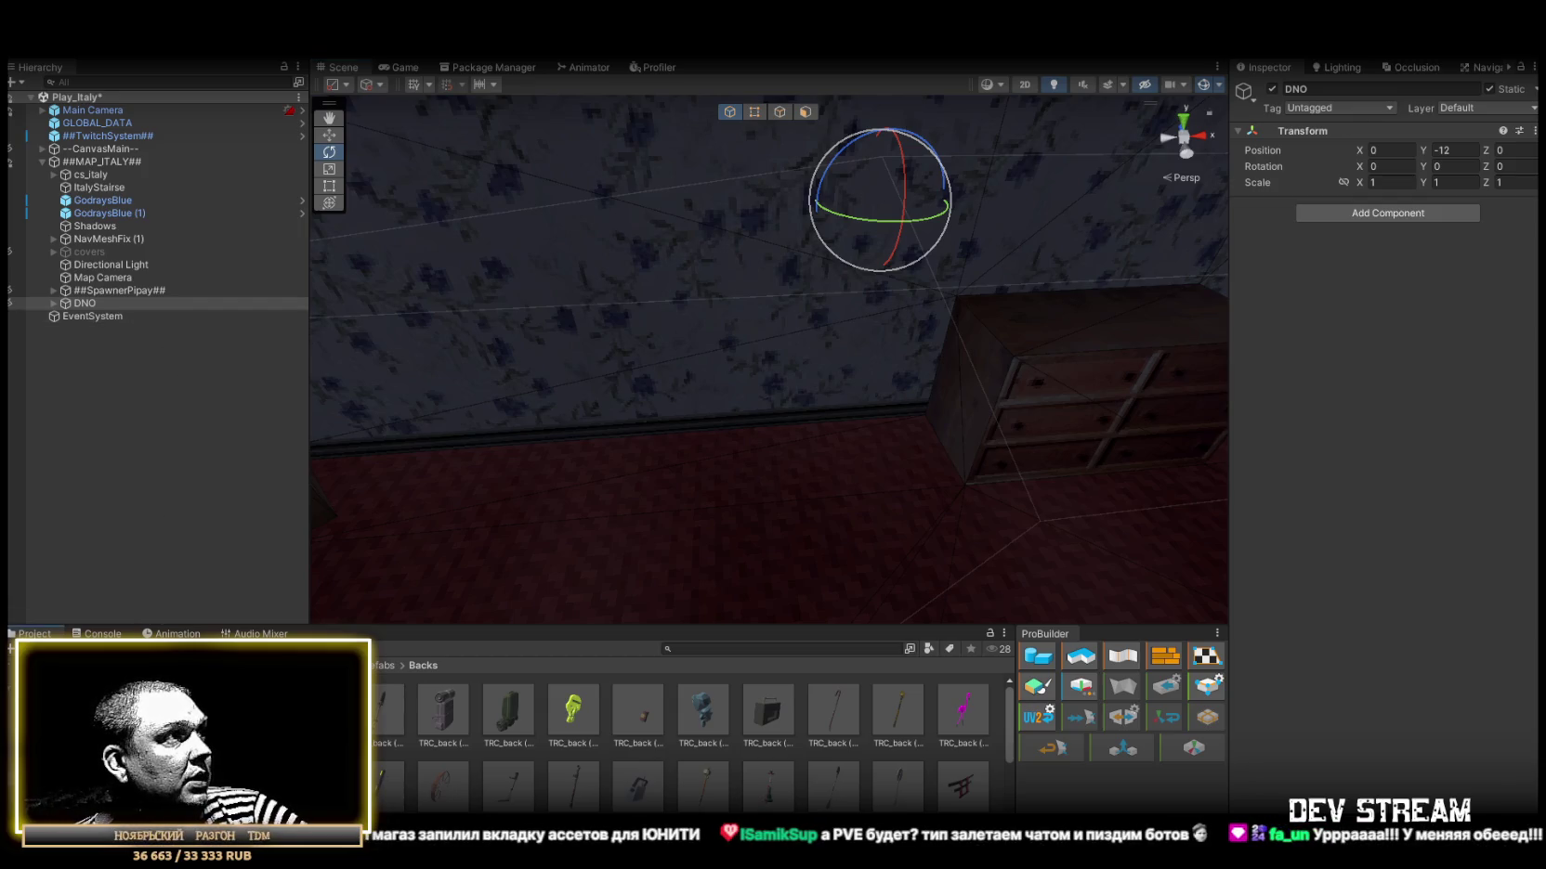
pyautogui.moveTo(759, 248); pyautogui.dragTo(848, 214)
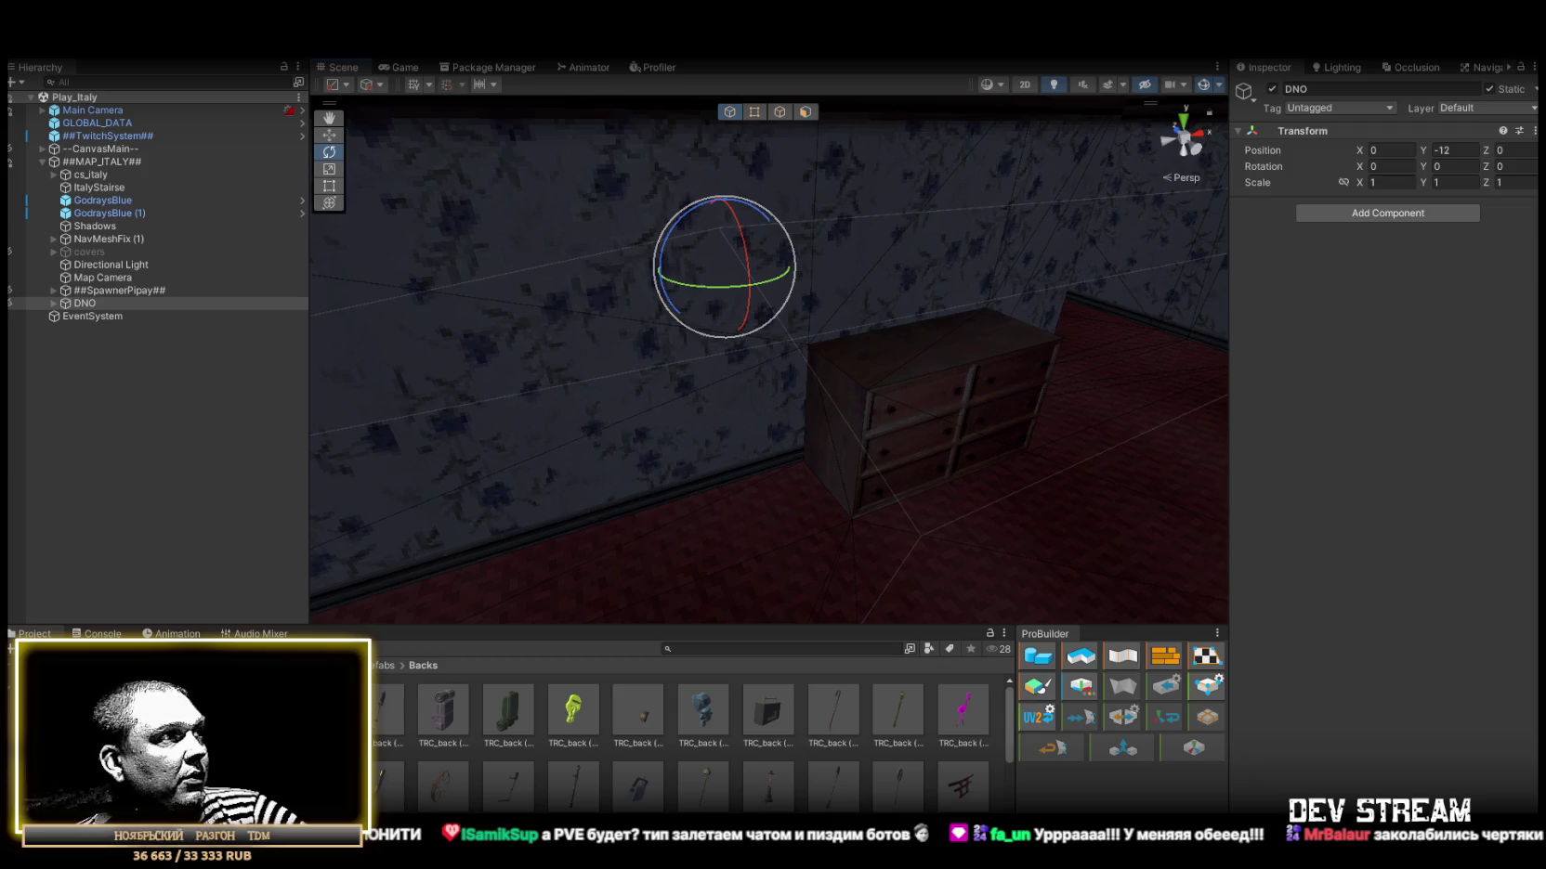
pyautogui.click(382, 665)
pyautogui.scroll(-5, 425, 762)
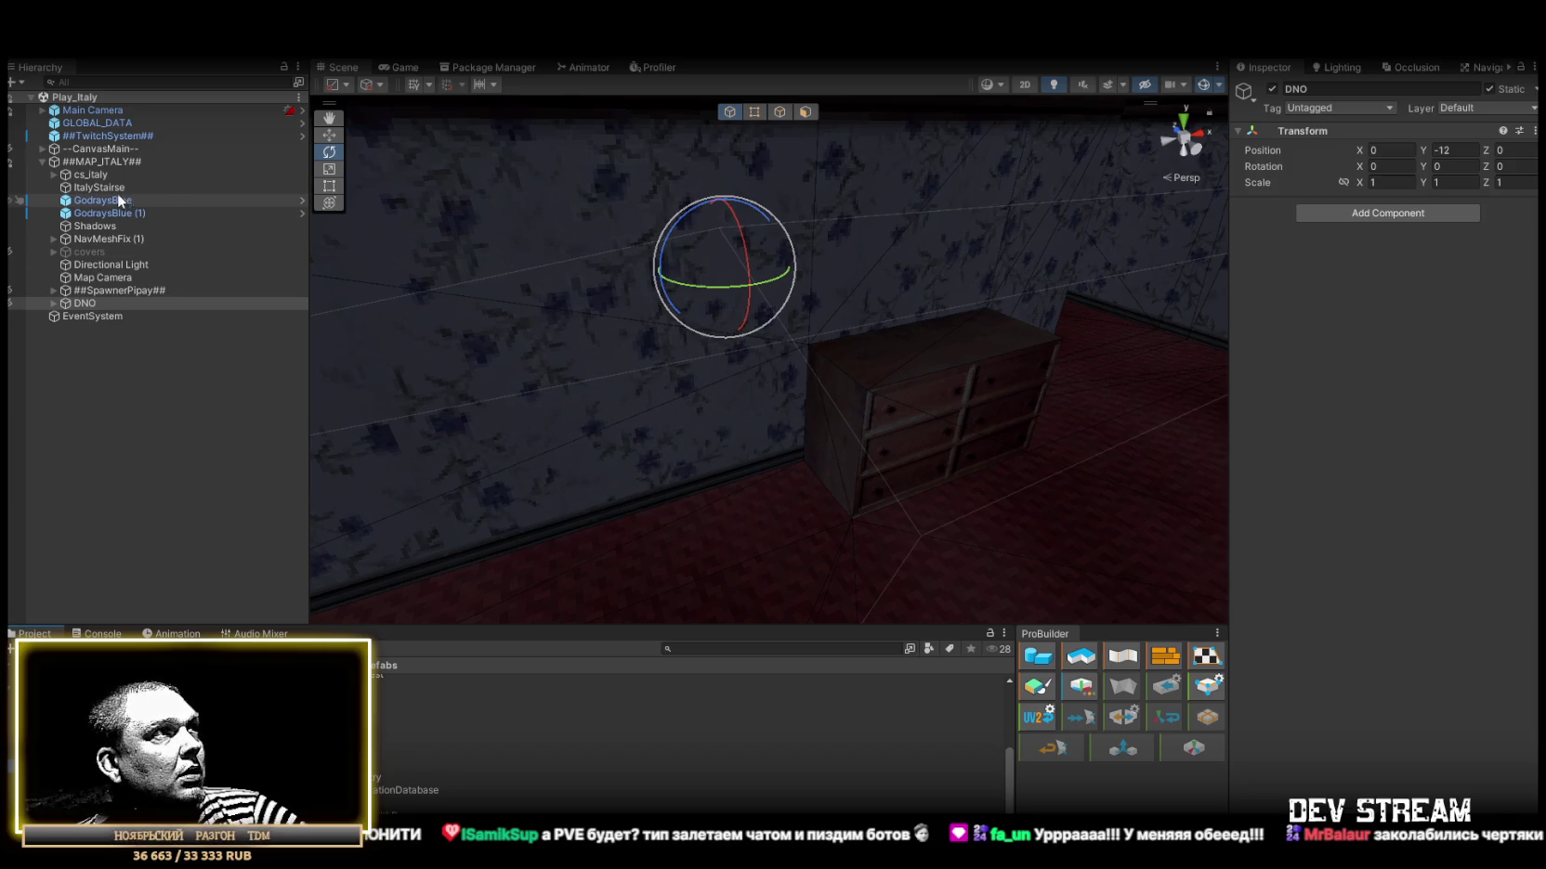
pyautogui.click(42, 162)
# Open the Map Database asset referenced by MapRandomer's Map Voting Manager.
pyautogui.click(43, 149)
pyautogui.click(59, 202)
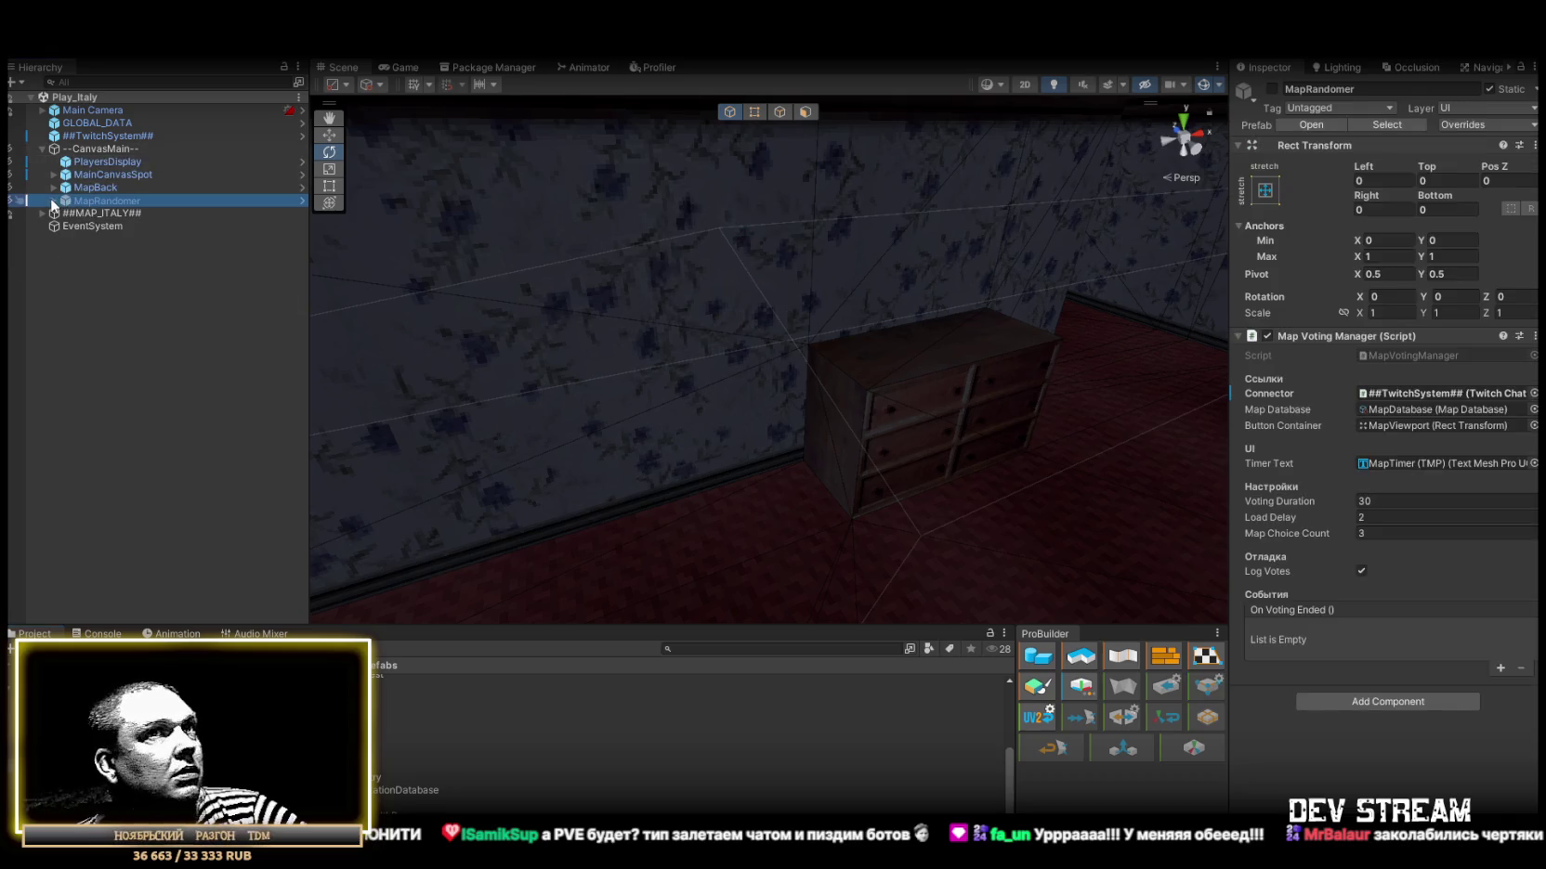
pyautogui.click(1398, 409)
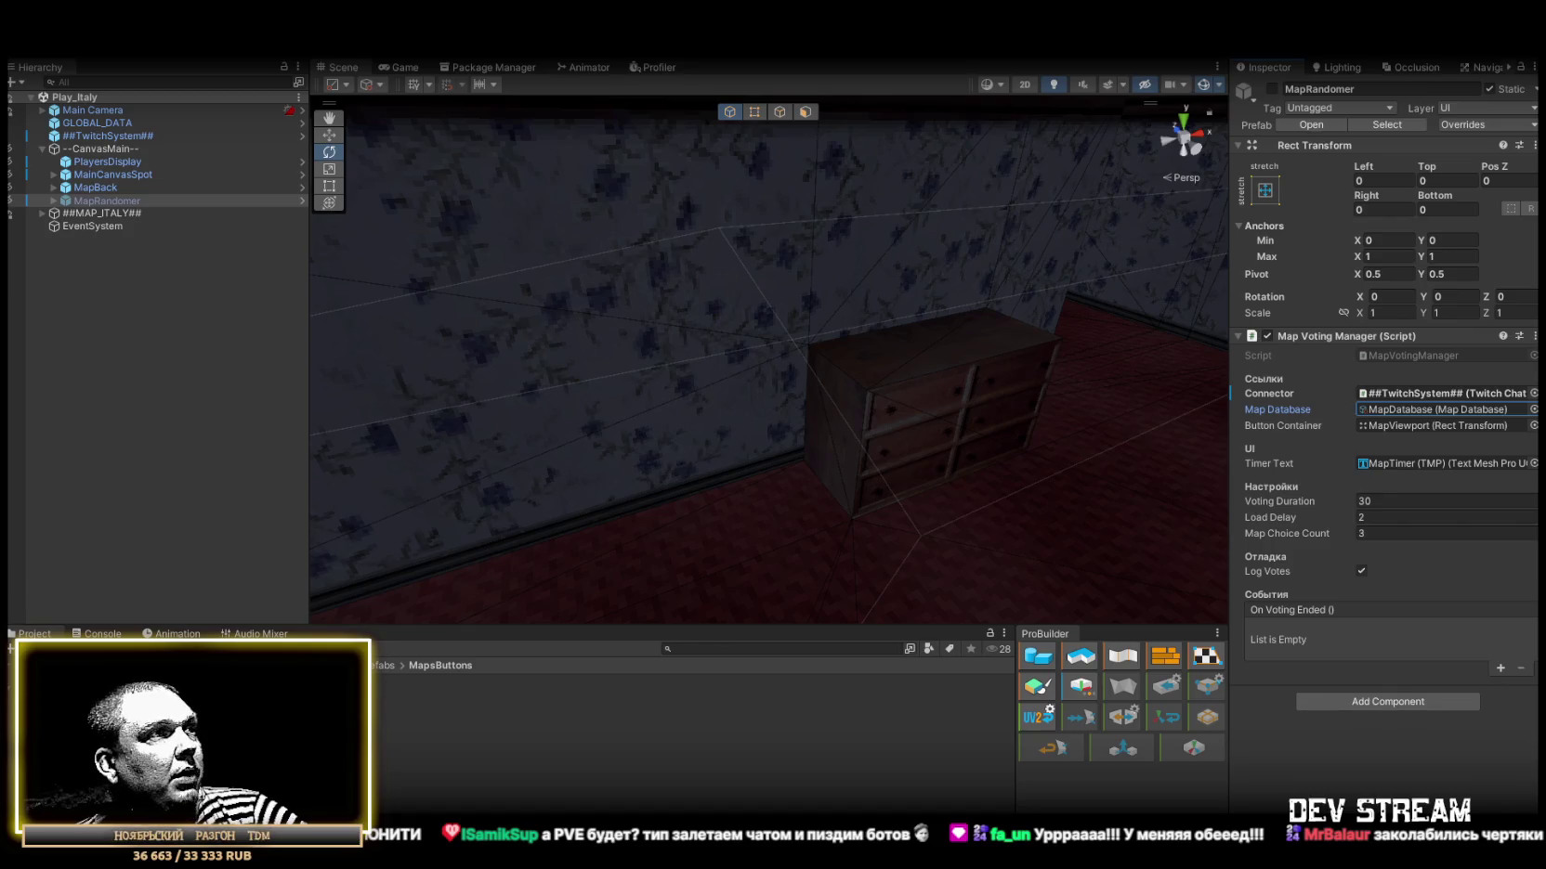
pyautogui.doubleClick(1430, 409)
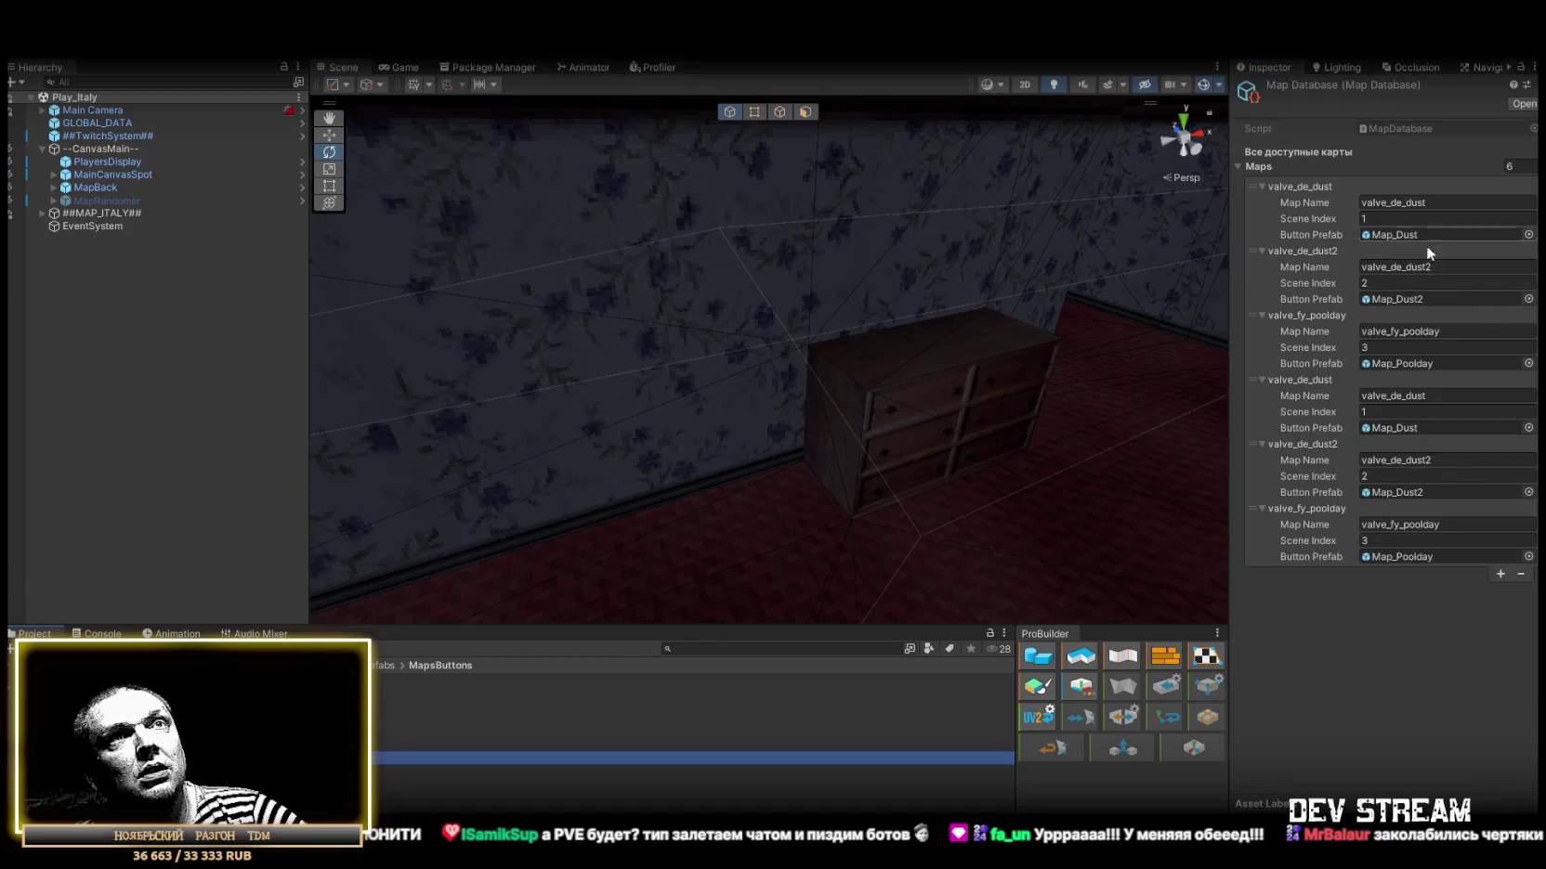
# Remove the duplicate valve_fy_poolday map entries and view the Map_Tundra button prefab for reference.
pyautogui.click(1269, 408)
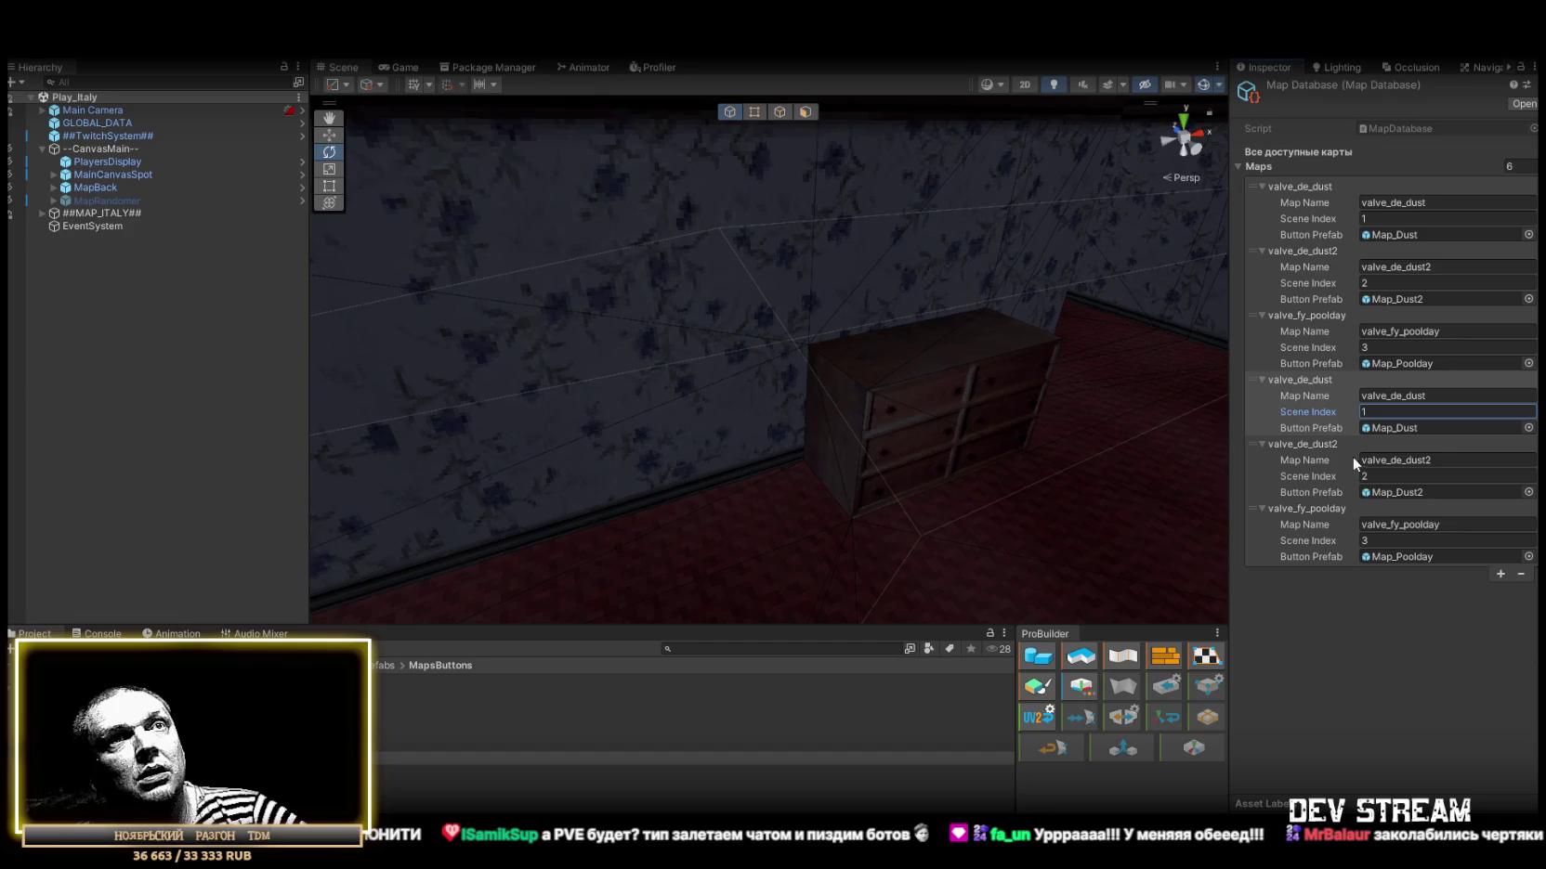
pyautogui.click(1312, 550)
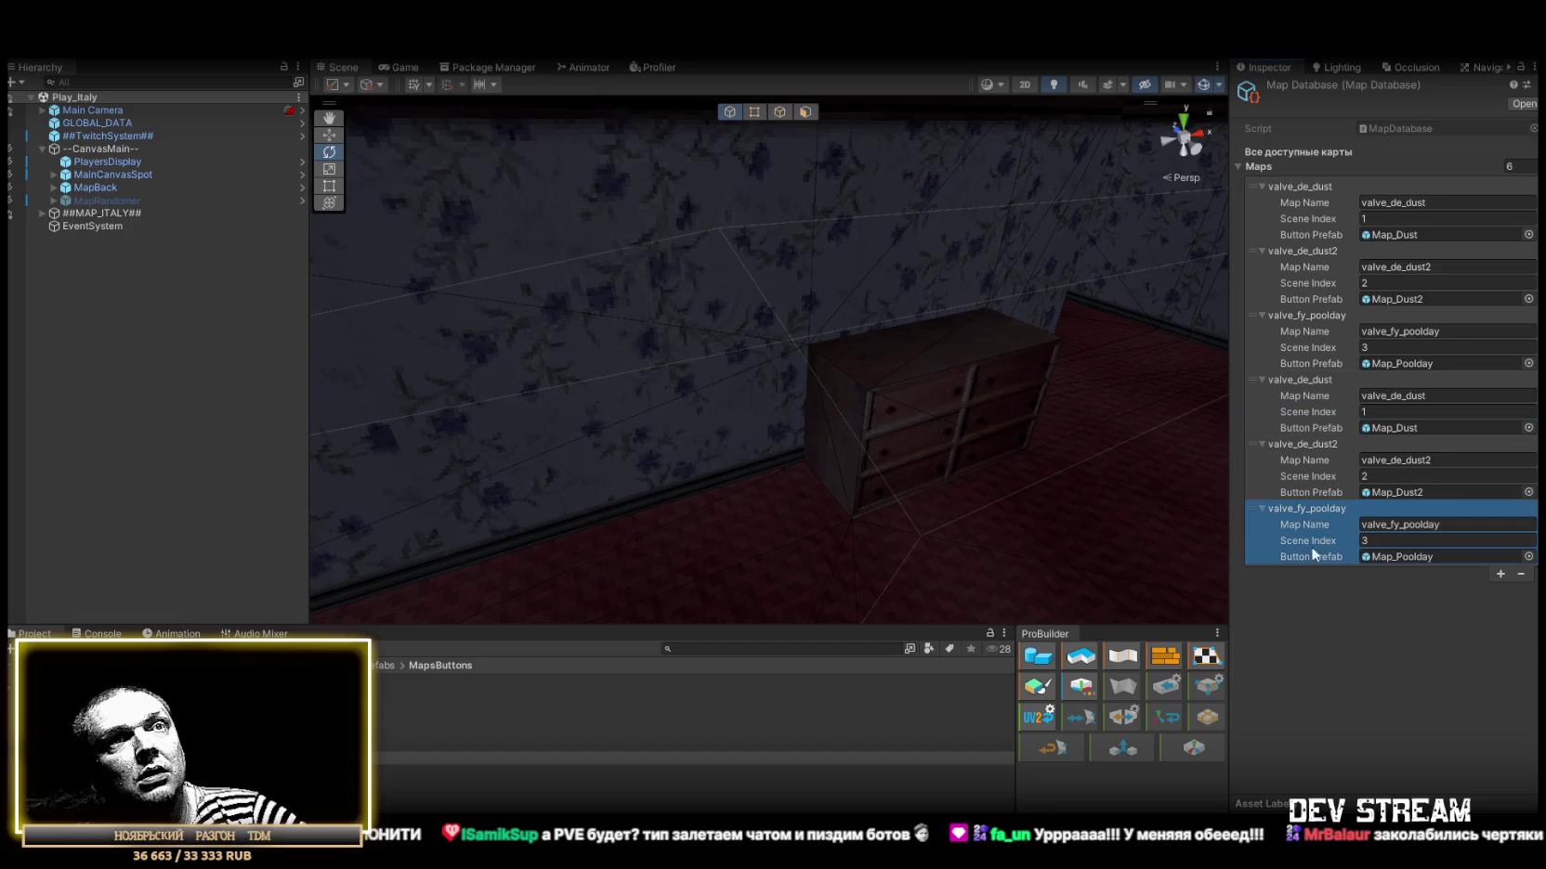
pyautogui.click(1521, 574)
pyautogui.click(1518, 509)
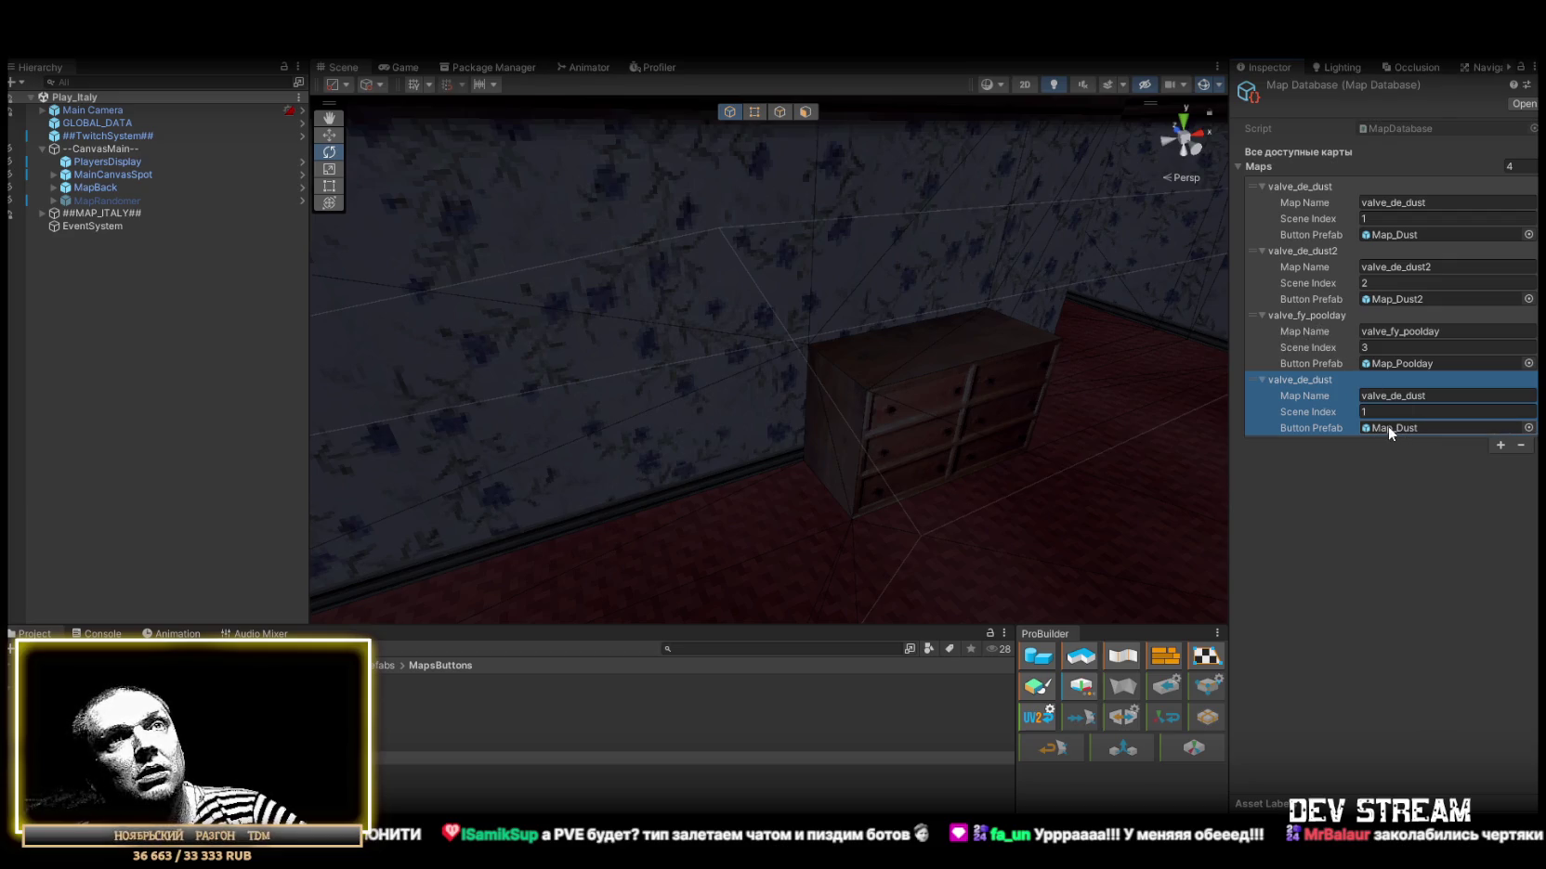
pyautogui.click(1361, 428)
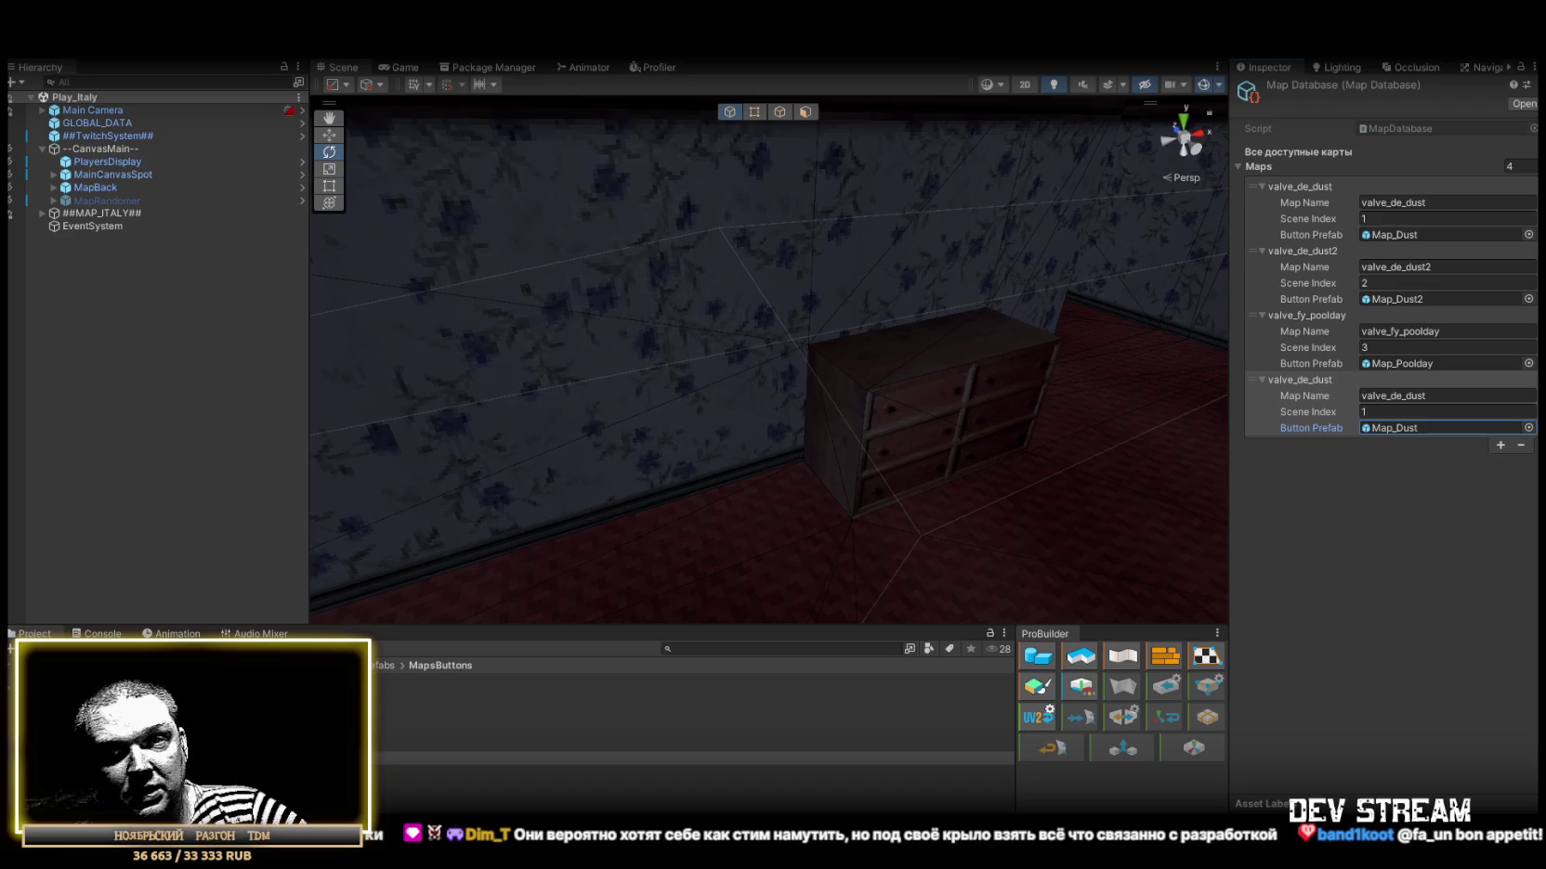
pyautogui.click(464, 745)
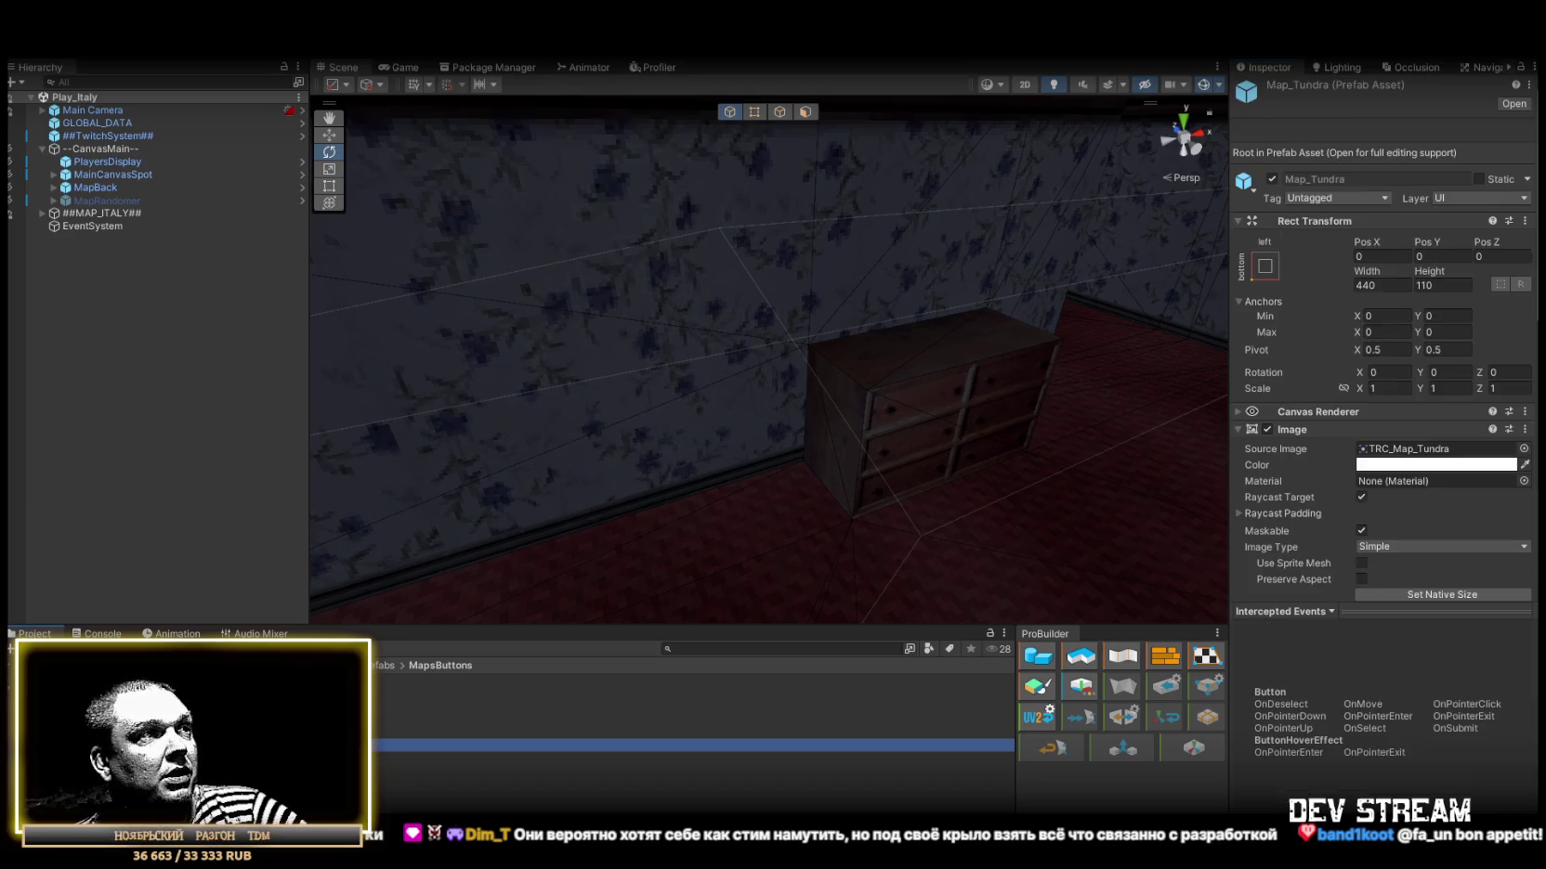
# Assign the TRC_Map_Italy sprite as the Map_Italy button prefab's Source Image.
pyautogui.scroll(-4, 1475, 433)
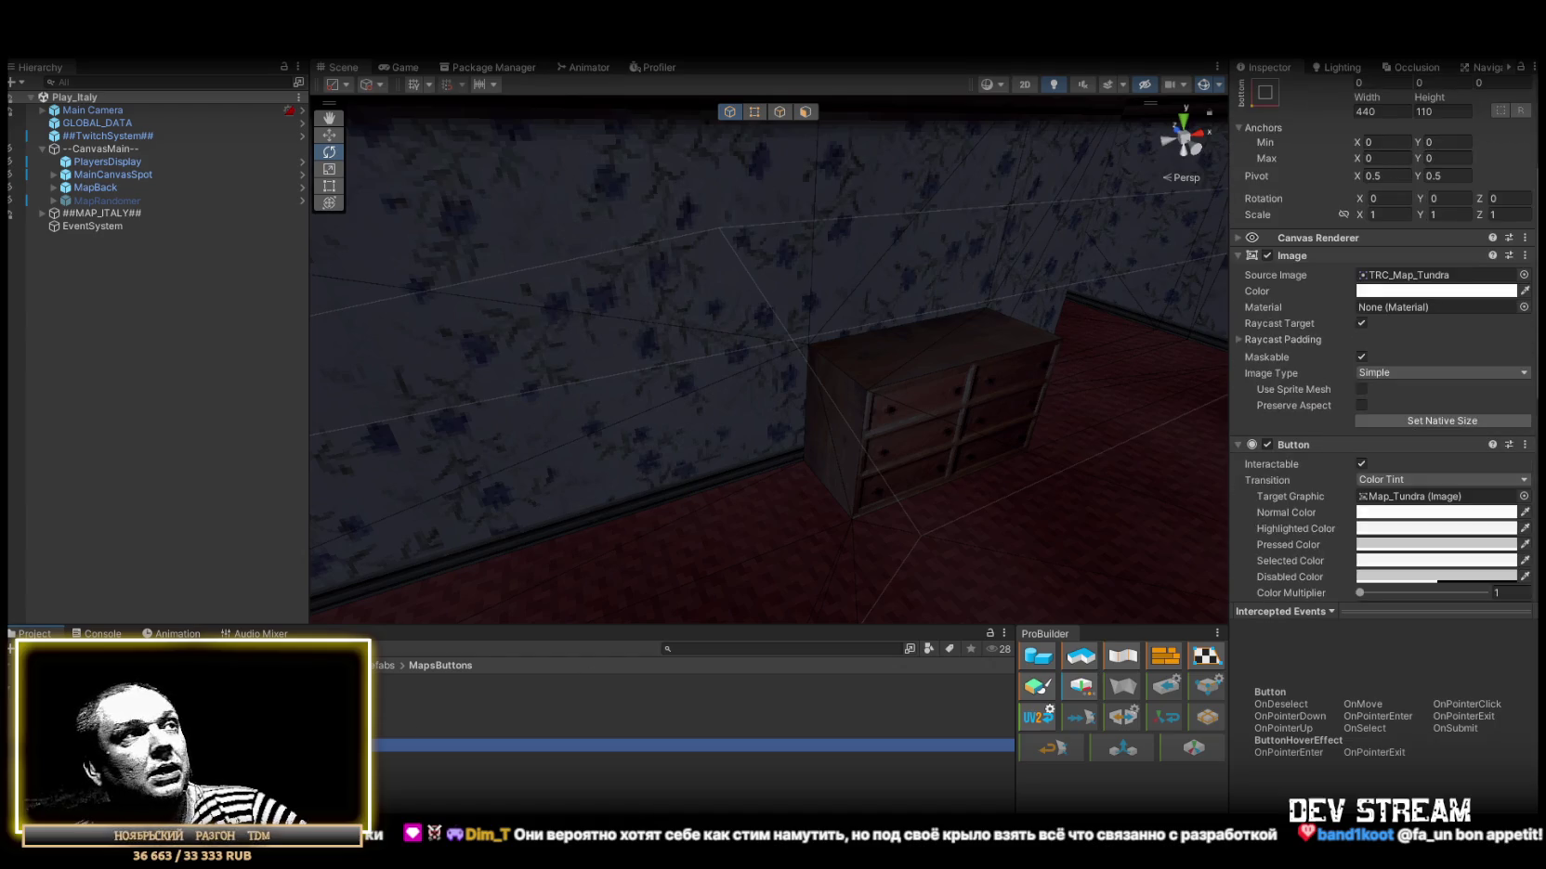
pyautogui.click(376, 732)
pyautogui.click(464, 745)
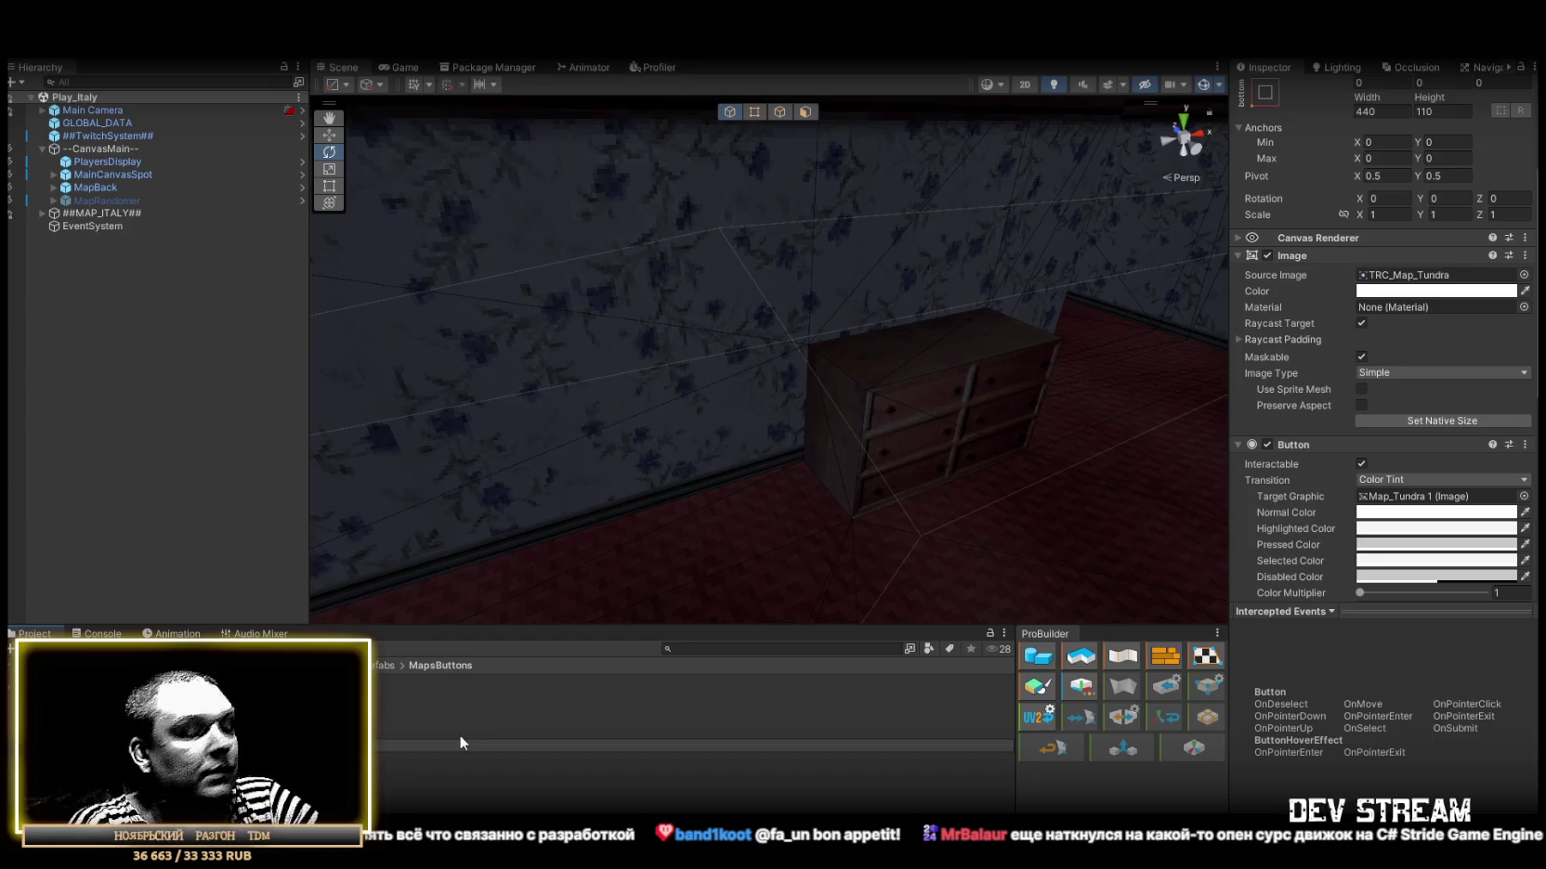
pyautogui.click(459, 734)
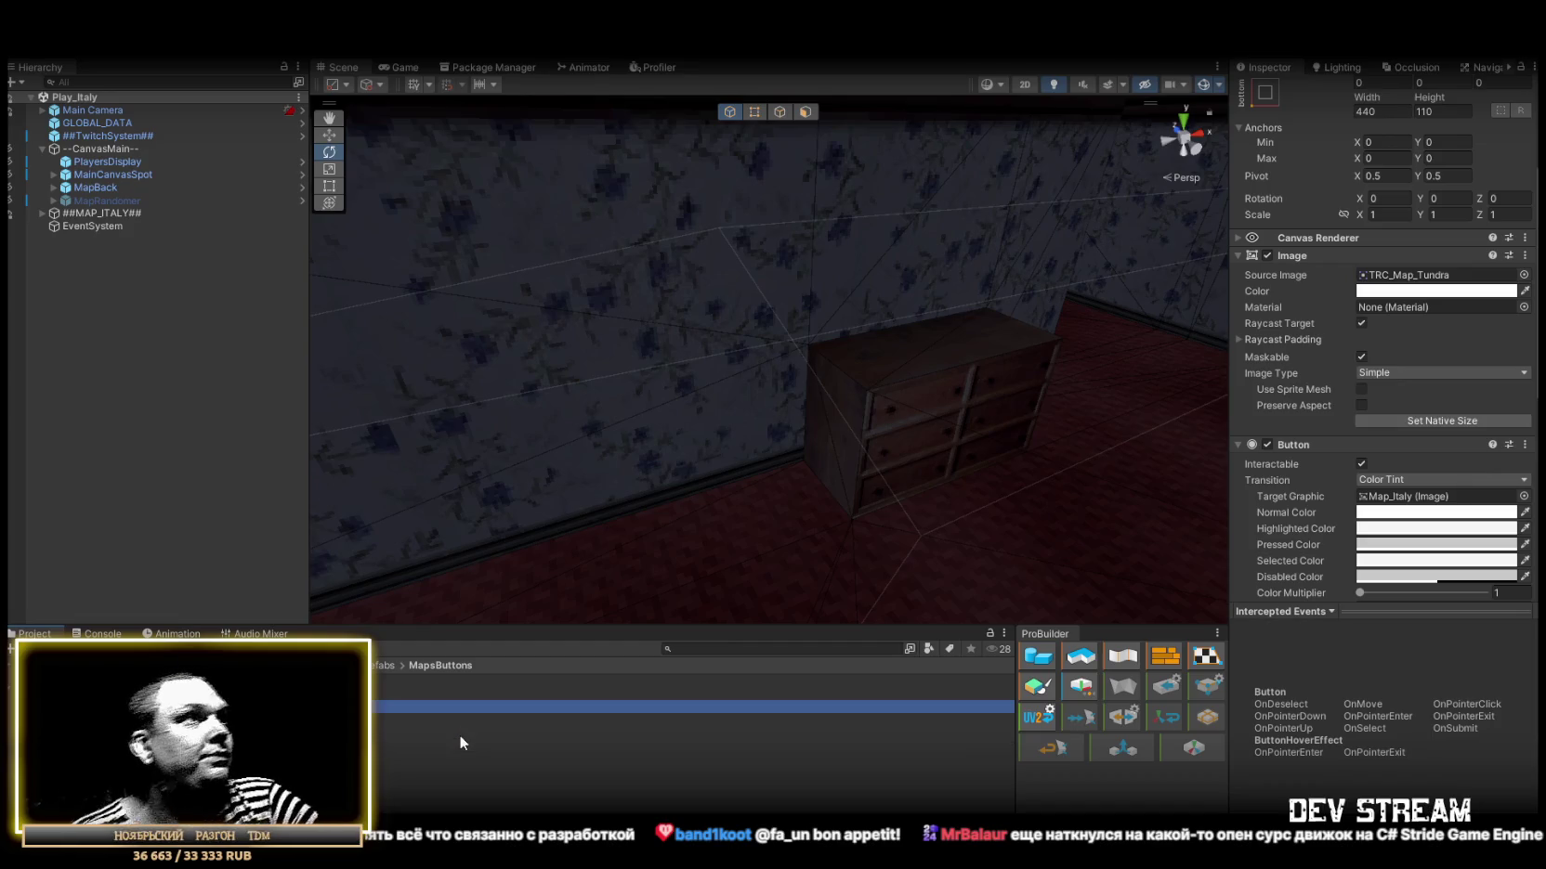
pyautogui.click(1523, 275)
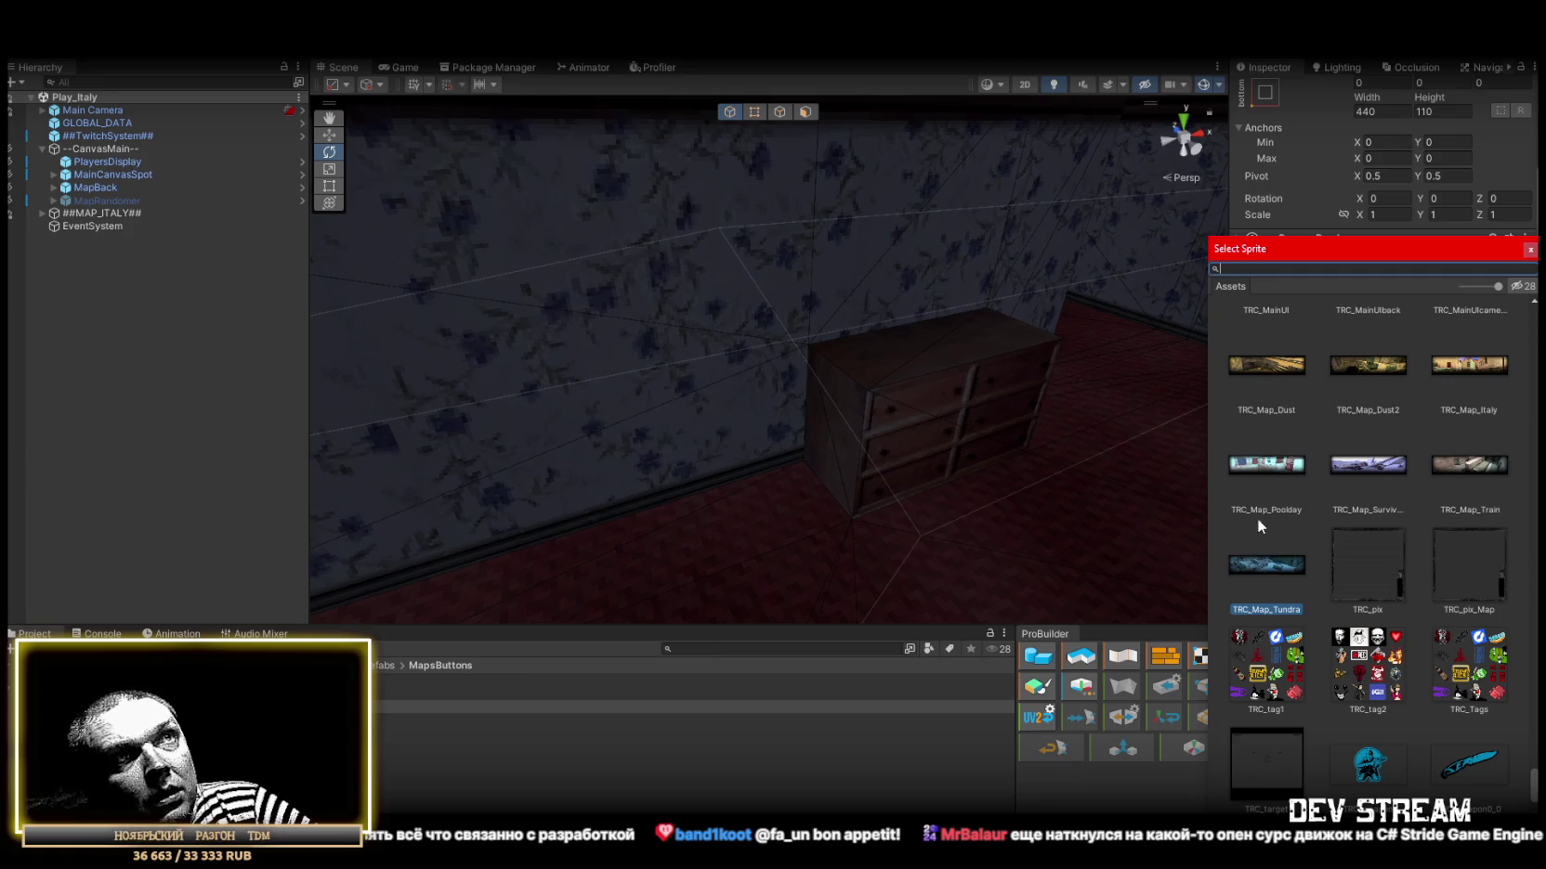
pyautogui.doubleClick(1465, 368)
# Check the Map_Italy prefab's Name (TMP) text in Prefab Mode, then return to the scene.
pyautogui.scroll(-3, 1385, 371)
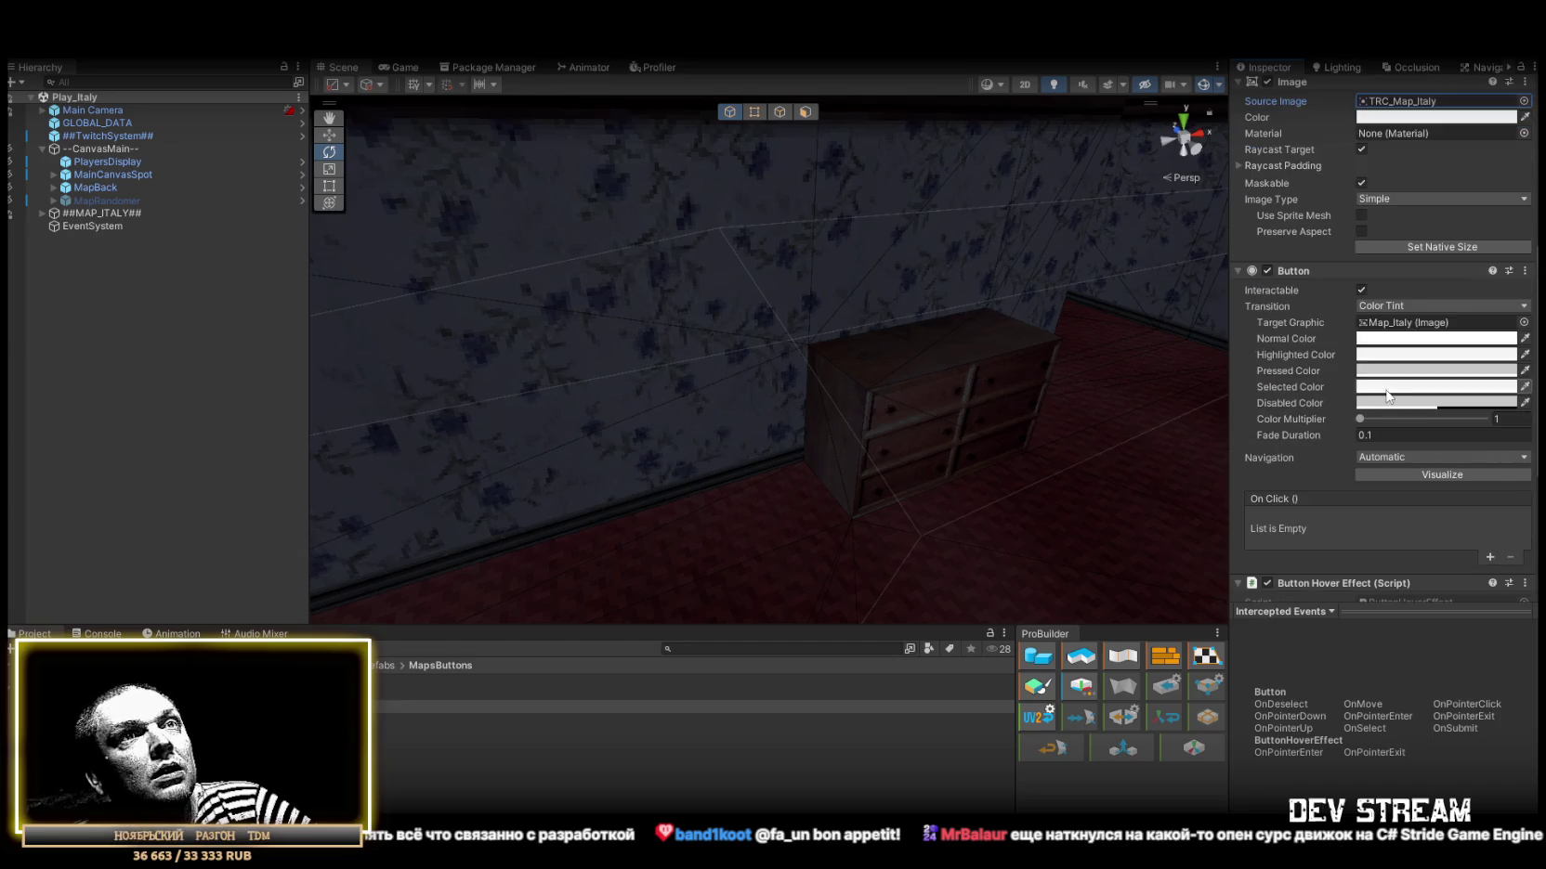
pyautogui.scroll(-5, 1387, 392)
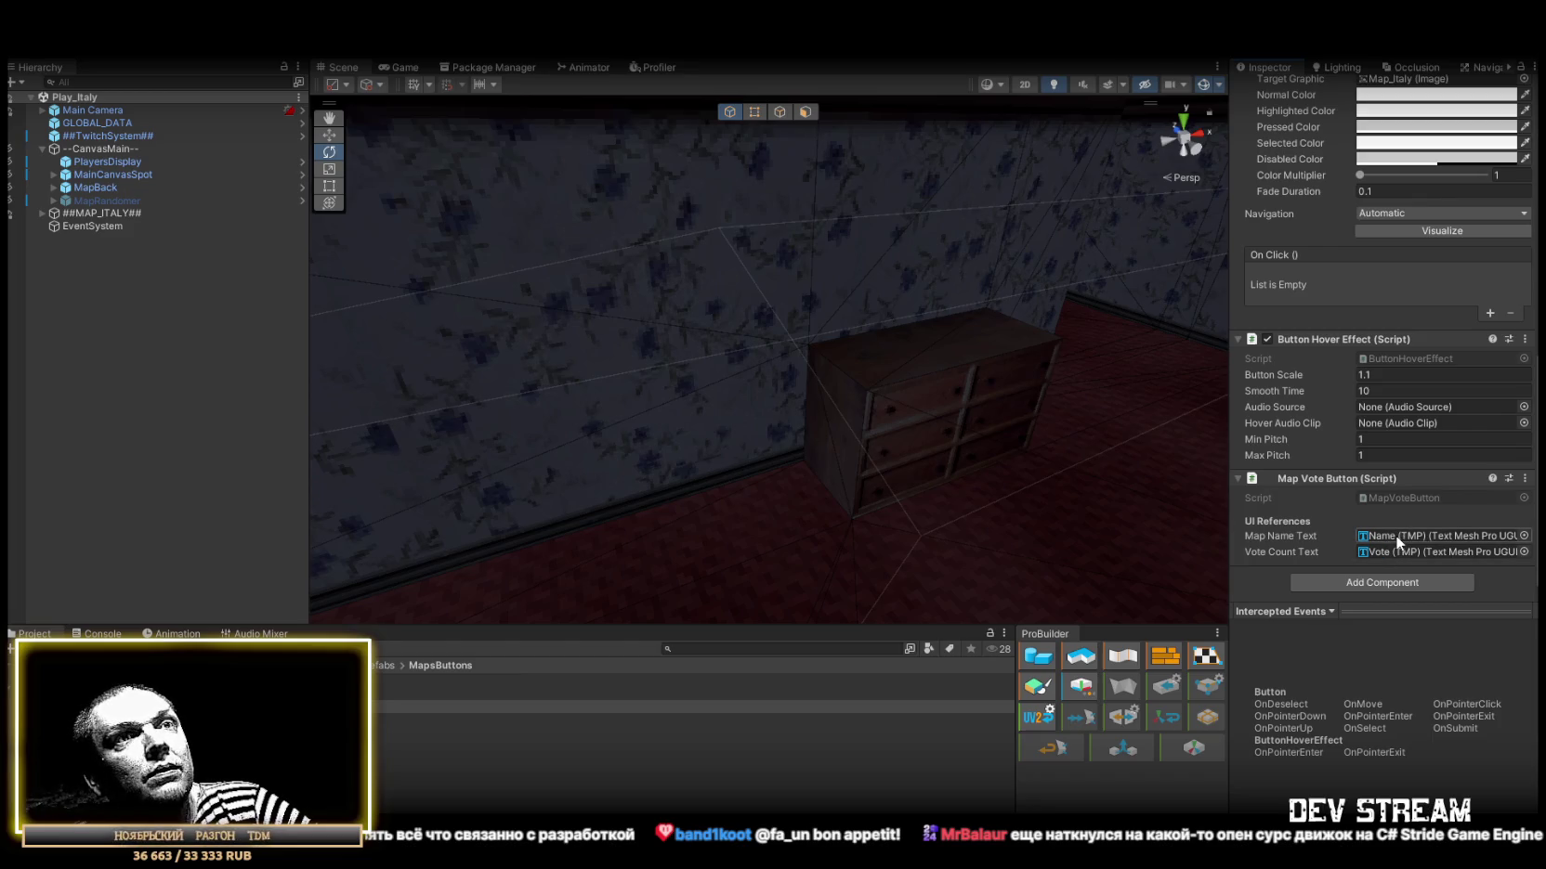
pyautogui.doubleClick(1436, 536)
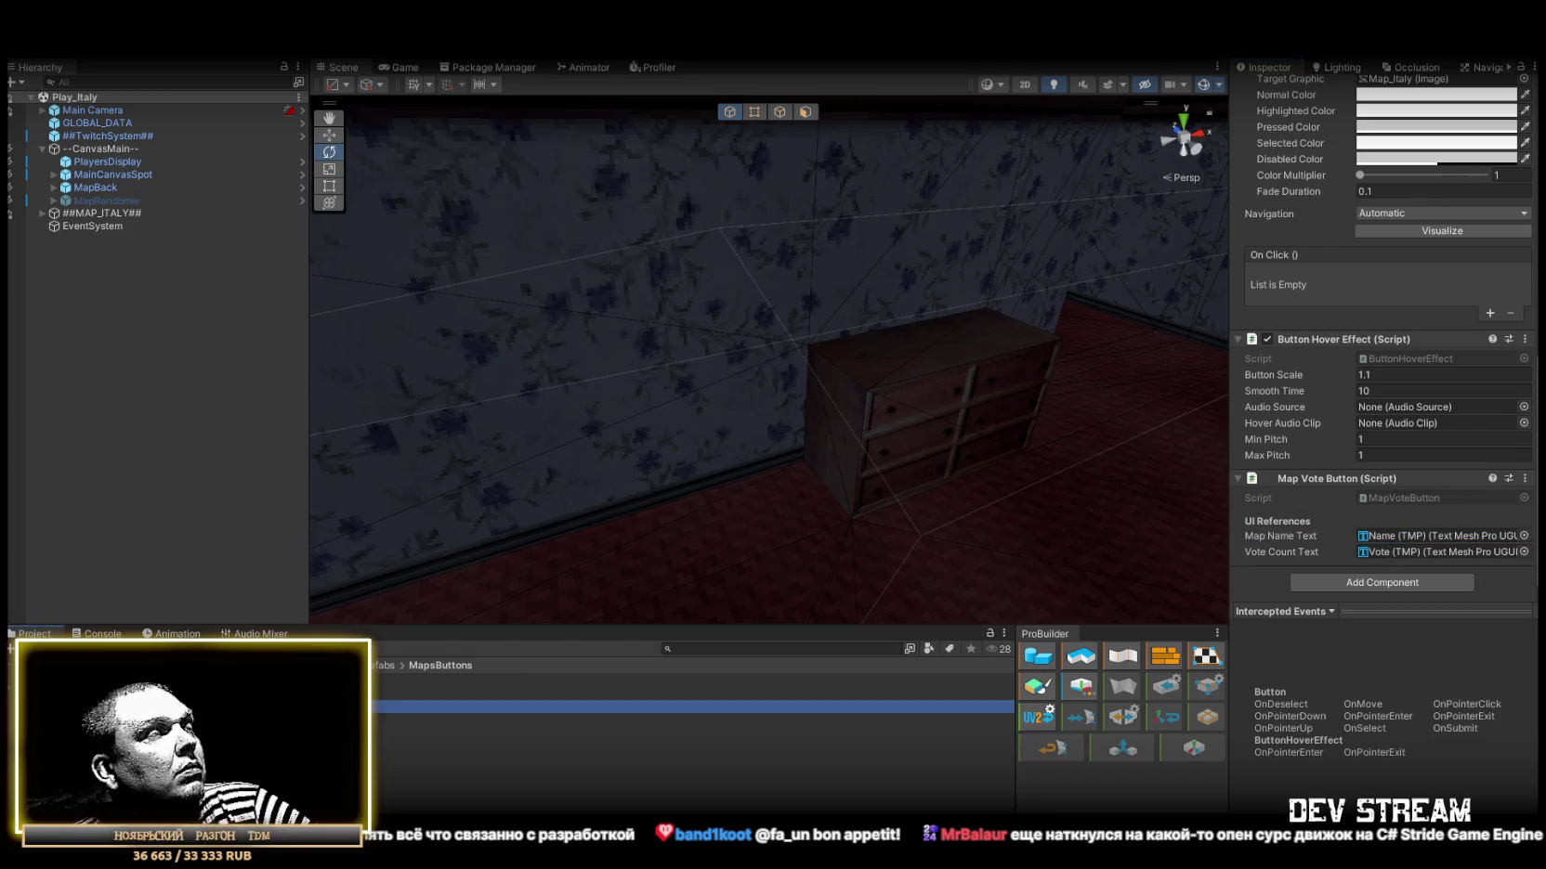
pyautogui.click(118, 143)
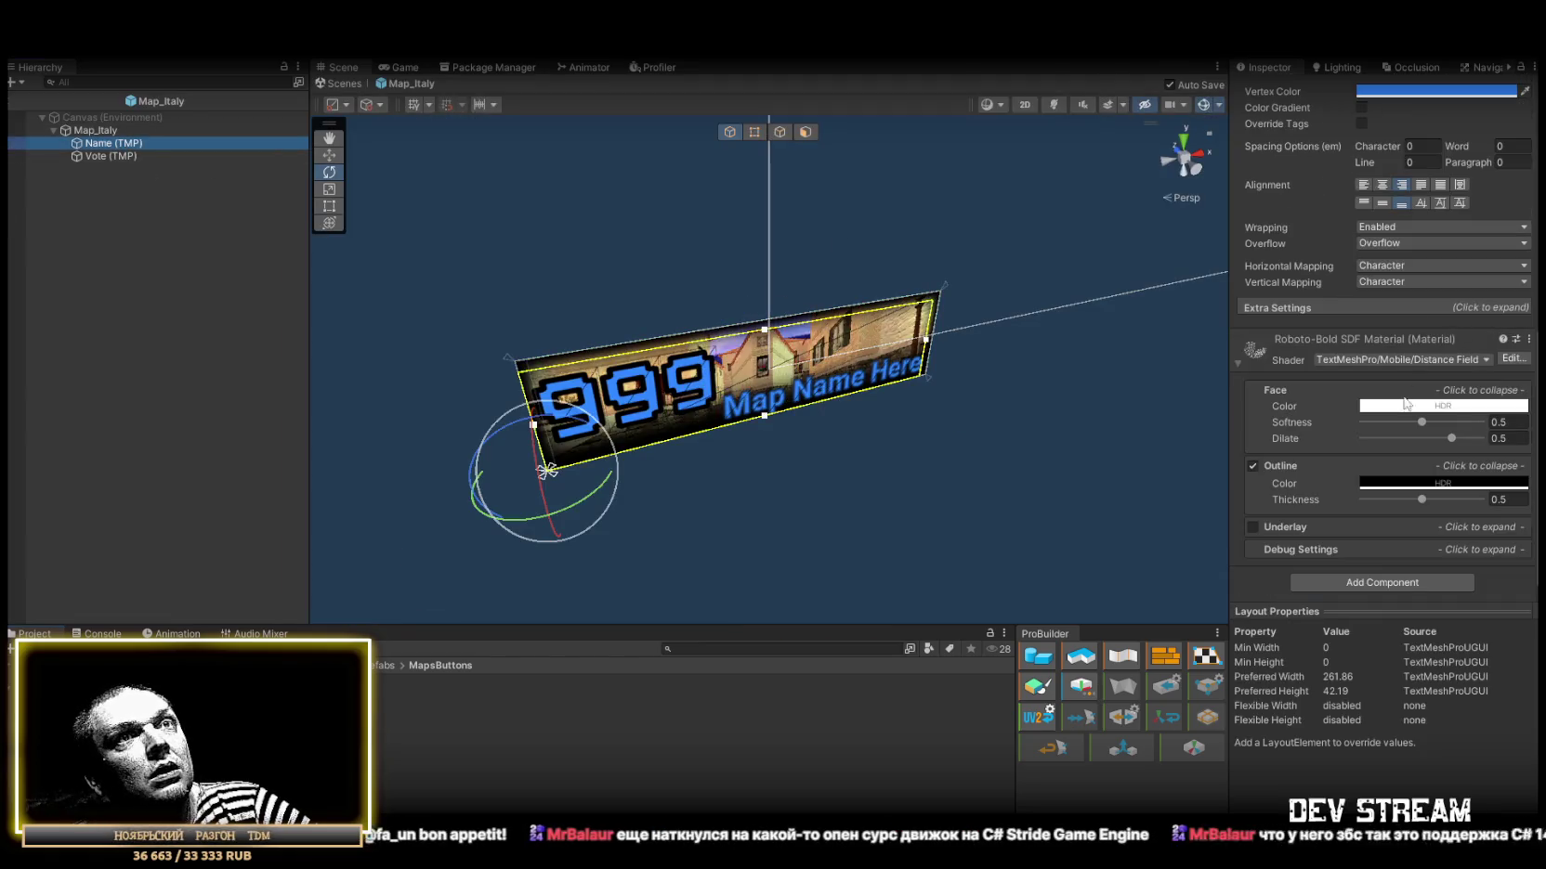
pyautogui.scroll(5, 1405, 408)
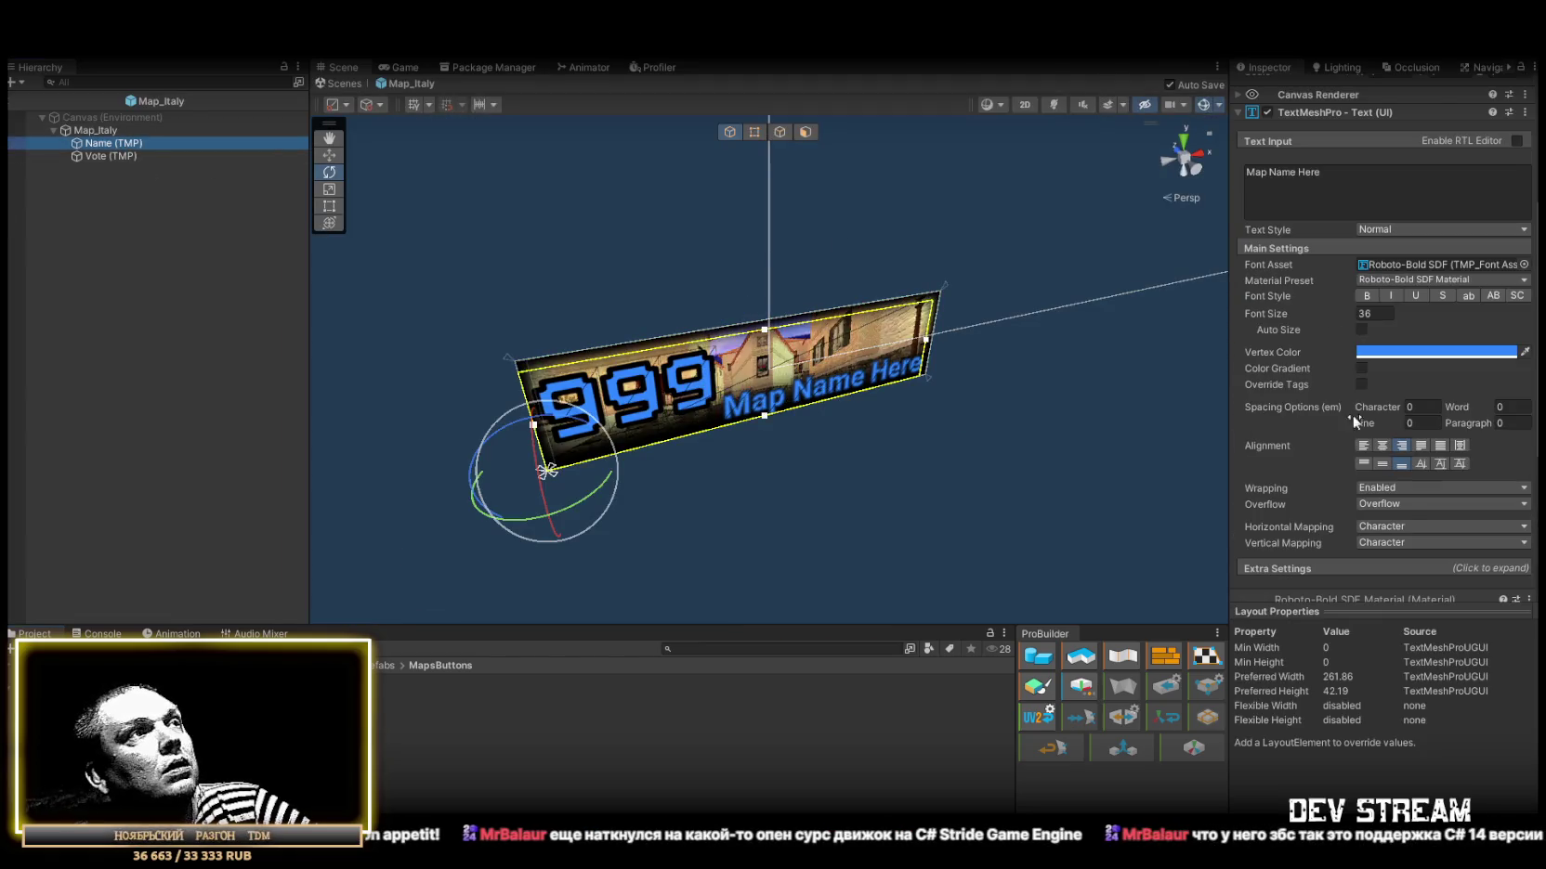
pyautogui.click(344, 83)
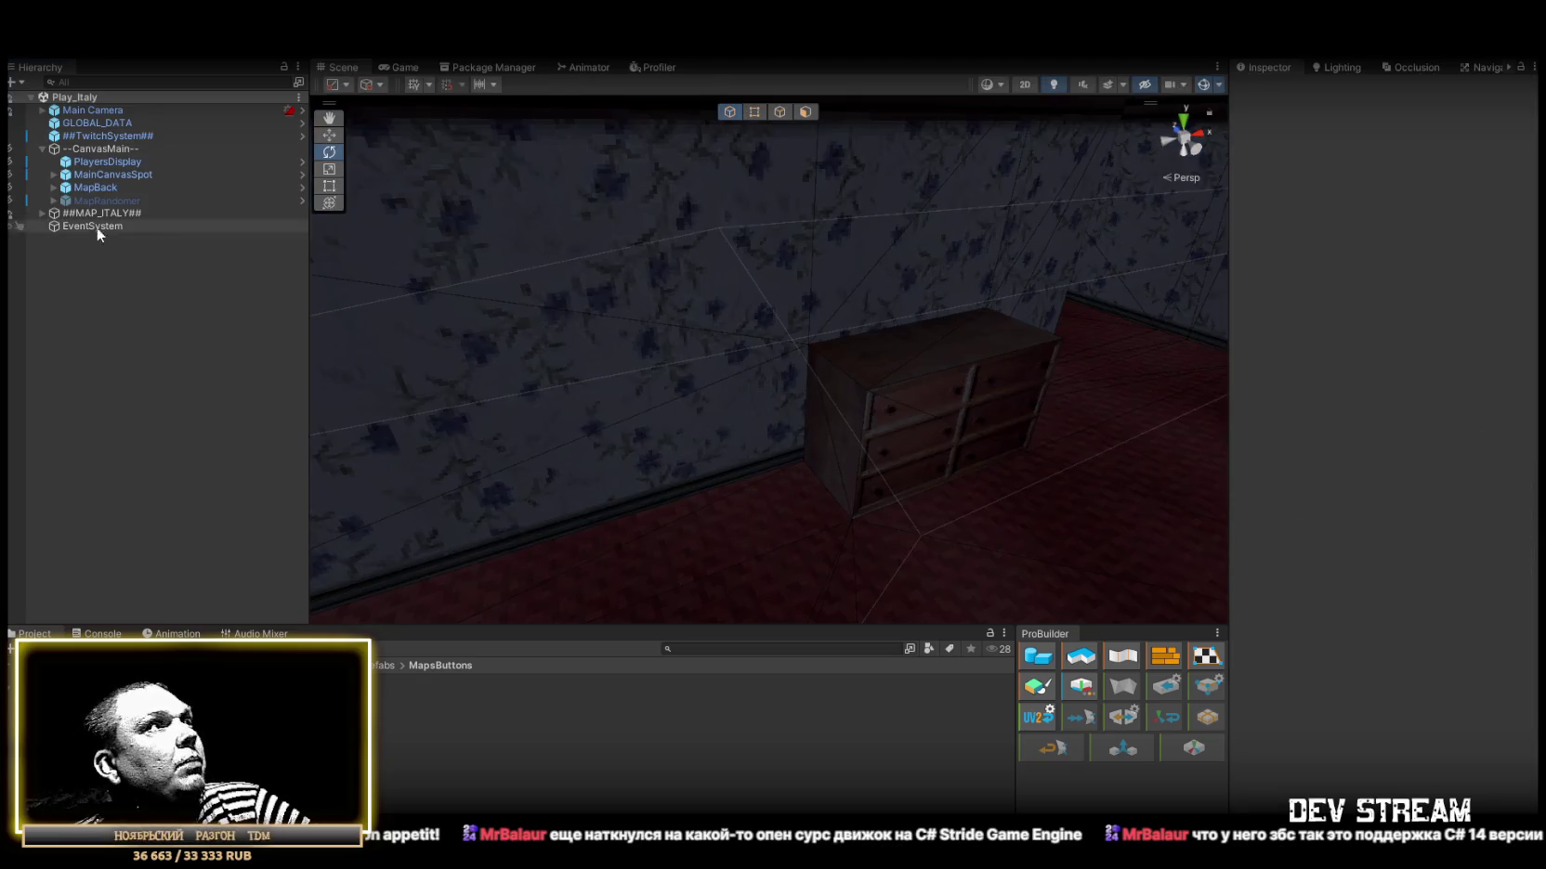
pyautogui.click(557, 771)
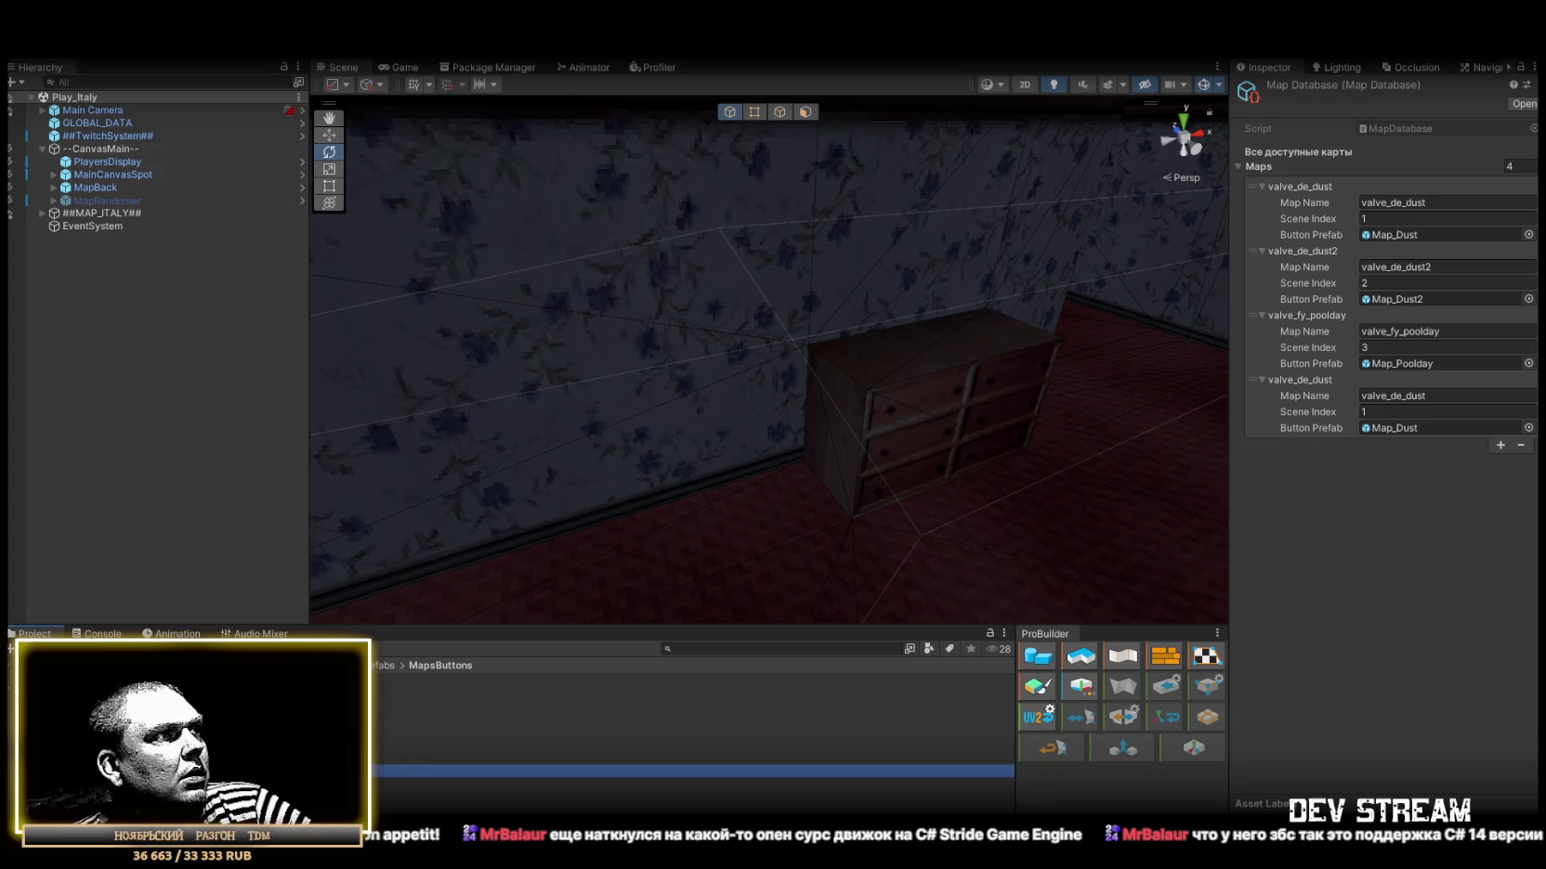
# Give the fourth map entry scene index 4, the Map_Italy button prefab and the name valve_cs_italy.
pyautogui.click(1394, 409)
pyautogui.write('4')
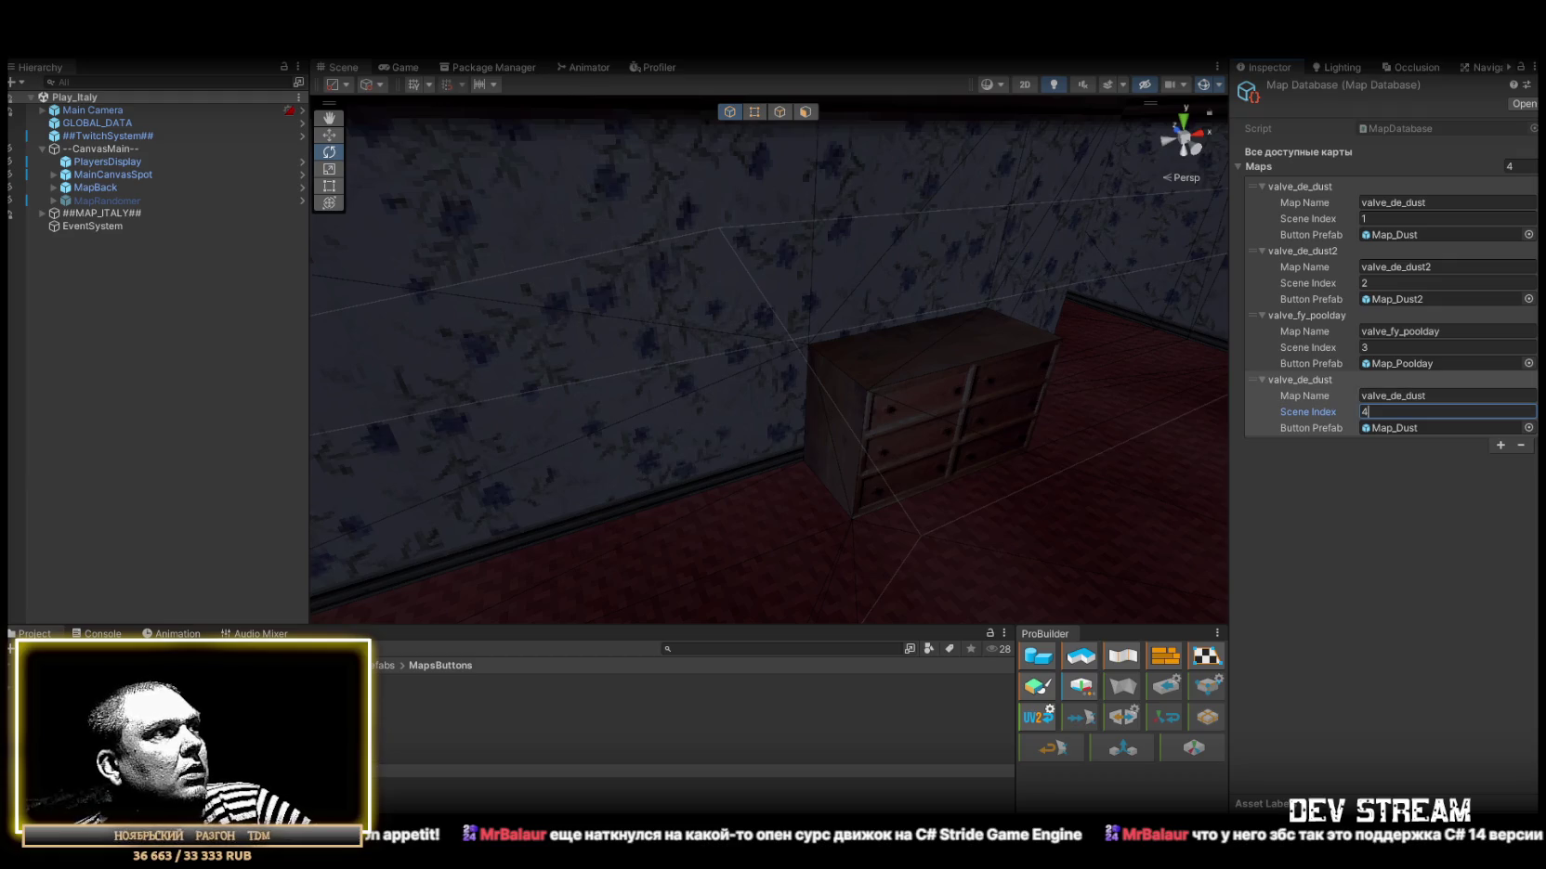
pyautogui.moveTo(399, 708)
pyautogui.mouseDown()
pyautogui.moveTo(1022, 557)
pyautogui.moveTo(1431, 418)
pyautogui.moveTo(1417, 428)
pyautogui.mouseUp()
pyautogui.click(1397, 394)
pyautogui.press('BackSpace')
pyautogui.press('BackSpace')
pyautogui.write('cs_italy')
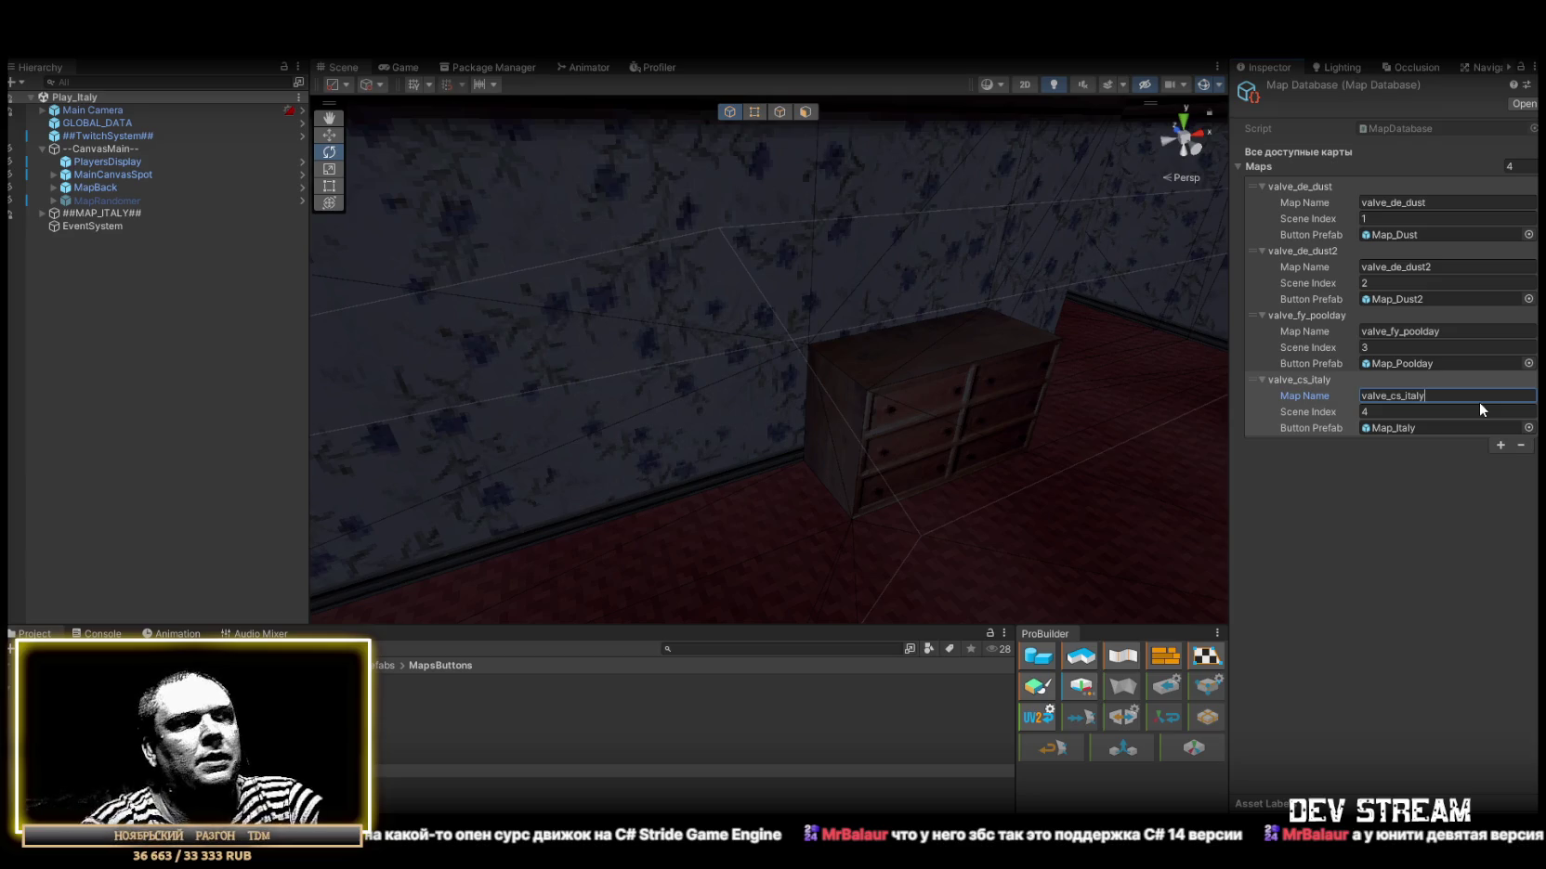
pyautogui.click(1421, 528)
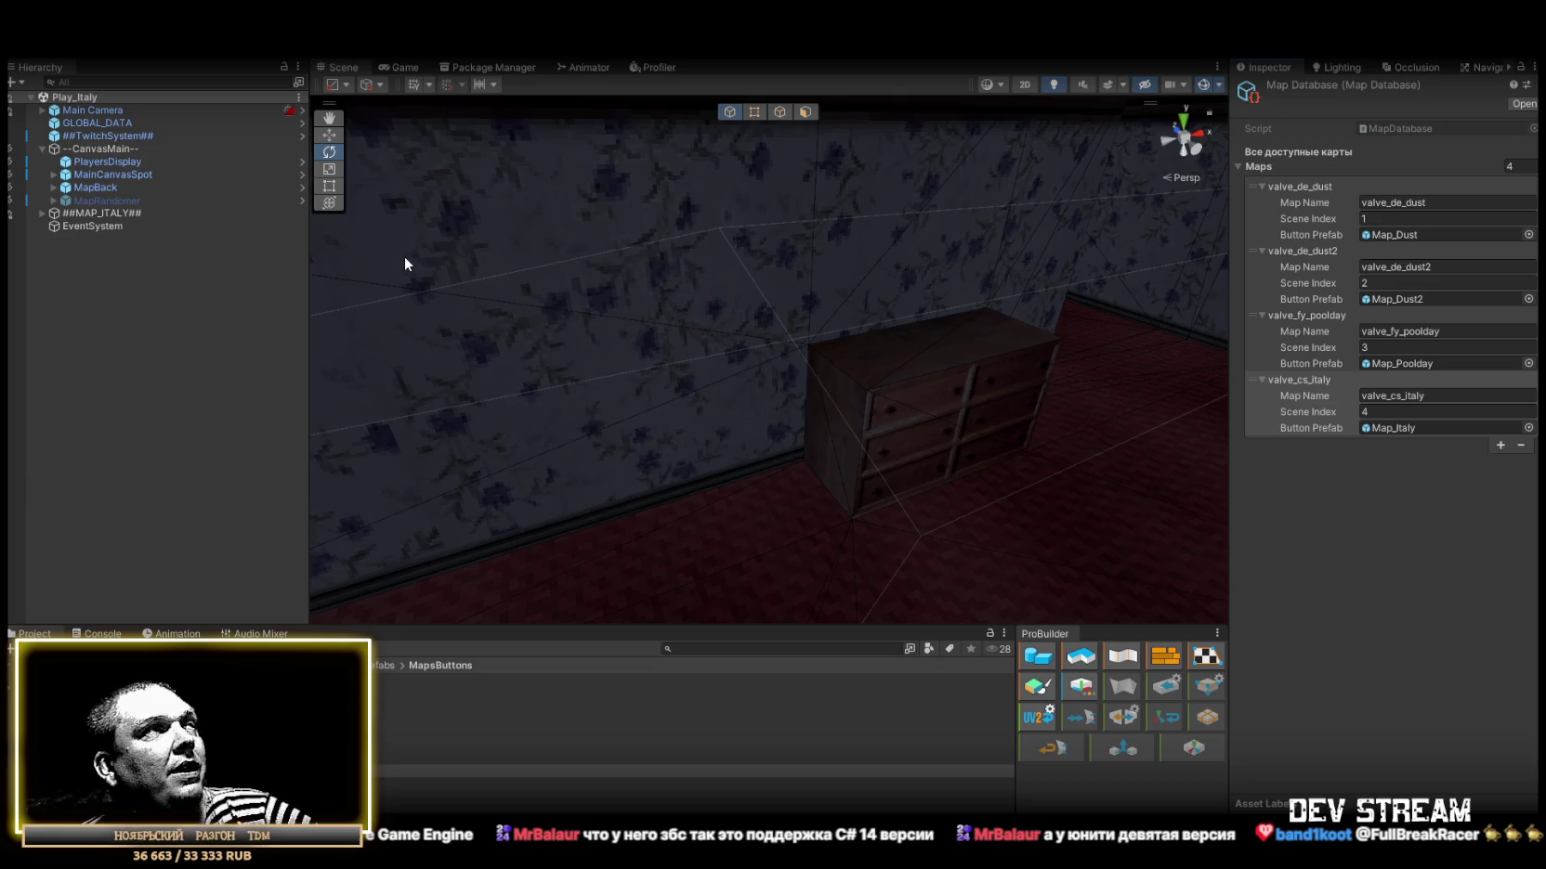
pyautogui.moveTo(592, 290)
pyautogui.mouseDown()
pyautogui.moveTo(593, 310)
pyautogui.moveTo(623, 324)
pyautogui.moveTo(848, 332)
pyautogui.moveTo(706, 279)
pyautogui.moveTo(448, 84)
pyautogui.mouseUp()
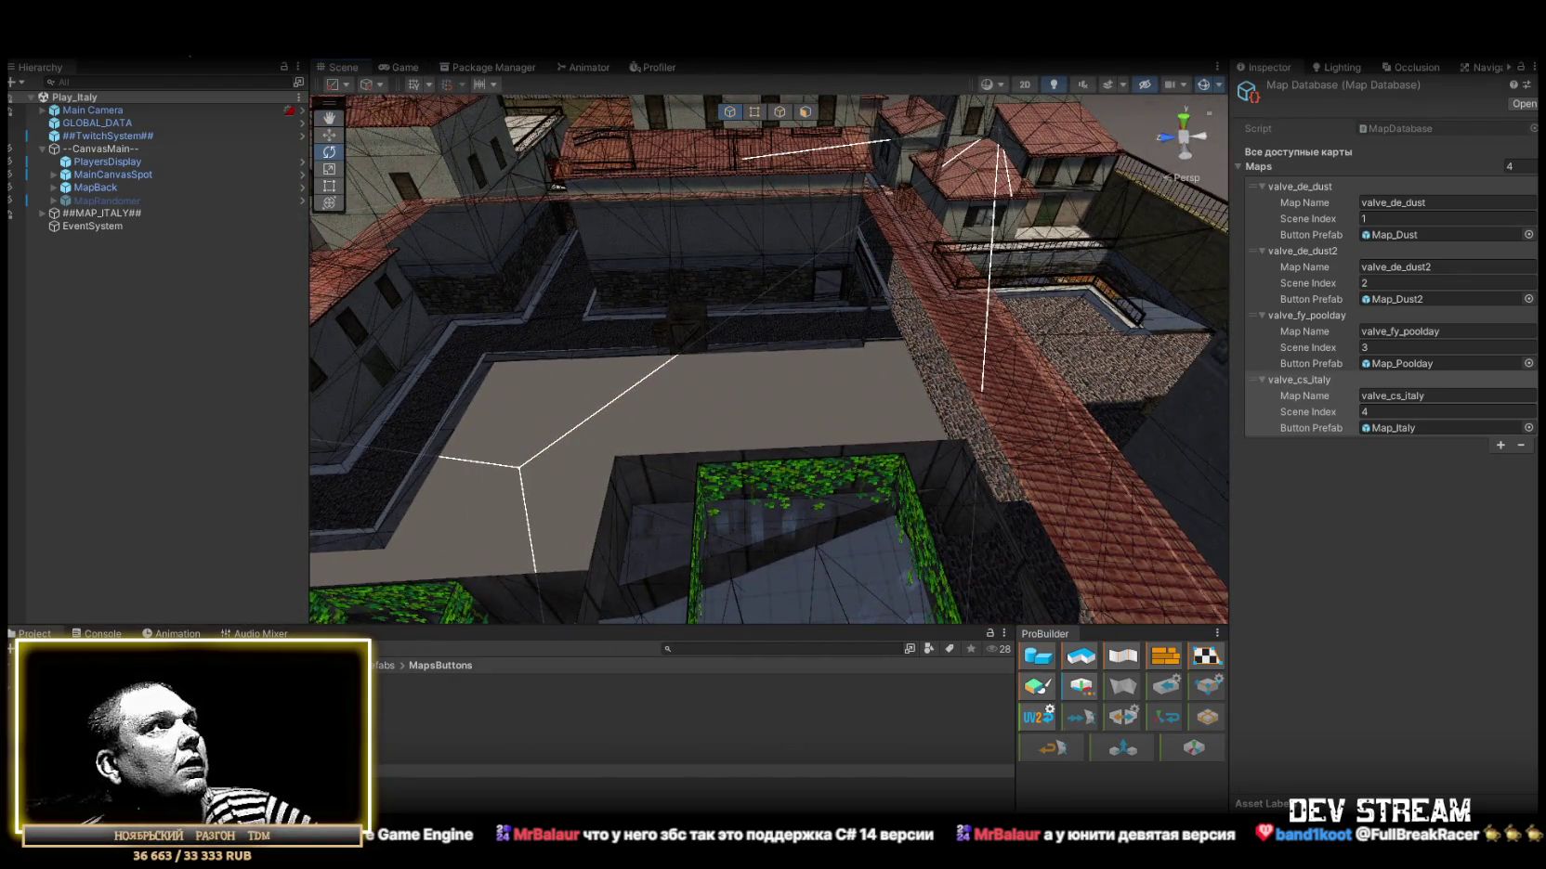
pyautogui.click(405, 71)
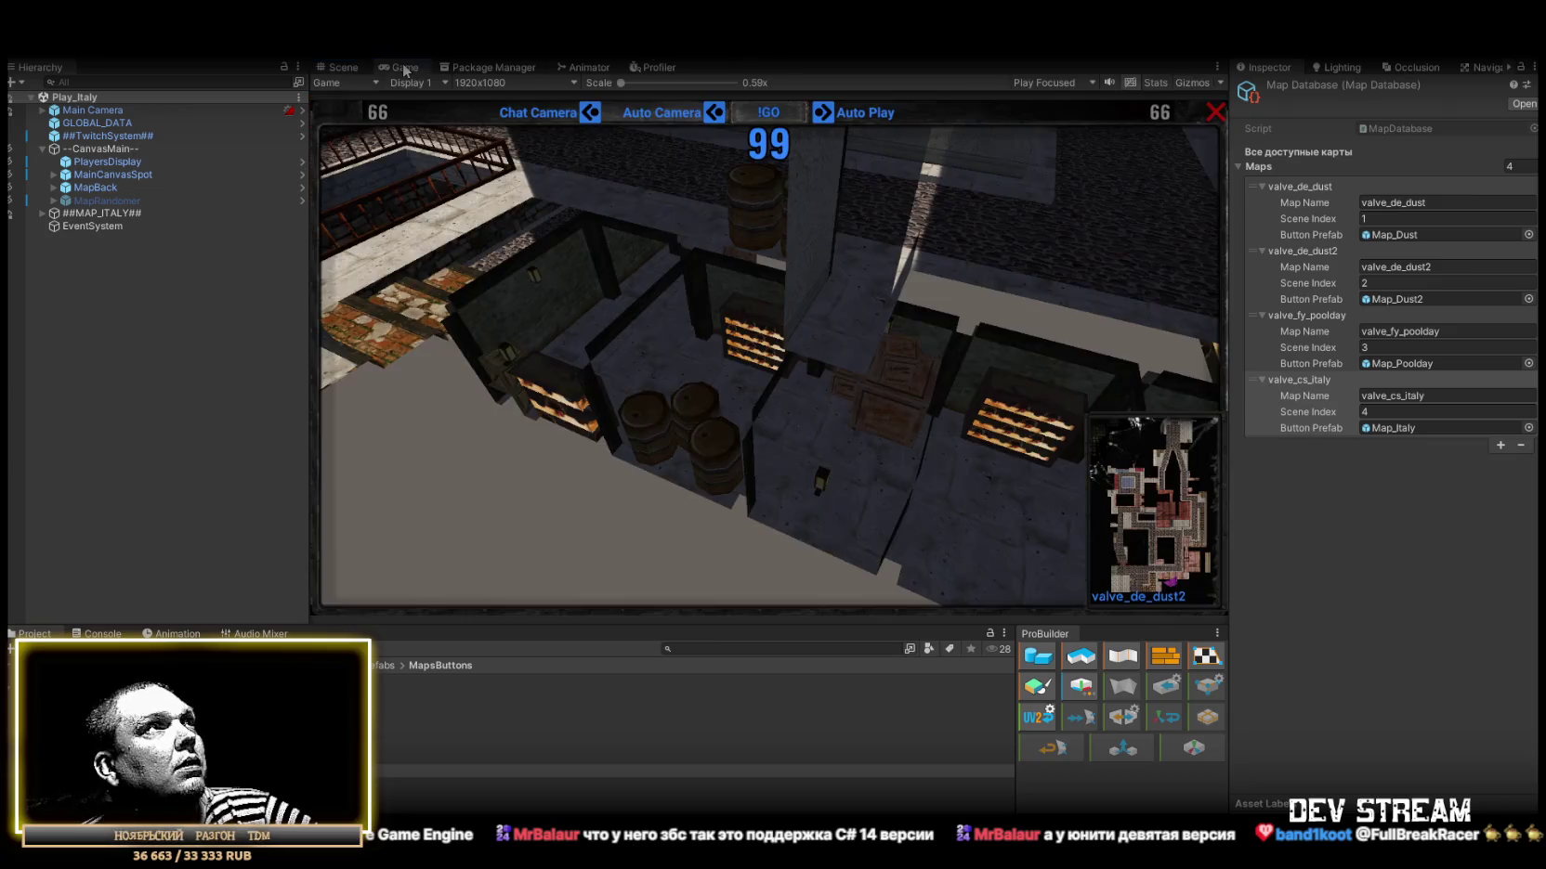
# Maximize the game view and close the lobby to reach the CAMSHOTERS main menu.
pyautogui.doubleClick(404, 71)
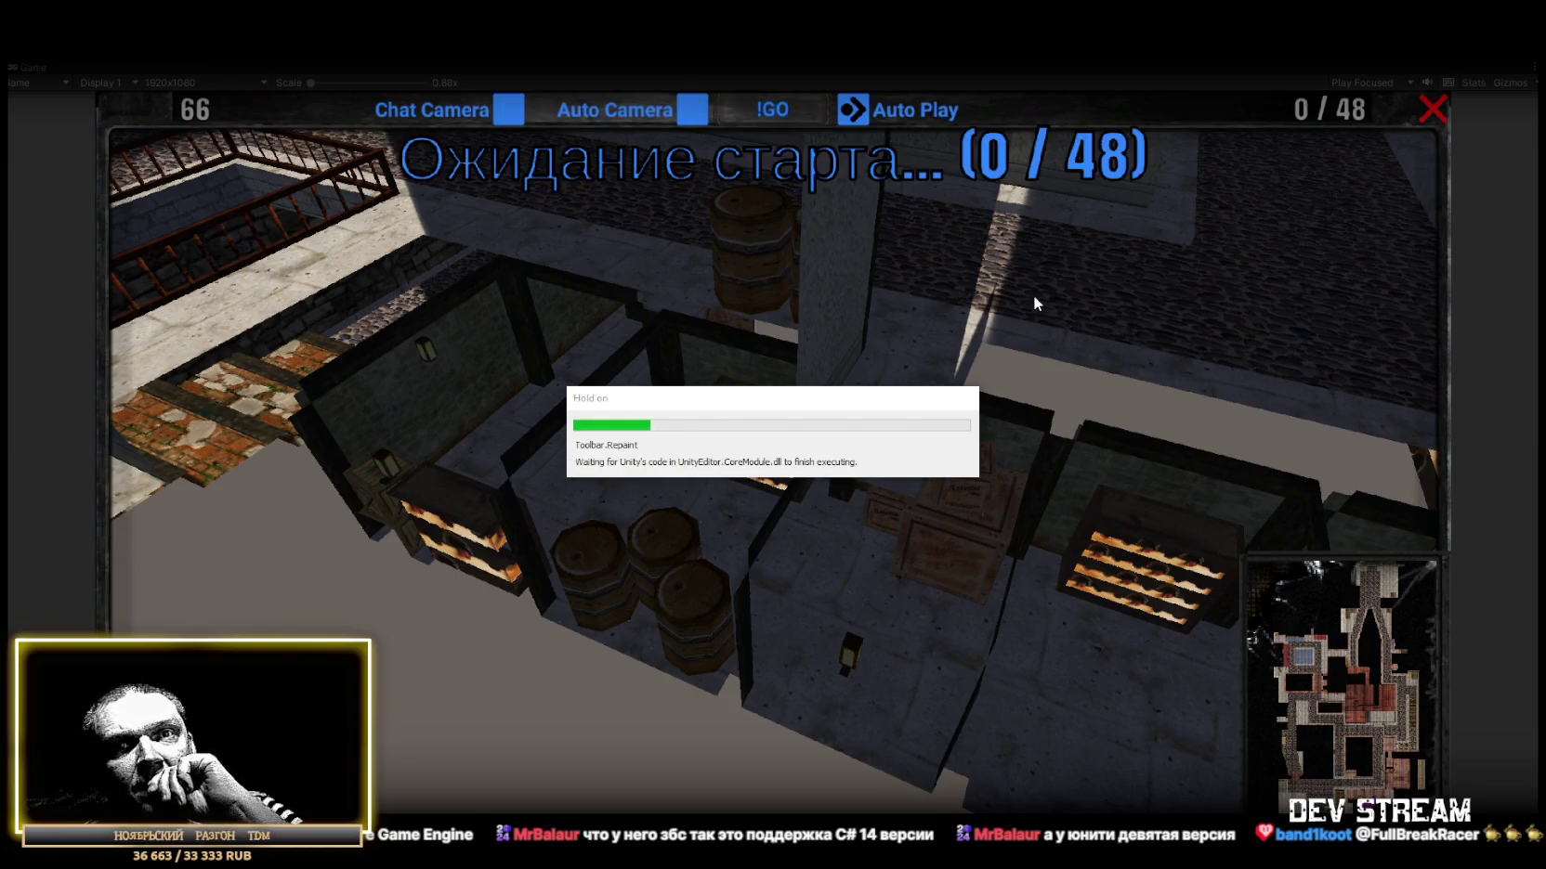
pyautogui.click(1430, 113)
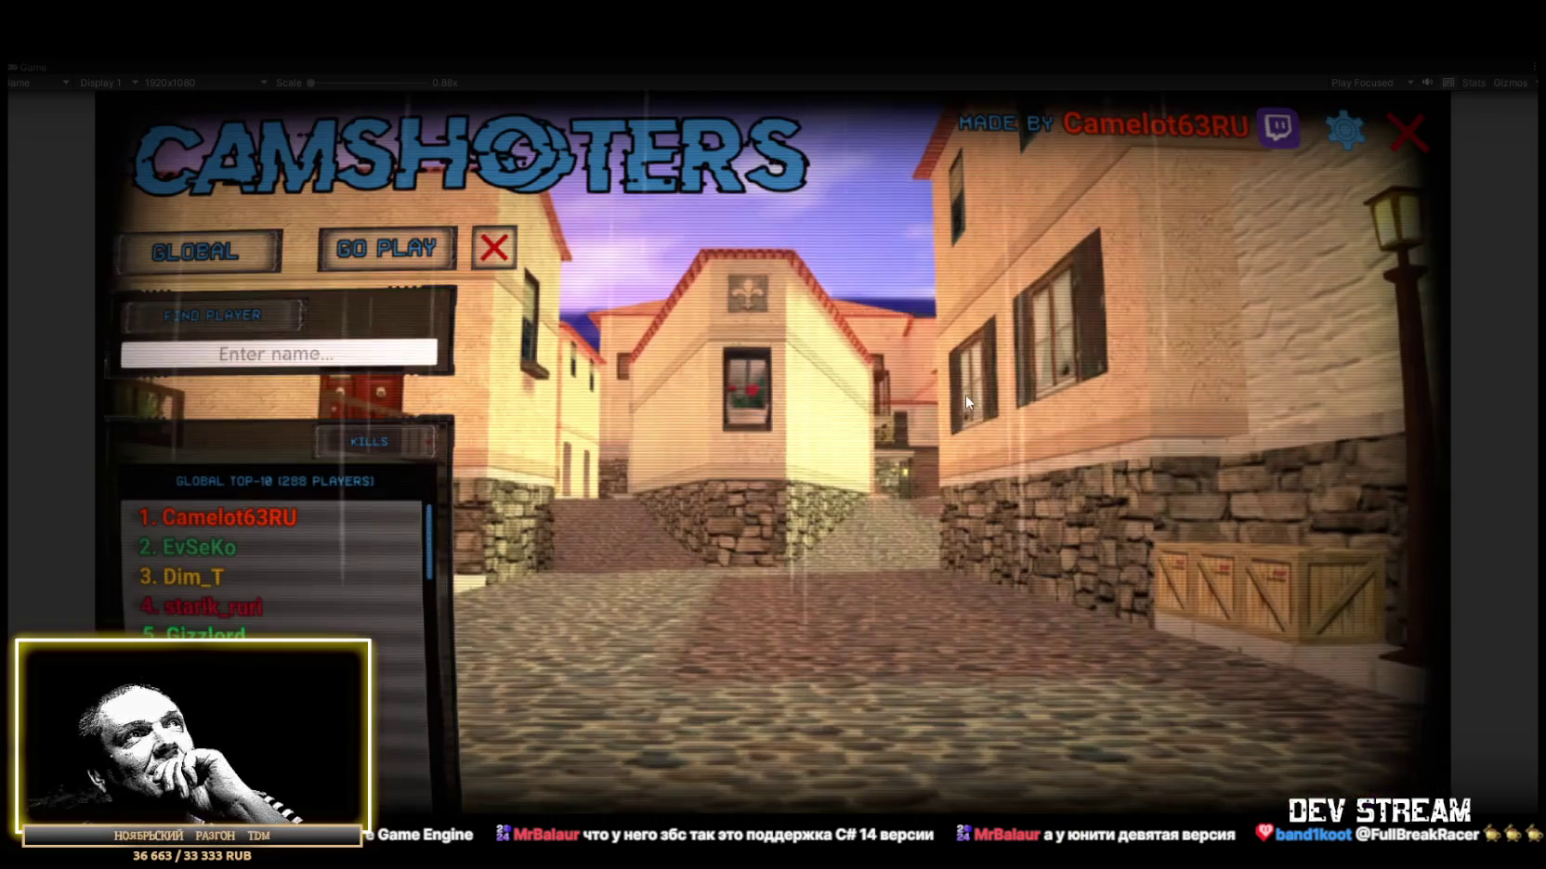
# Start a new tournament, launch a round on valve_de_dust, and toggle Auto Camera and Chat Camera.
pyautogui.click(166, 254)
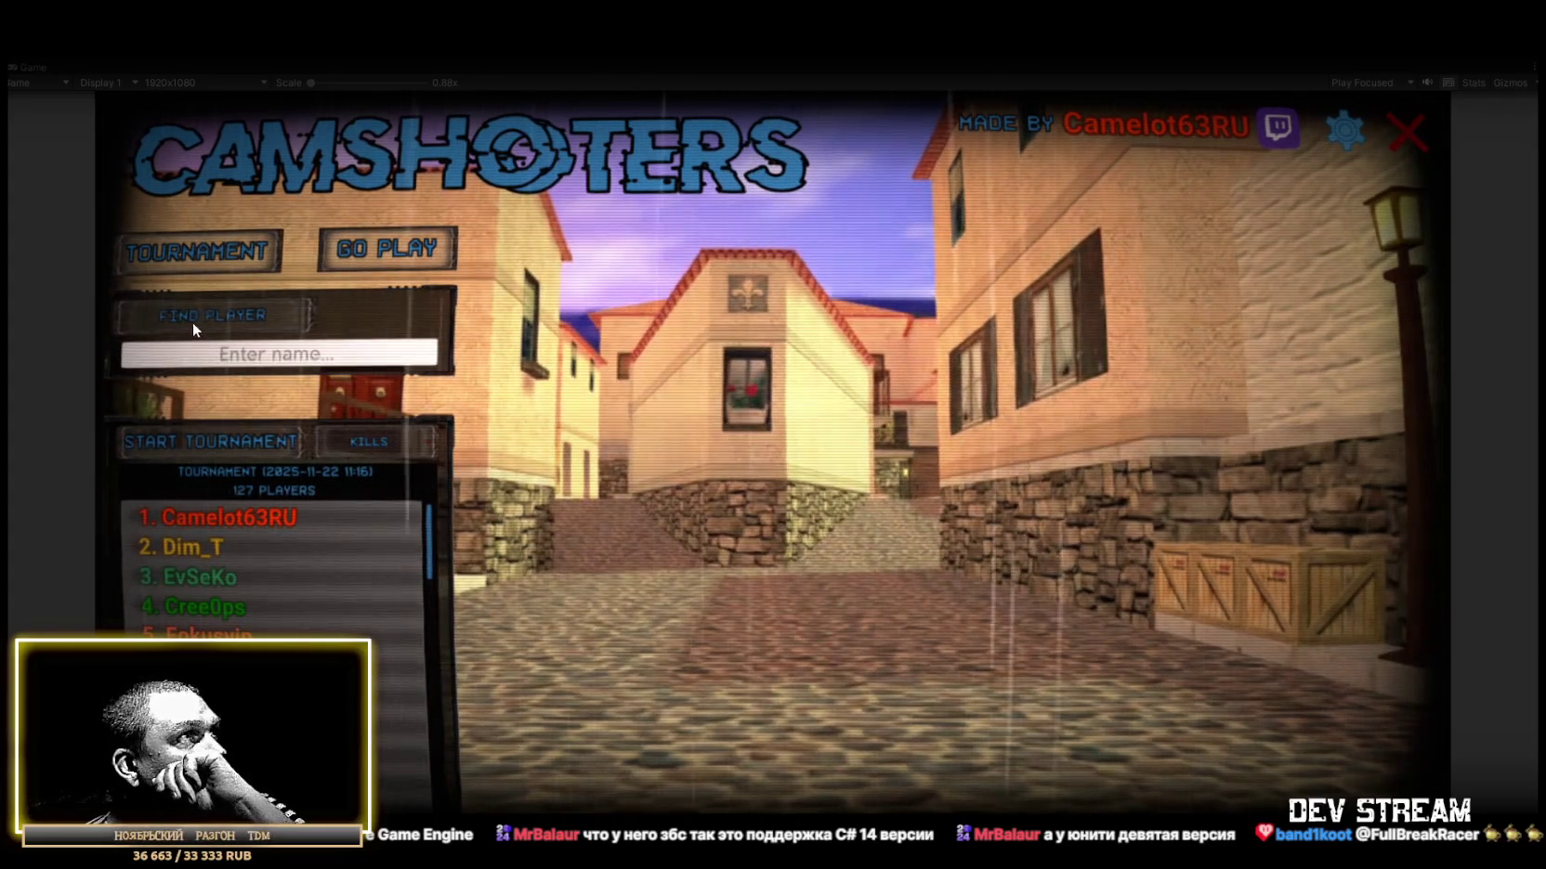
pyautogui.click(196, 447)
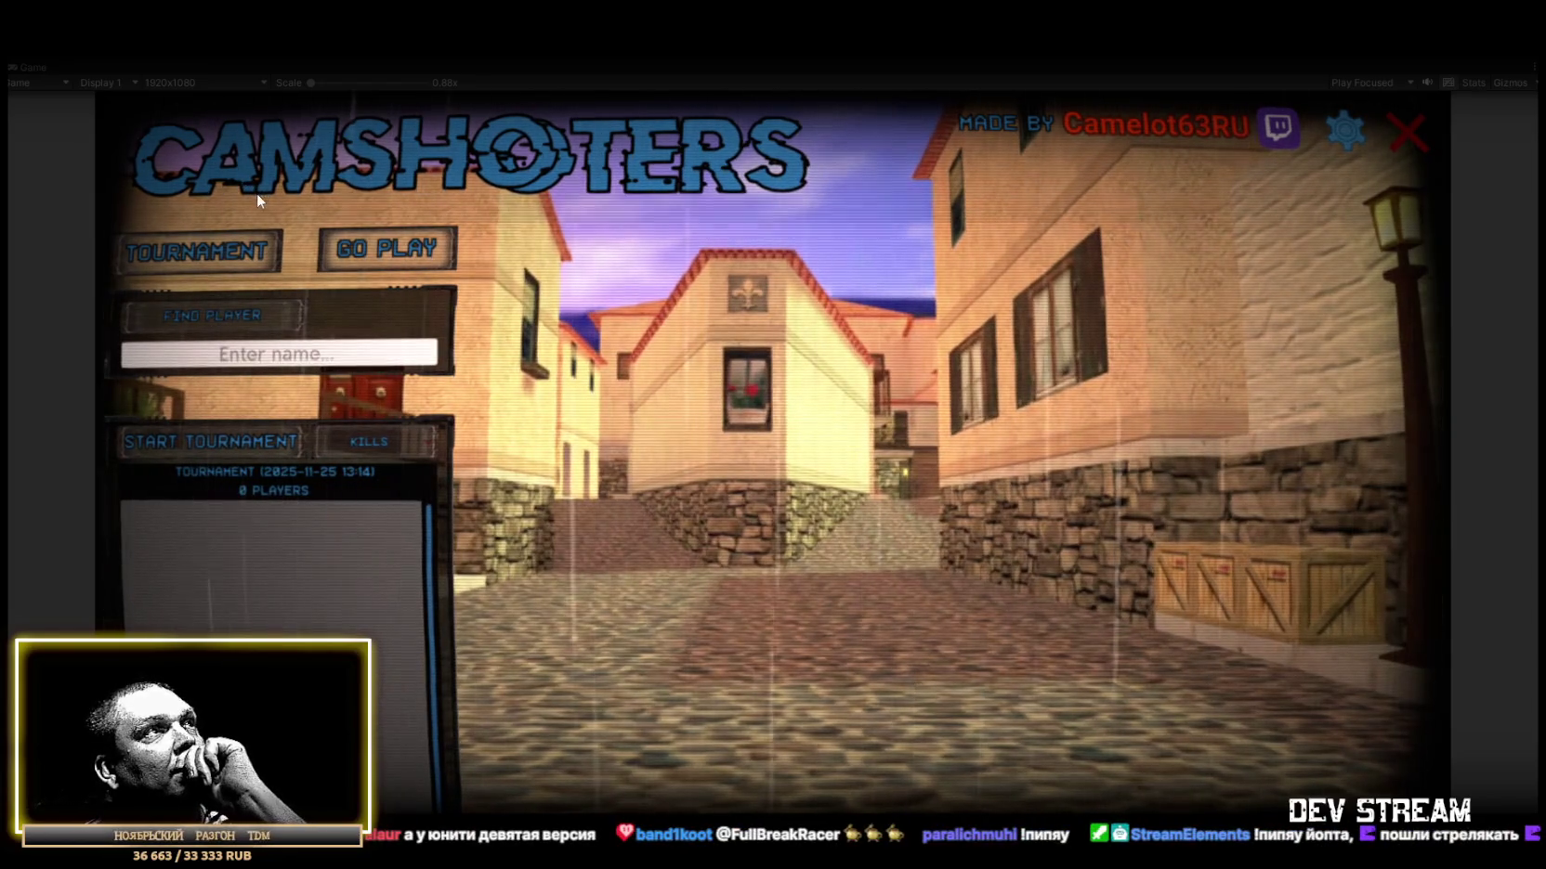
pyautogui.click(351, 244)
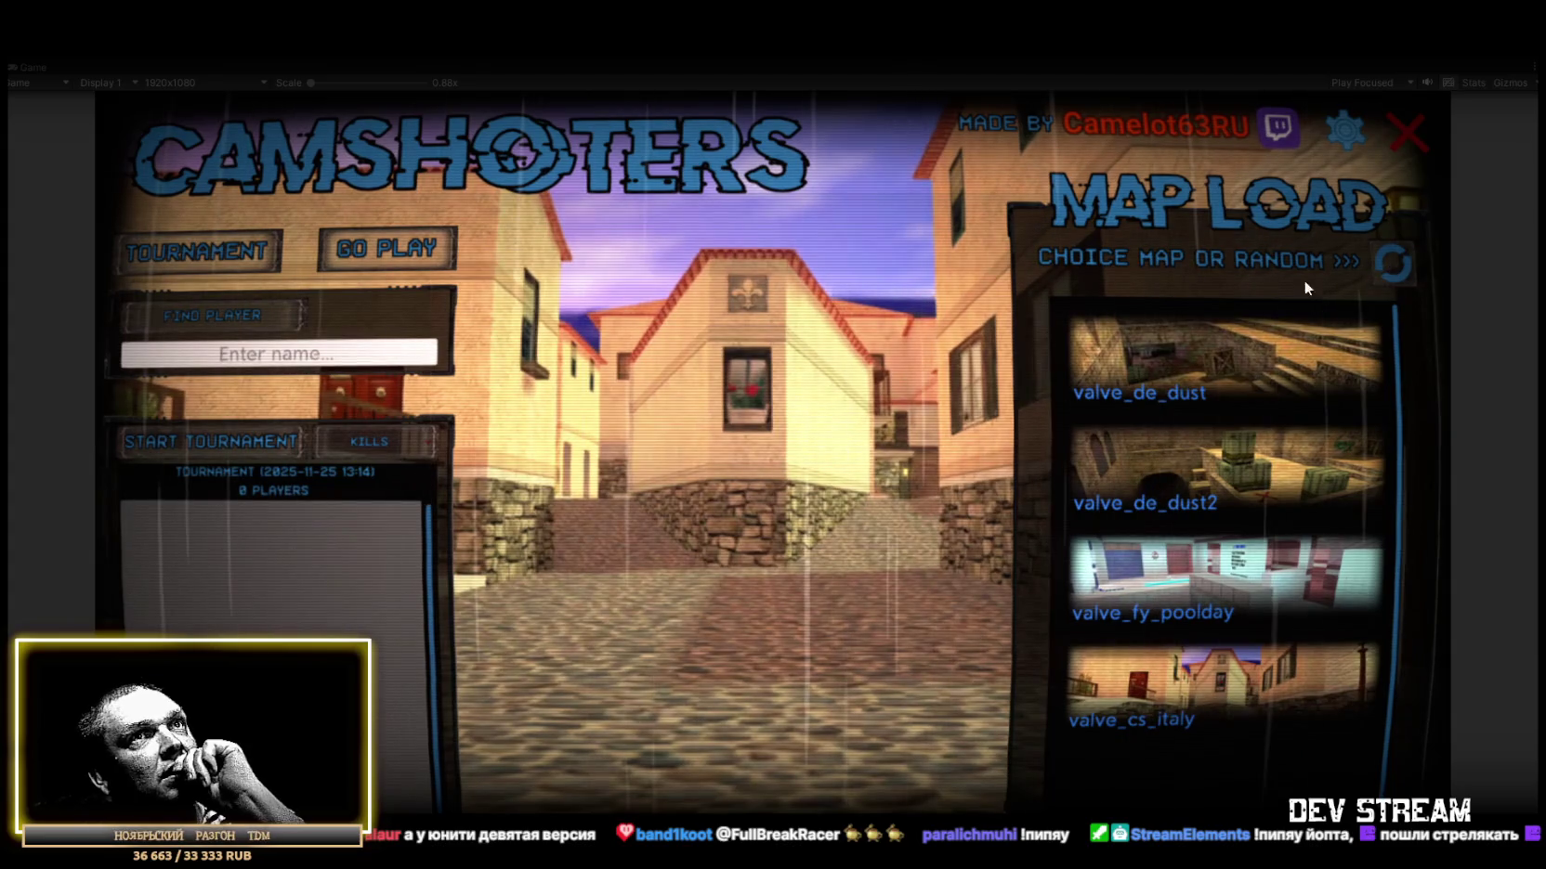
pyautogui.click(1185, 312)
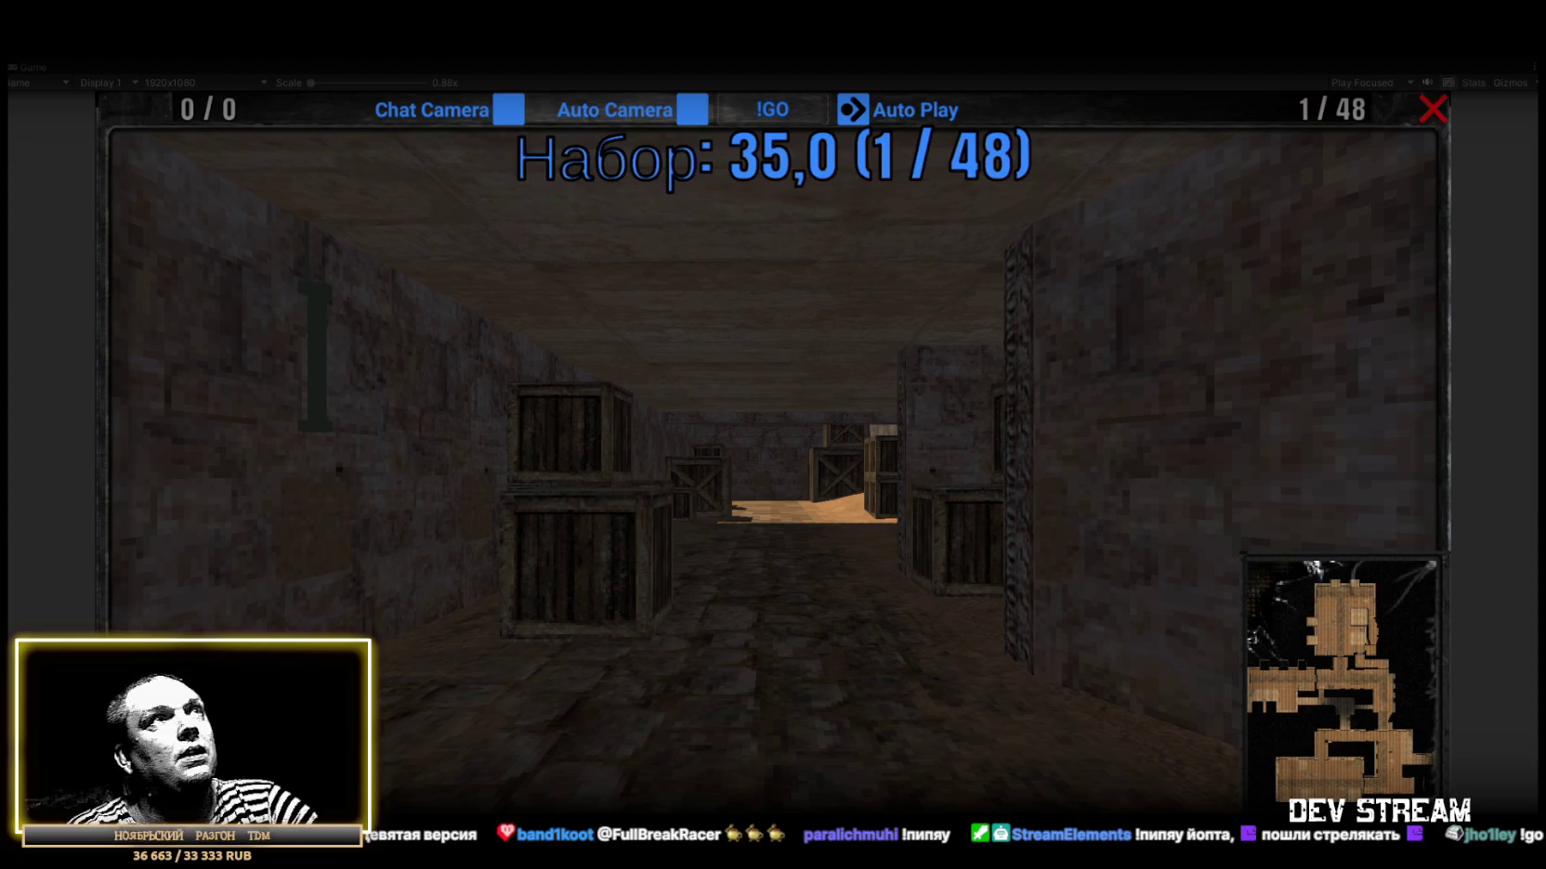
pyautogui.click(697, 114)
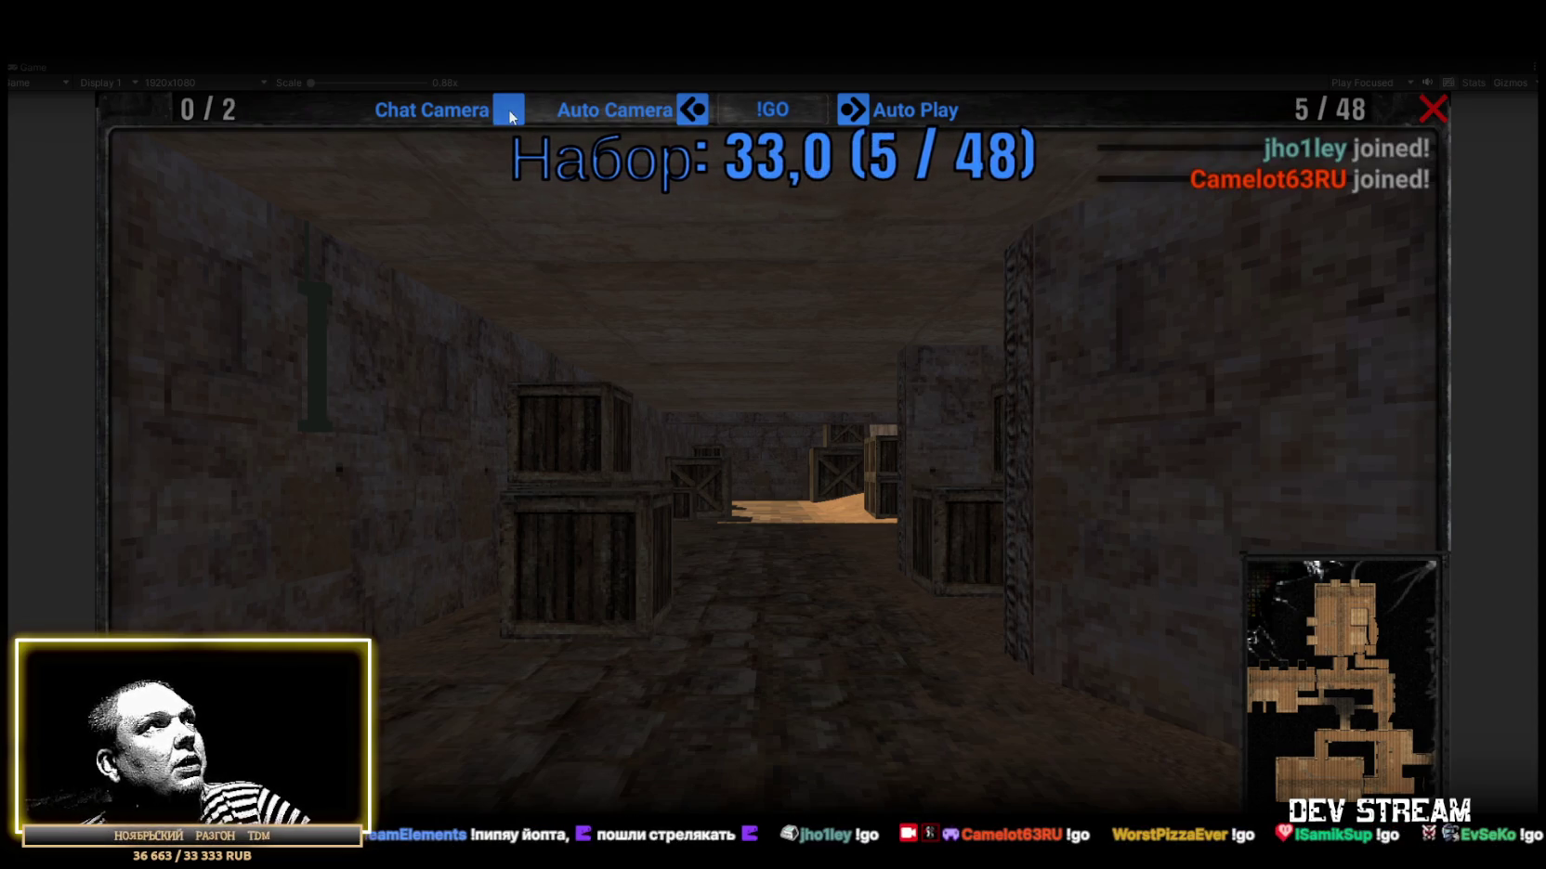
pyautogui.click(509, 112)
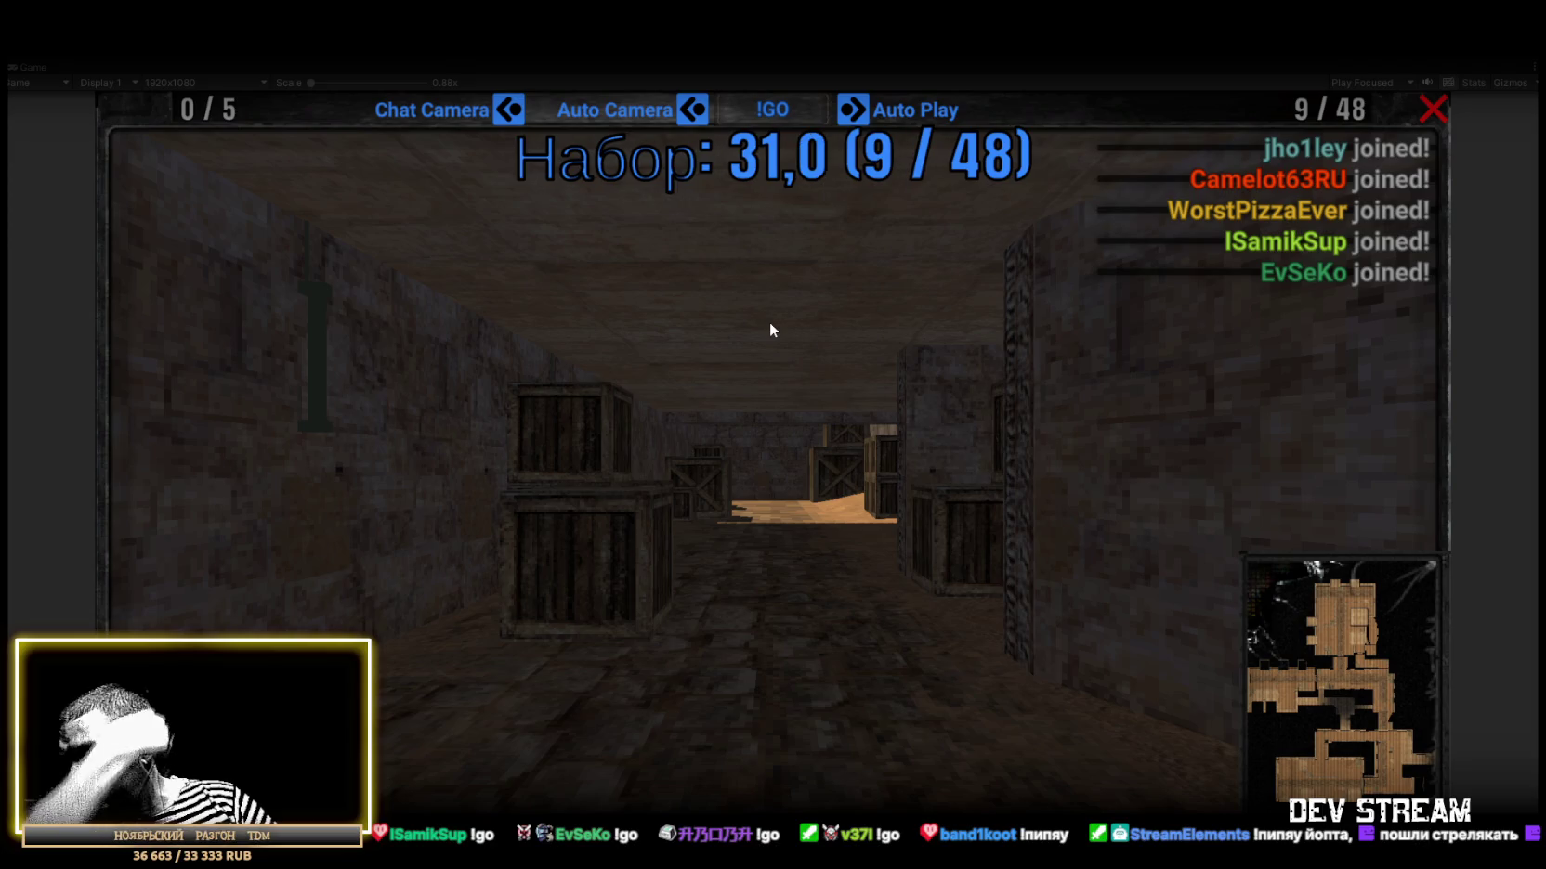
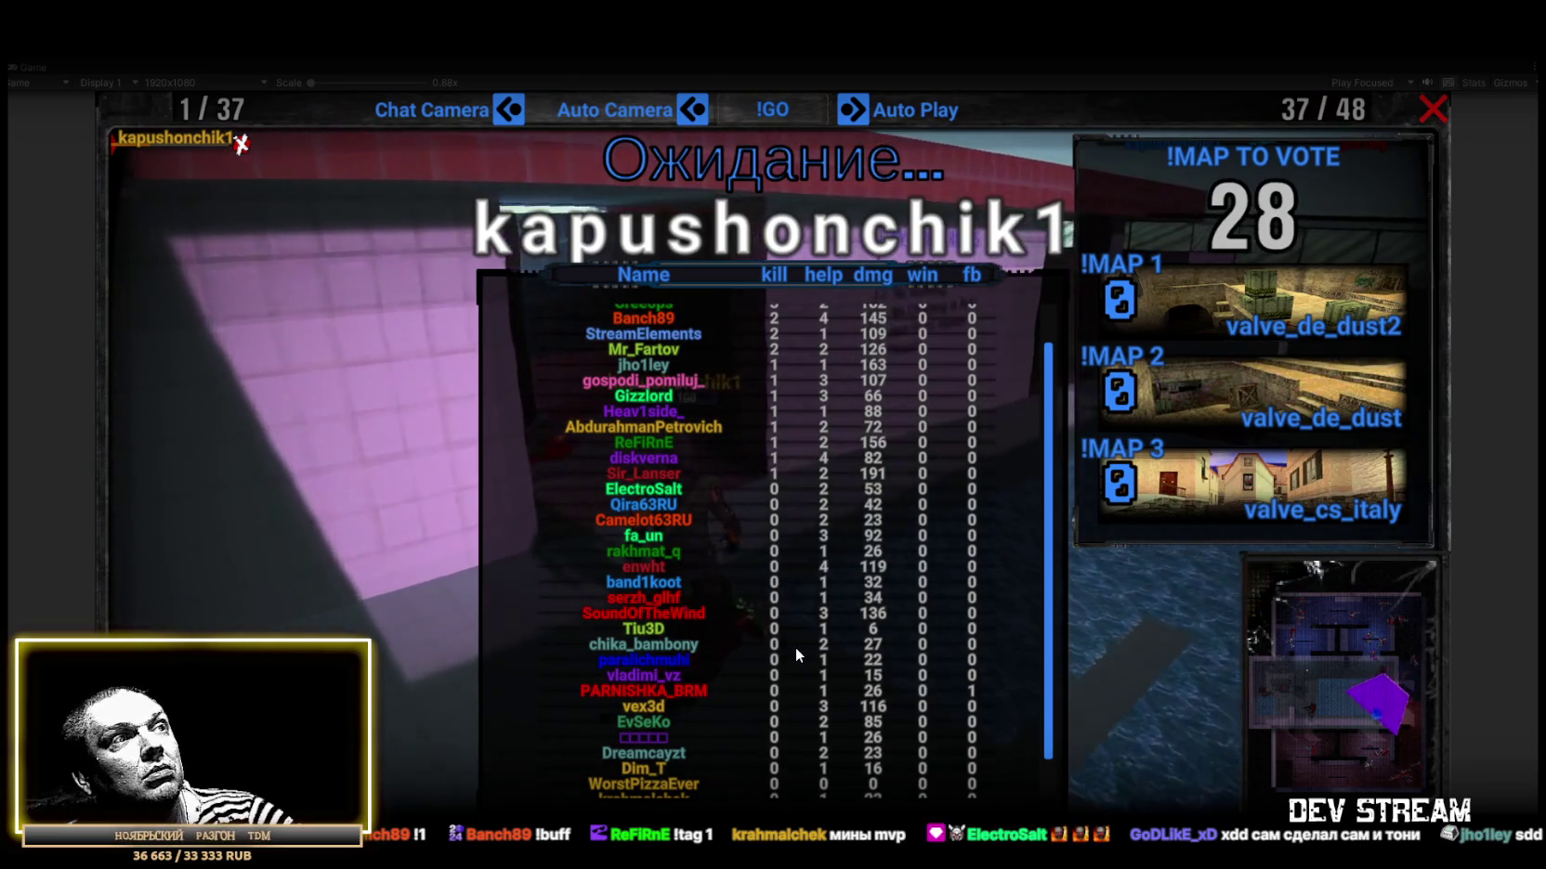
# Check the match scoreboard, then exit with Escape back to the CAMSHOTERS main menu.
pyautogui.scroll(2, 873, 461)
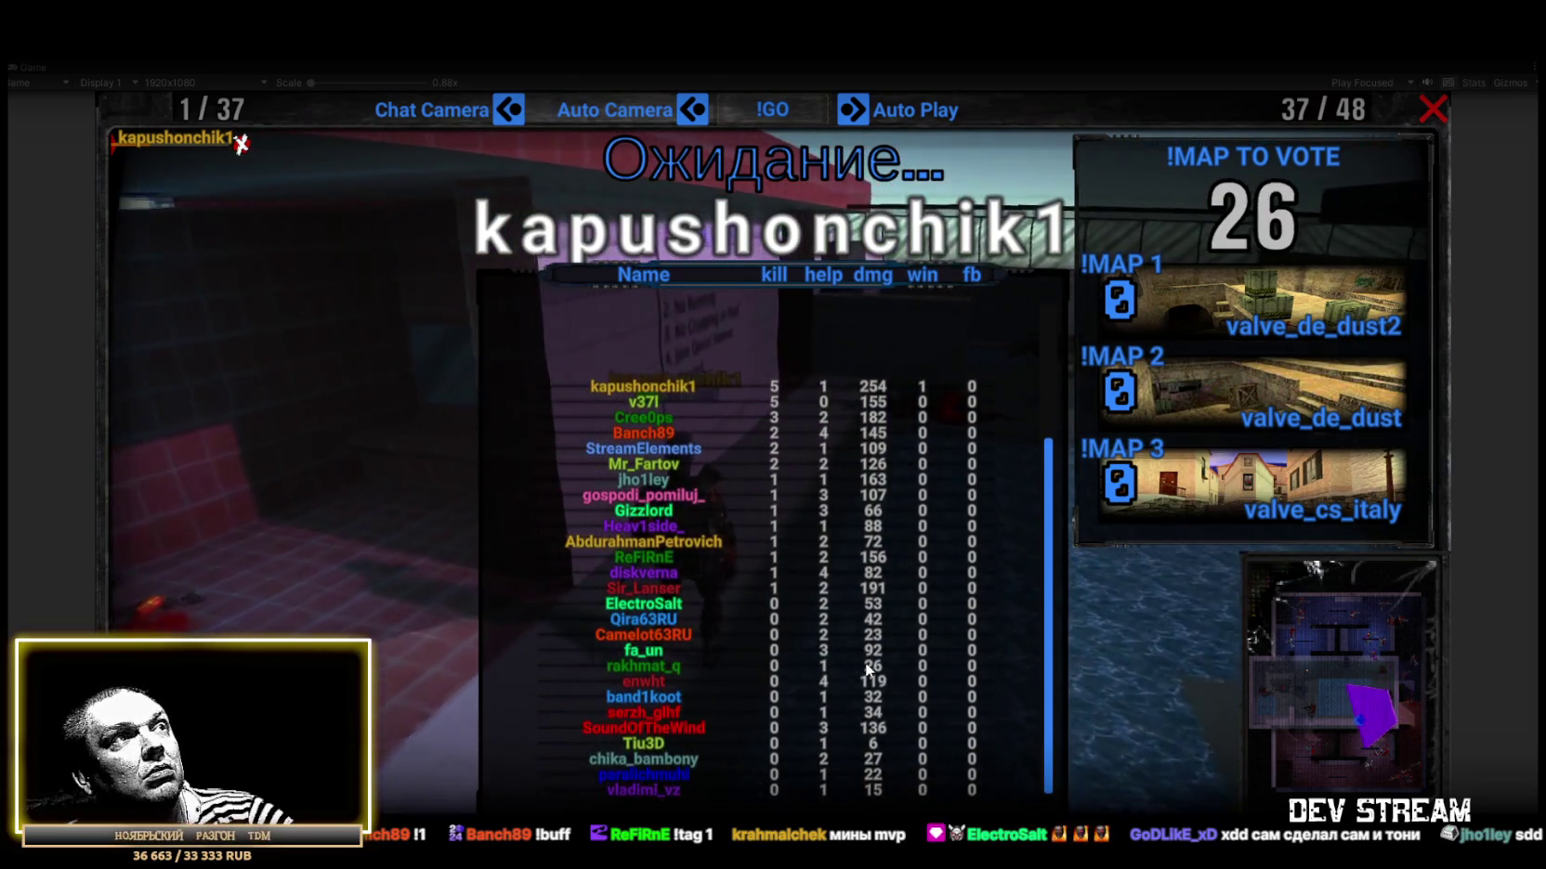
pyautogui.scroll(-1, 843, 367)
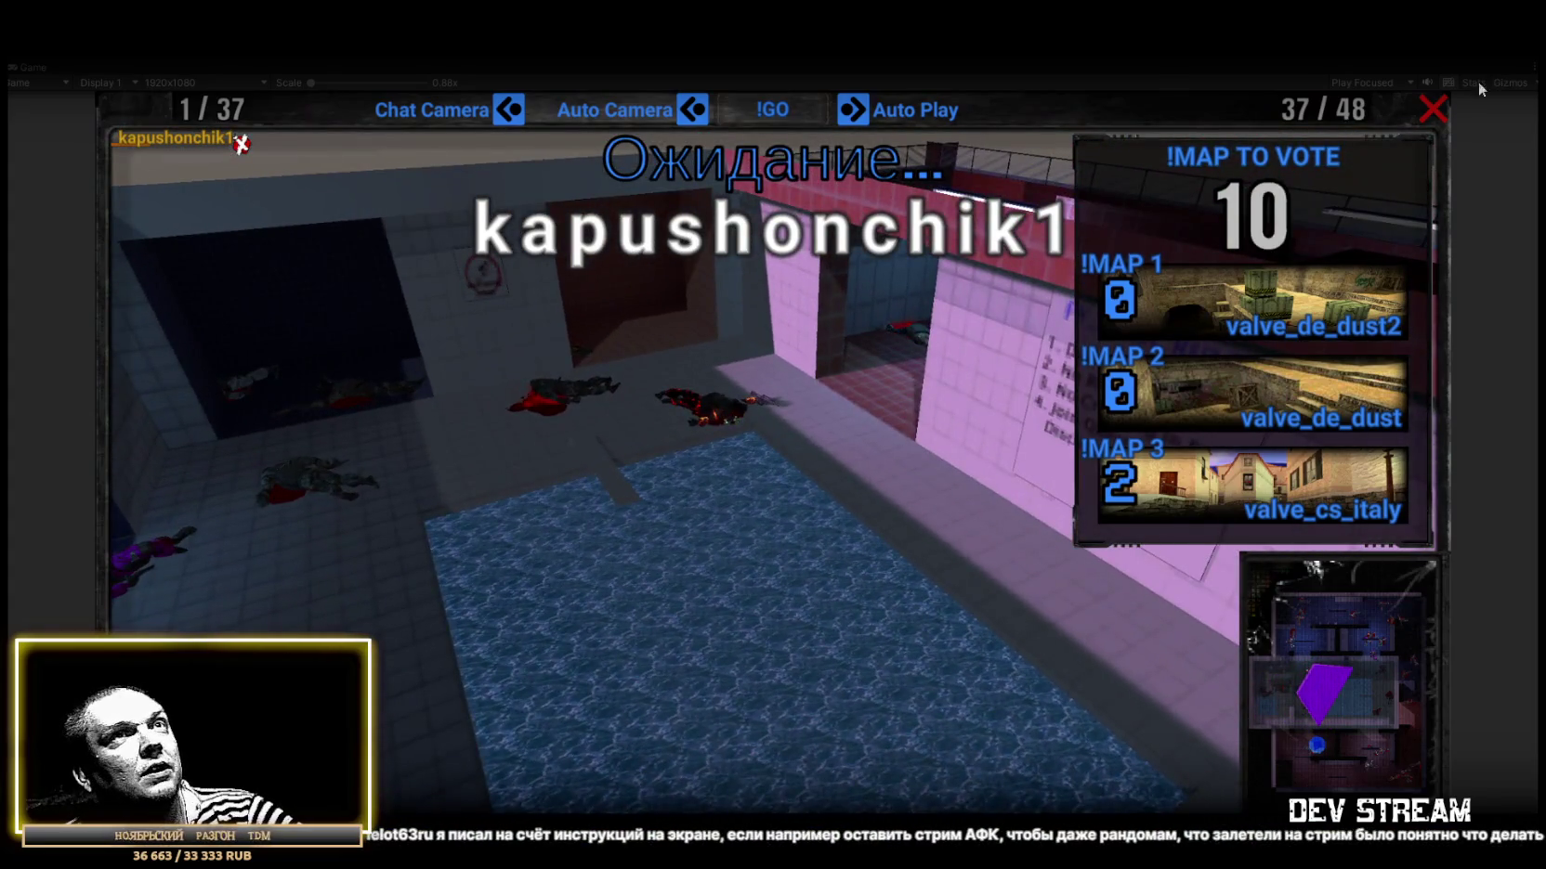
pyautogui.press('Escape')
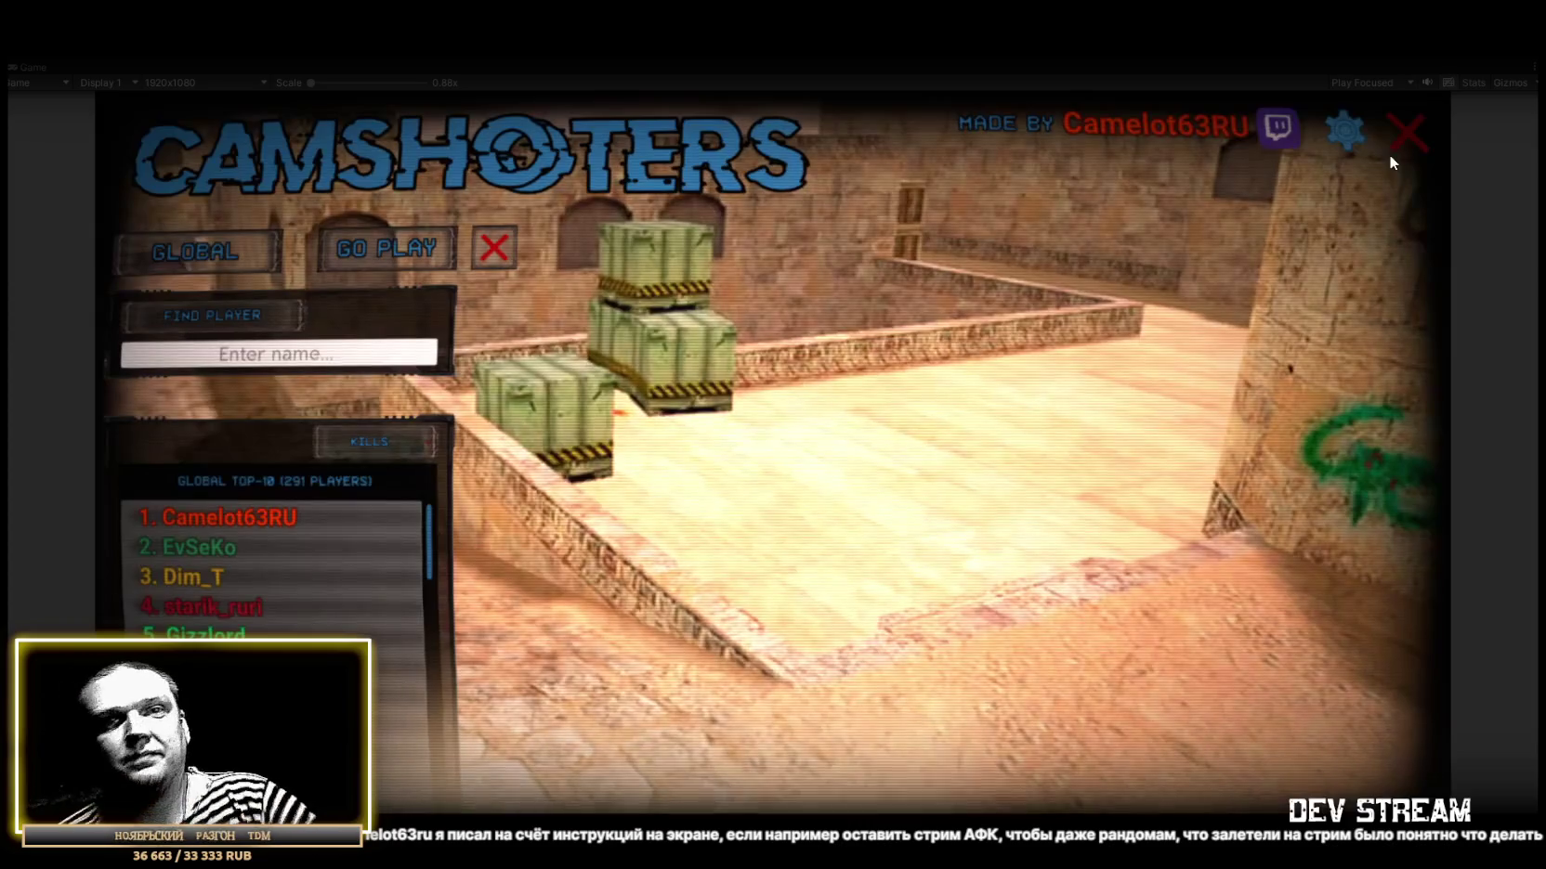
# Switch the leaderboard to TOURNAMENT, view the top two players' stats, and toggle the settings panel.
pyautogui.click(200, 253)
pyautogui.click(247, 519)
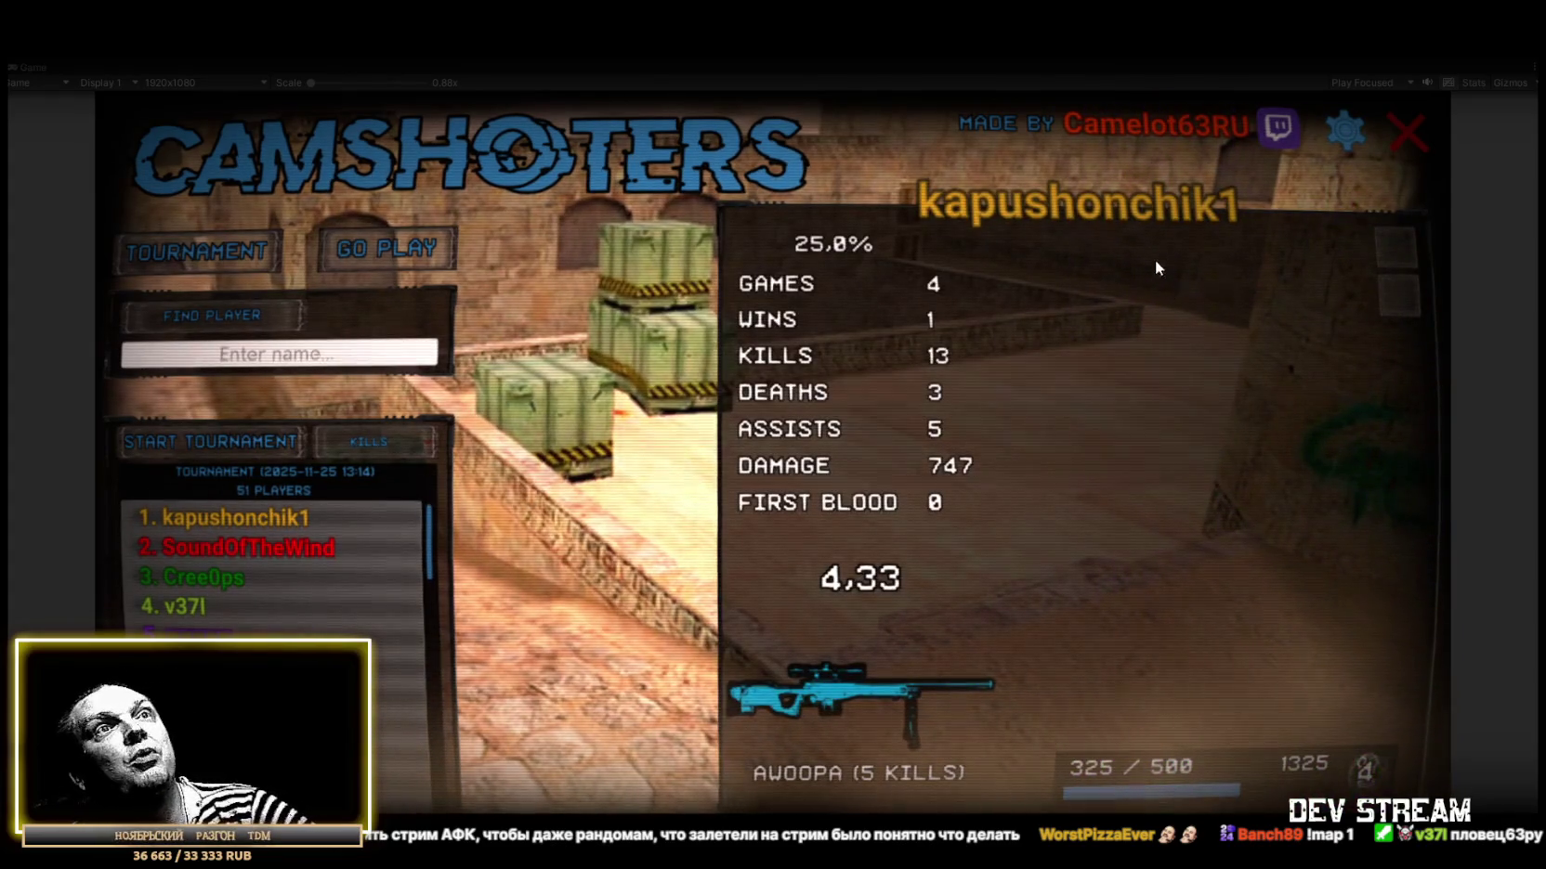
pyautogui.click(272, 548)
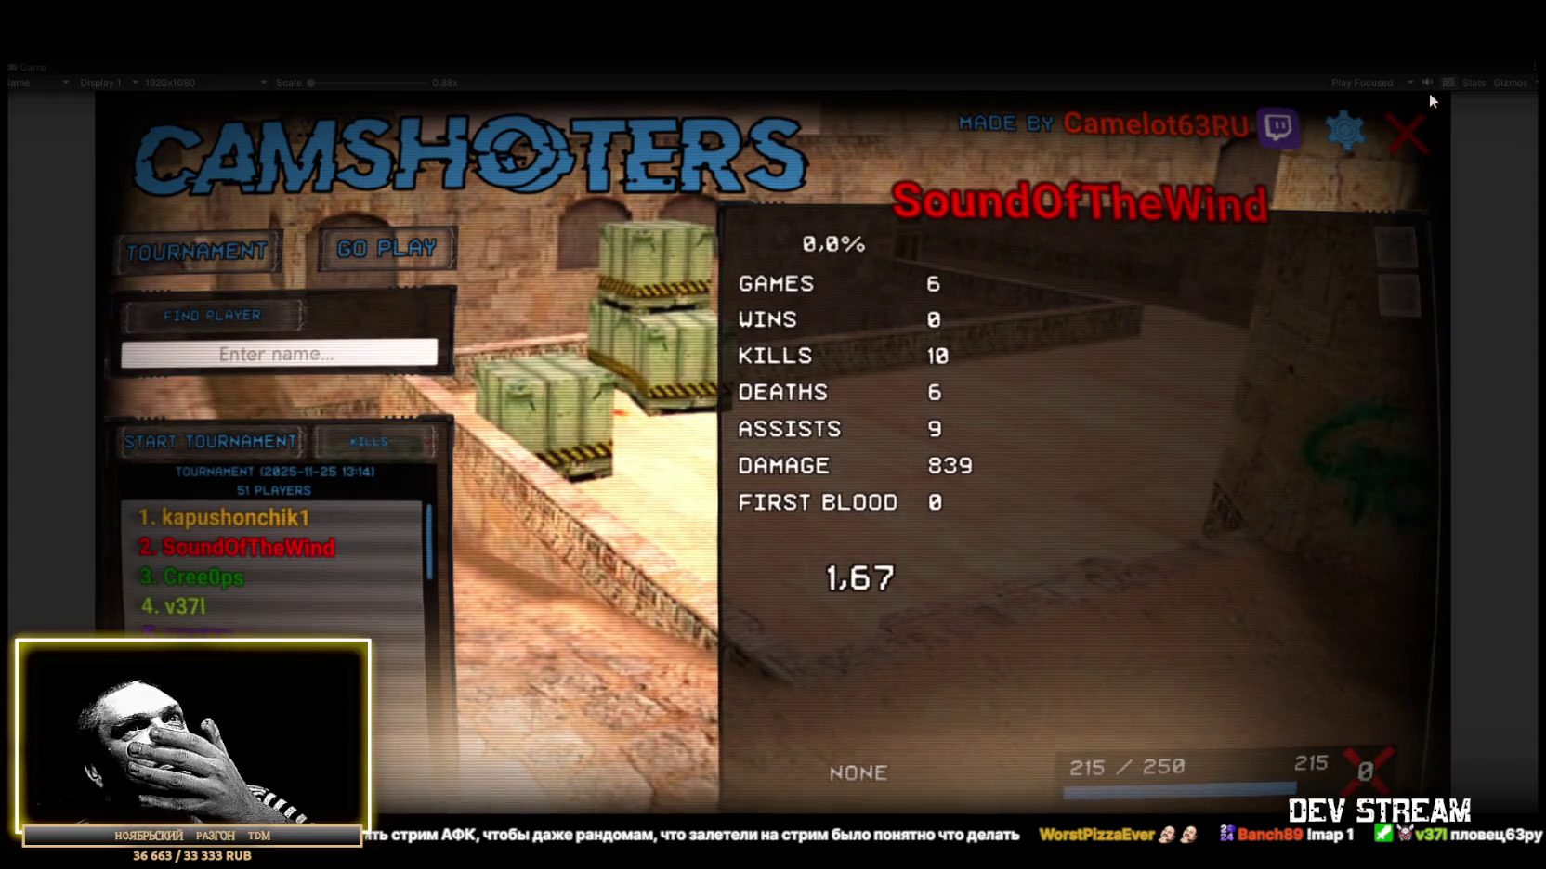
pyautogui.click(1349, 138)
pyautogui.click(1349, 138)
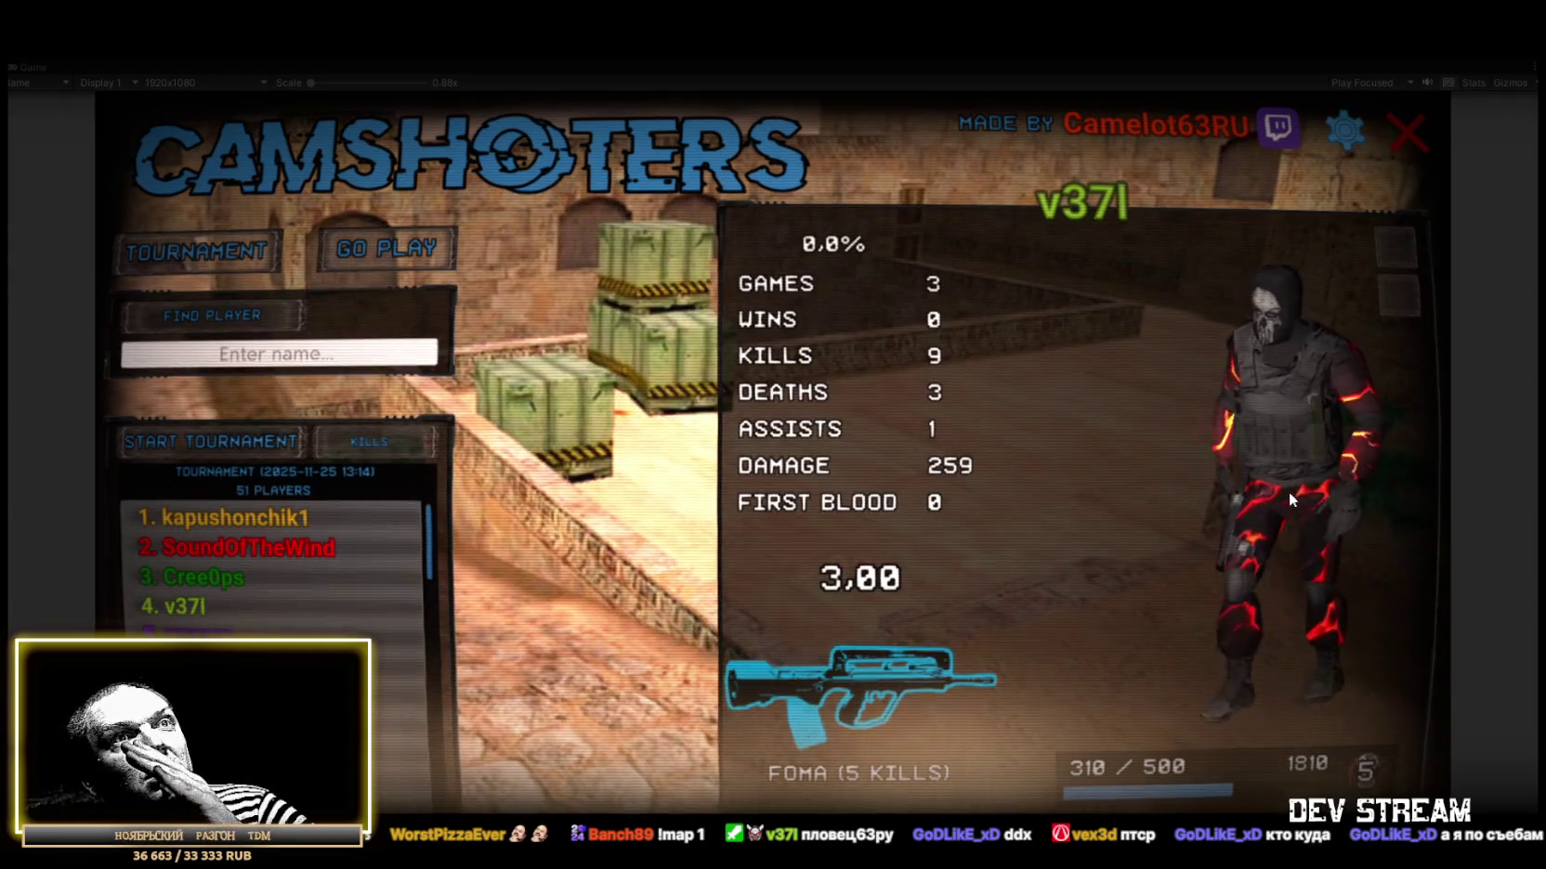
# View stats for the third- through sixth-ranked tournament players, then the top player again.
pyautogui.click(195, 581)
pyautogui.click(188, 603)
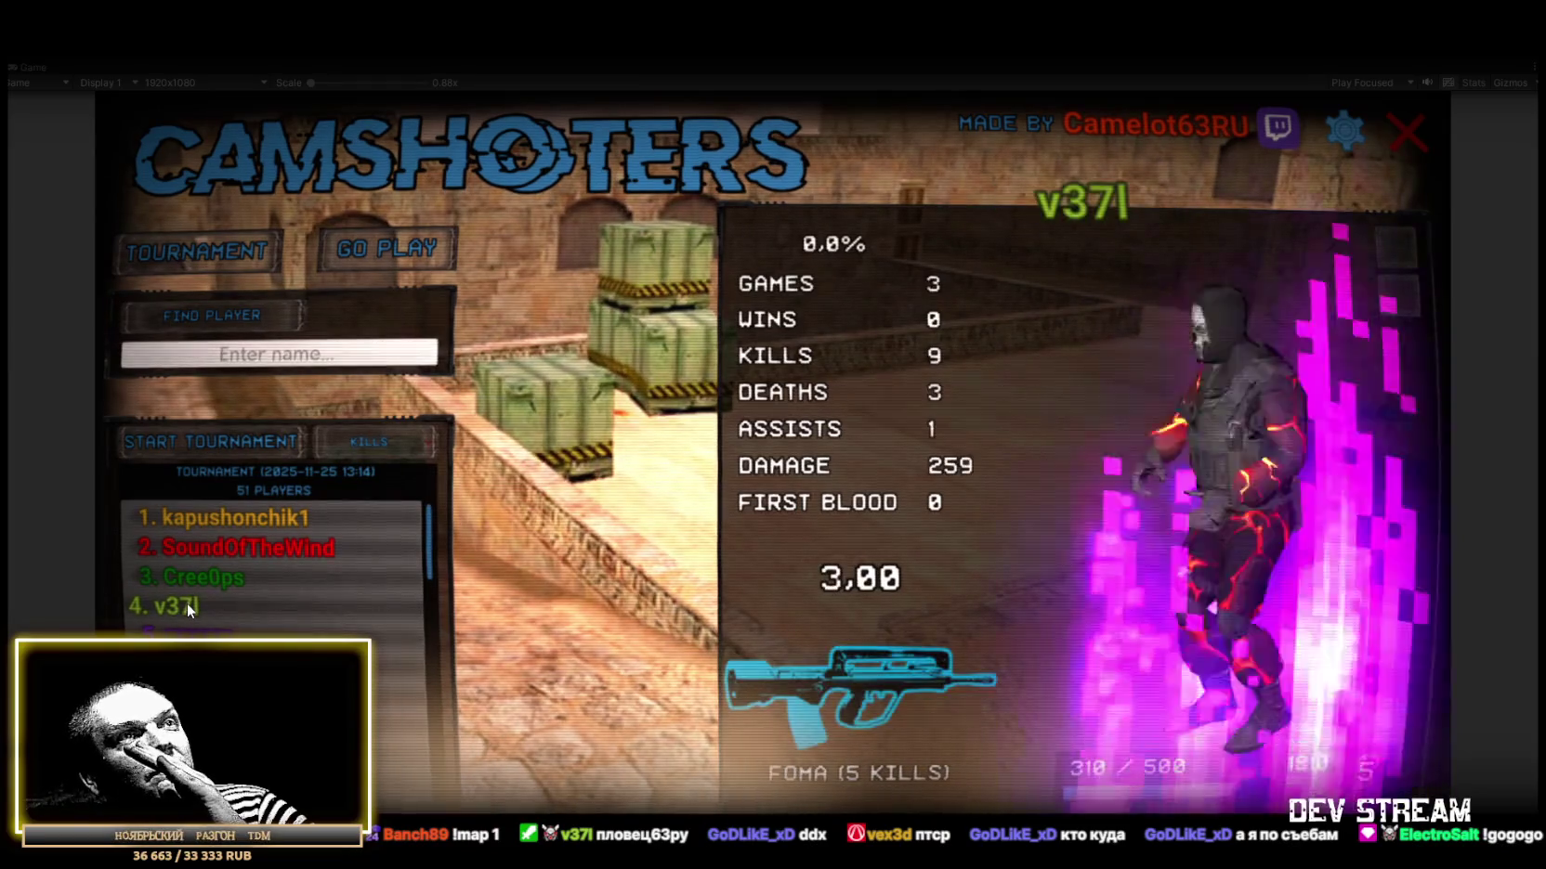
pyautogui.click(200, 632)
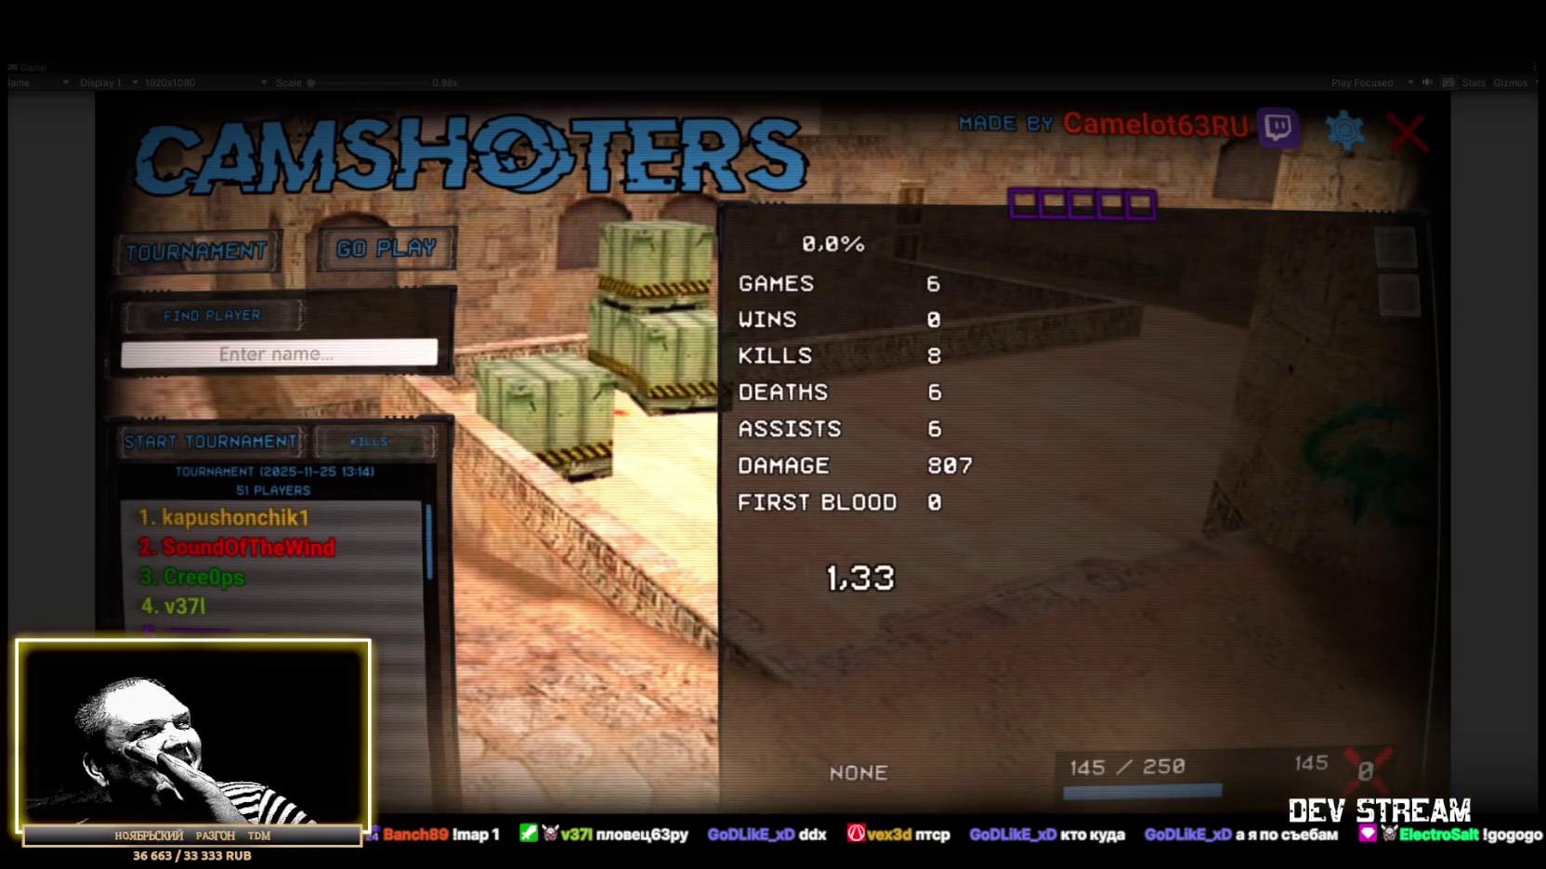
pyautogui.click(195, 664)
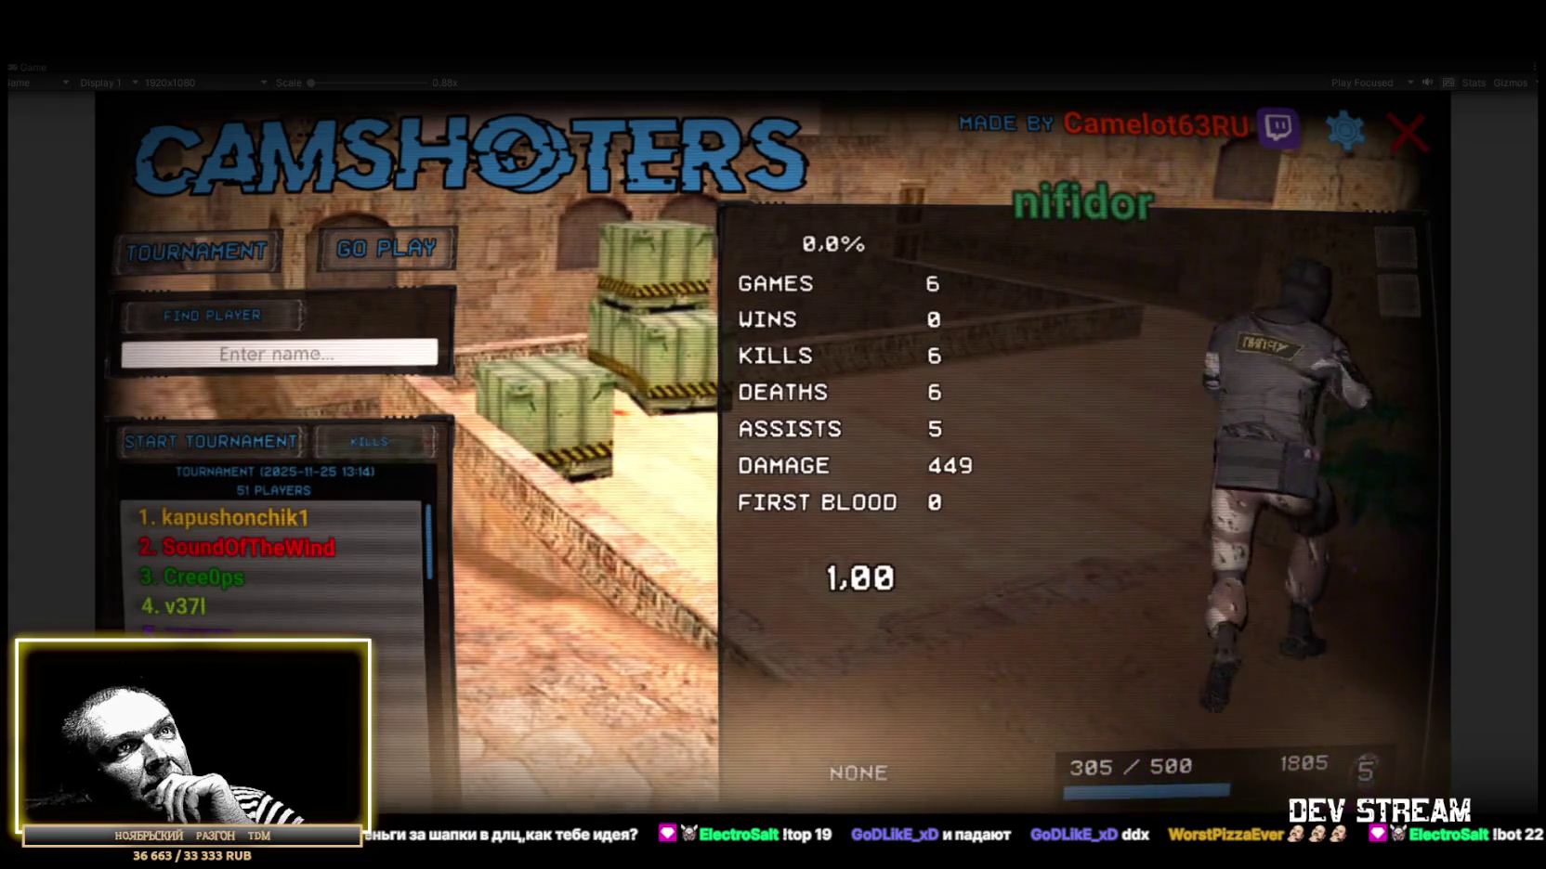
pyautogui.click(222, 519)
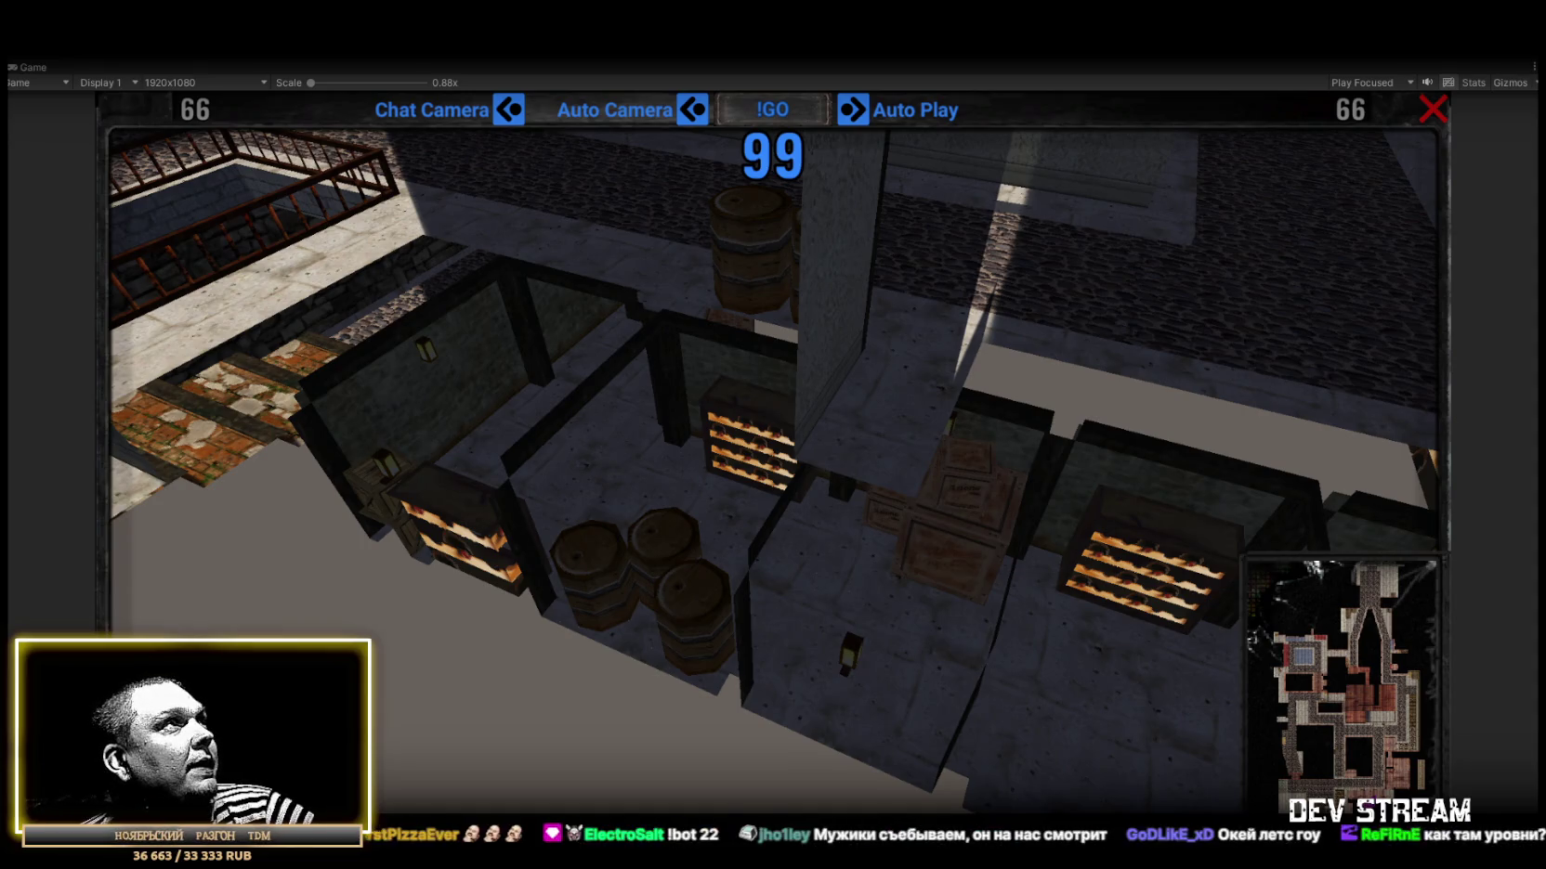
# Open Play_0_Menu.unity from the !Data/!SceneRdy folder via File > Open Scene.
pyautogui.click(47, 75)
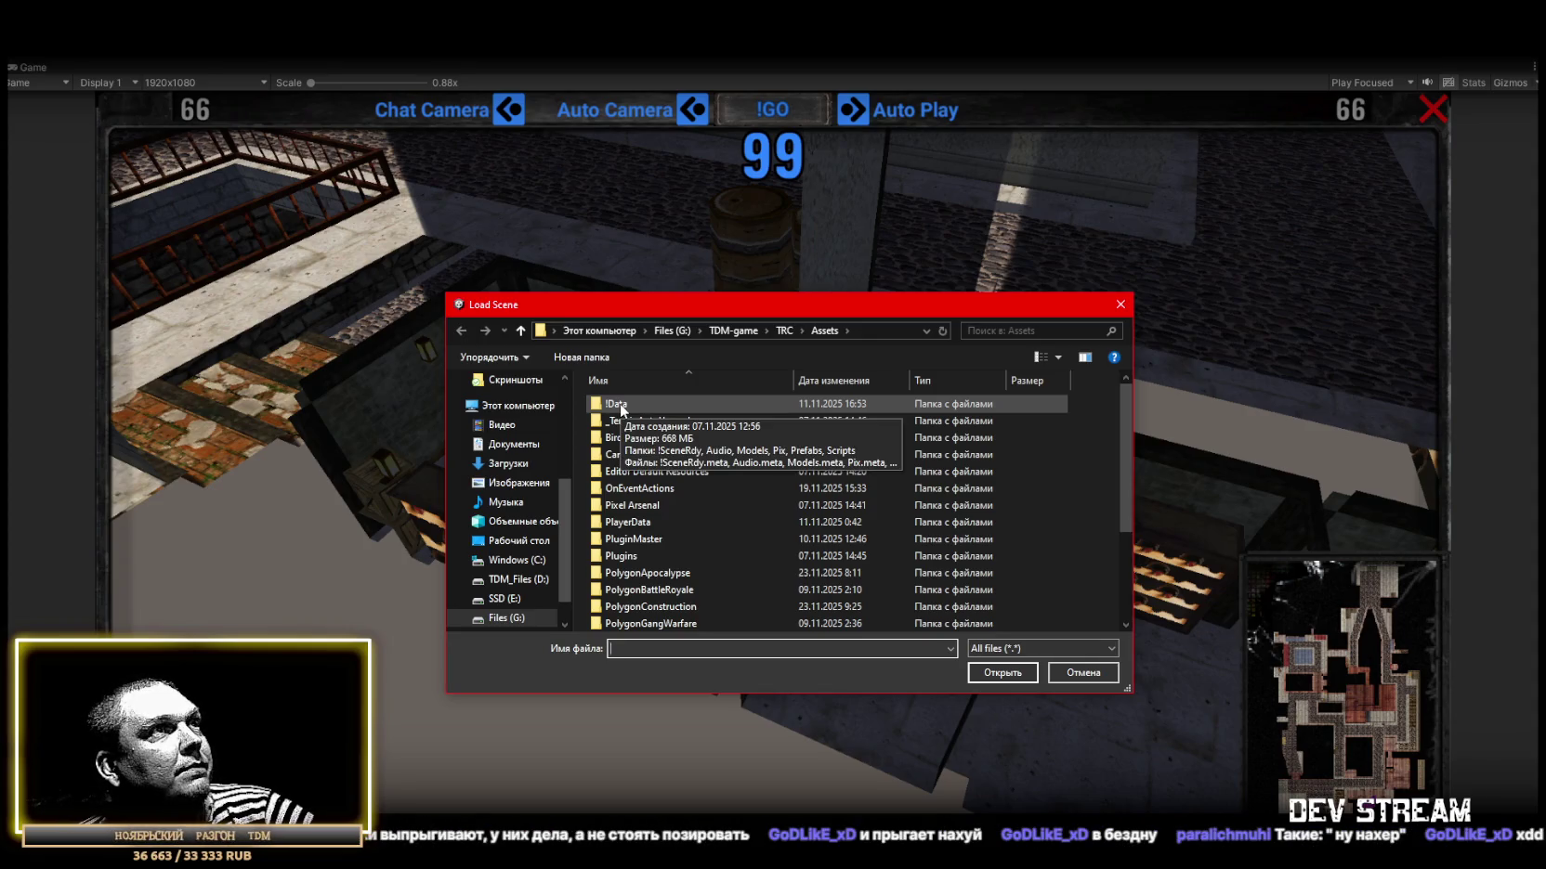
pyautogui.doubleClick(621, 407)
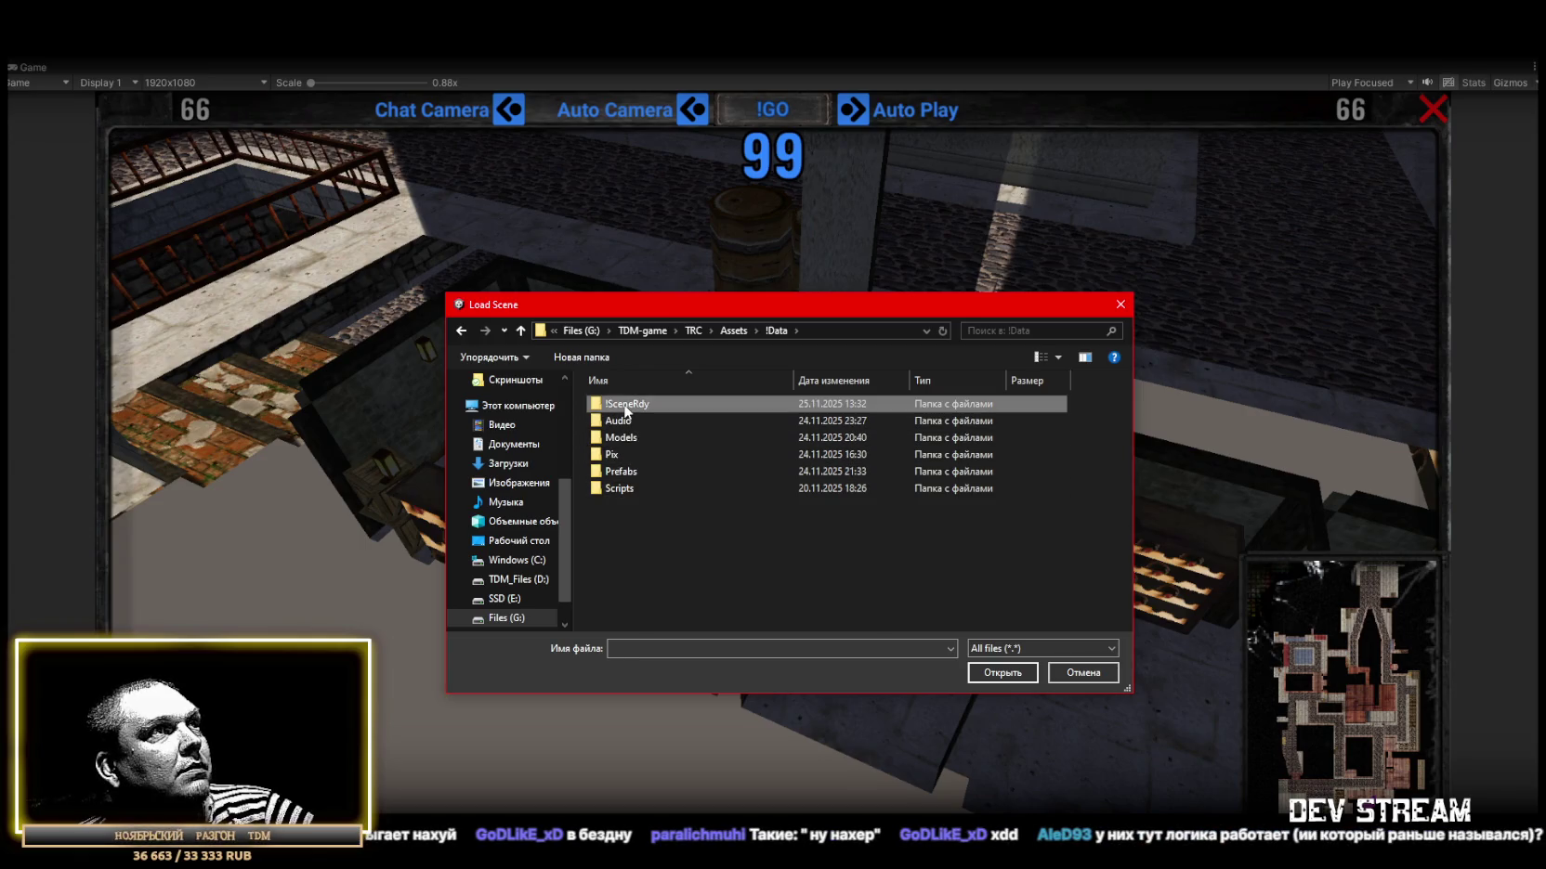
pyautogui.doubleClick(626, 409)
pyautogui.click(660, 490)
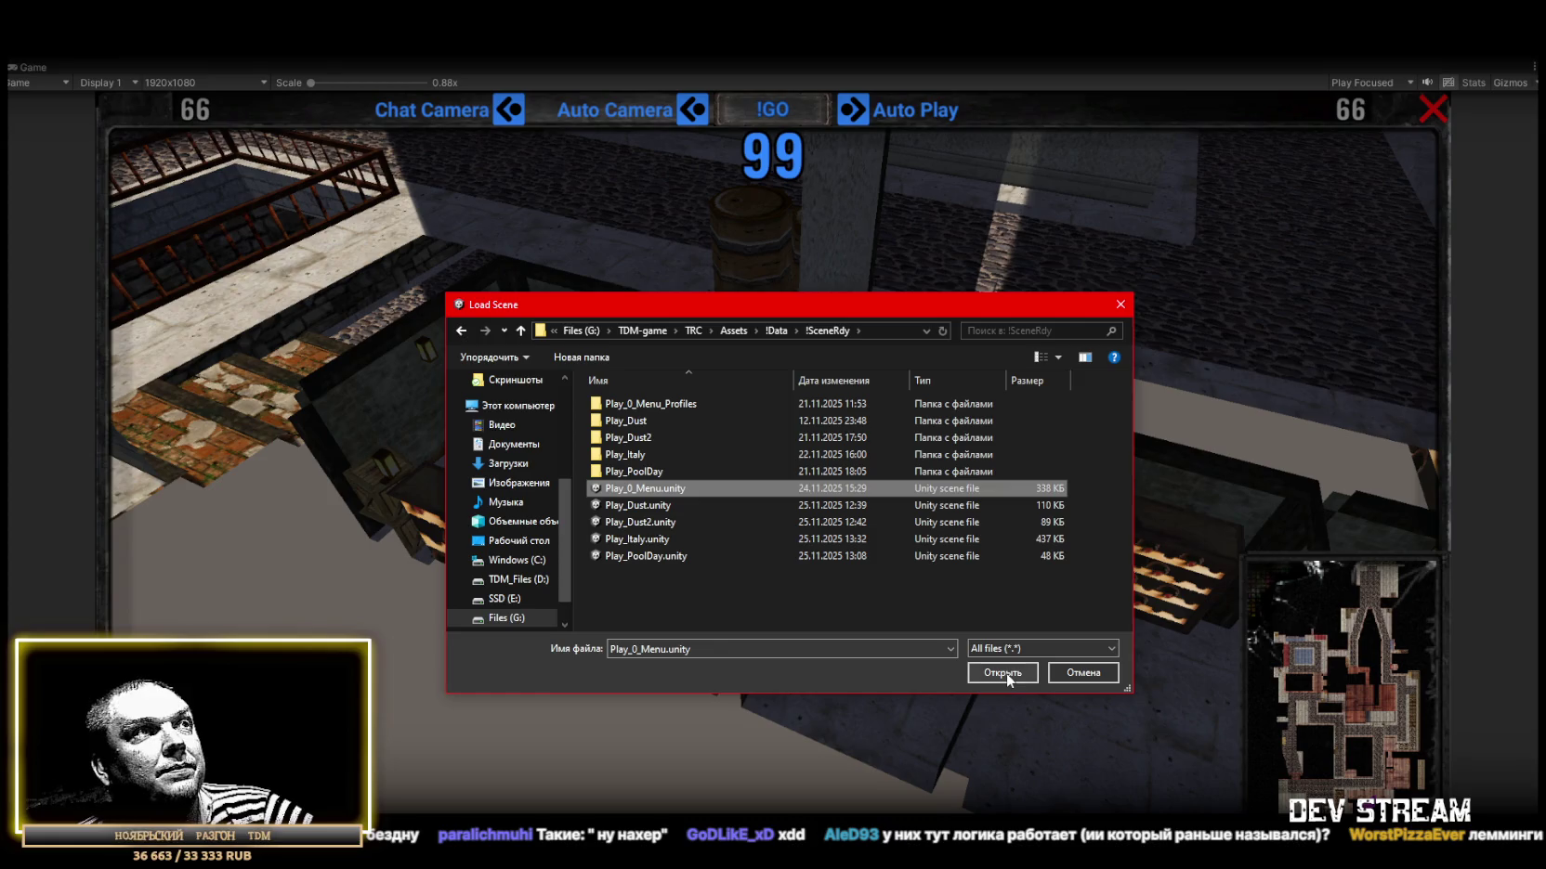
pyautogui.click(1006, 672)
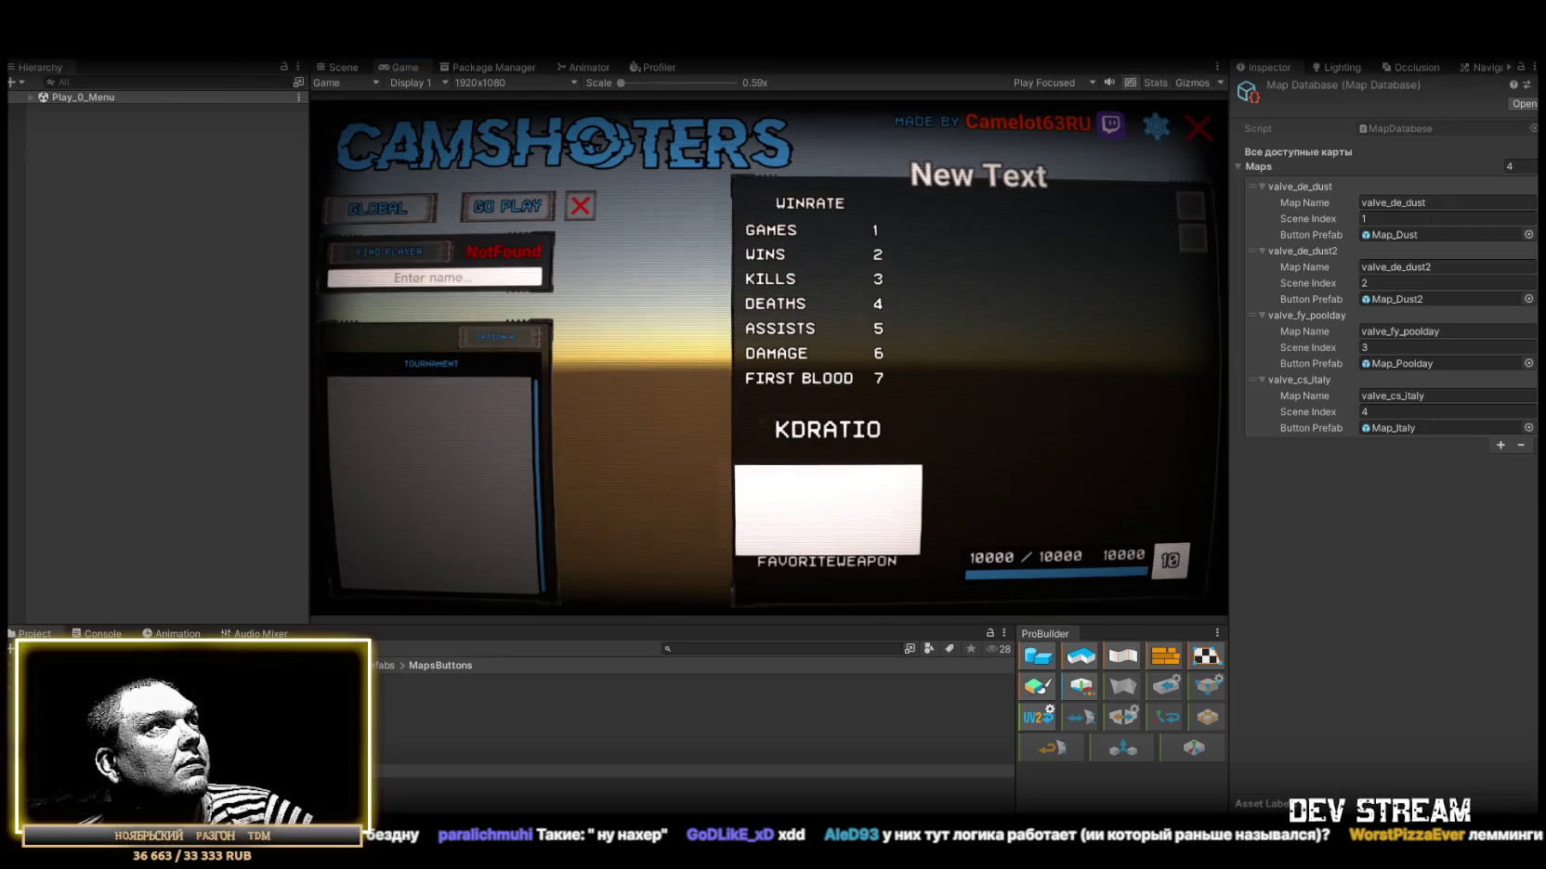
# Expand Play_0_Menu in the Hierarchy and move the Scene view close to the menu canvas.
pyautogui.click(30, 96)
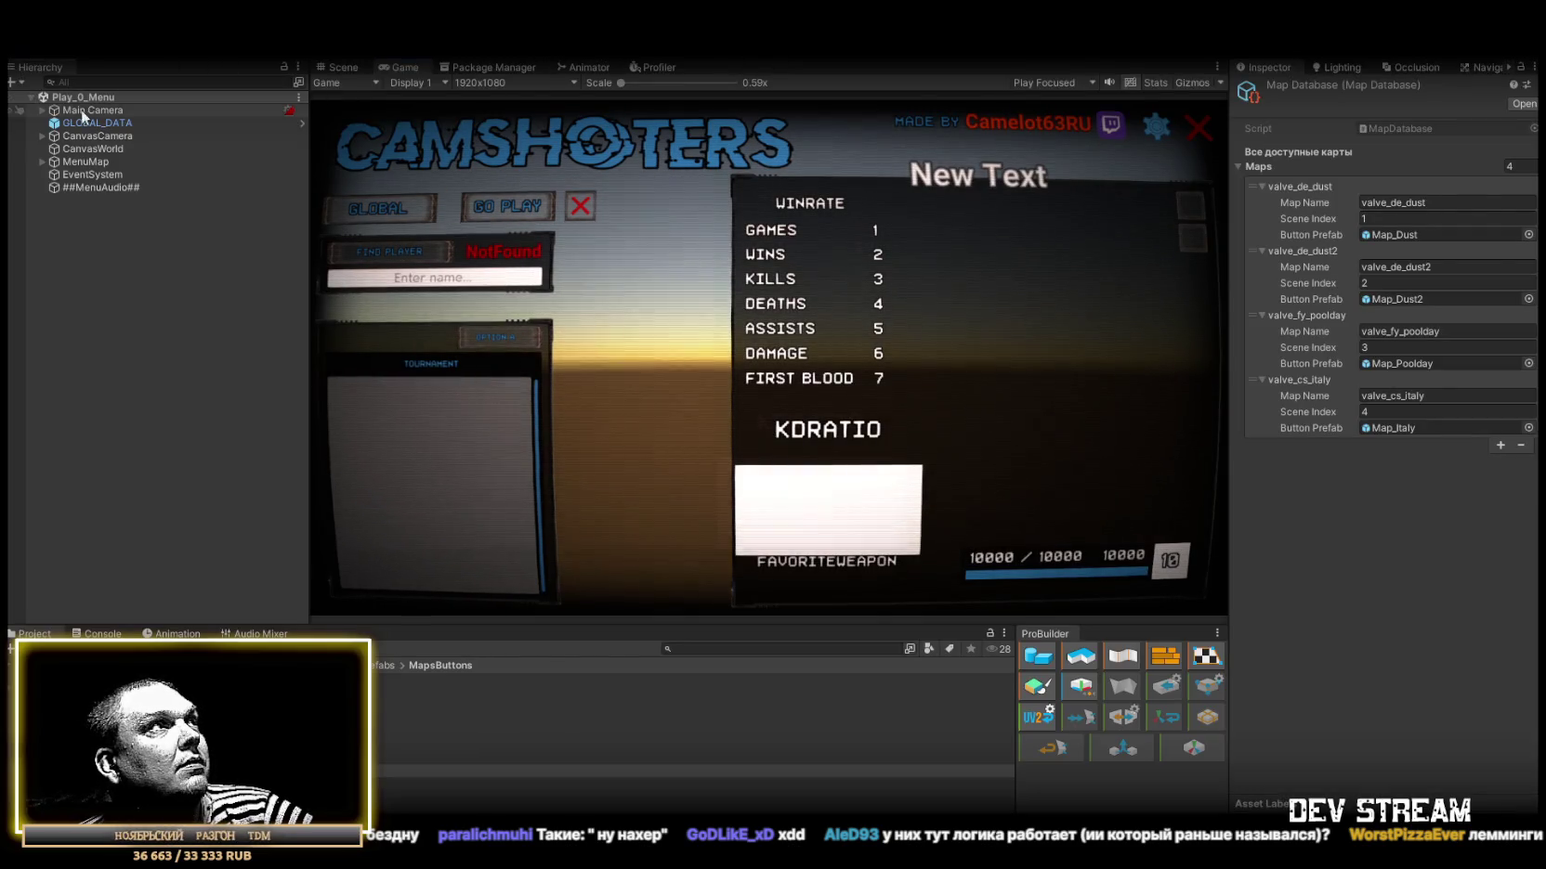
pyautogui.click(343, 67)
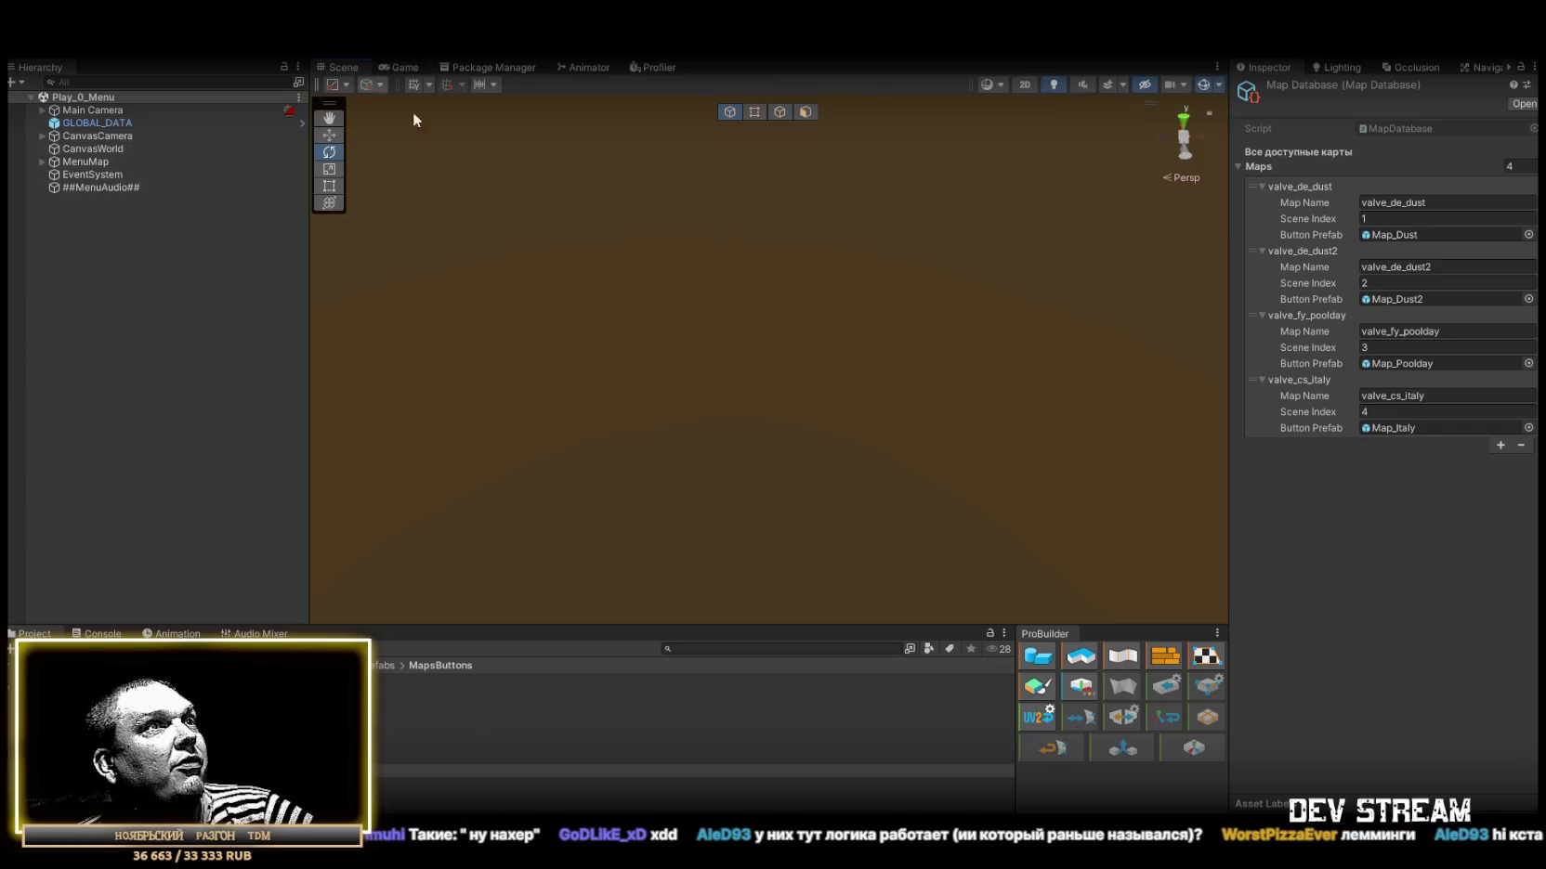
pyautogui.moveTo(709, 291); pyautogui.dragTo(613, 287)
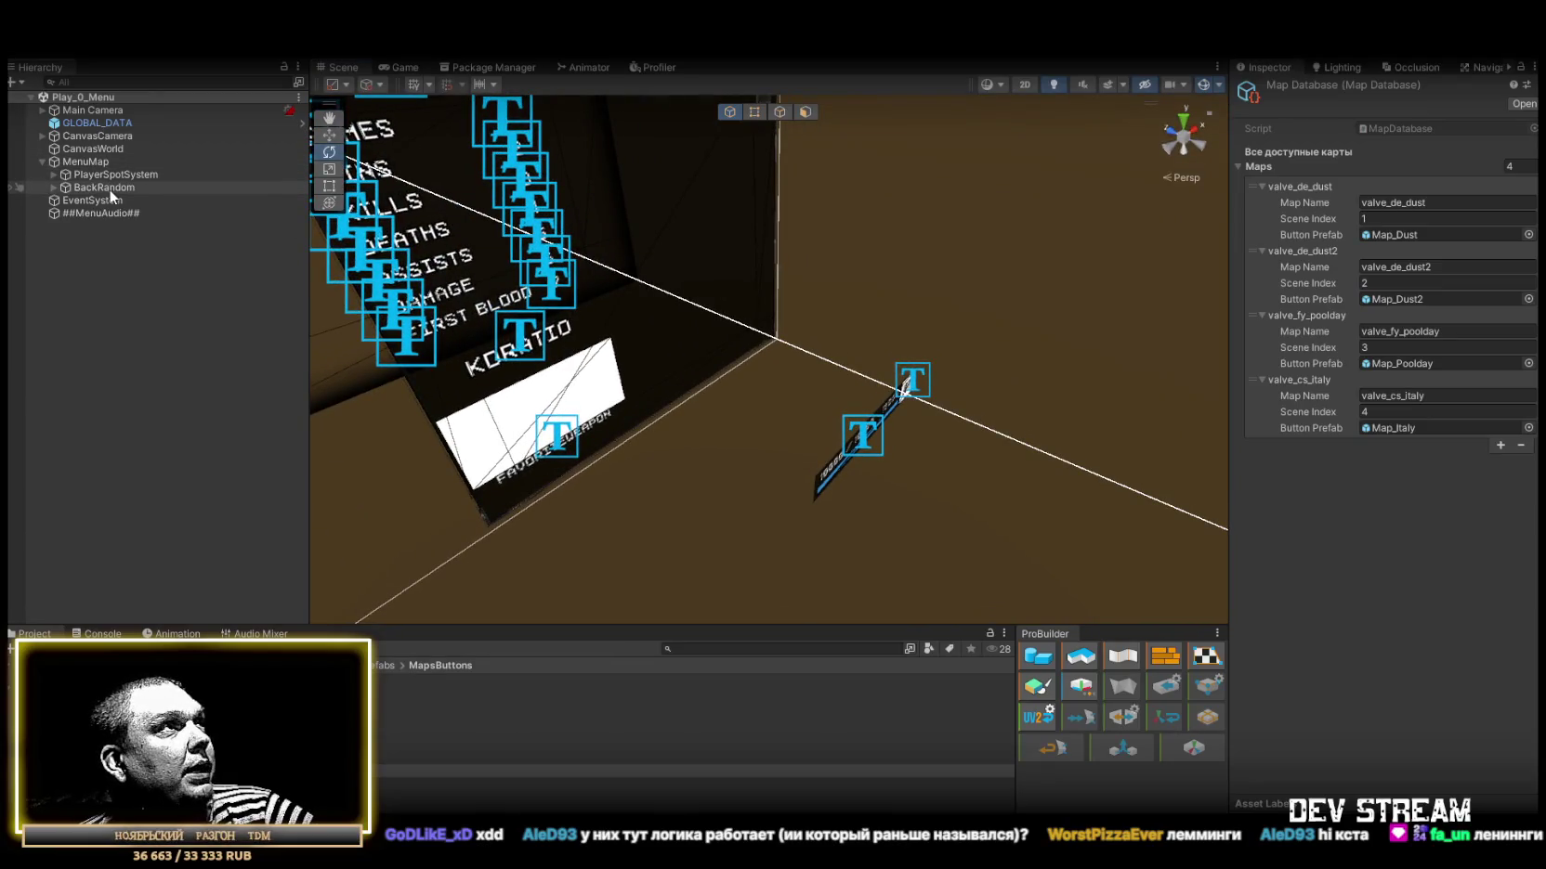
# Inspect BackRandom, then expand PlayerSpotSystem, select it and frame it with F.
pyautogui.click(58, 187)
pyautogui.click(54, 187)
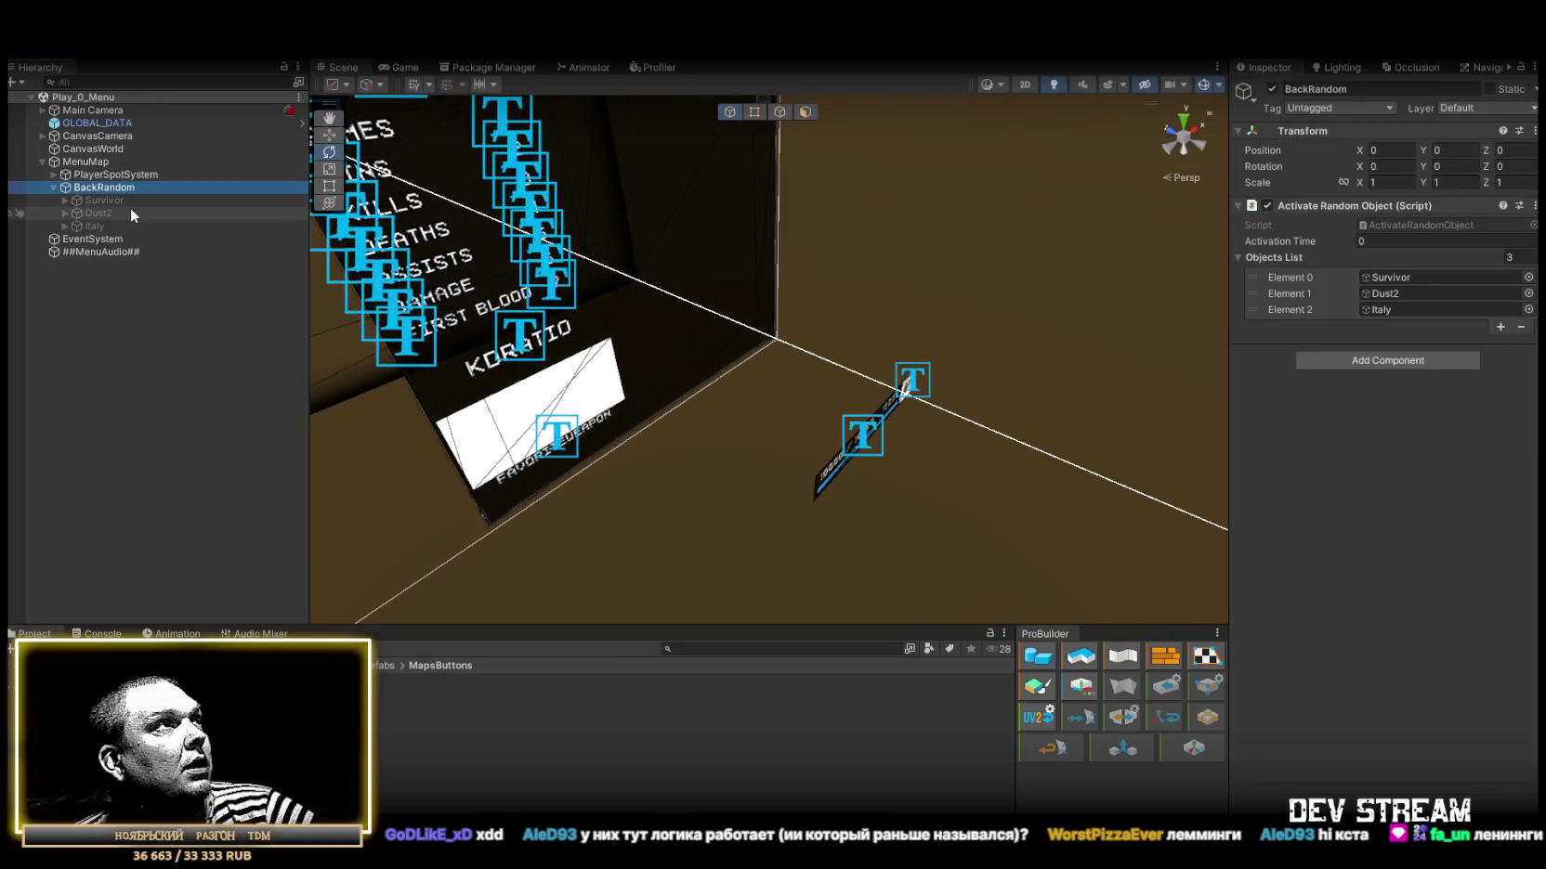
pyautogui.click(52, 187)
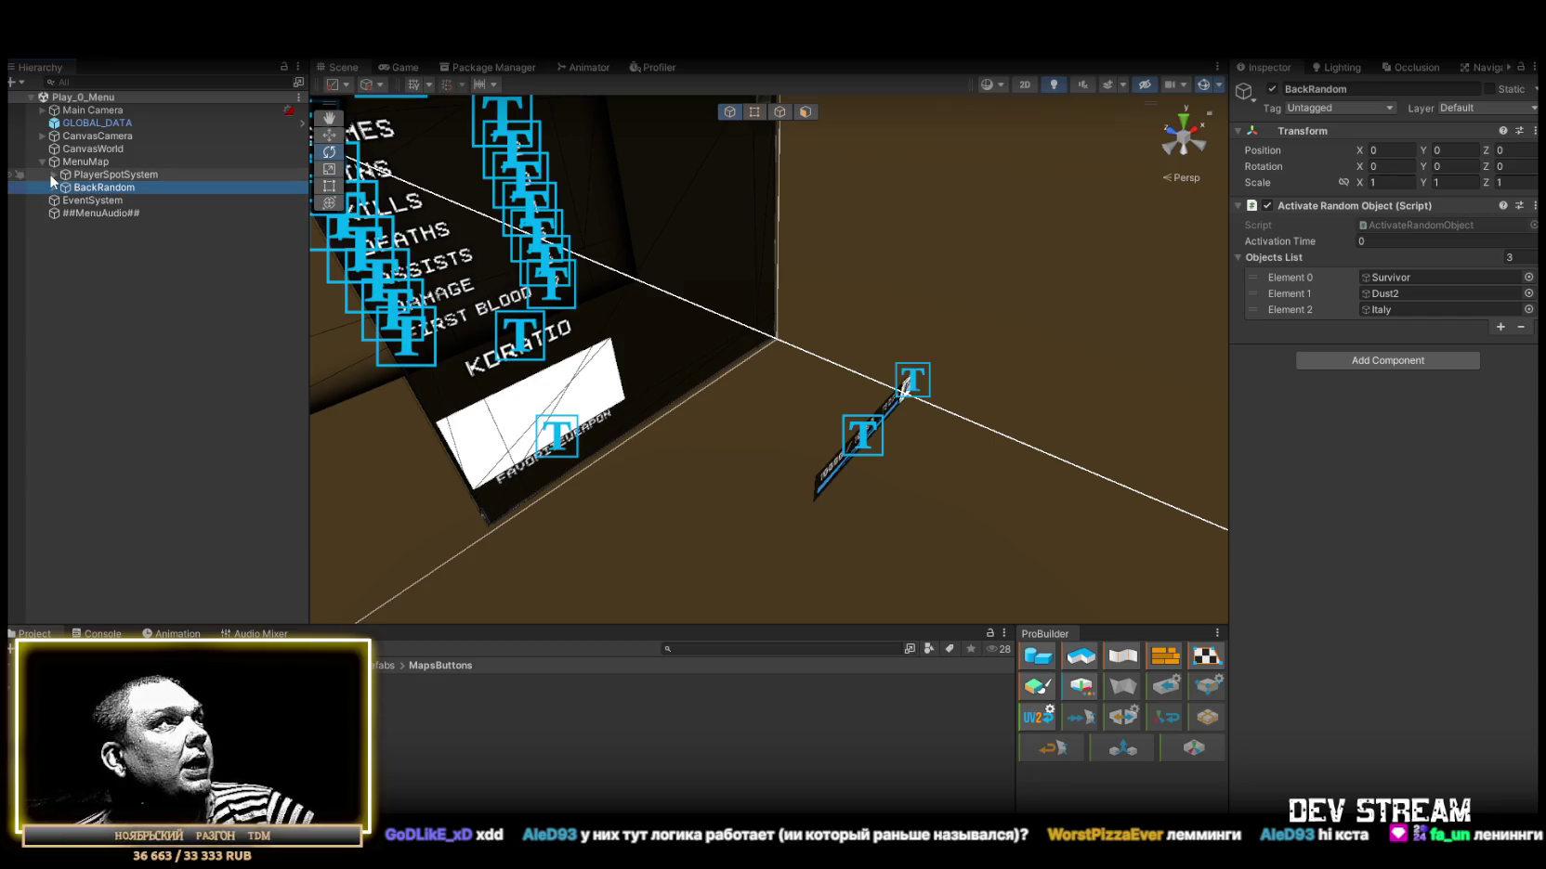
pyautogui.click(52, 173)
pyautogui.click(101, 175)
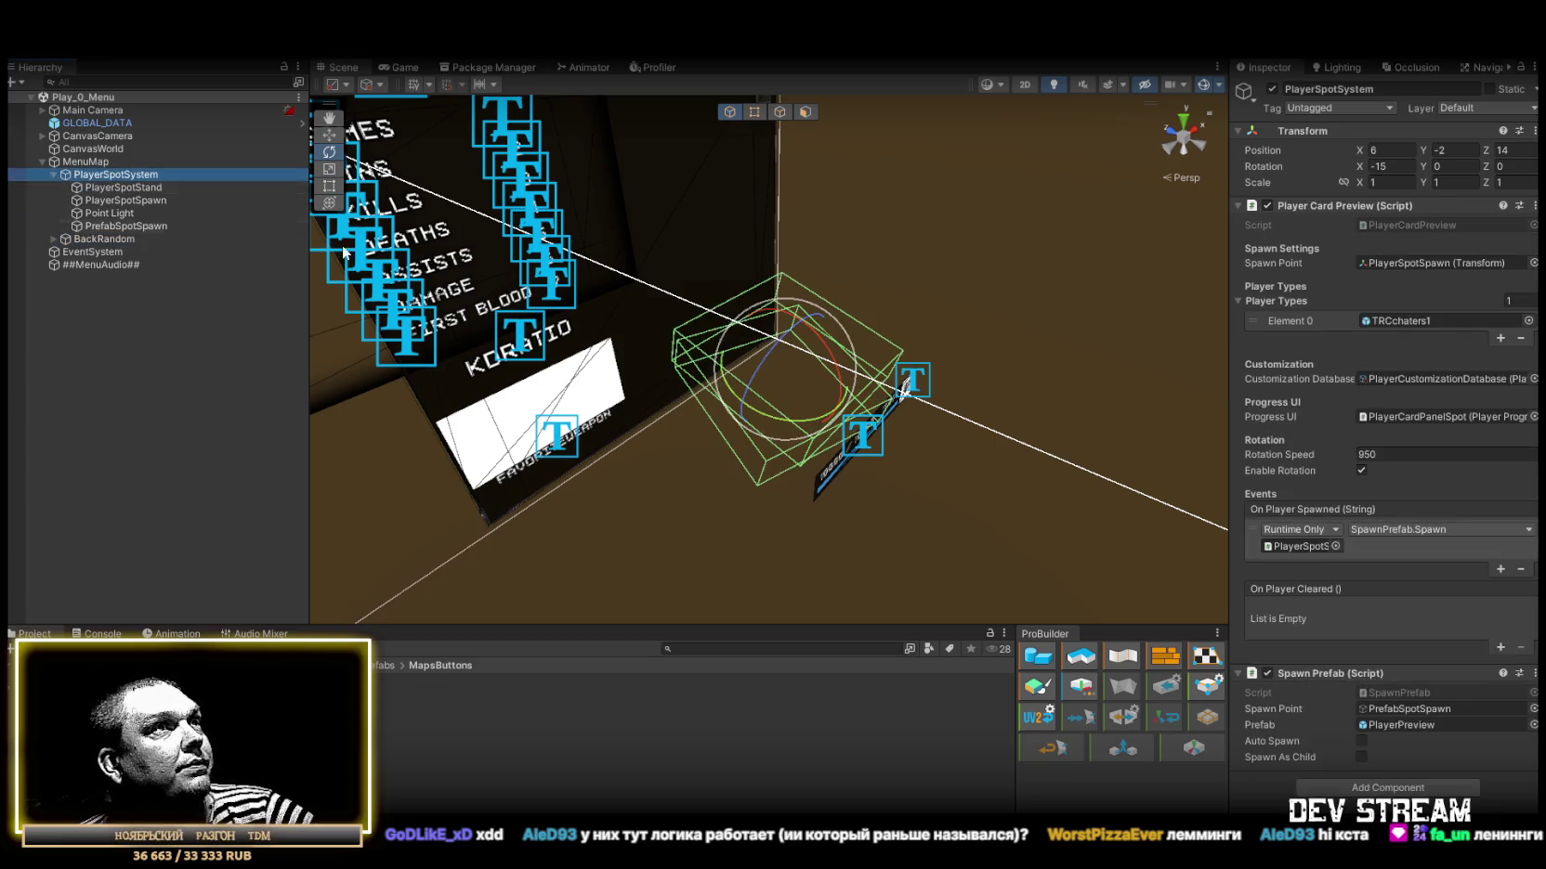
pyautogui.press('f')
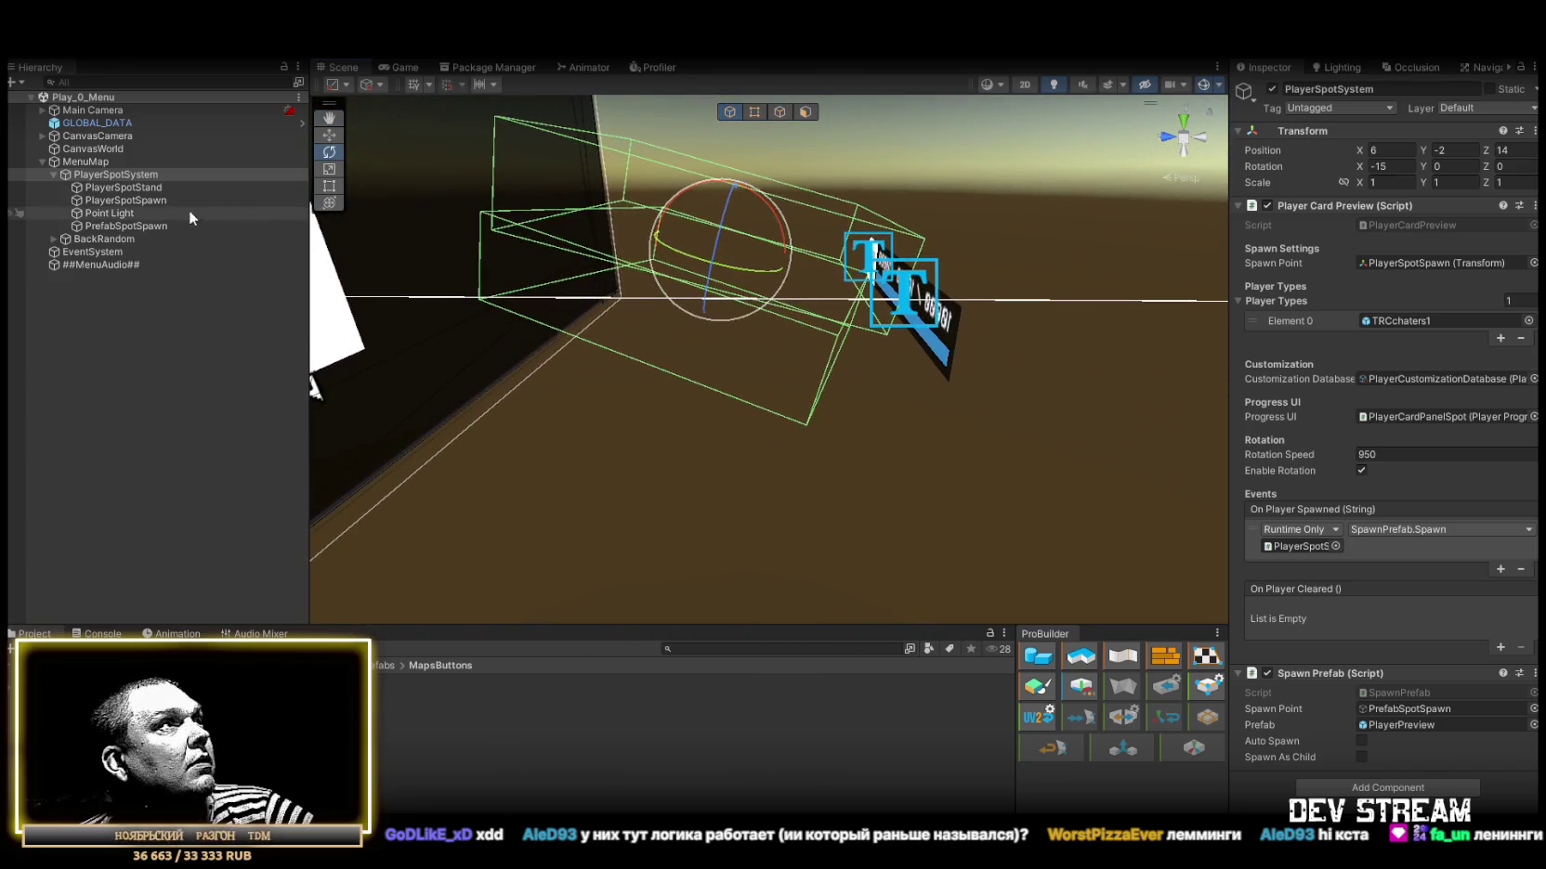
# Create a new ProBuilder Cube from MenuMap's context menu.
pyautogui.rightClick(92, 162)
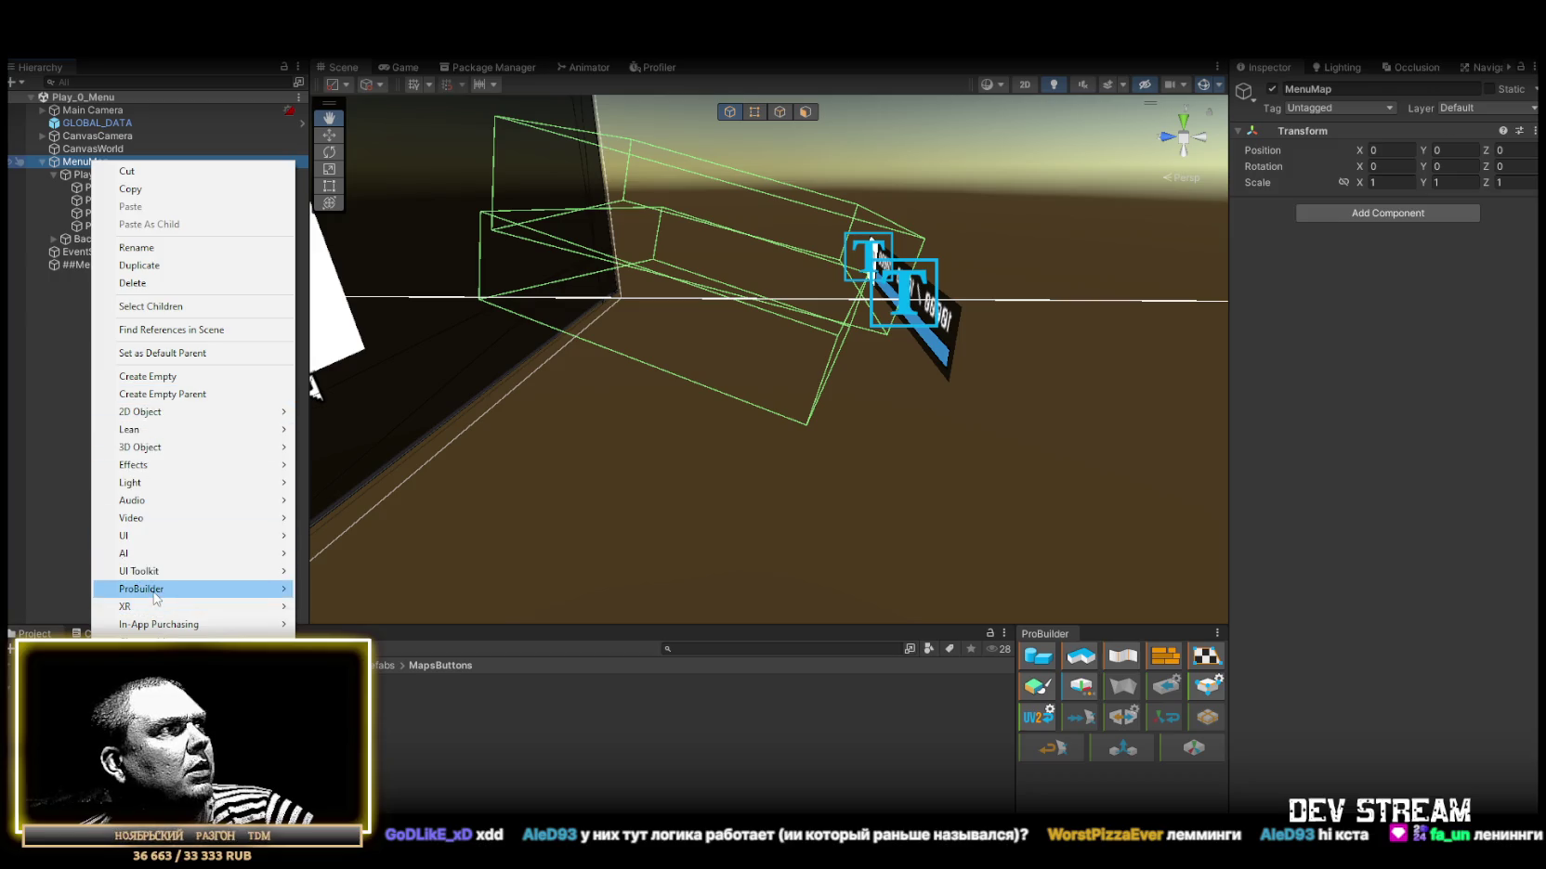
pyautogui.moveTo(158, 598)
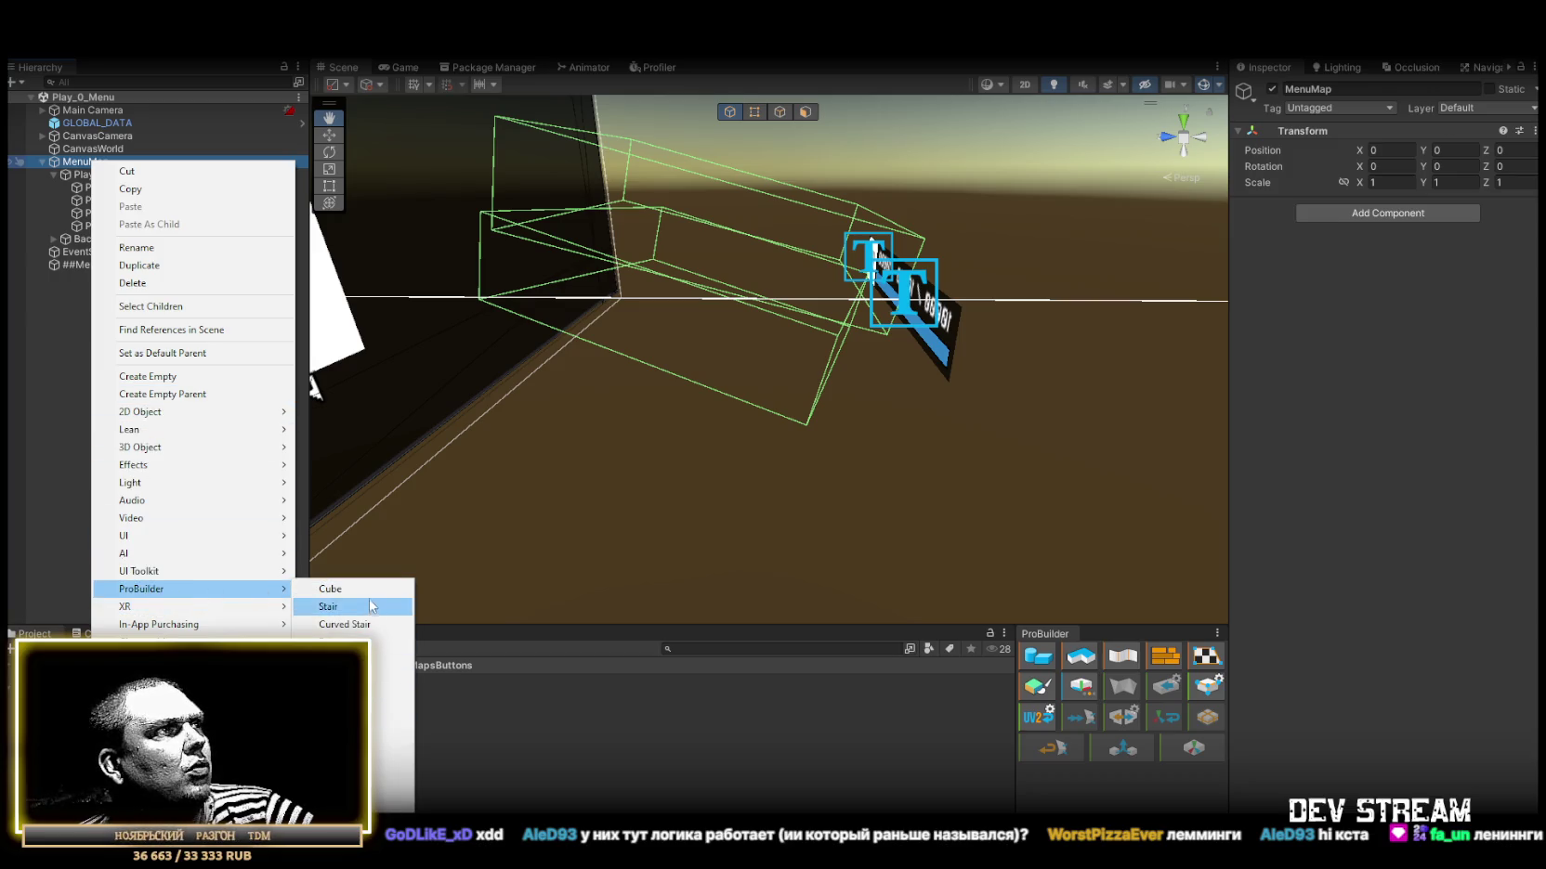
pyautogui.click(369, 589)
# Set the cube's Position Y and Z to 0 so it sits at 0, 0, 0.
pyautogui.press('e')
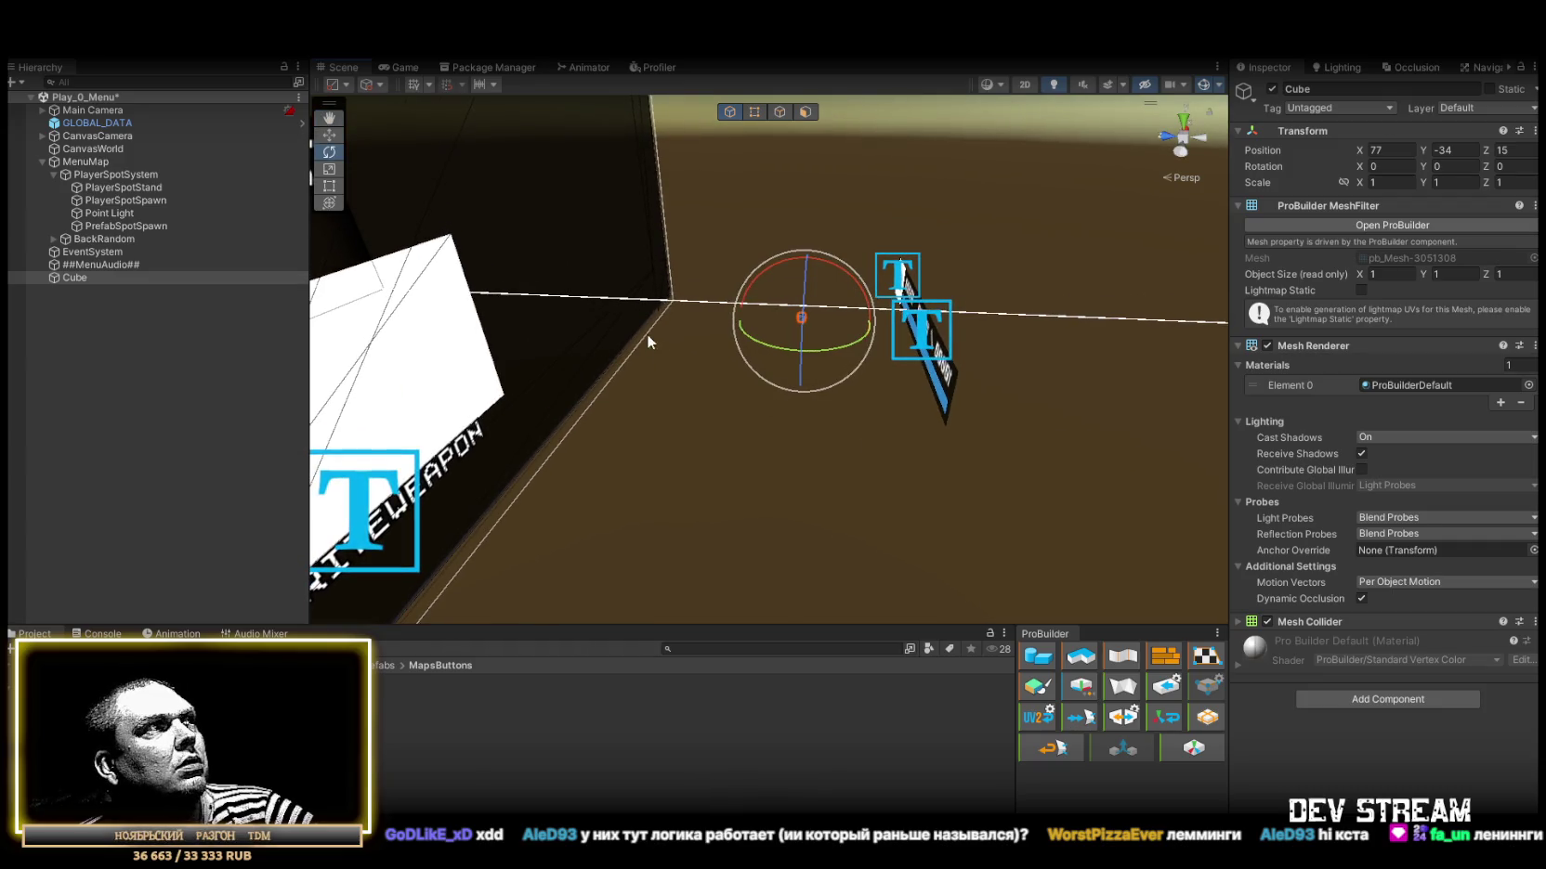
pyautogui.click(1455, 149)
pyautogui.write('0')
pyautogui.press('Tab')
pyautogui.write('0')
pyautogui.moveTo(706, 279)
pyautogui.mouseDown()
pyautogui.moveTo(664, 230)
pyautogui.moveTo(783, 83)
pyautogui.mouseUp()
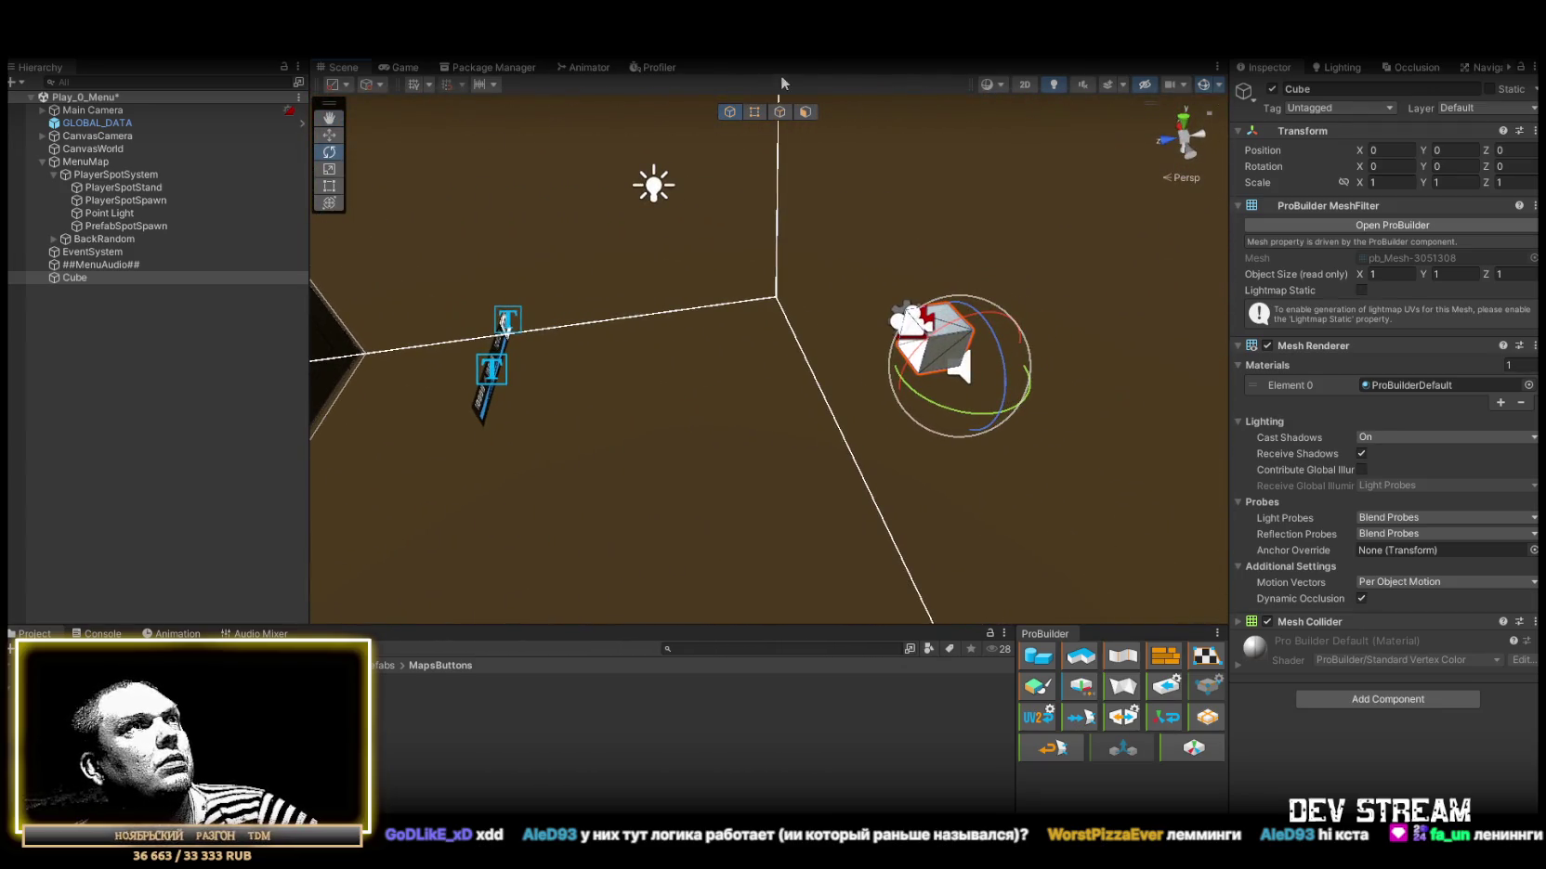
pyautogui.click(804, 112)
# Frame the cube and select its top, right and left faces.
pyautogui.press('f')
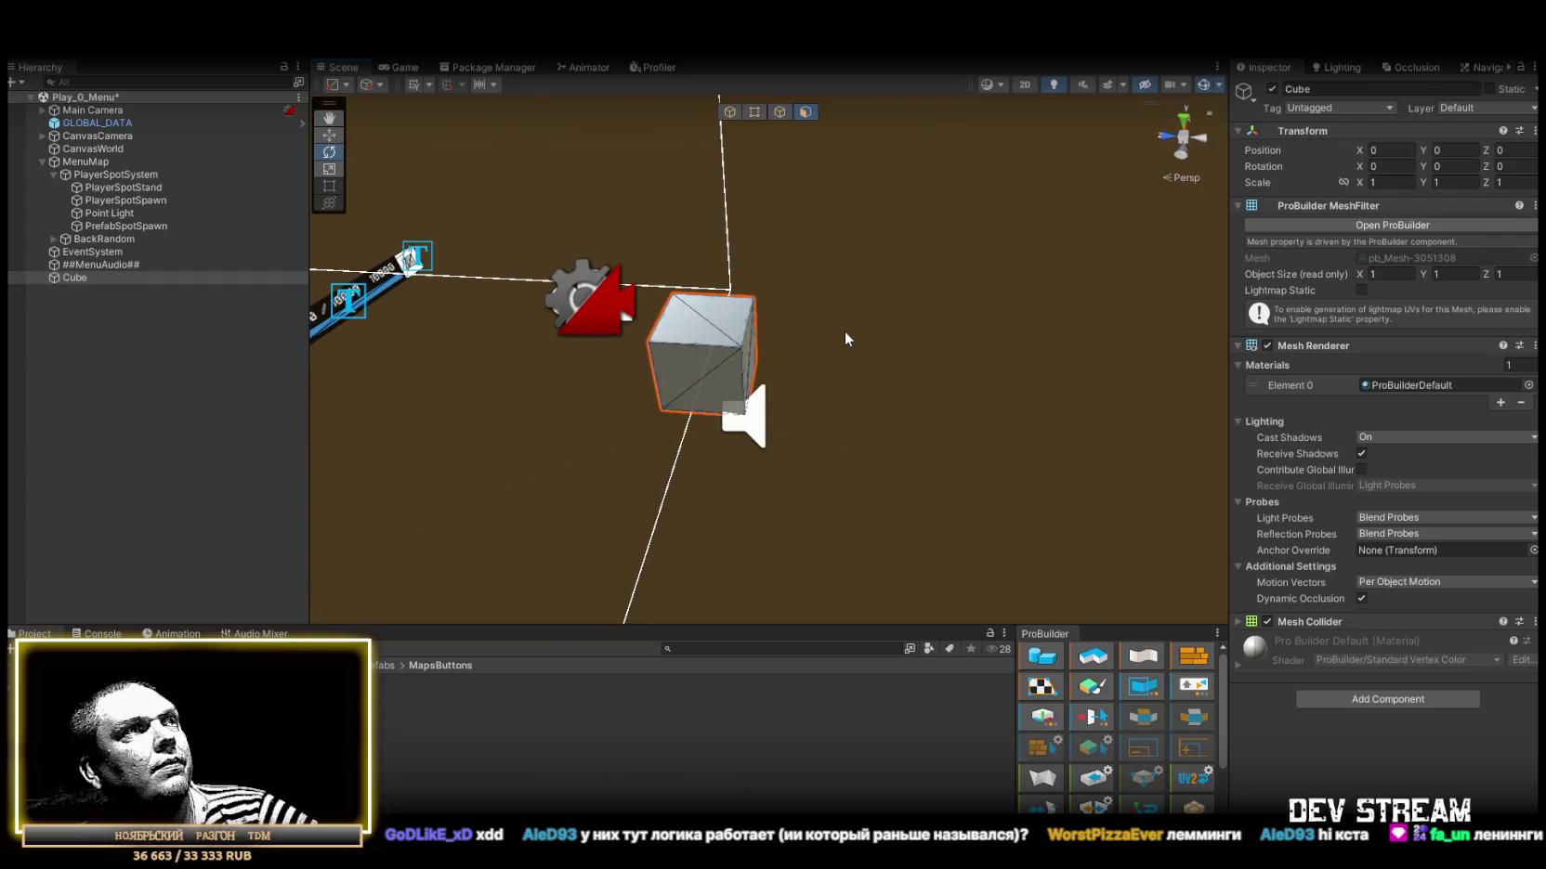
pyautogui.scroll(-3, 1152, 770)
pyautogui.scroll(3, 1161, 734)
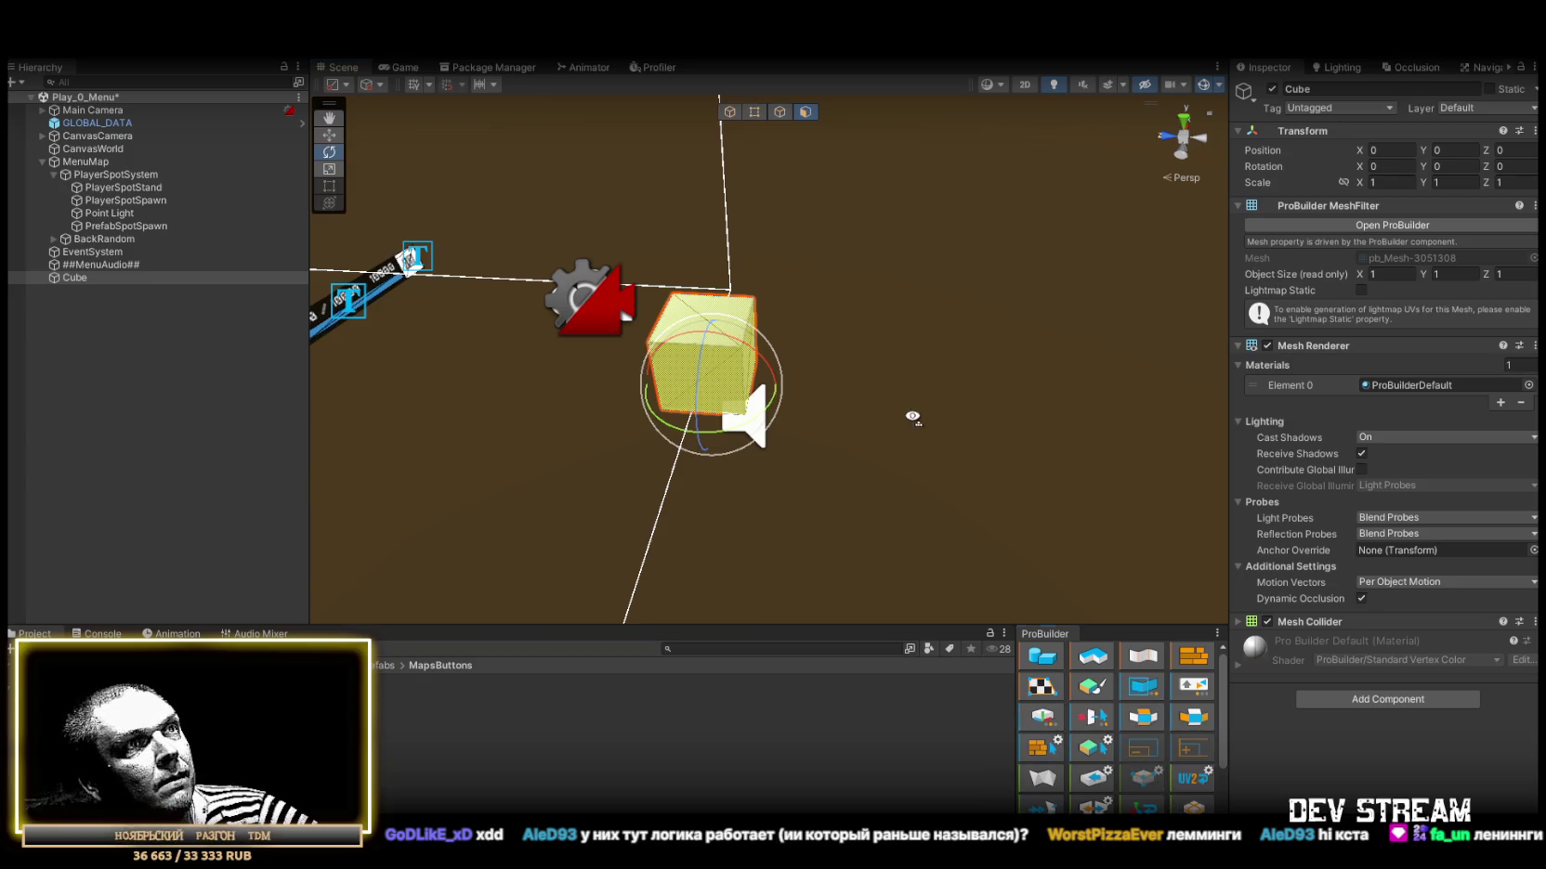
pyautogui.scroll(10, 915, 417)
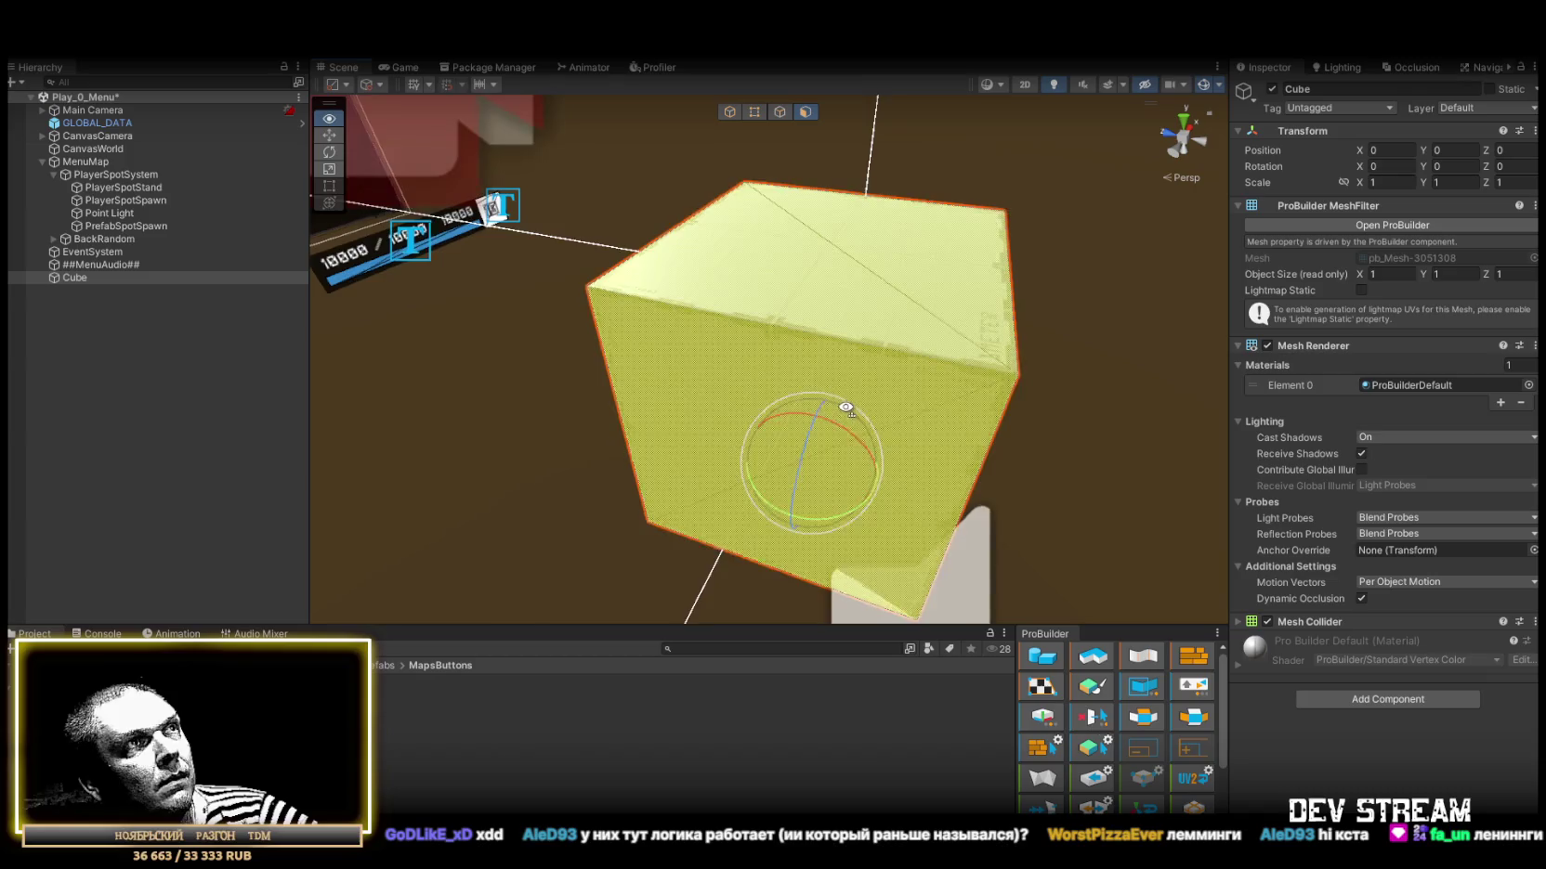
pyautogui.scroll(1, 846, 407)
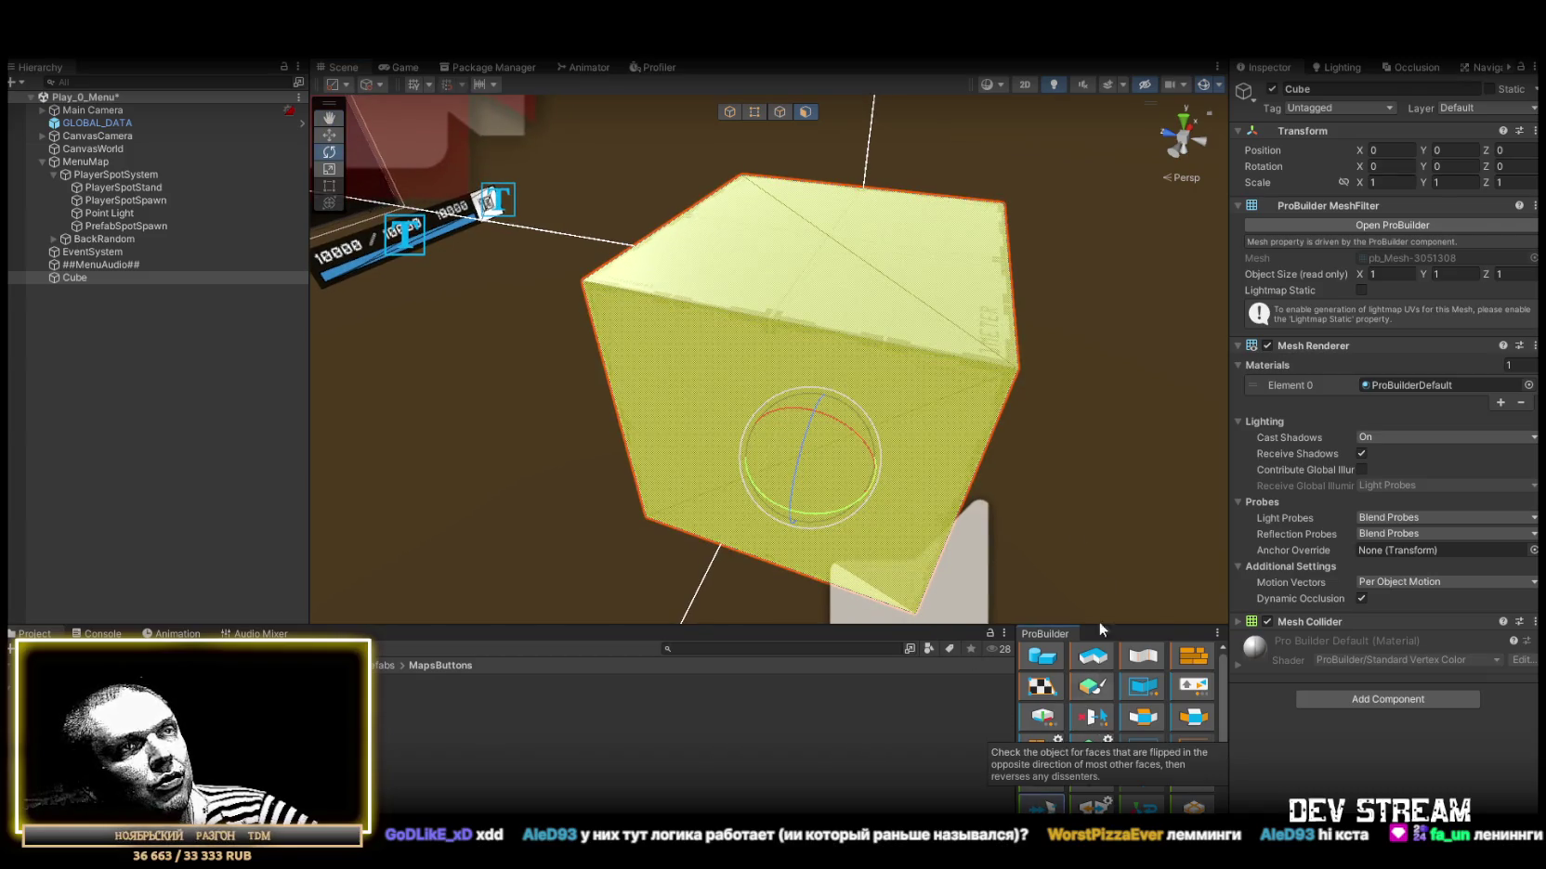
pyautogui.scroll(-3, 1144, 731)
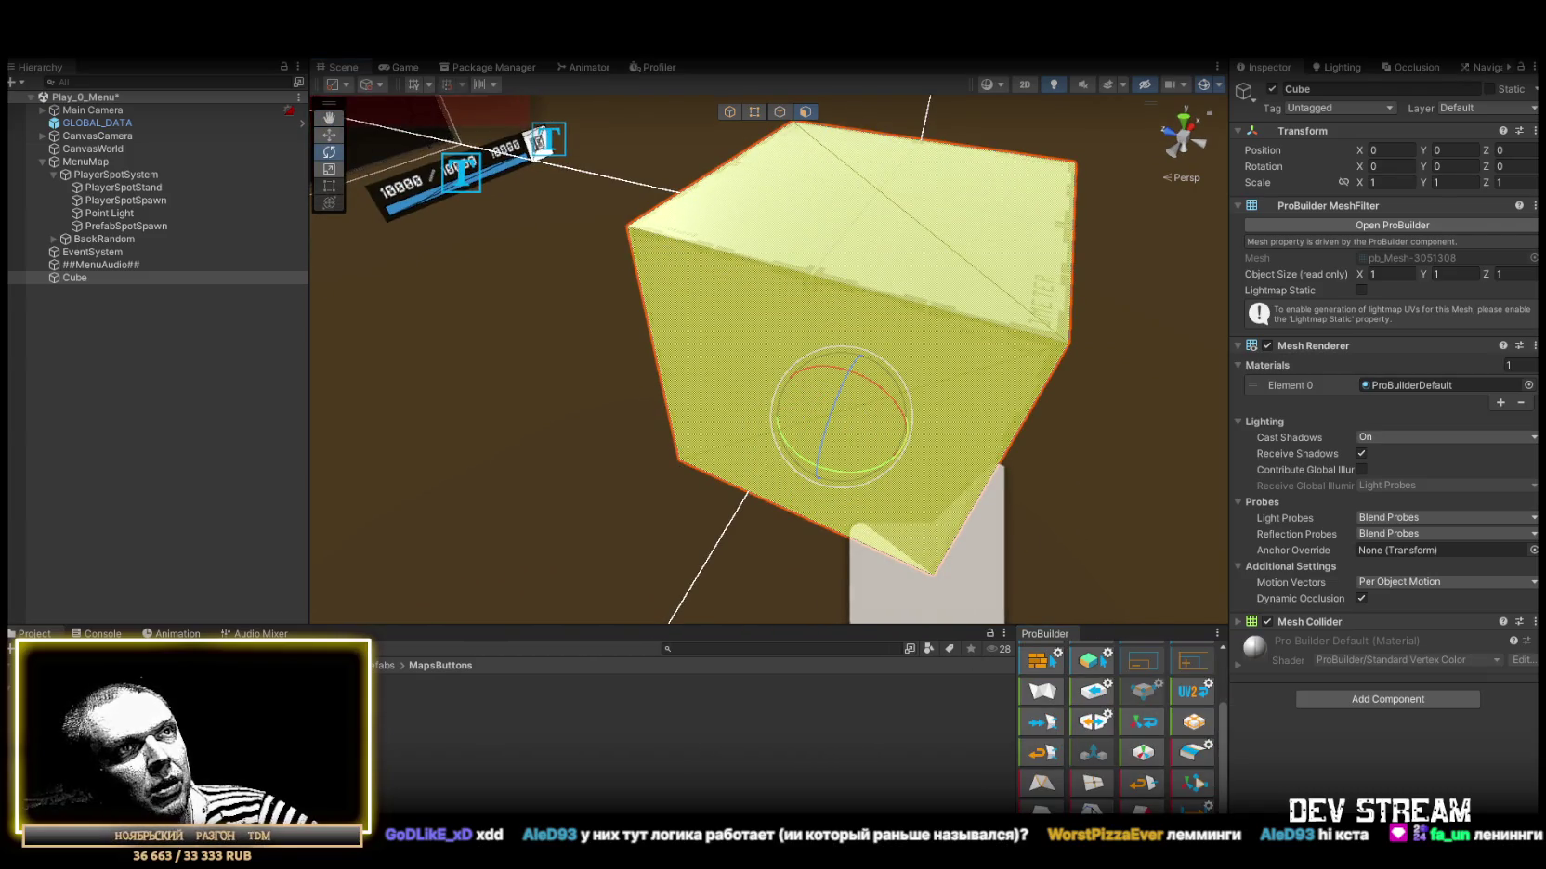
pyautogui.moveTo(1087, 400)
pyautogui.mouseDown()
pyautogui.moveTo(702, 500)
pyautogui.moveTo(804, 290)
pyautogui.moveTo(913, 660)
pyautogui.mouseUp()
pyautogui.scroll(-5, 920, 409)
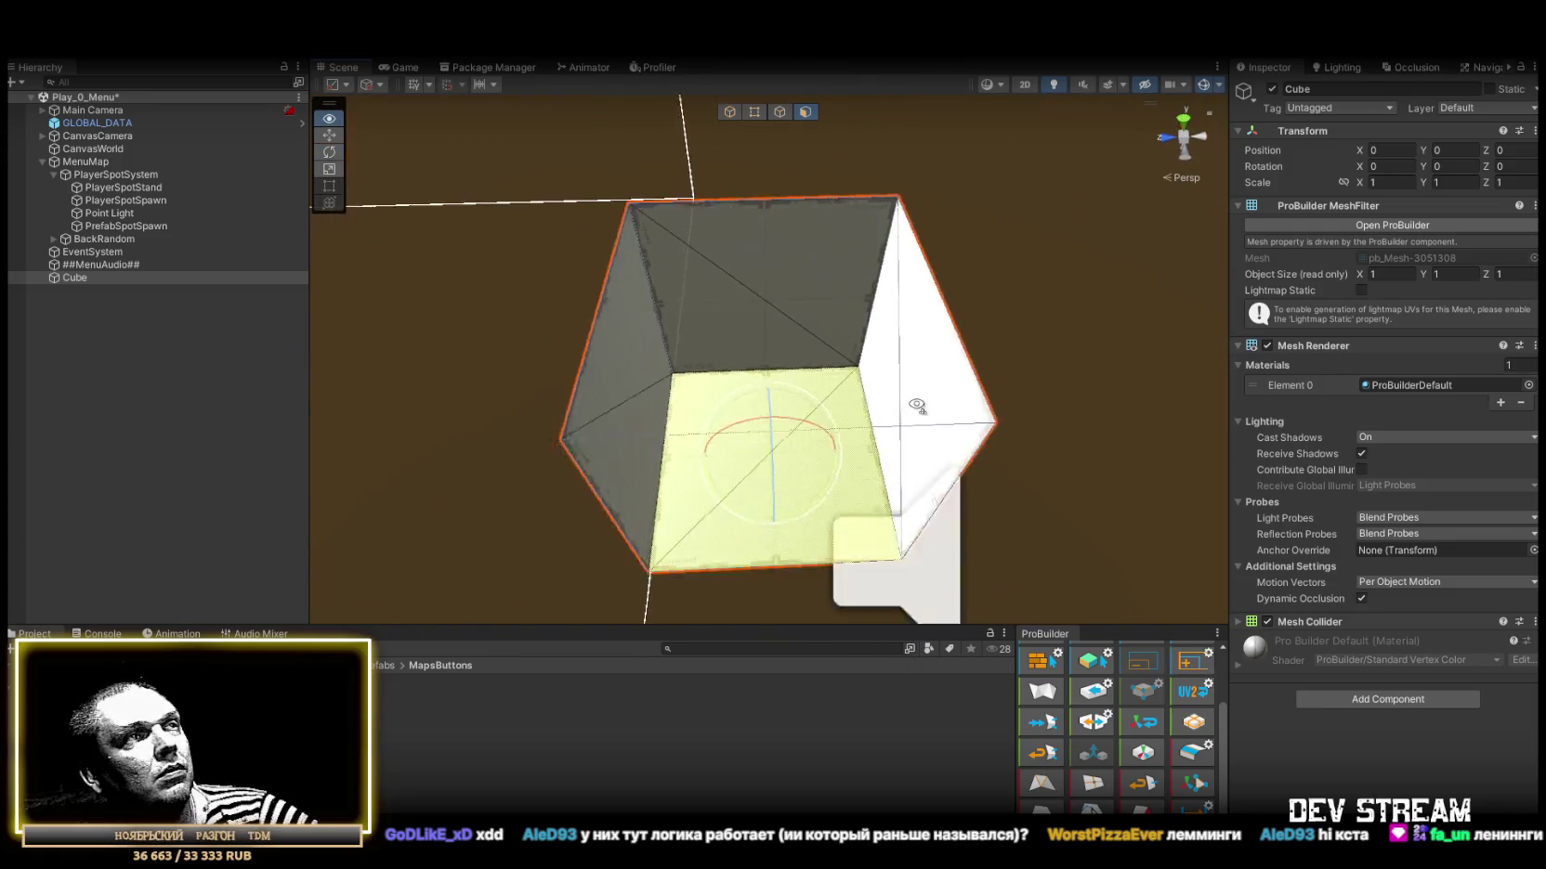
pyautogui.click(778, 301)
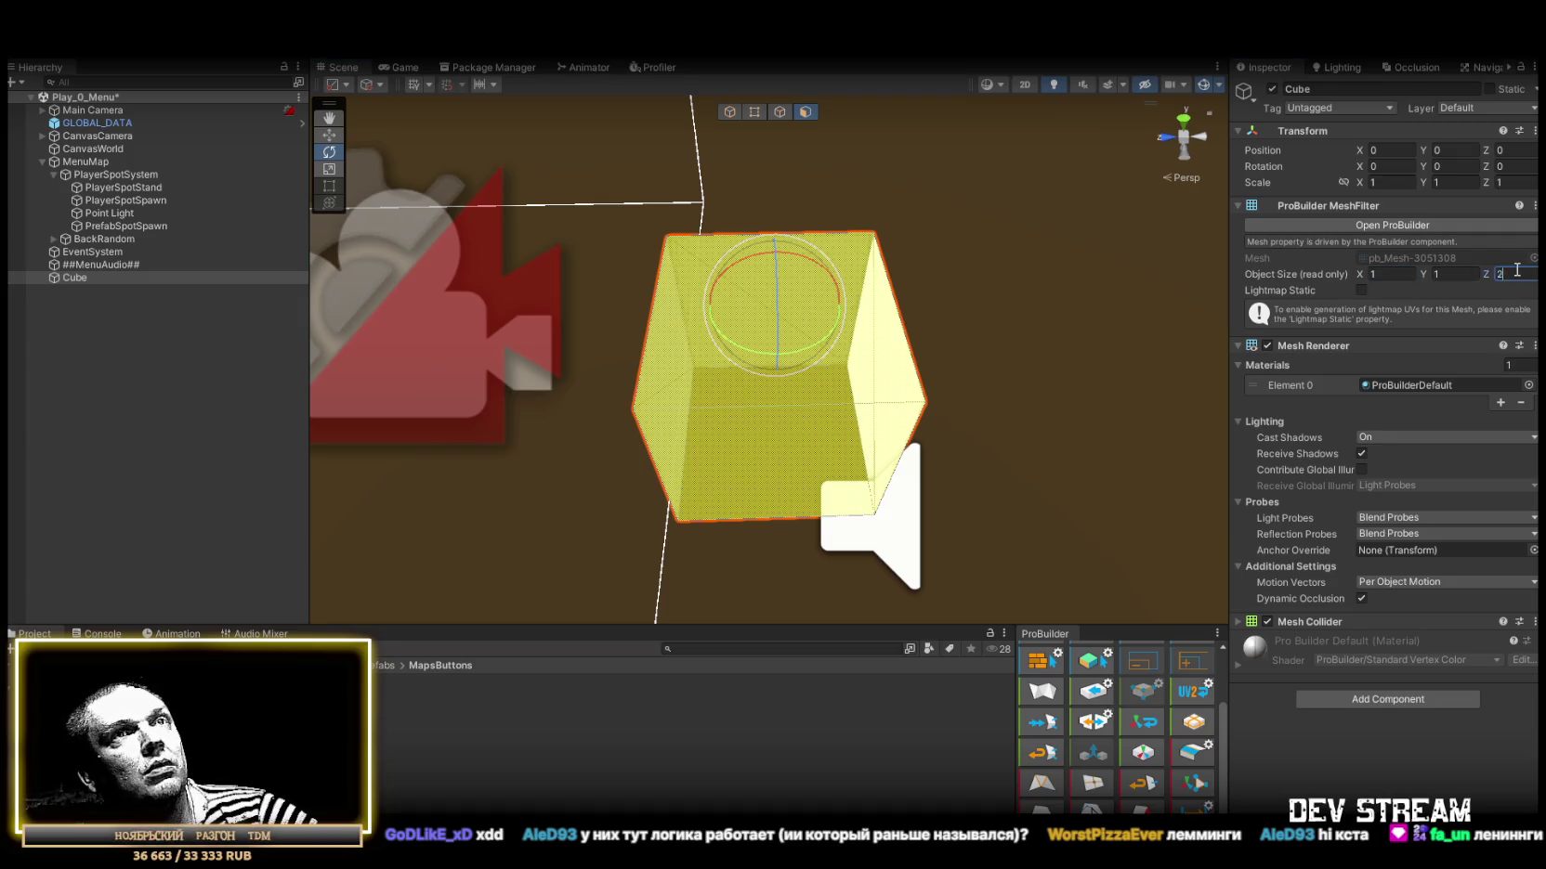
pyautogui.click(885, 331)
pyautogui.click(669, 361)
pyautogui.moveTo(821, 354); pyautogui.dragTo(790, 348)
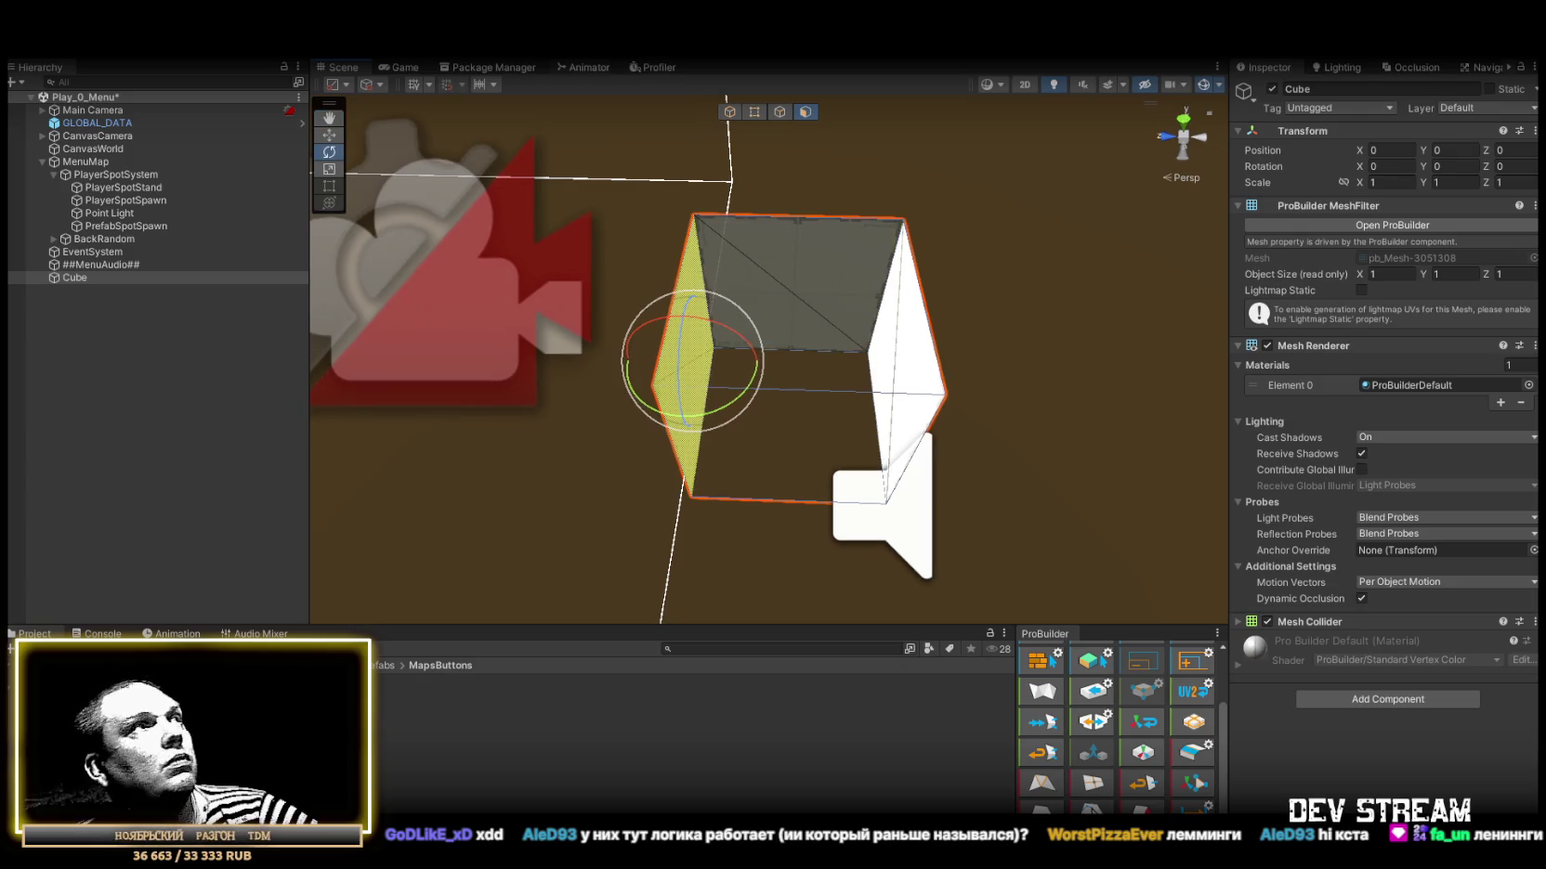
# With increment snapping, extrude the left face one unit and raise the top face to reach 2 × 3 × 2.
pyautogui.click(494, 86)
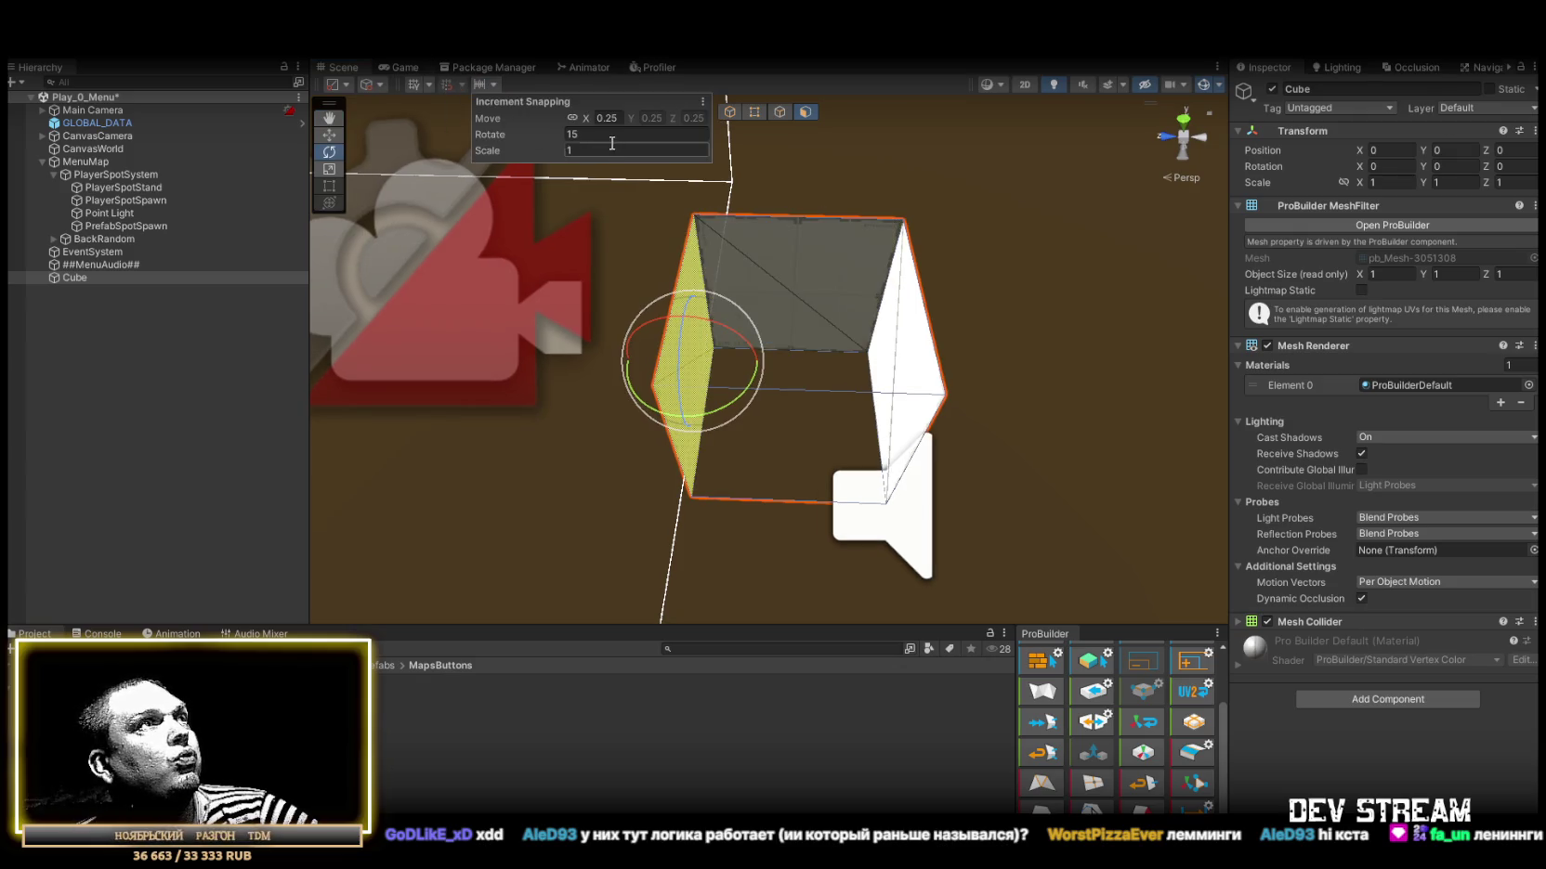
pyautogui.moveTo(835, 297); pyautogui.dragTo(836, 308)
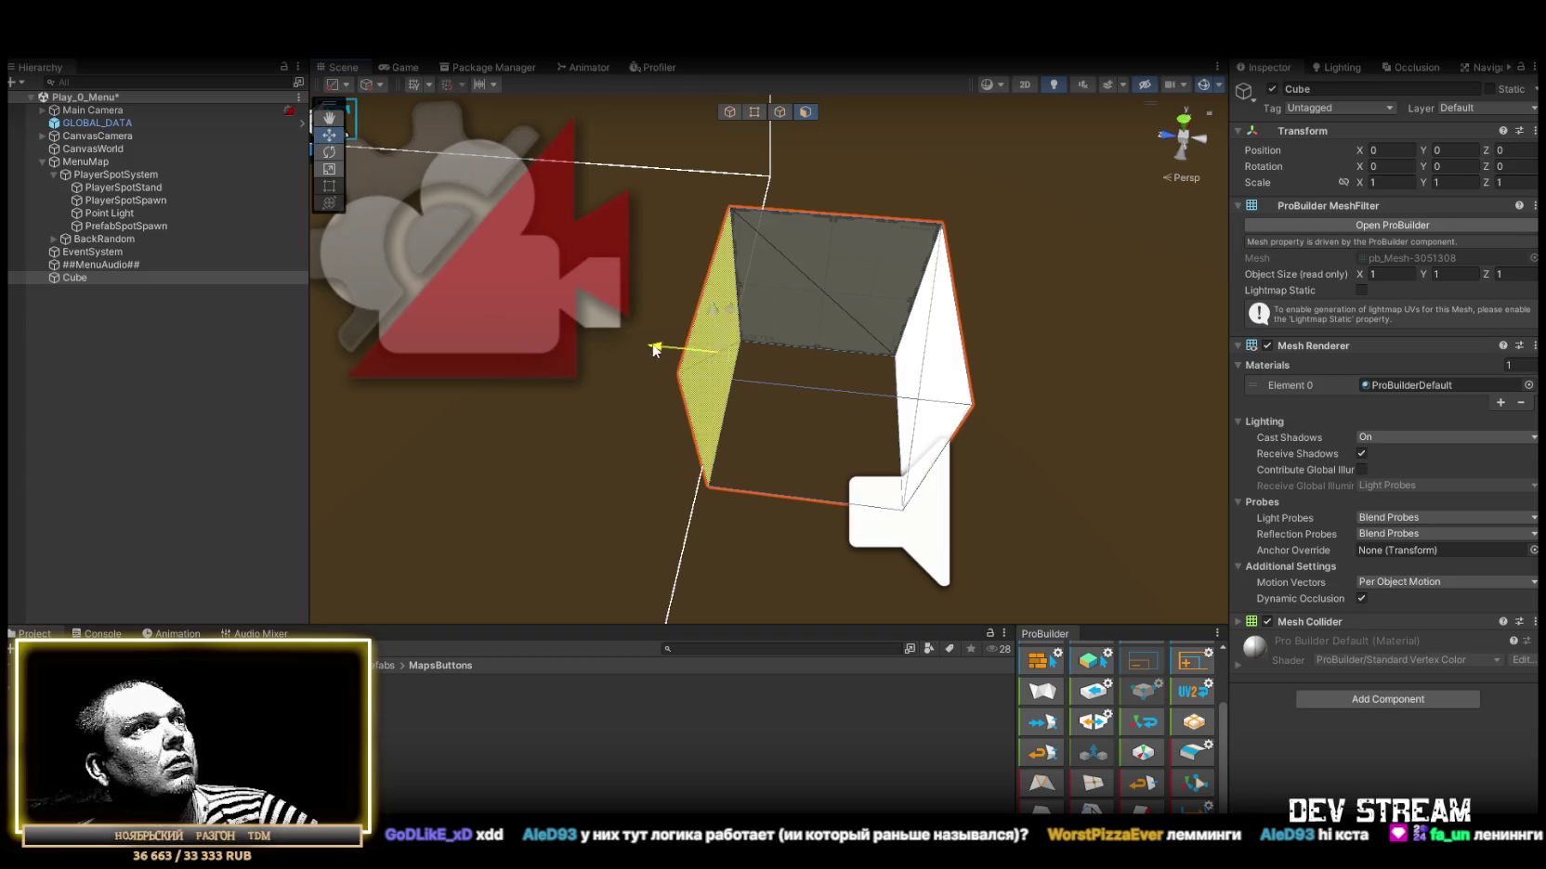
pyautogui.moveTo(660, 349); pyautogui.dragTo(520, 335)
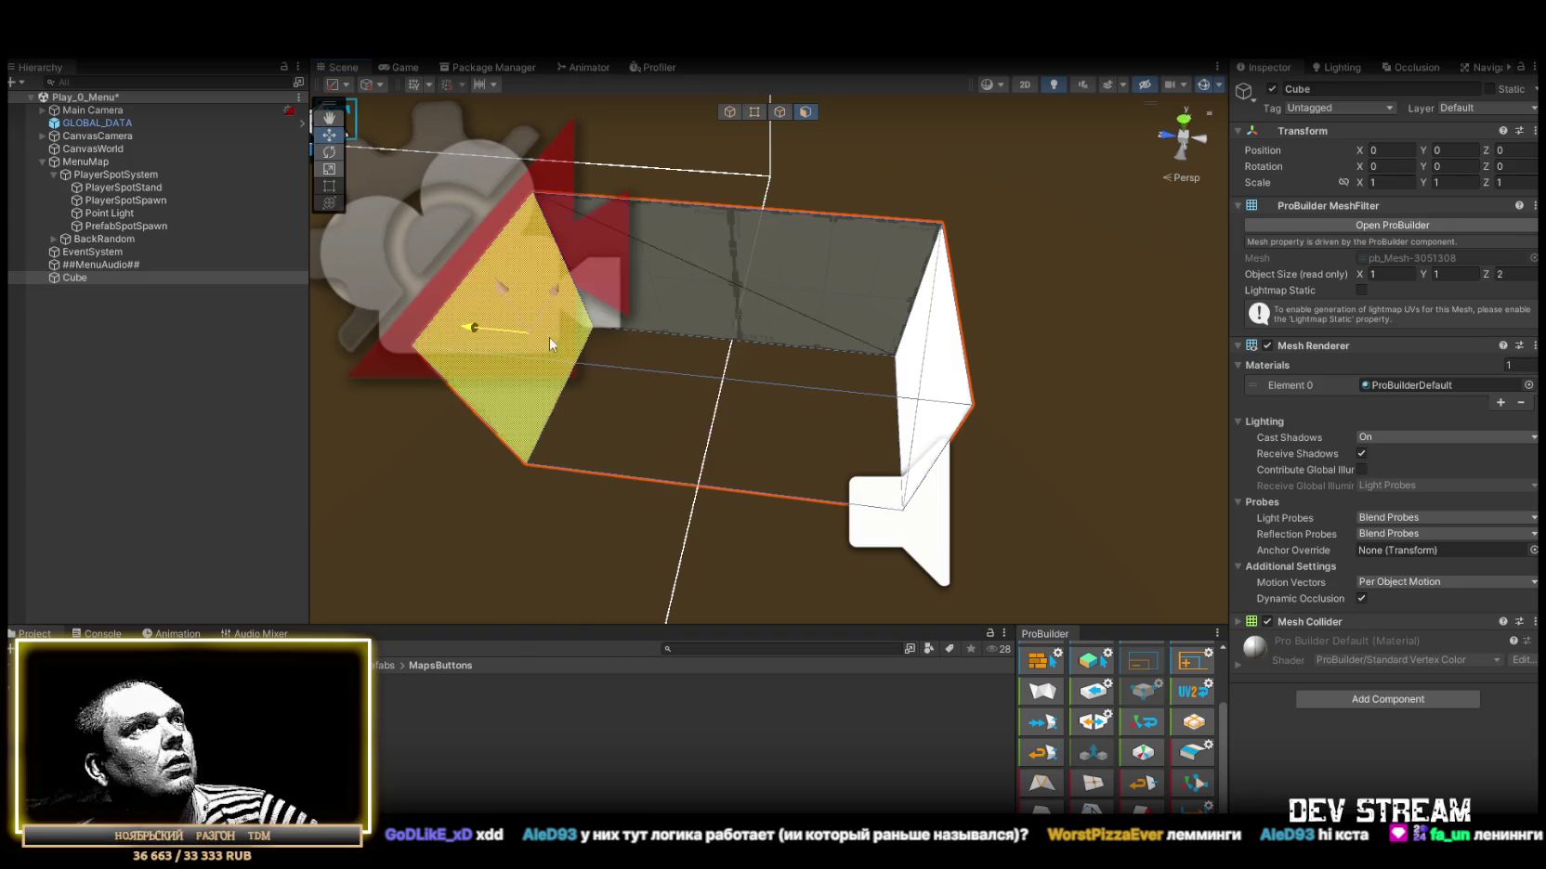
pyautogui.click(777, 282)
pyautogui.moveTo(777, 281)
pyautogui.mouseDown()
pyautogui.moveTo(929, 253)
pyautogui.moveTo(614, 207)
pyautogui.moveTo(786, 219)
pyautogui.moveTo(853, 198)
pyautogui.moveTo(836, 345)
pyautogui.moveTo(780, 227)
pyautogui.moveTo(916, 374)
pyautogui.moveTo(757, 376)
pyautogui.moveTo(694, 247)
pyautogui.moveTo(669, 118)
pyautogui.moveTo(816, 335)
pyautogui.moveTo(1005, 394)
pyautogui.mouseUp()
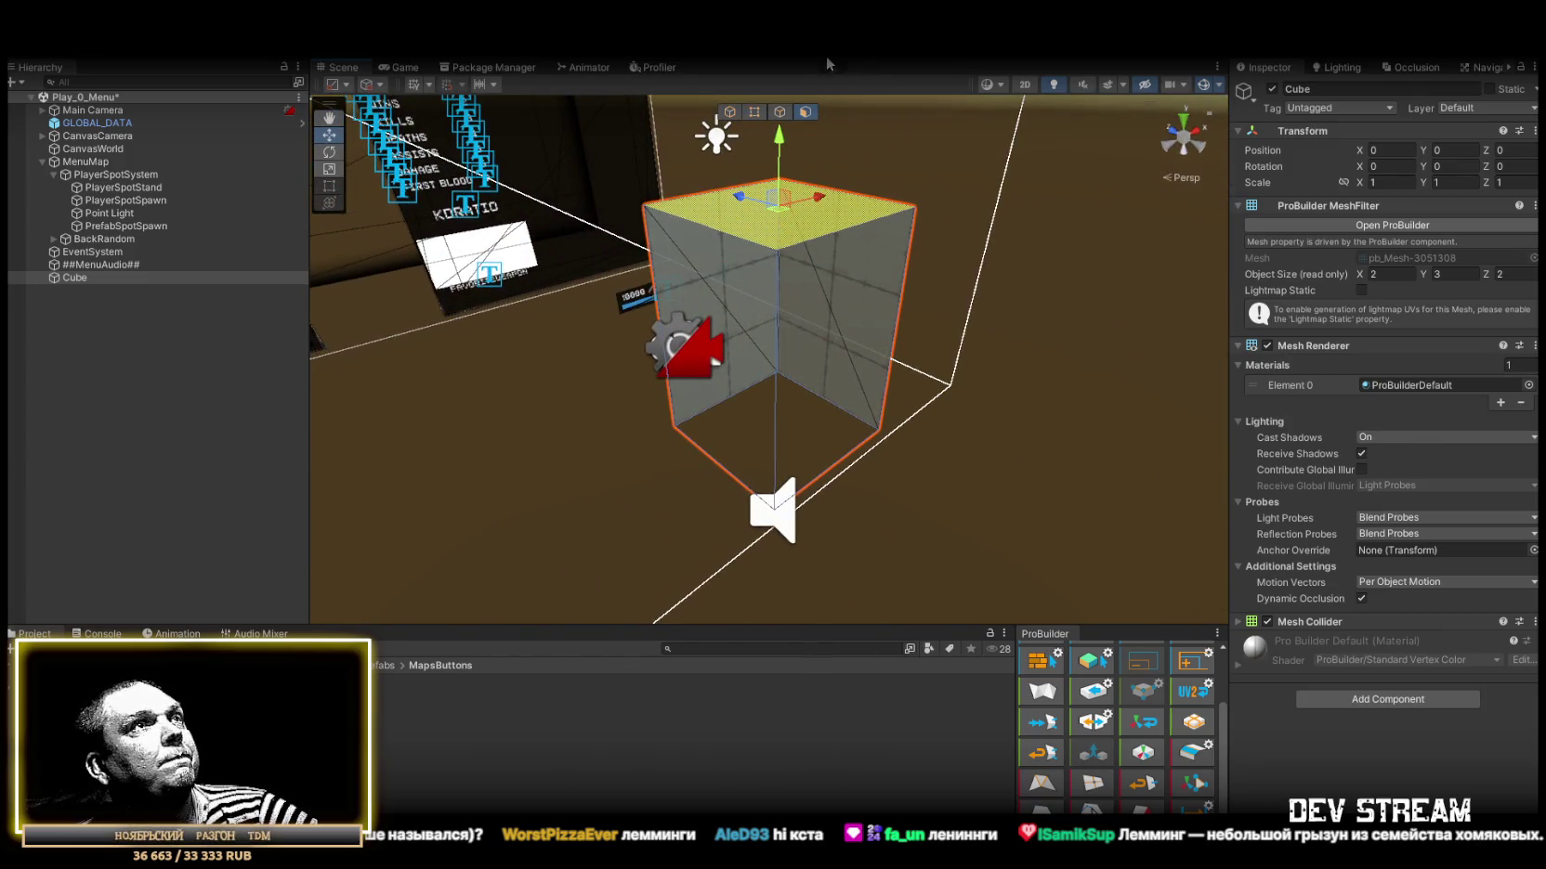
# In Vertex mode, select the box's bottom-left corner vertex to adjust the pivot.
pyautogui.click(754, 113)
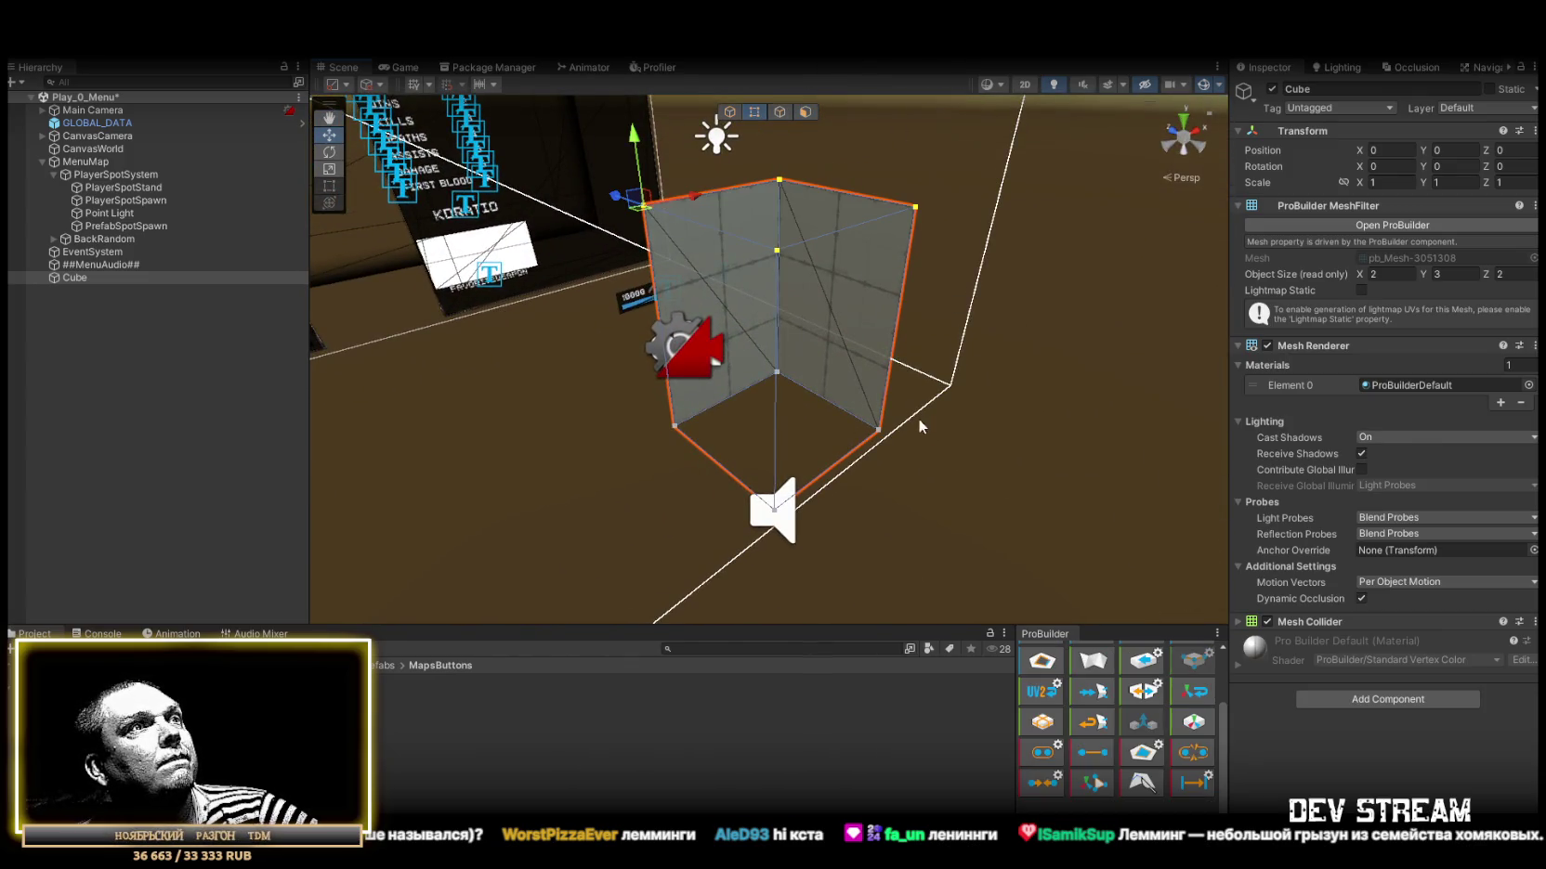
pyautogui.click(676, 431)
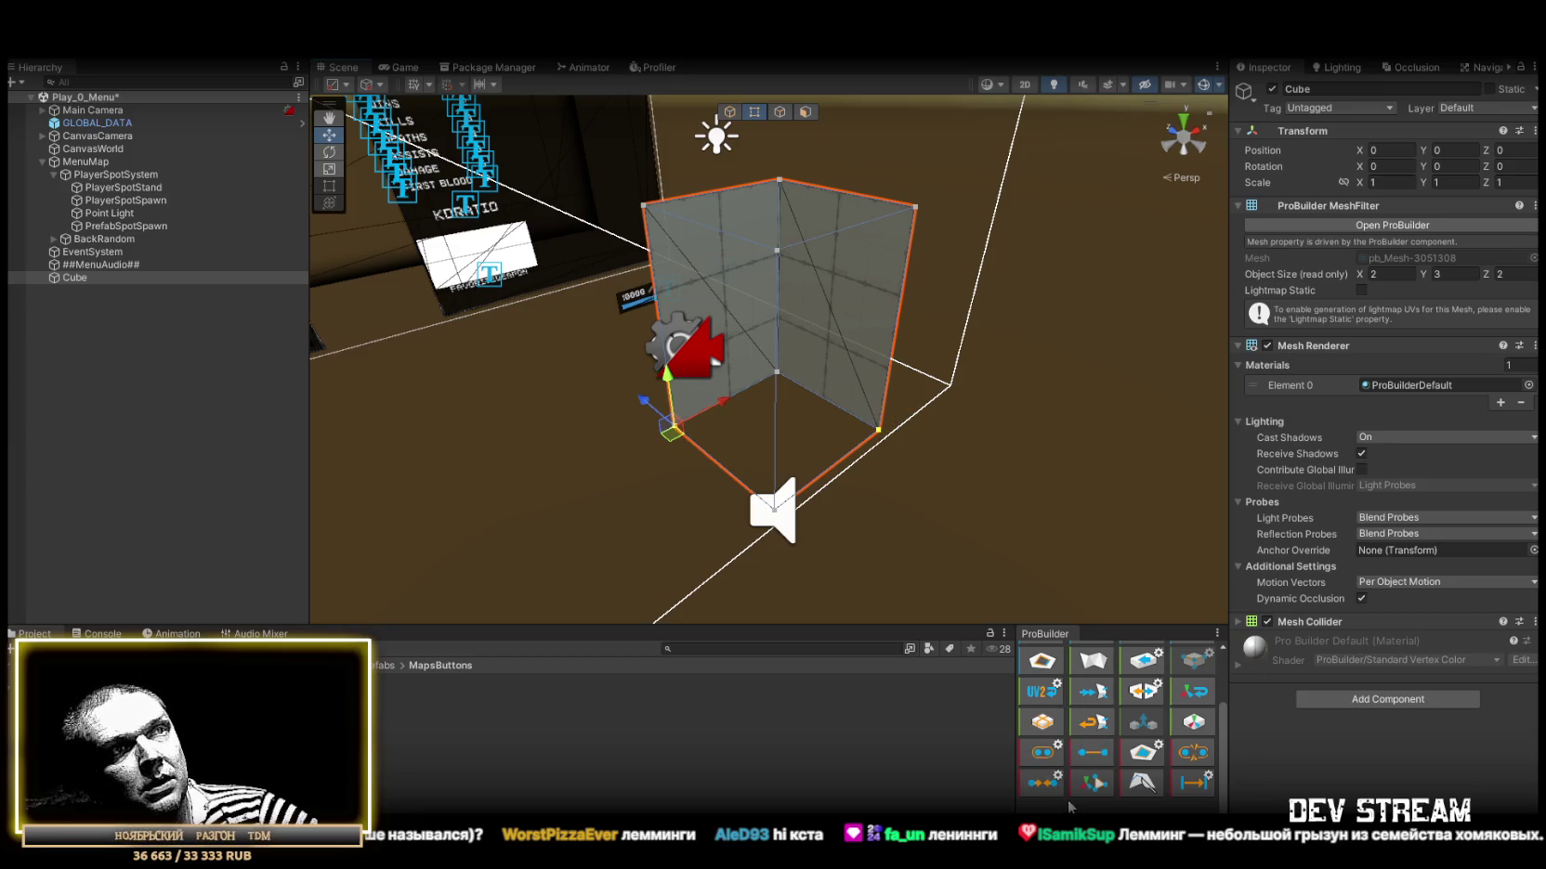
pyautogui.scroll(3, 938, 434)
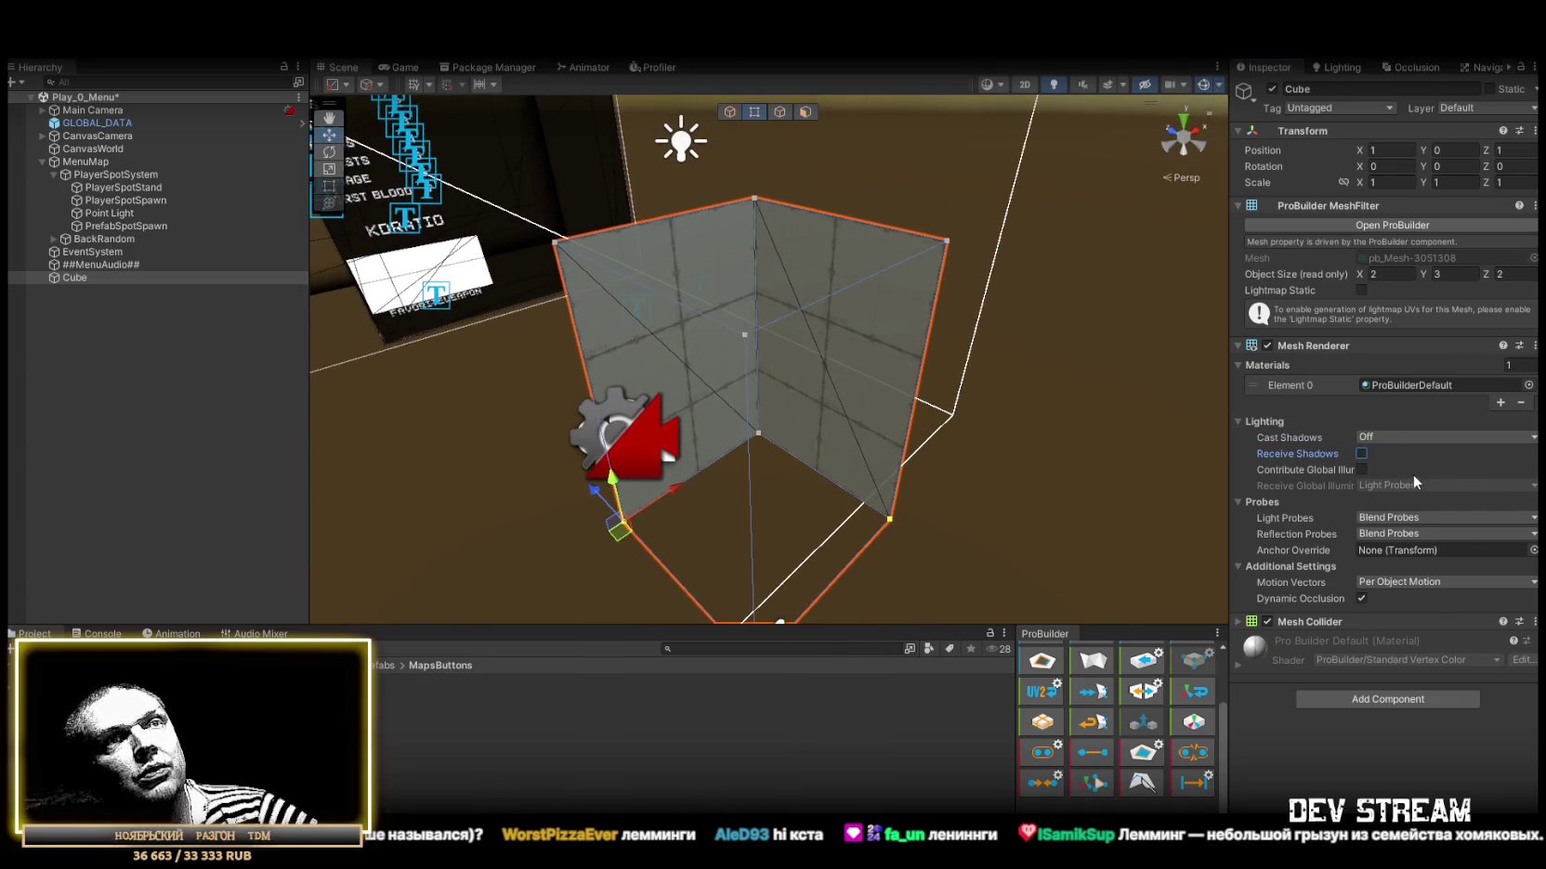
# Remove a component from the box and switch off its Mesh Renderer.
pyautogui.rightClick(1514, 624)
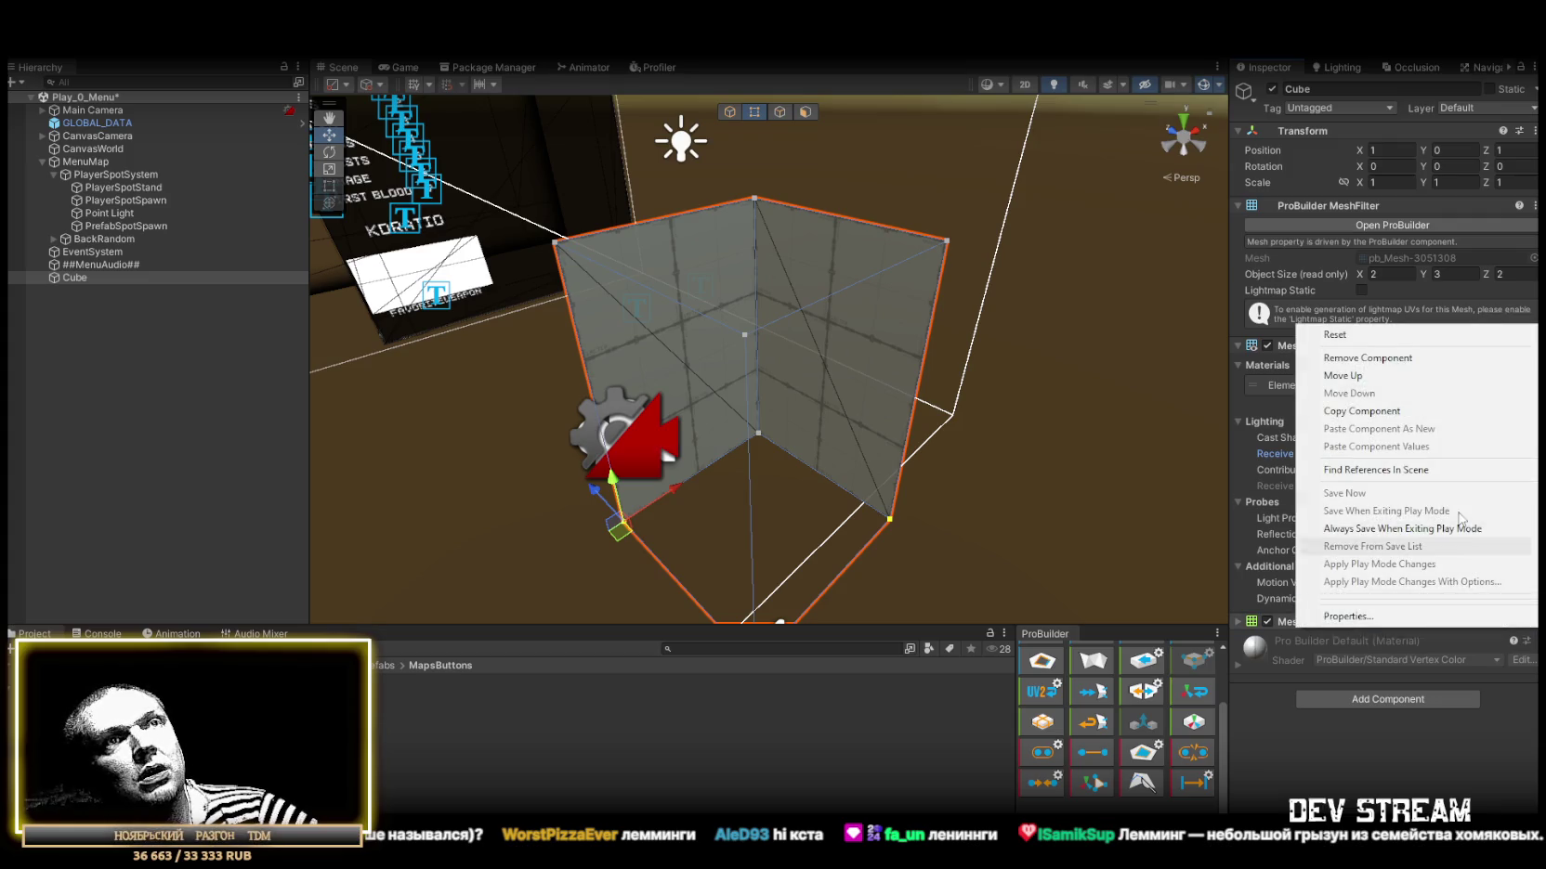
pyautogui.click(1352, 364)
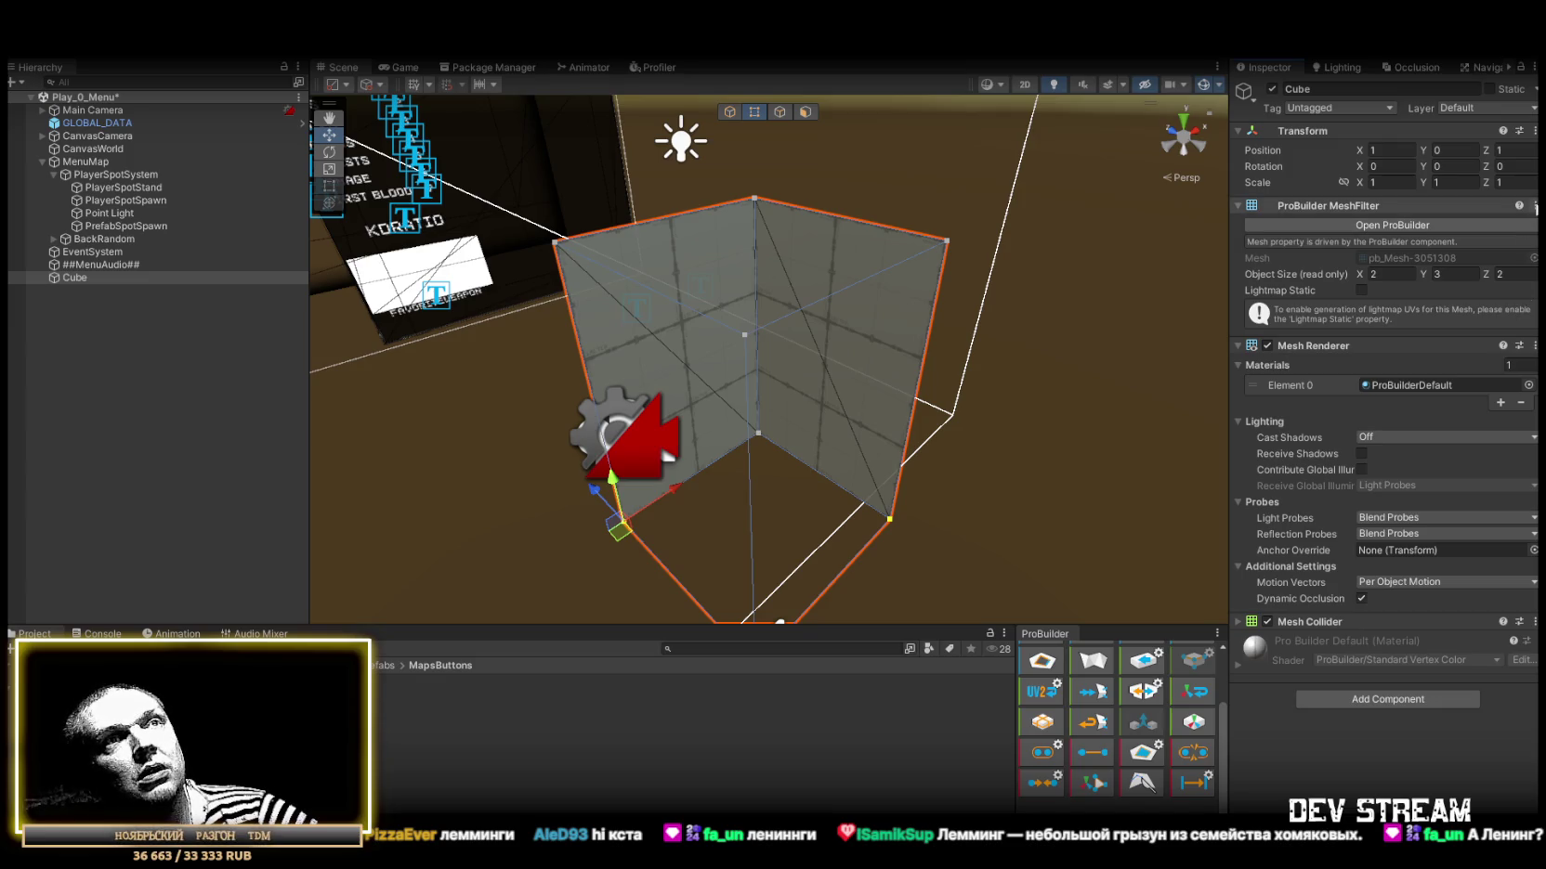
pyautogui.click(1266, 346)
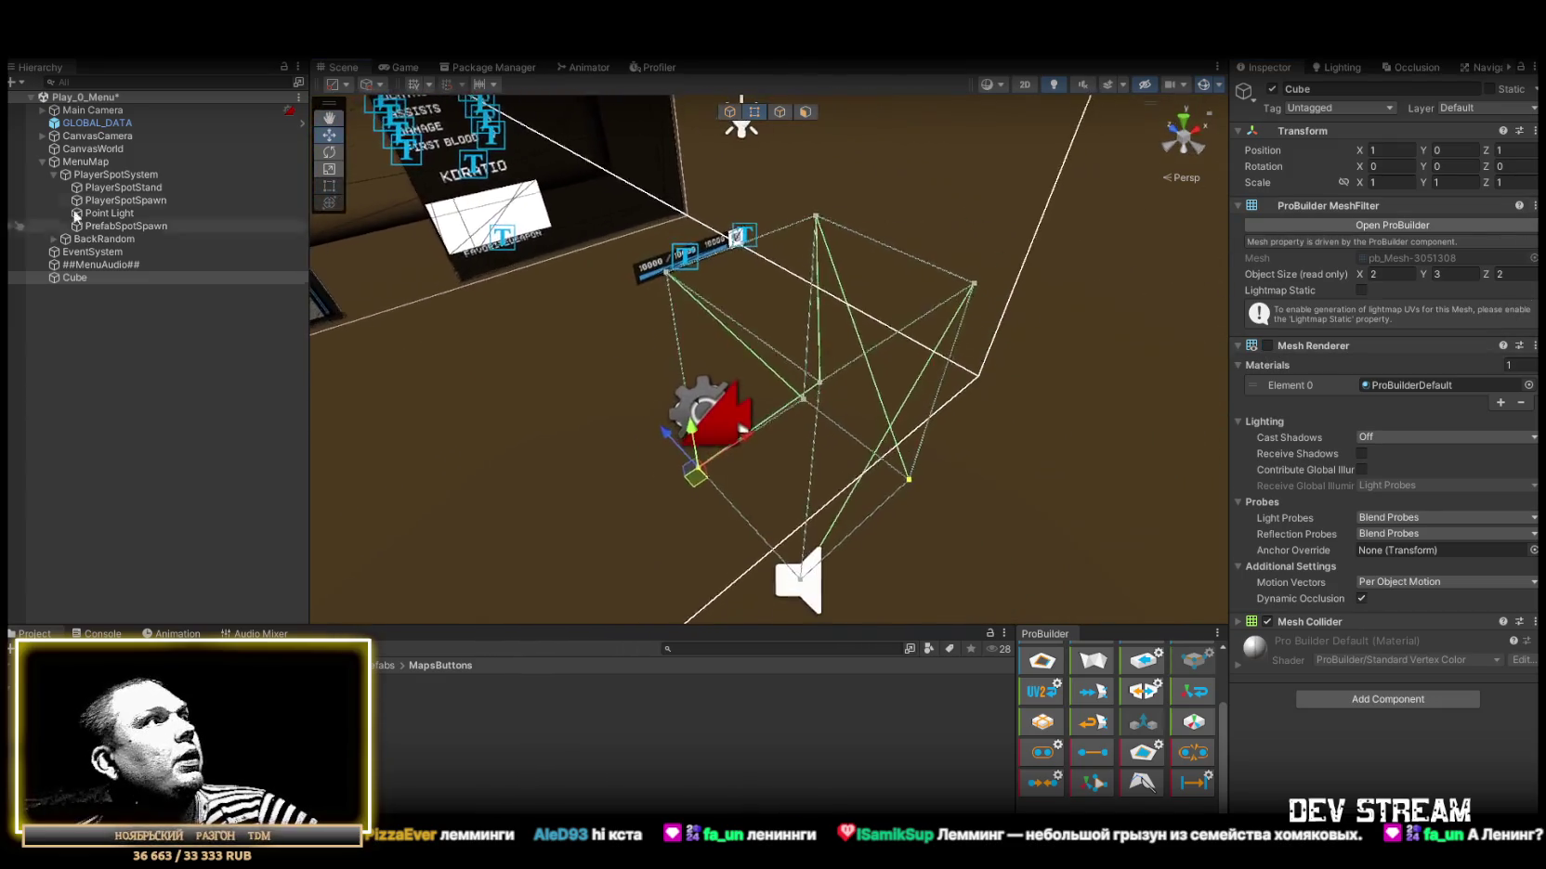
# Rename the Cube object to WallBlock in the Hierarchy.
pyautogui.click(71, 278)
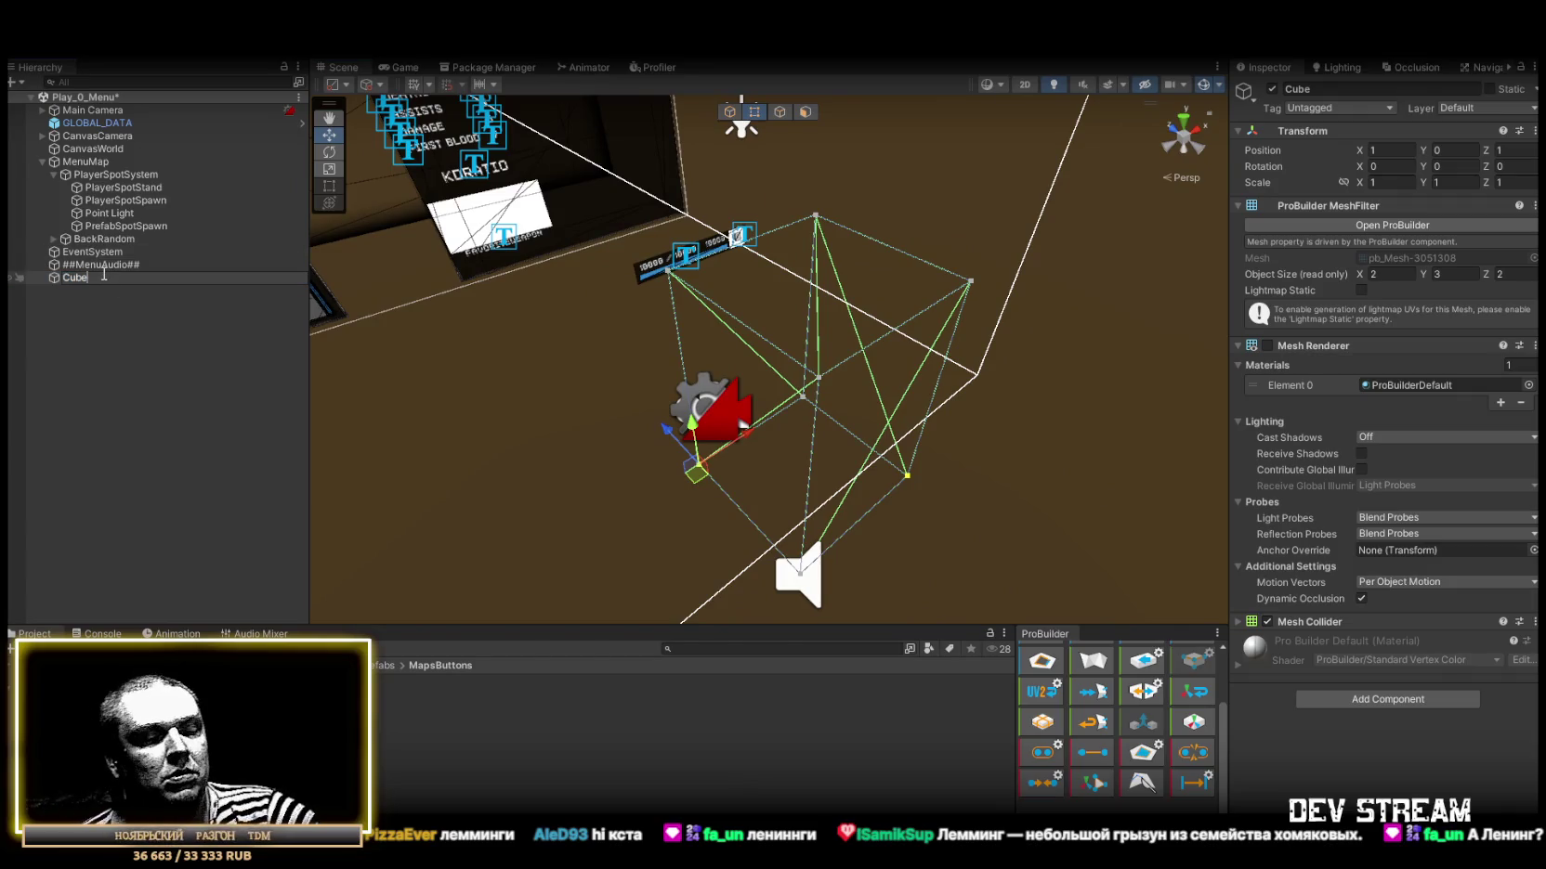
pyautogui.press('BackSpace')
pyautogui.press('BackSpace')
pyautogui.press('BackSpace')
pyautogui.write('Wa')
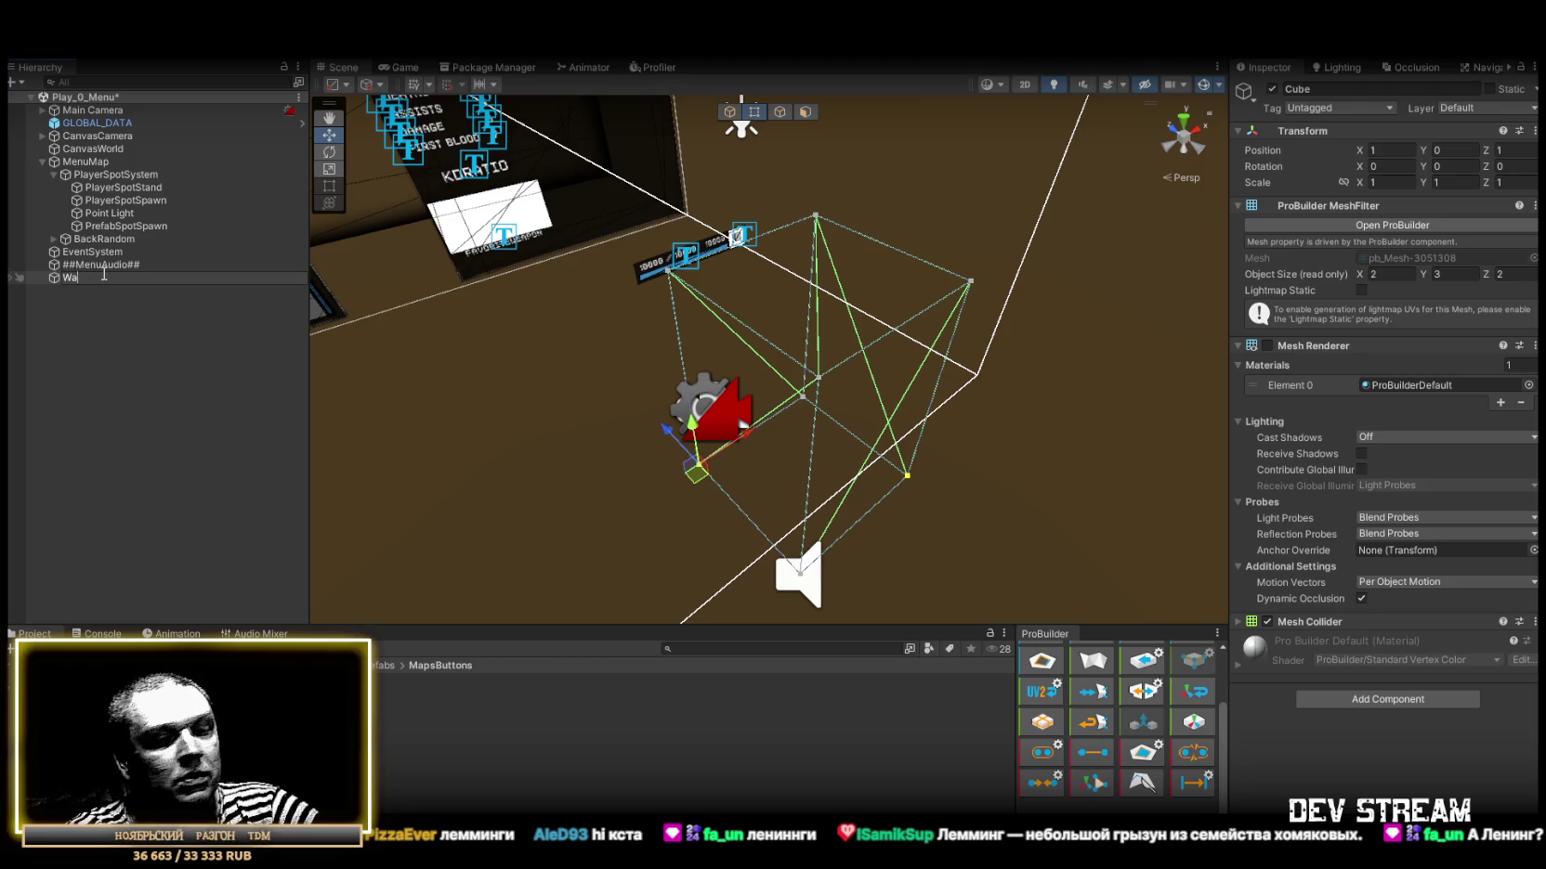
pyautogui.write('llBlock')
pyautogui.press('Return')
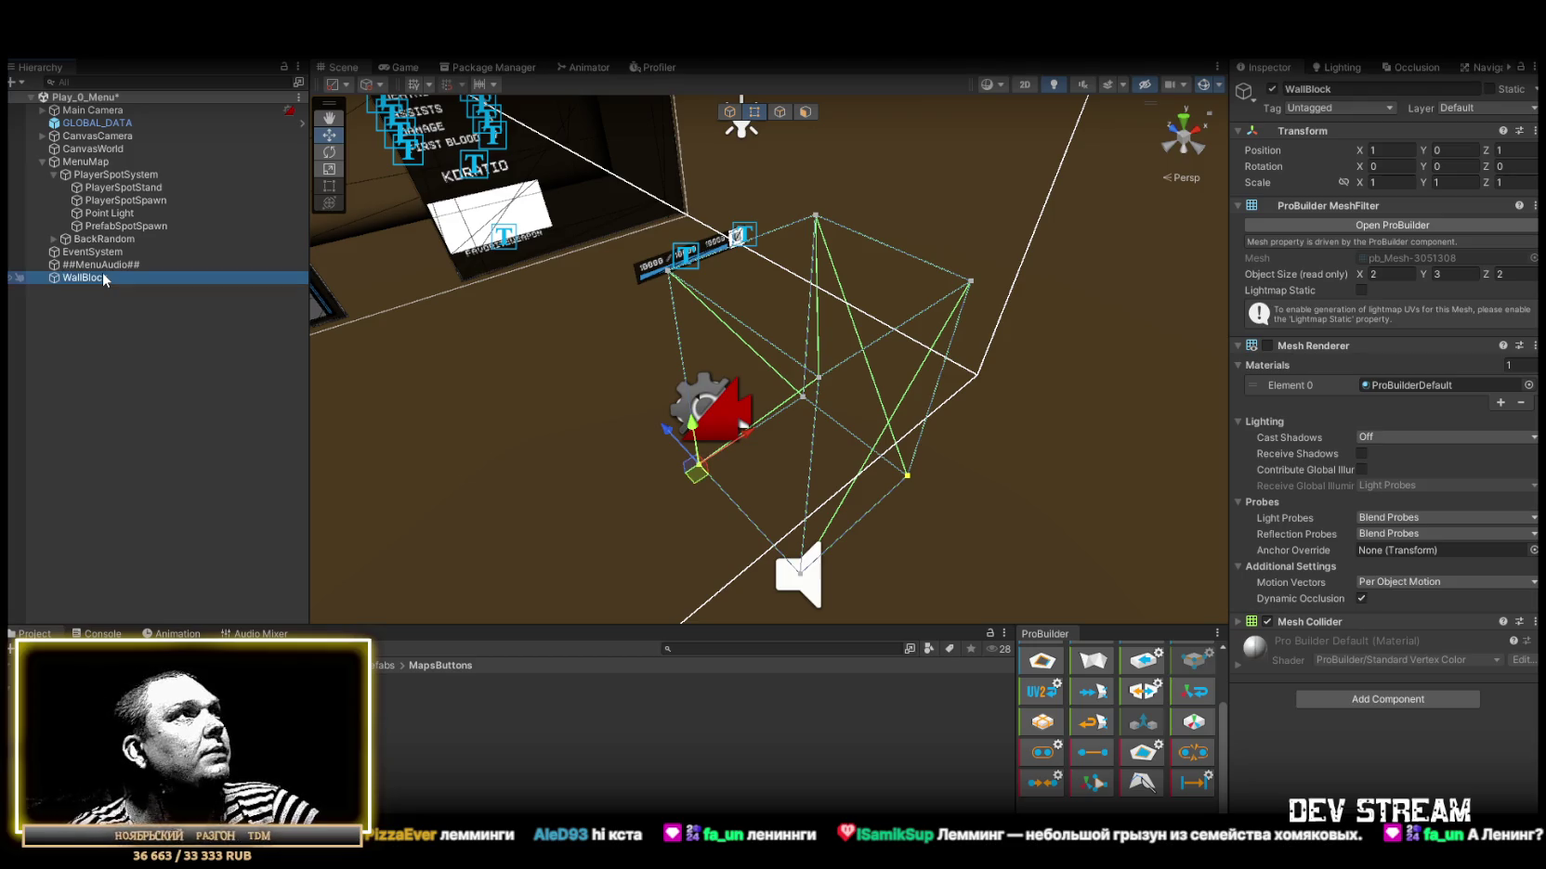